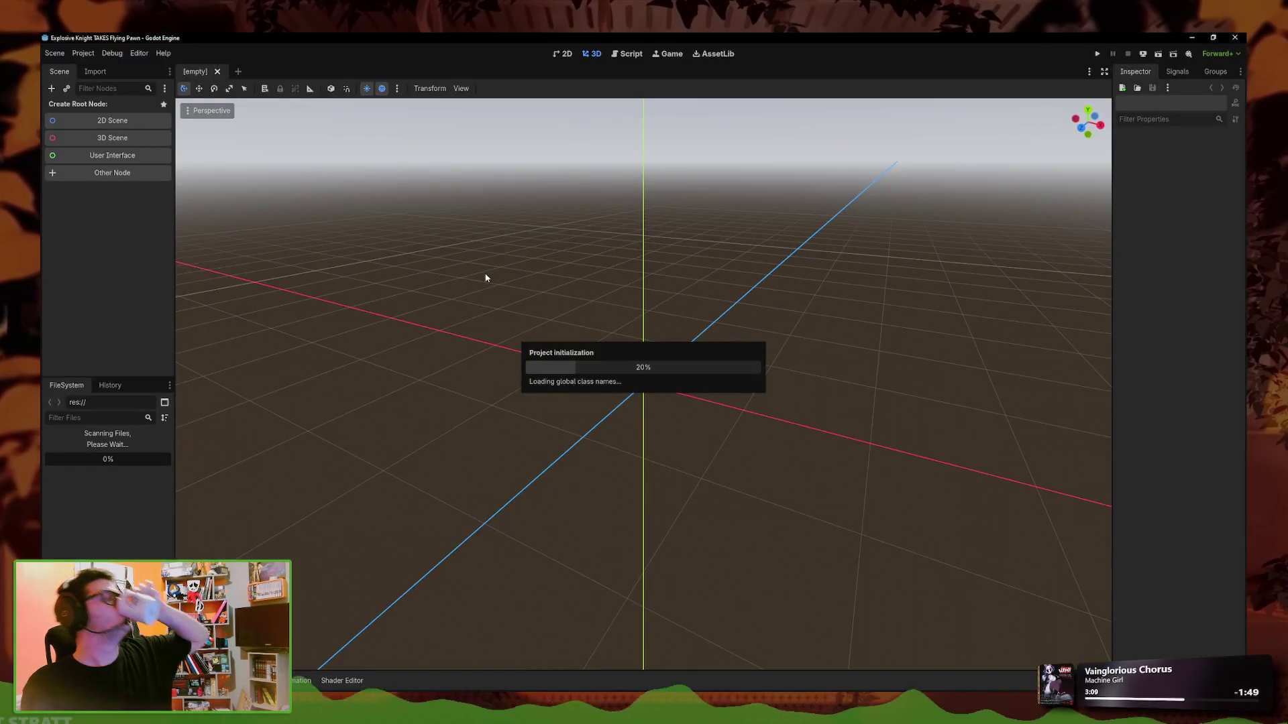
# Filter the project files by name, then show the winner_header scene in the 2D view
pyautogui.click(118, 418)
pyautogui.write('vict')
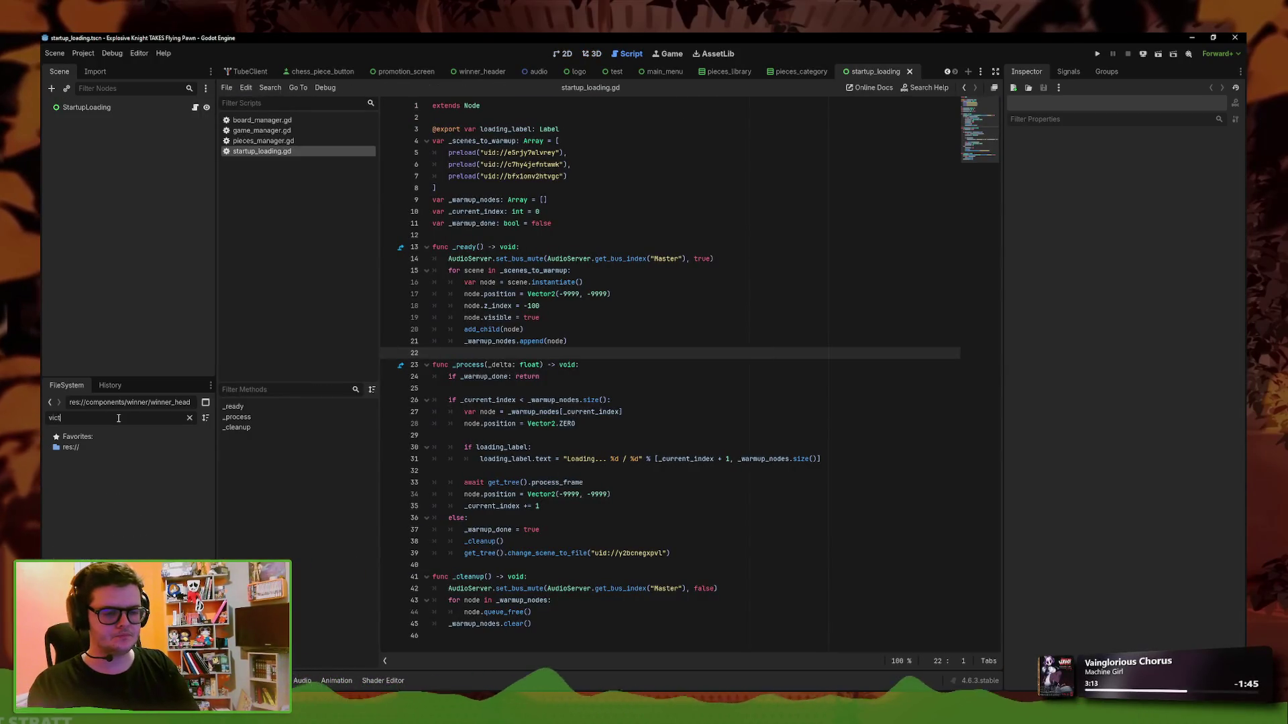
pyautogui.press('BackSpace')
pyautogui.press('BackSpace')
pyautogui.write('scr')
pyautogui.press('BackSpace')
pyautogui.press('BackSpace')
pyautogui.press('BackSpace')
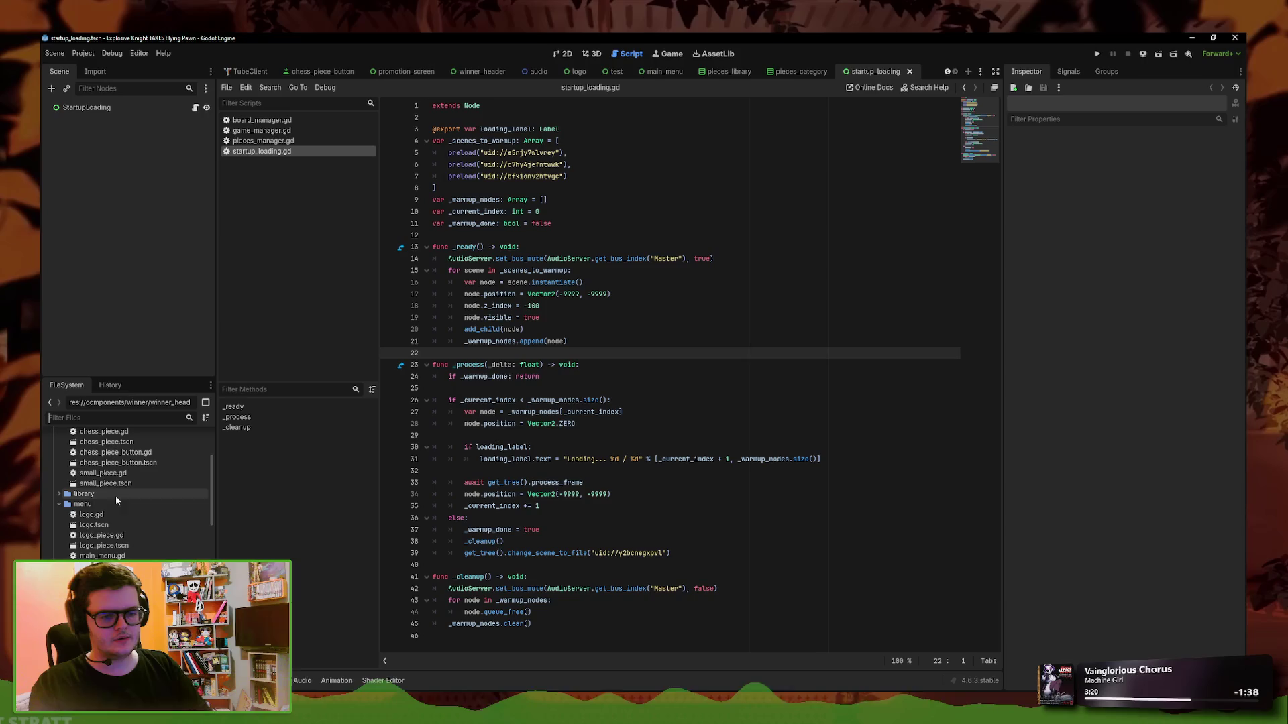
pyautogui.scroll(3, 132, 533)
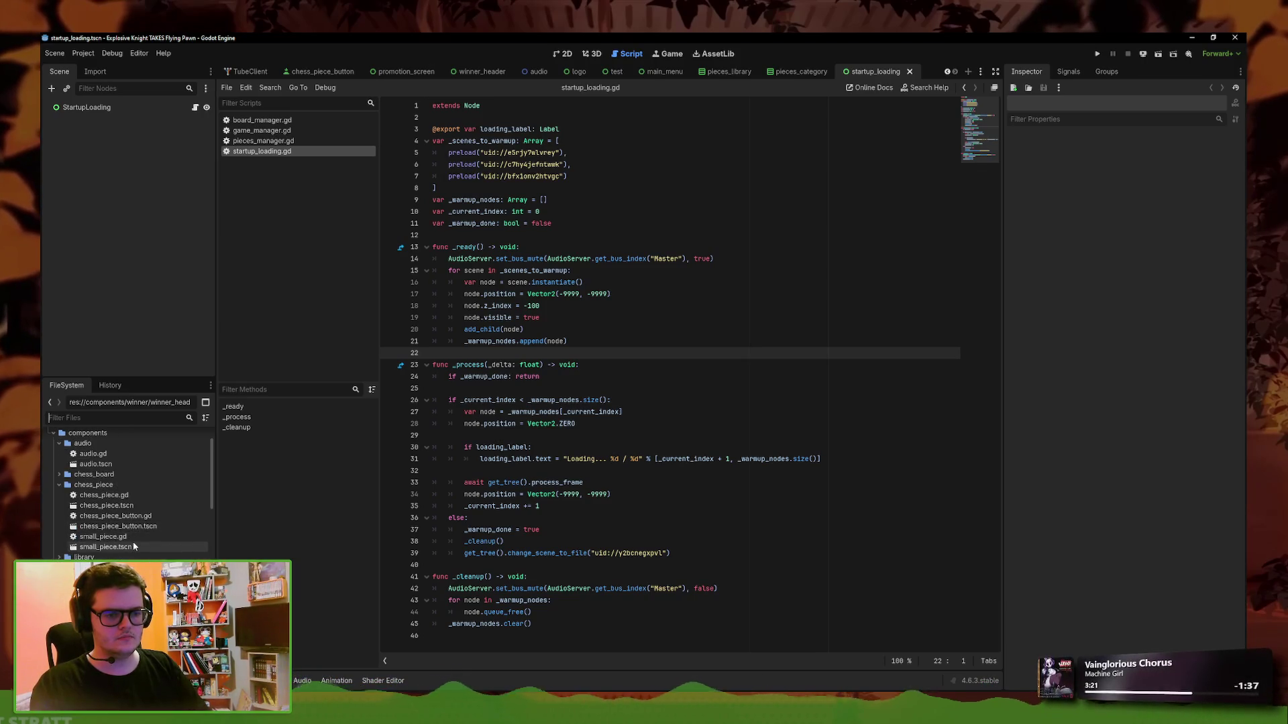
pyautogui.scroll(-3, 132, 545)
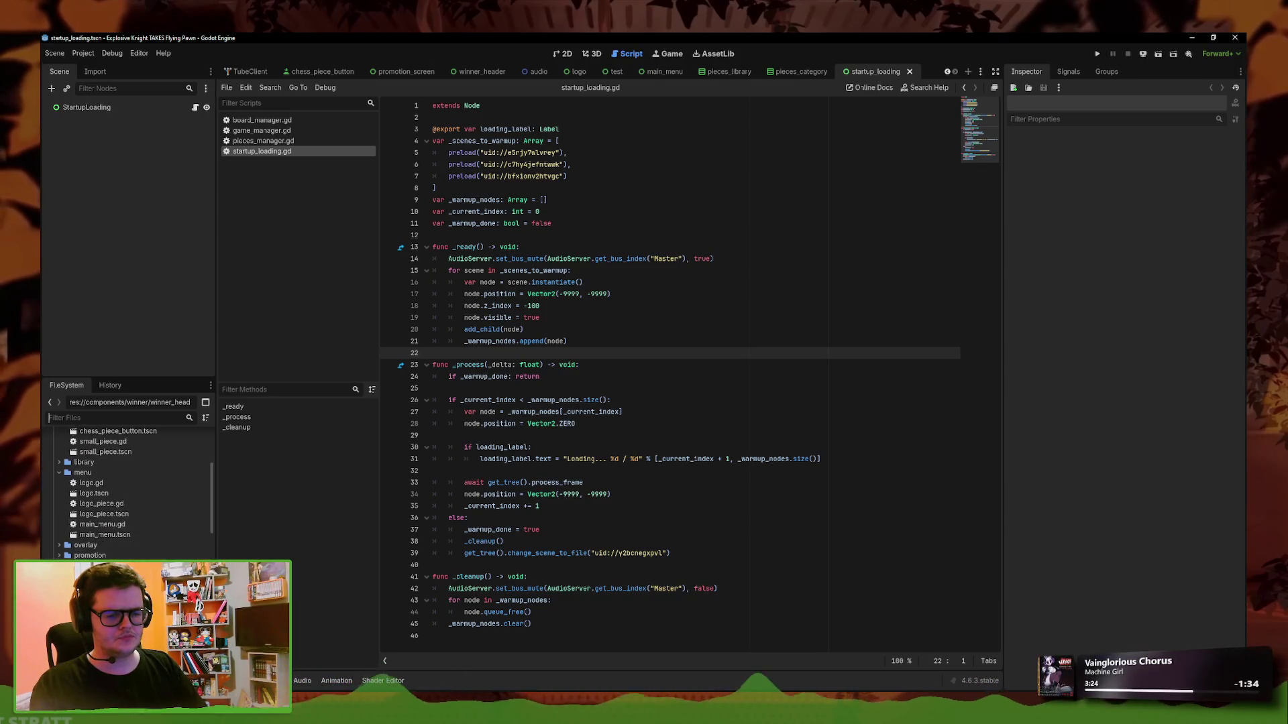
pyautogui.hotkey('ctrl', 'Tab')
pyautogui.hotkey('ctrl', 'F1')
pyautogui.scroll(5, 675, 356)
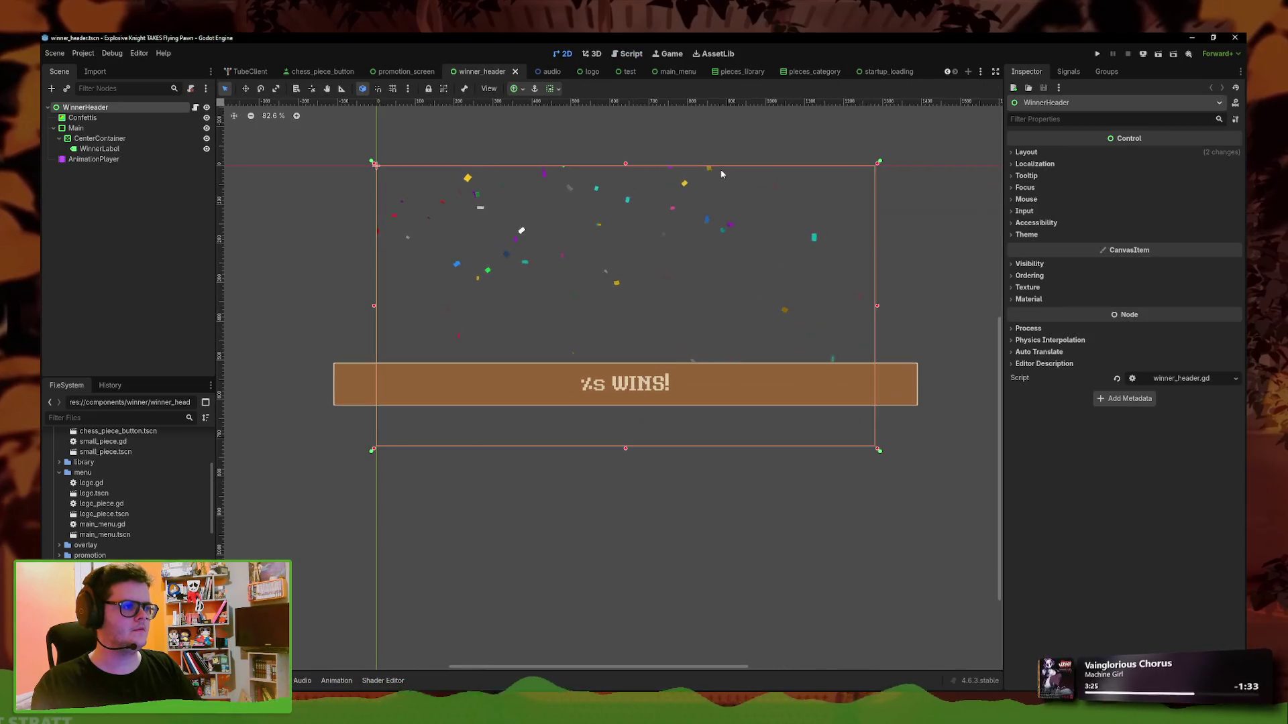
# Open the Confettis node's confettis.gdshader, select all its code, and quit to the Project List
pyautogui.click(675, 202)
pyautogui.click(1178, 627)
pyautogui.click(1184, 508)
pyautogui.scroll(-2, 677, 586)
pyautogui.hotkey('ctrl', 'a')
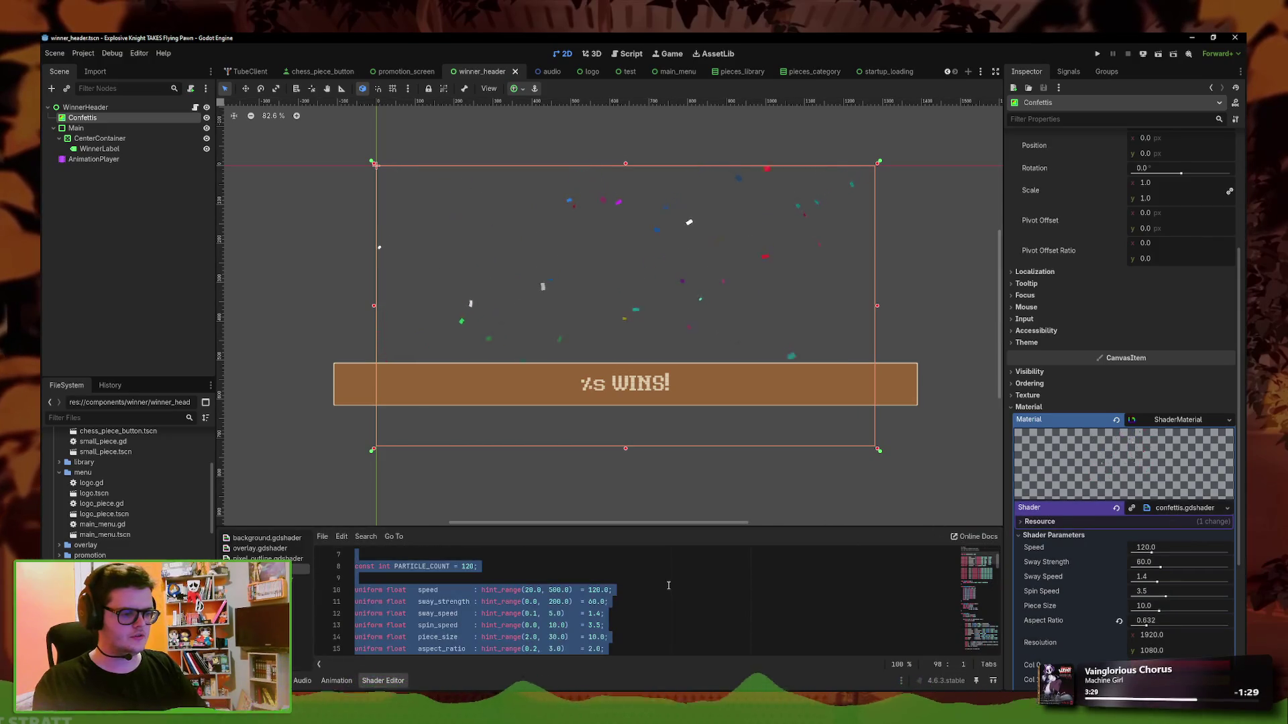
pyautogui.click(83, 53)
pyautogui.click(115, 185)
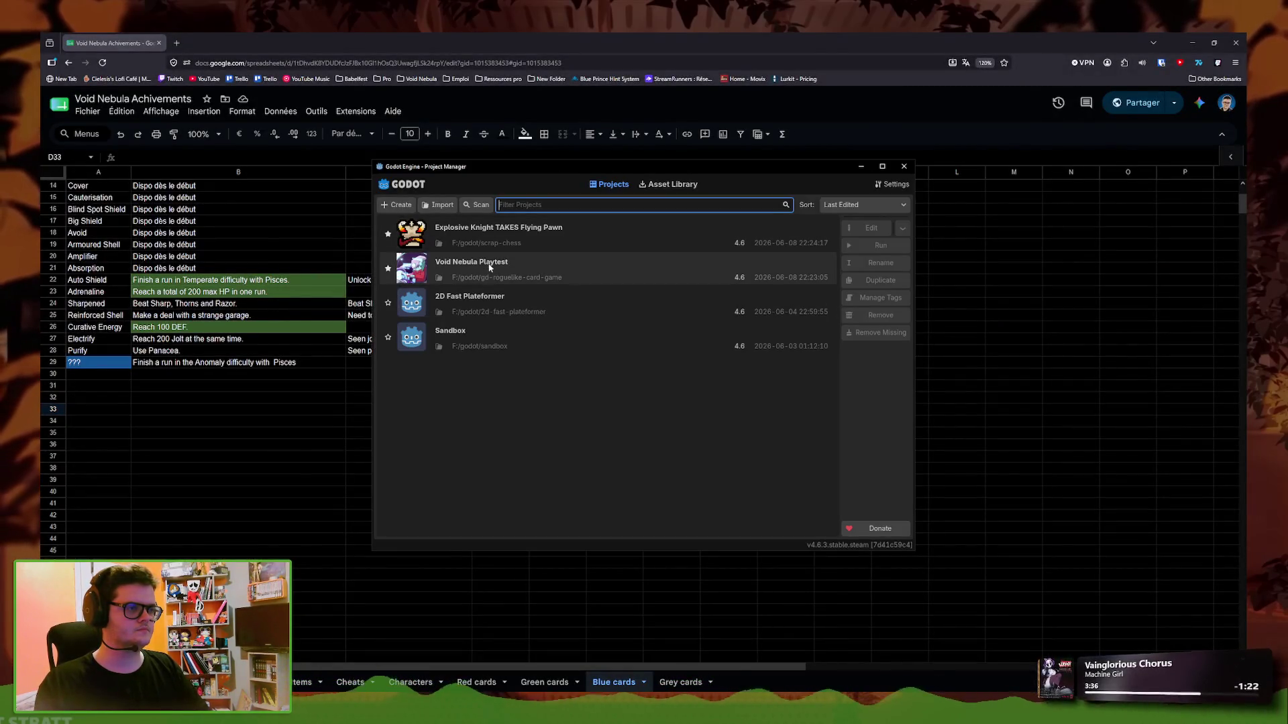
# Open the Void Nebula Playtest project from the Project Manager
pyautogui.doubleClick(489, 267)
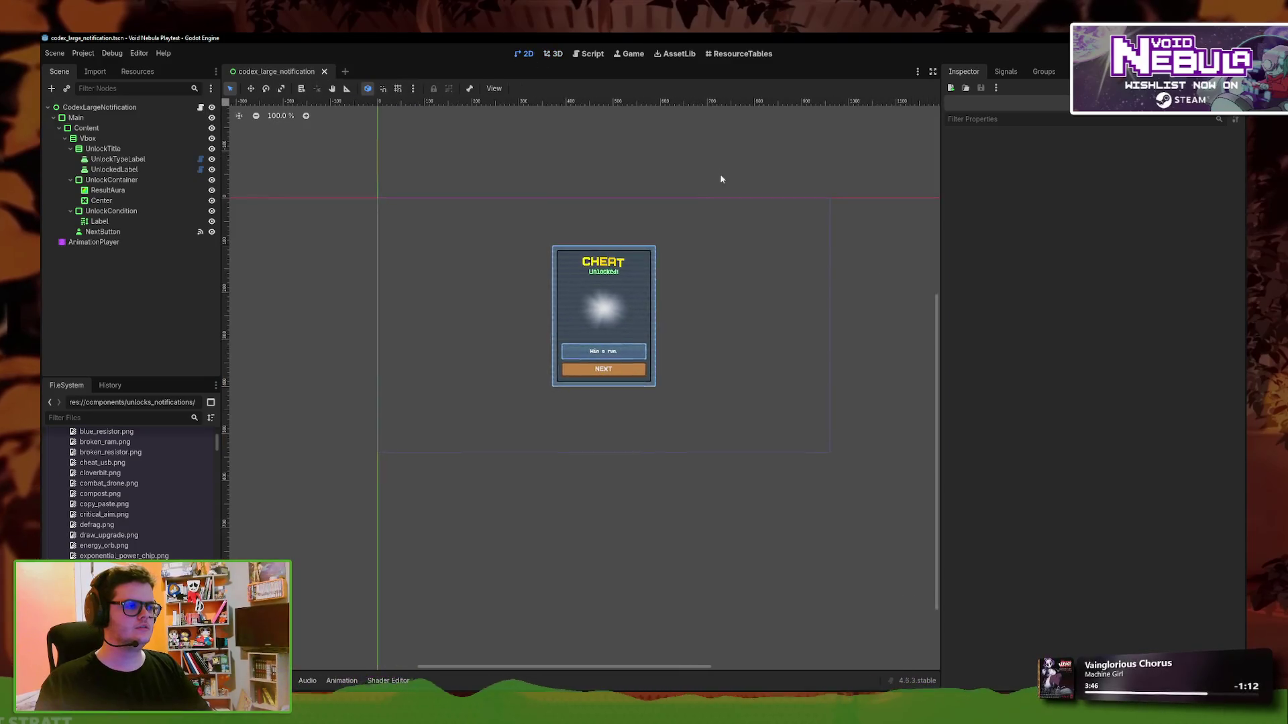
# Add a ColorRect child node under the CodexLargeNotification root
pyautogui.rightClick(86, 112)
pyautogui.click(110, 111)
pyautogui.rightClick(110, 113)
pyautogui.click(154, 136)
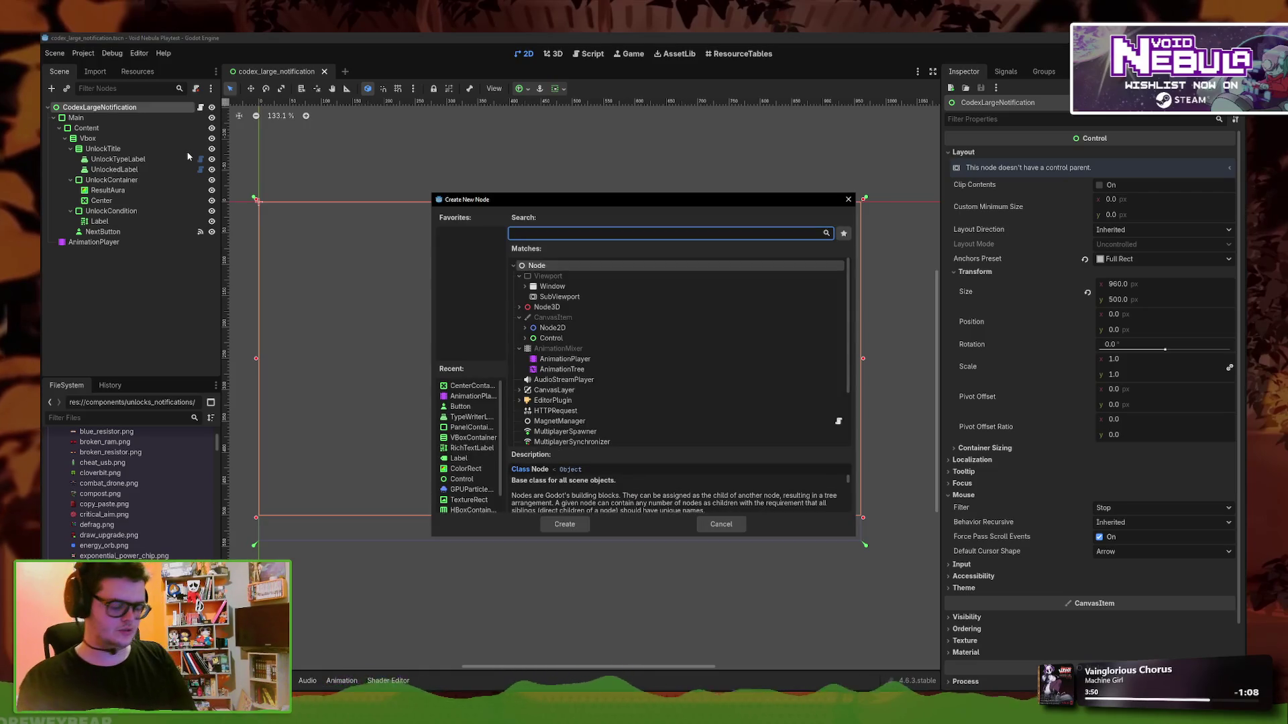
pyautogui.write('color')
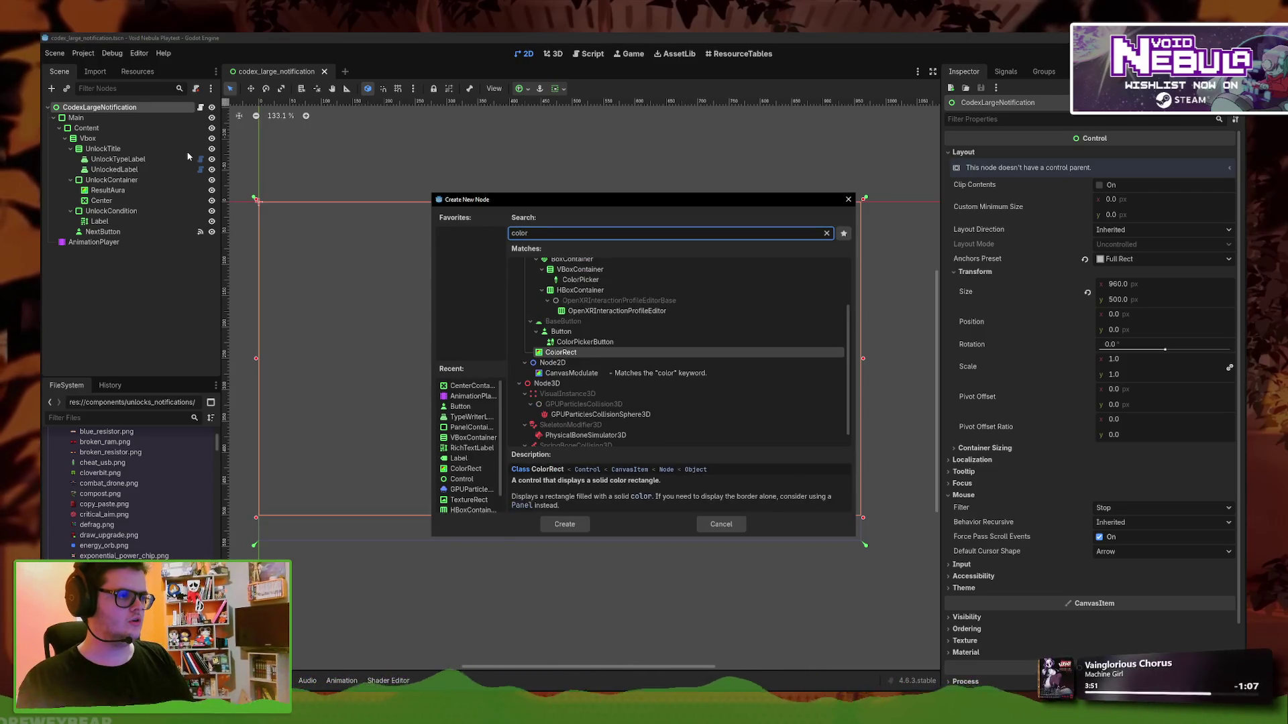
pyautogui.press('Return')
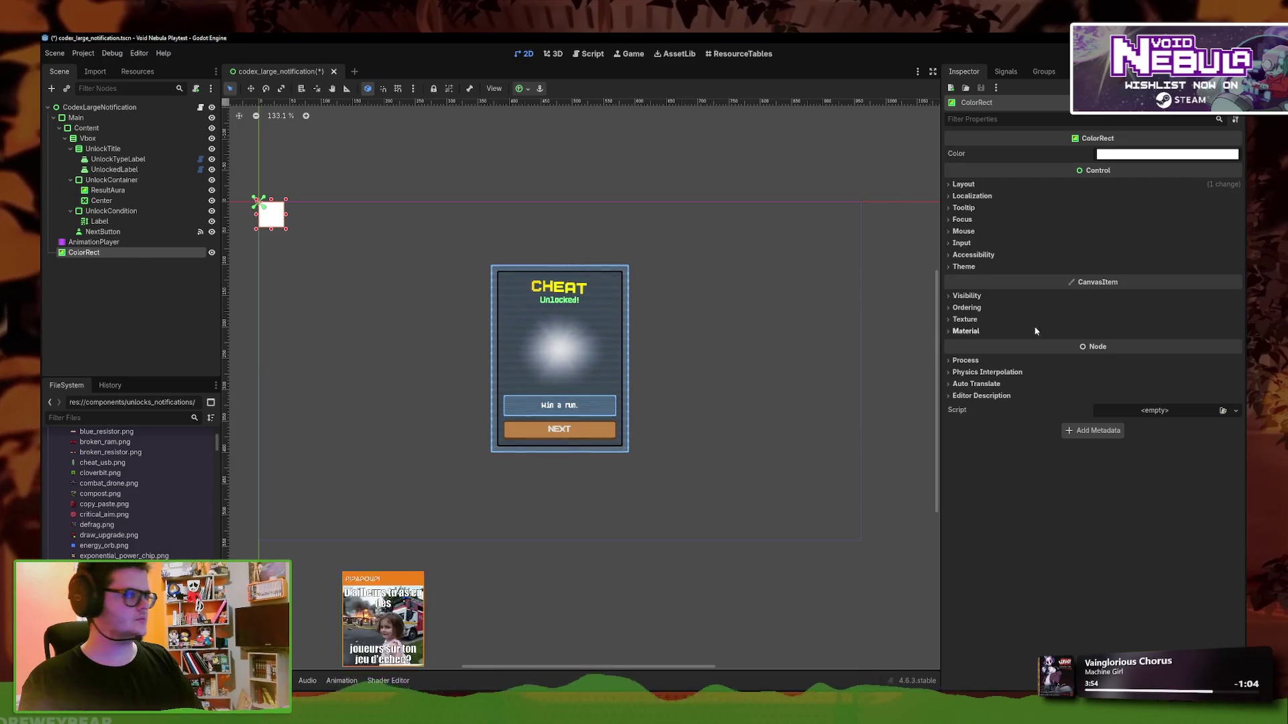
# Give the ColorRect a new ShaderMaterial and start creating a new shader for it
pyautogui.click(1026, 332)
pyautogui.click(1234, 345)
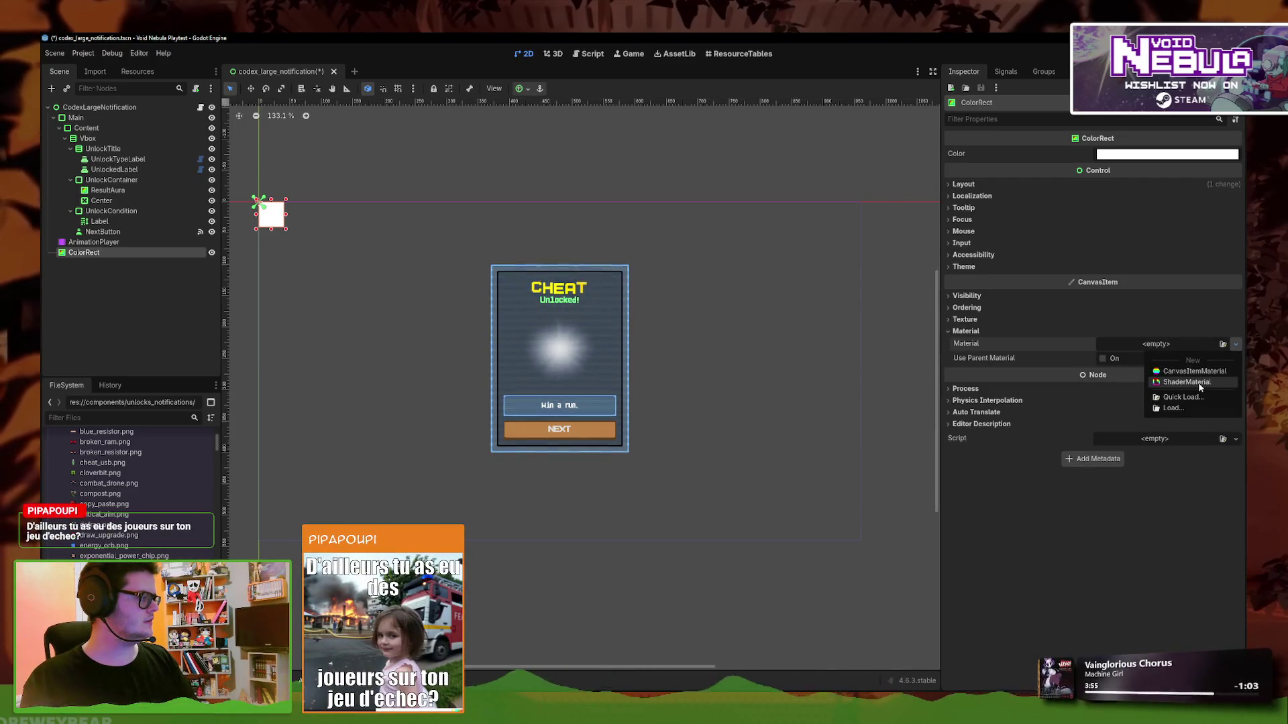
pyautogui.click(1188, 383)
pyautogui.click(1234, 449)
pyautogui.click(1193, 467)
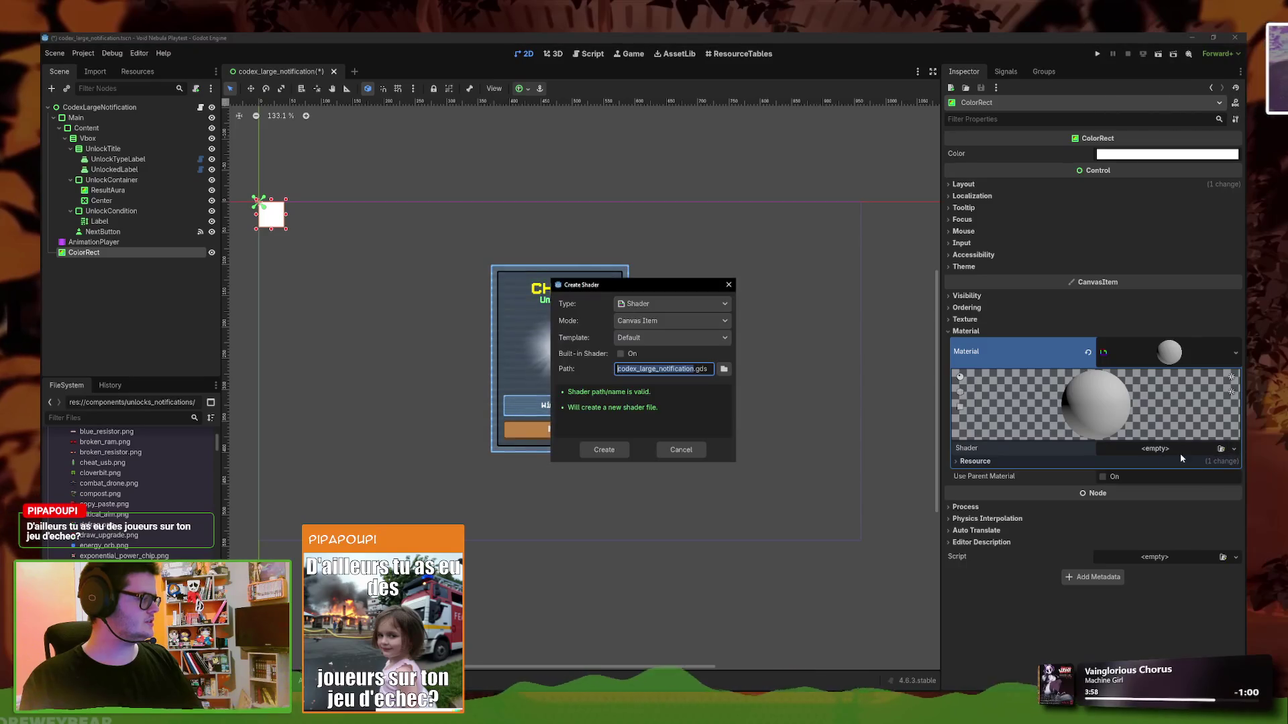
# Create a 'rewards' folder inside res://styles/shaders for the new shader file
pyautogui.click(723, 371)
pyautogui.doubleClick(572, 217)
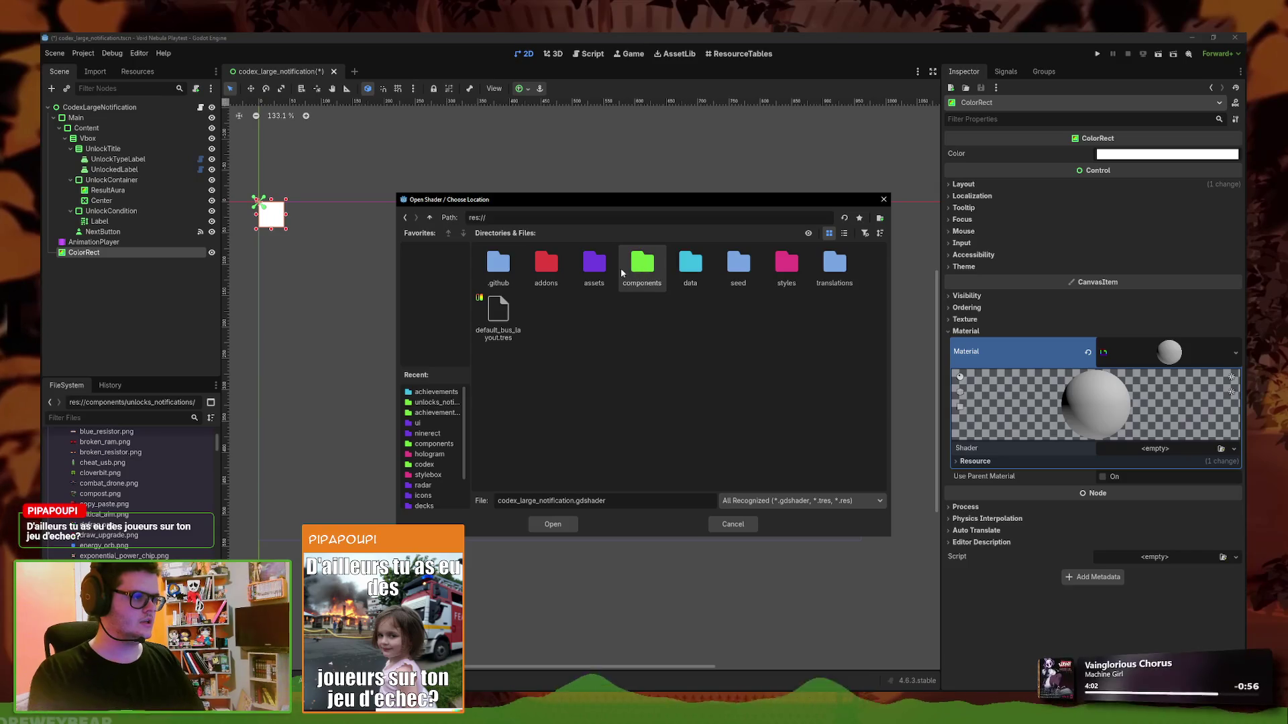
pyautogui.doubleClick(786, 264)
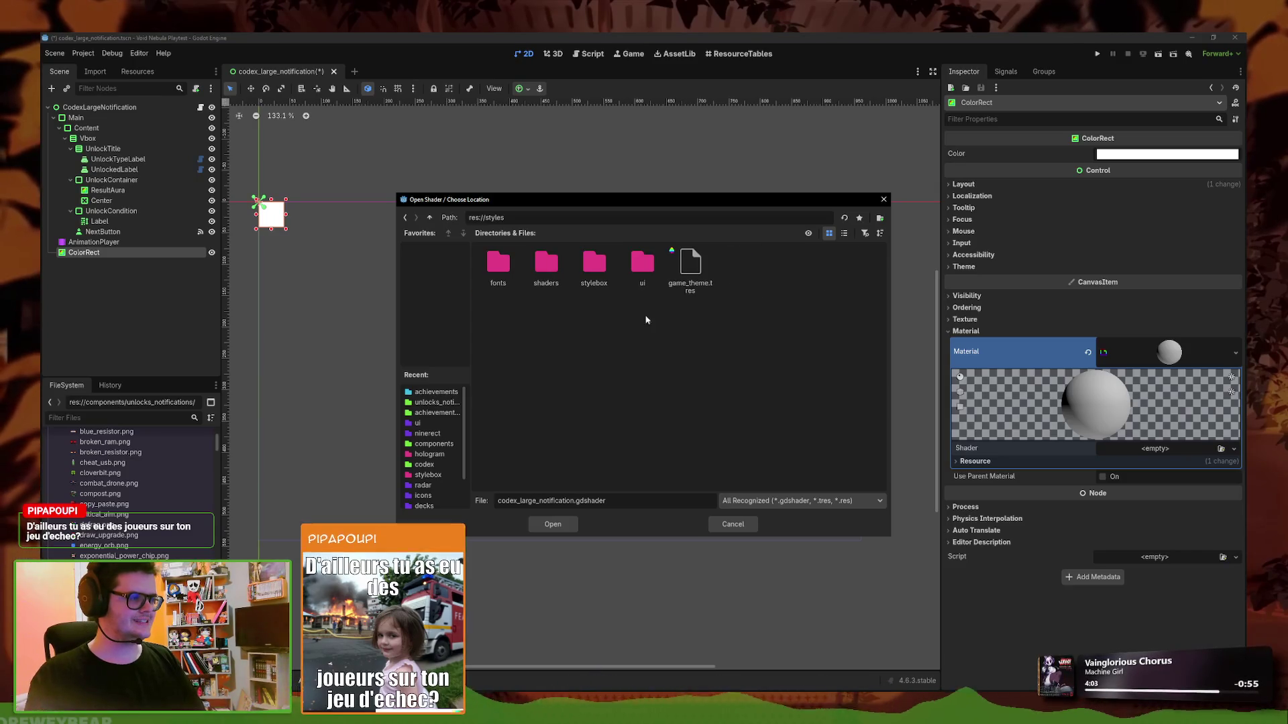
pyautogui.doubleClick(545, 263)
pyautogui.rightClick(700, 433)
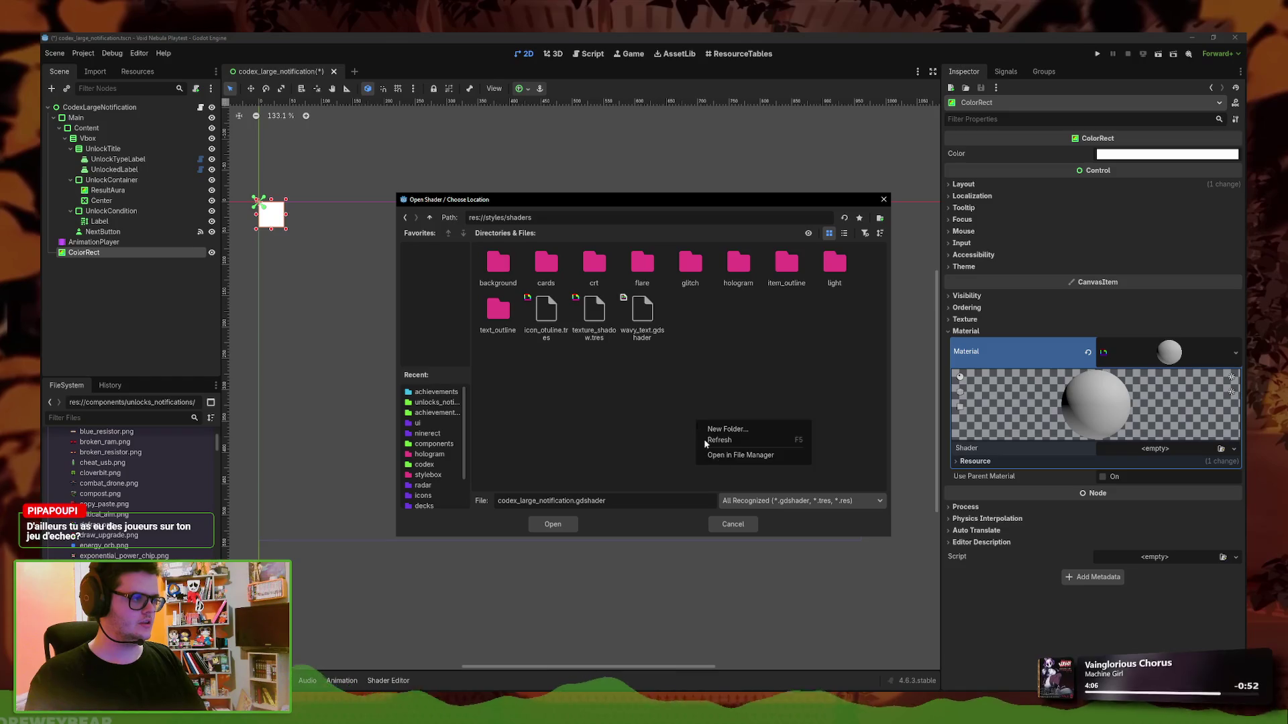
pyautogui.click(743, 430)
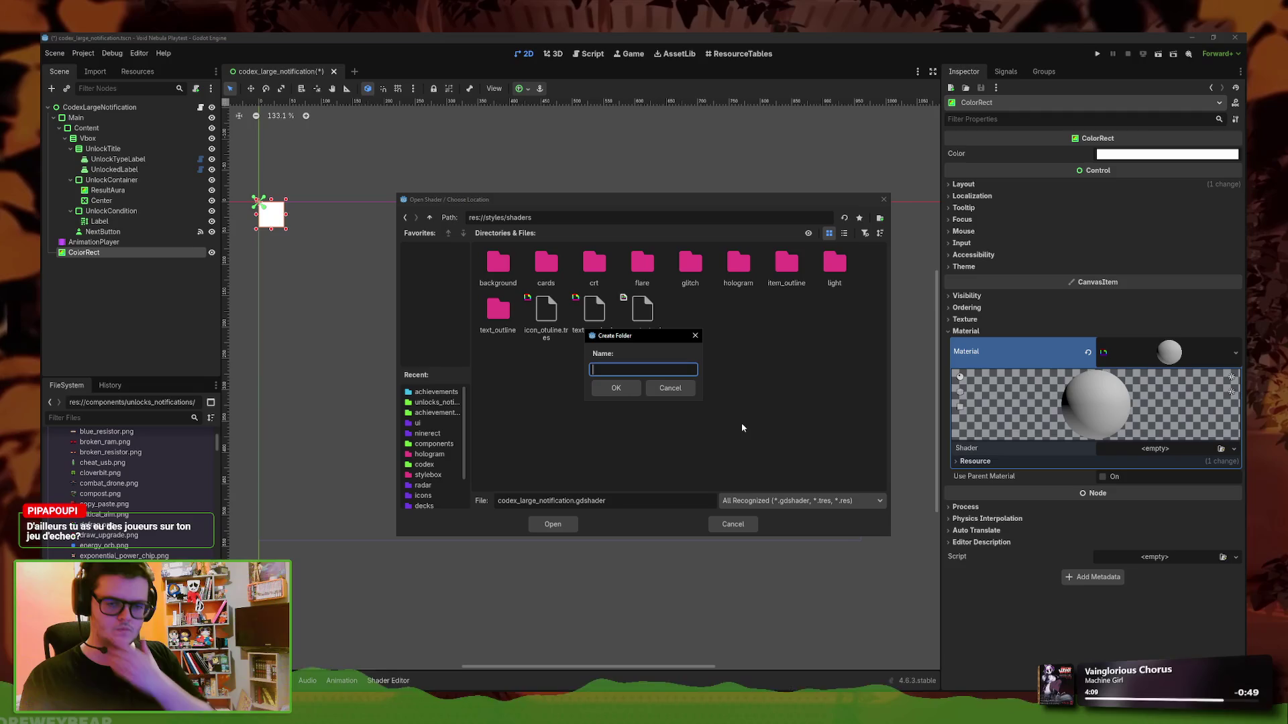
pyautogui.write('rewards')
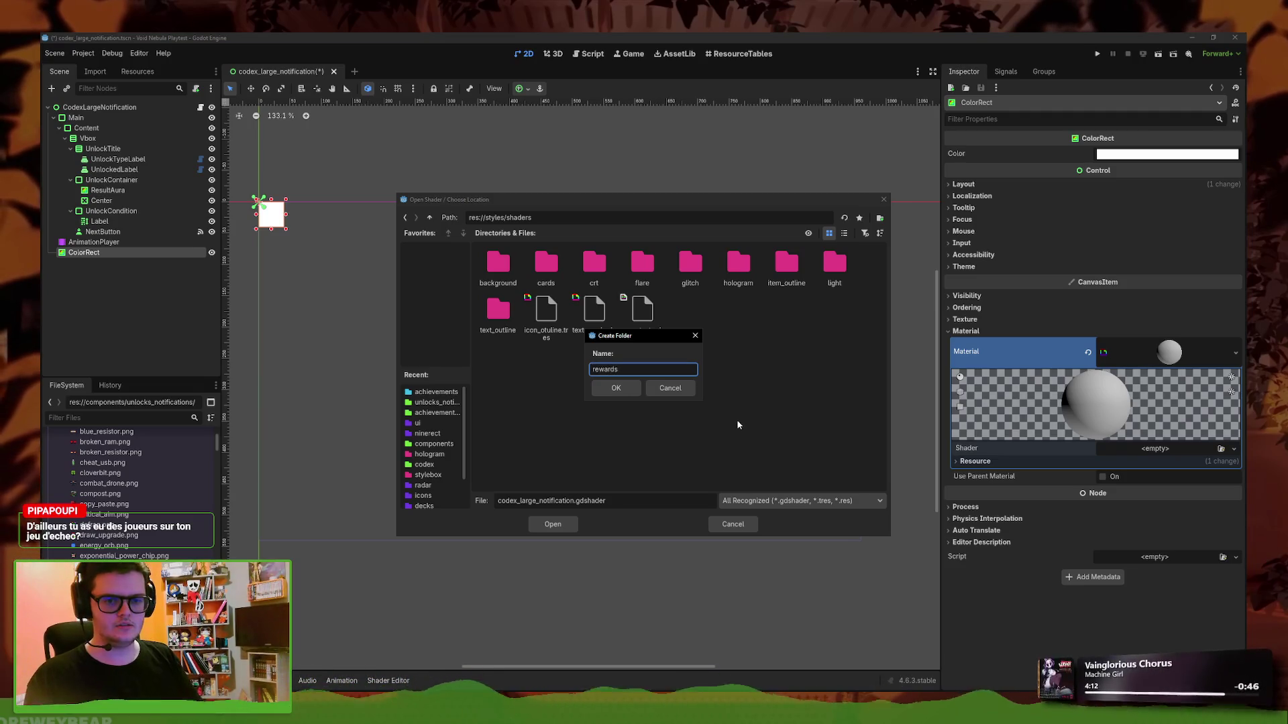
pyautogui.click(633, 387)
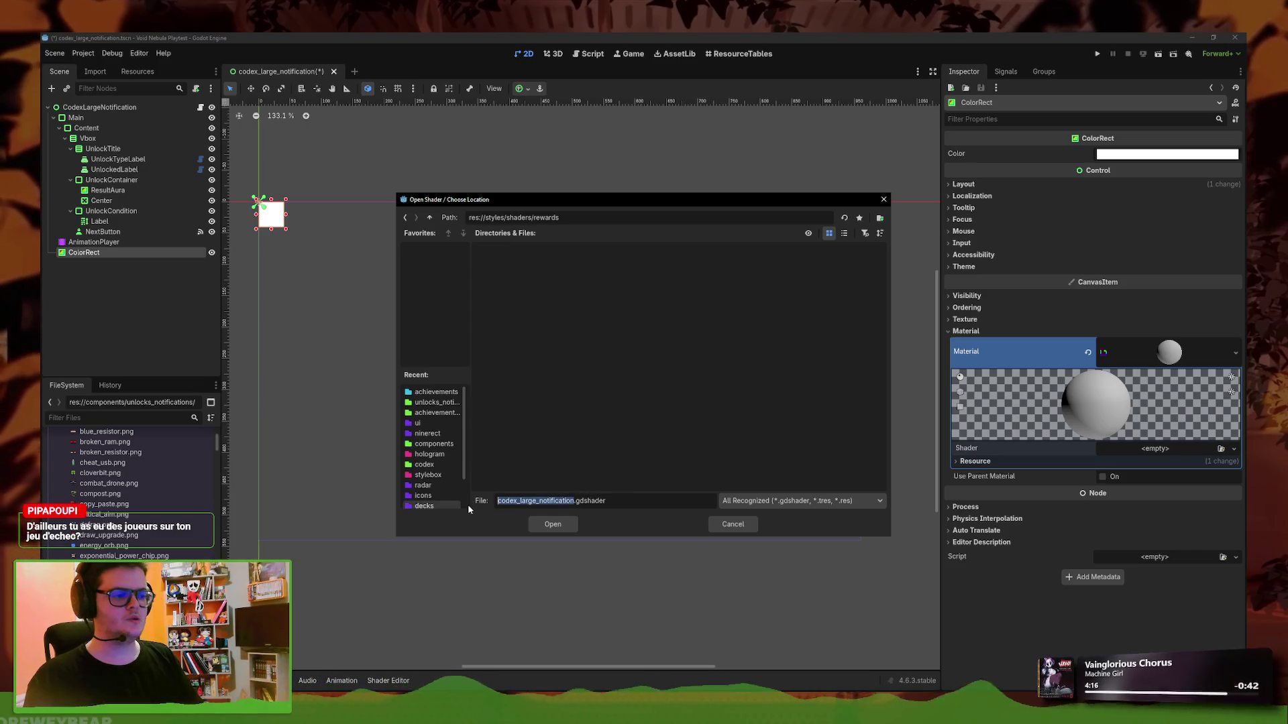
# Clear the default shader file name and switch over to the browser
pyautogui.press('BackSpace')
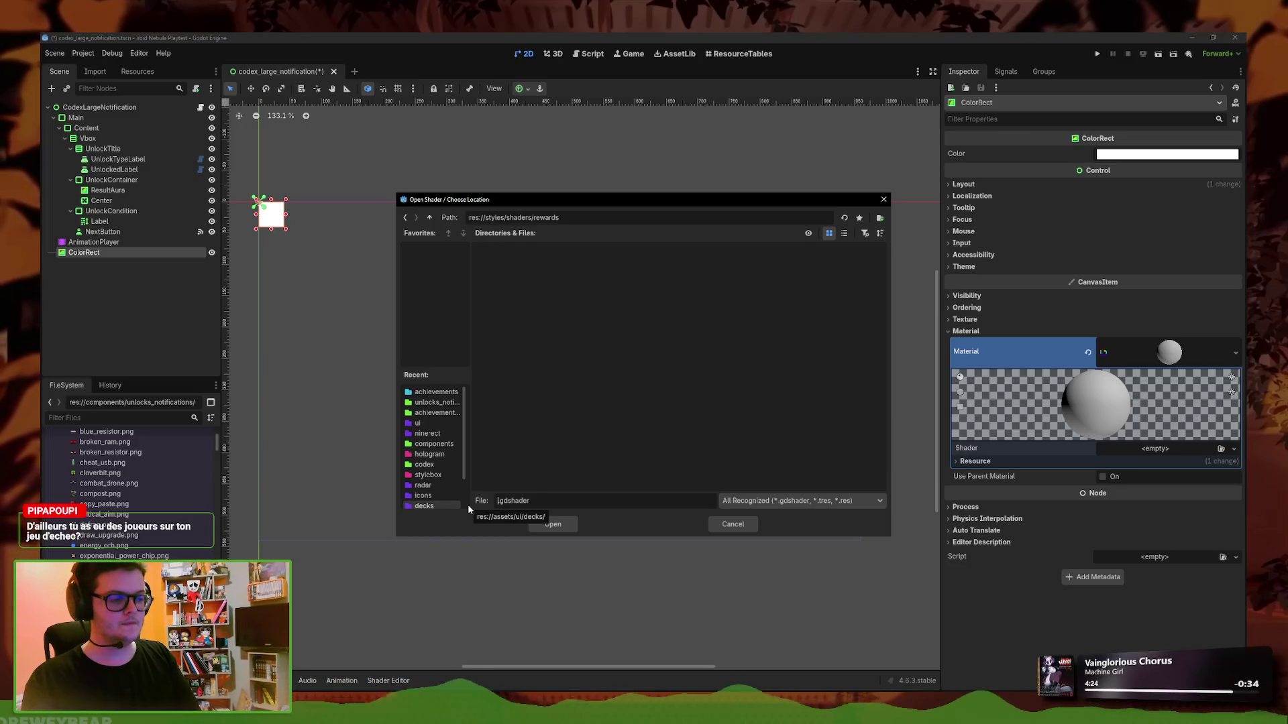
pyautogui.hotkey('ctrl', 'v')
pyautogui.hotkey('ctrl', 'z')
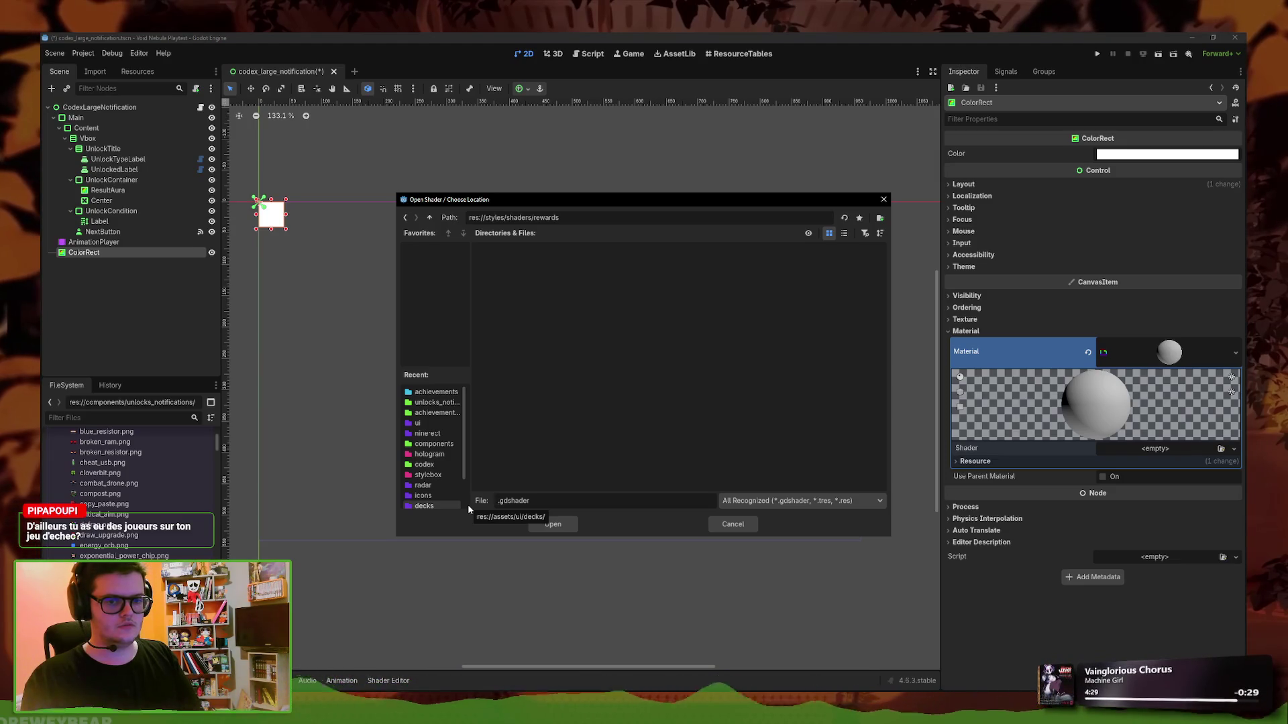
pyautogui.hotkey('alt', 'Tab')
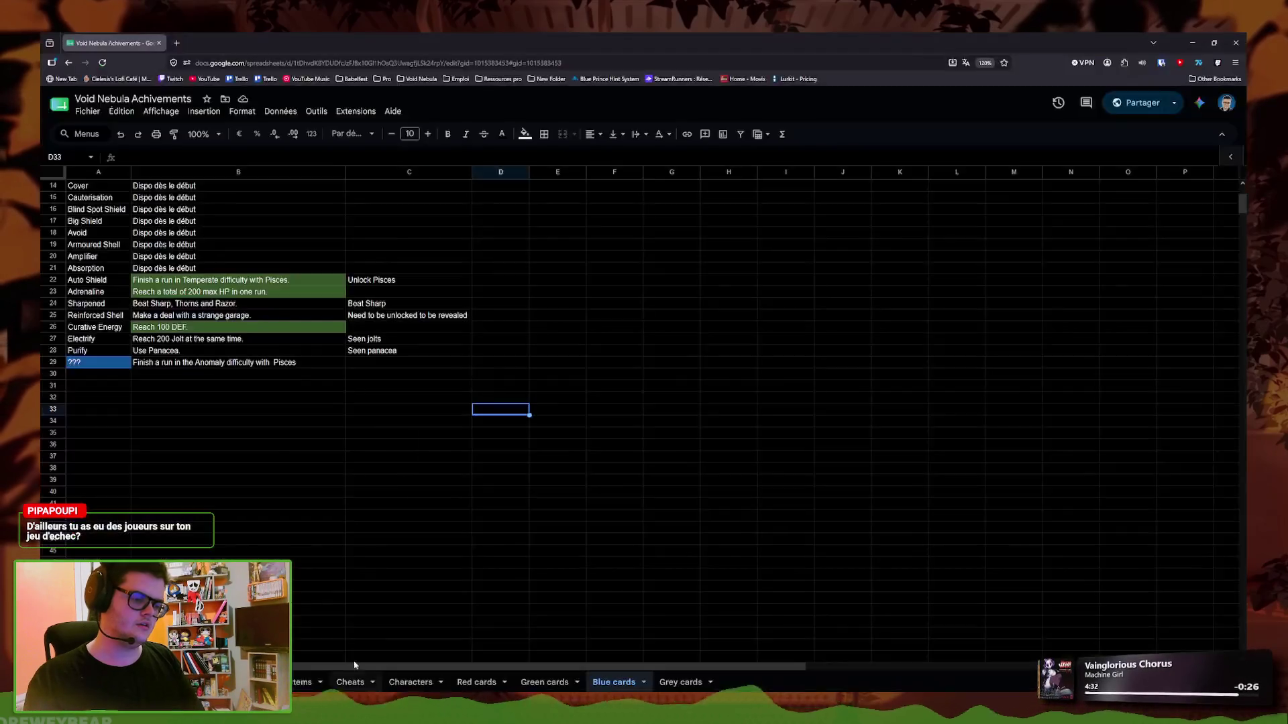
# Search Google for 'confettis en anglais' to get 'confetti', then return to Godot
pyautogui.click(177, 44)
pyautogui.write('co')
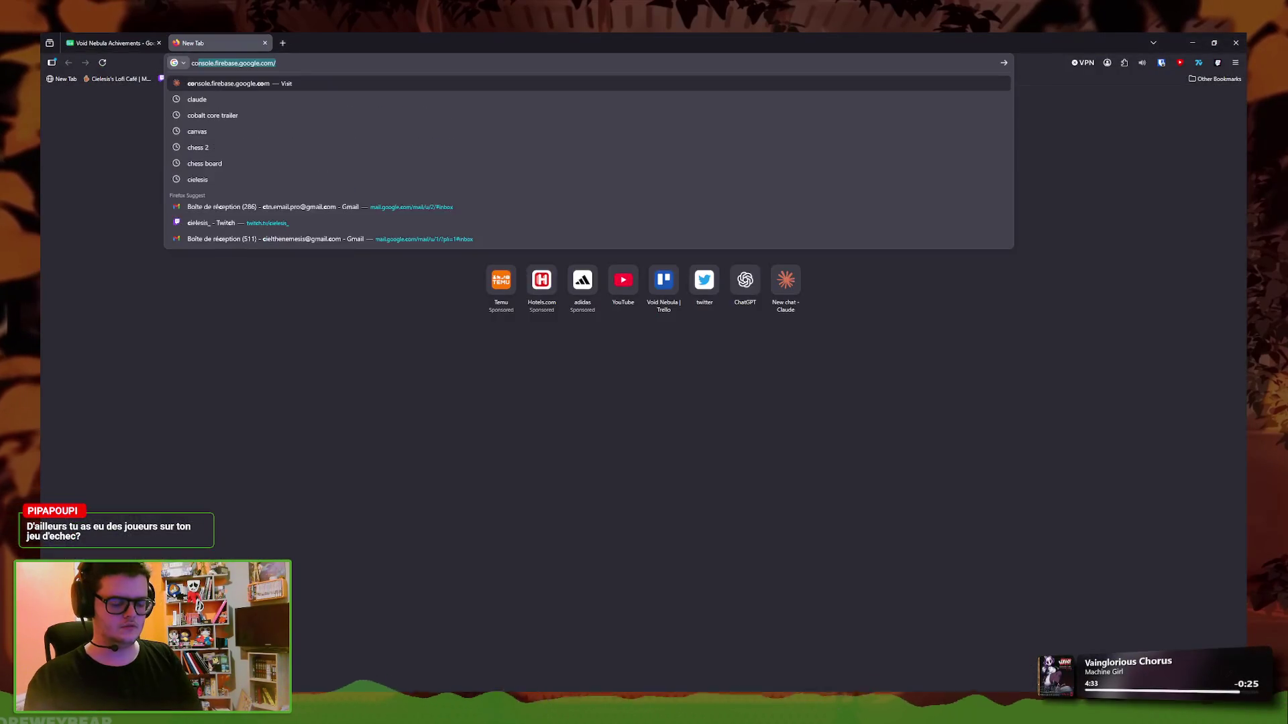
pyautogui.write('nfettis en anglais')
pyautogui.press('Return')
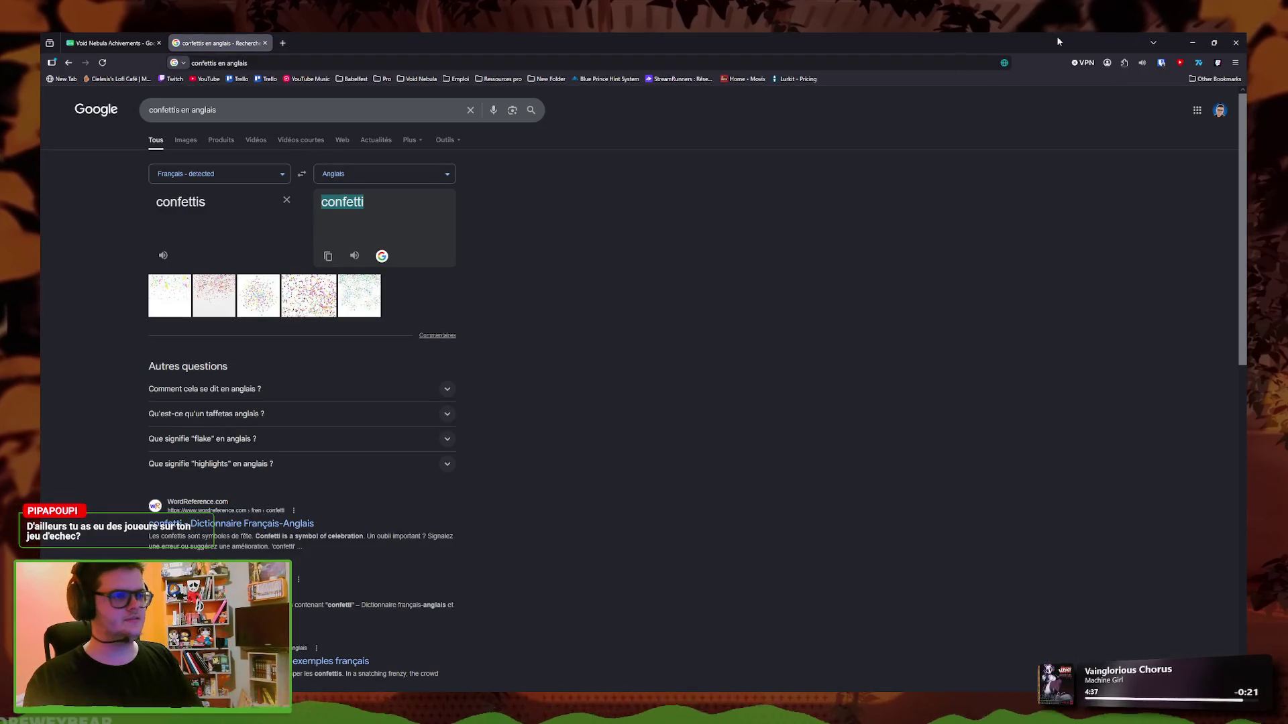
pyautogui.click(1188, 39)
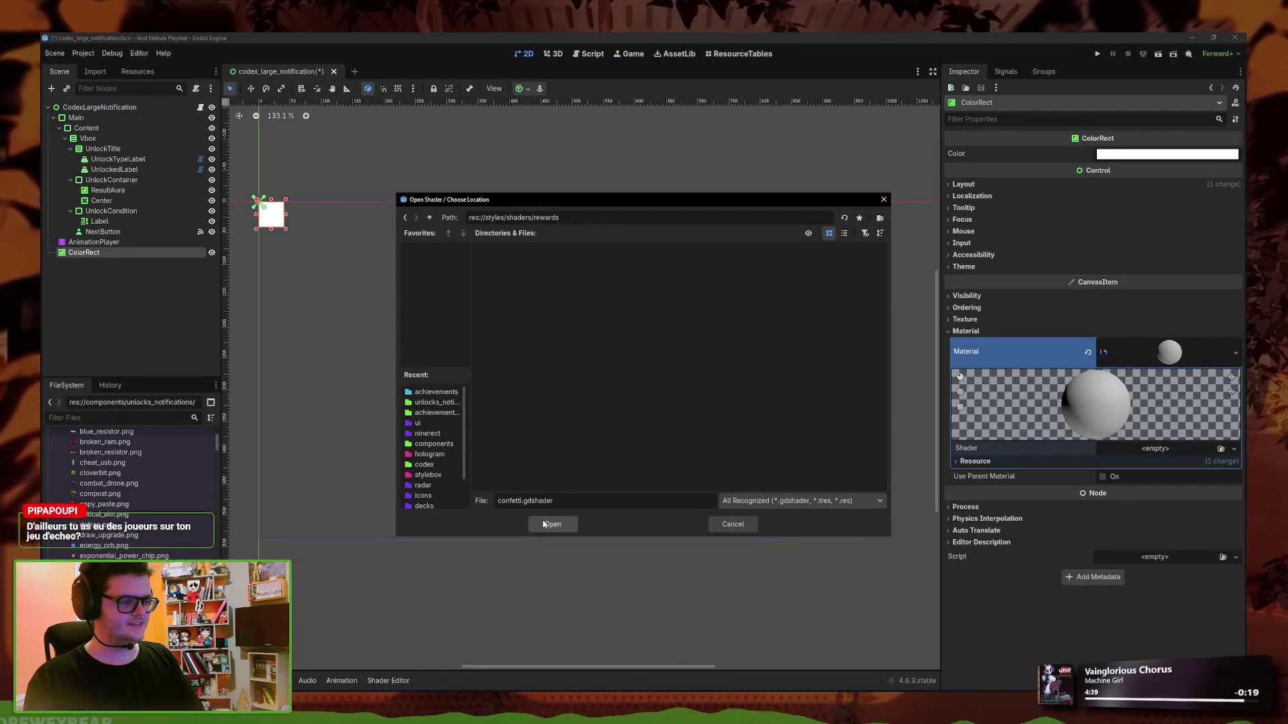
# Create confetti.gdshader in the rewards folder, save the scene, and launch a test run
pyautogui.click(545, 525)
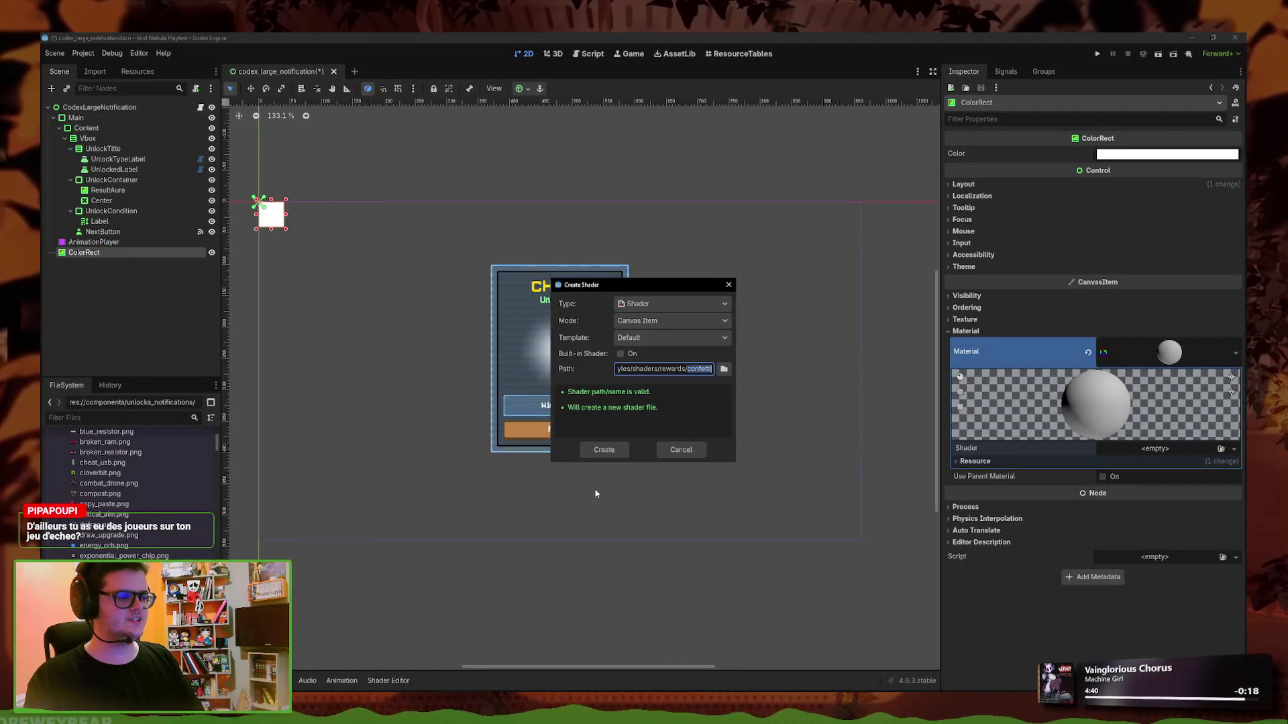
pyautogui.click(604, 450)
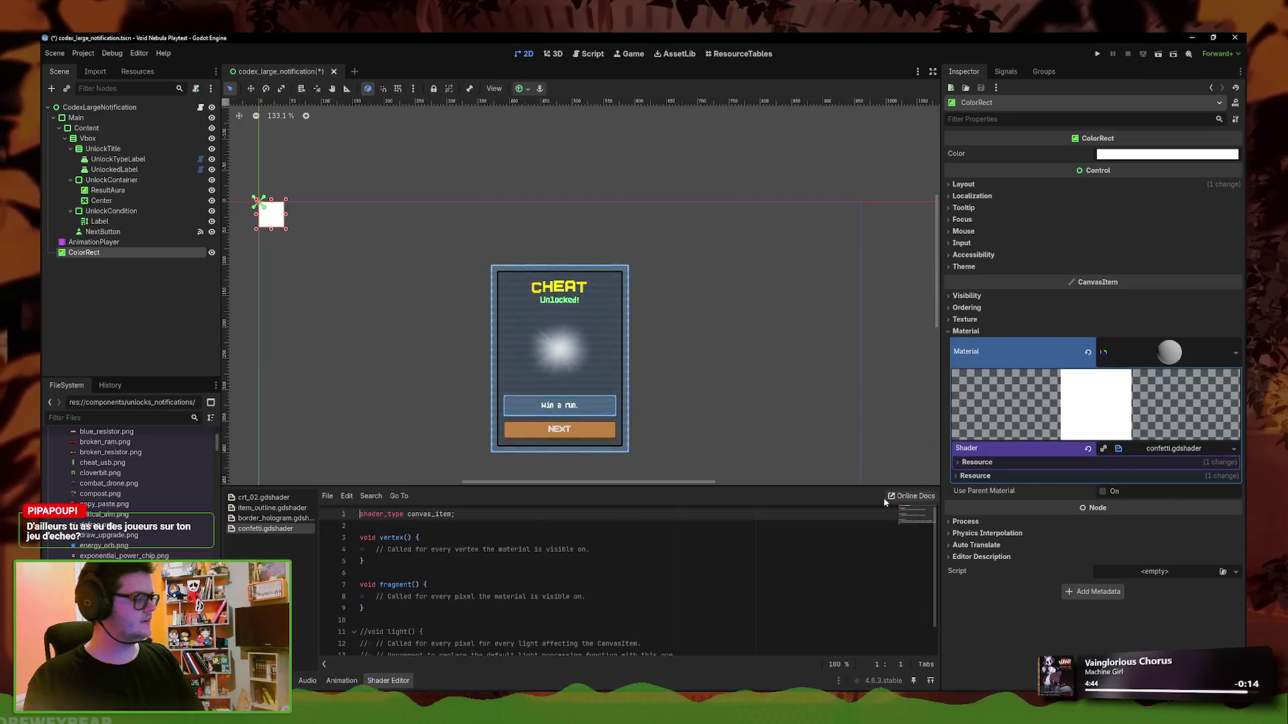
pyautogui.hotkey('ctrl', 'a')
pyautogui.write('confetti')
pyautogui.hotkey('ctrl', 's')
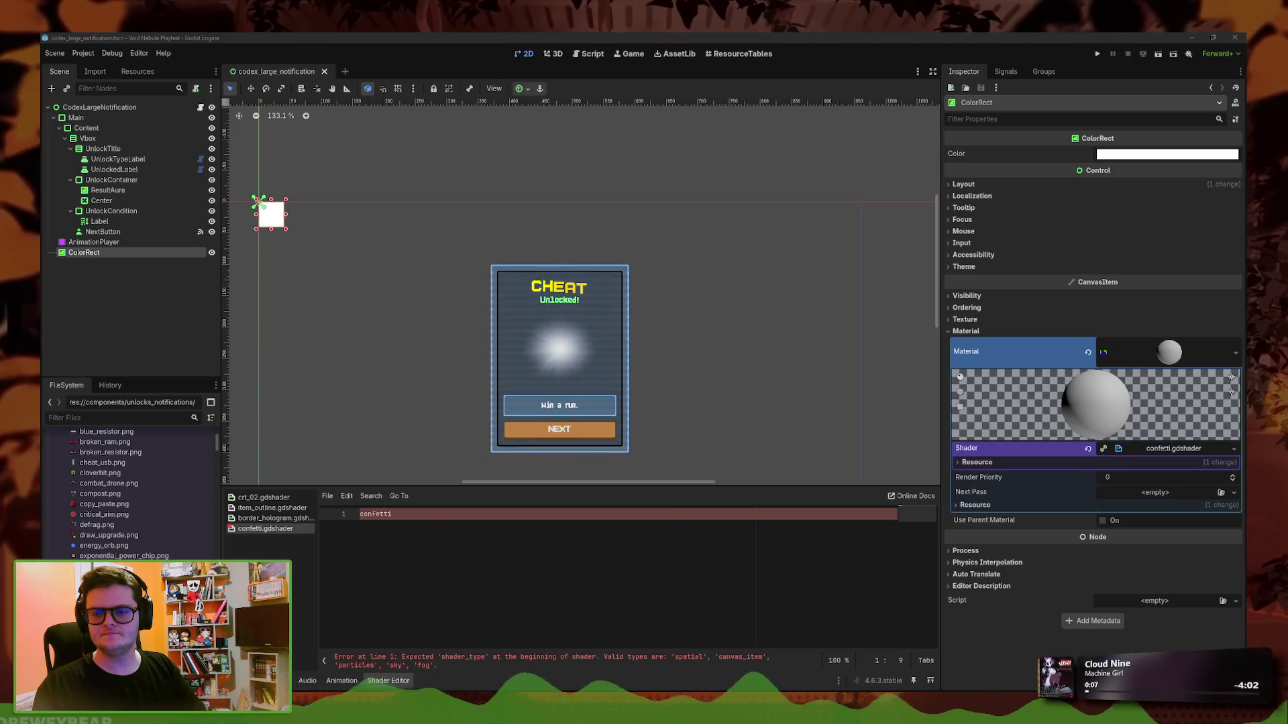
pyautogui.press('F6')
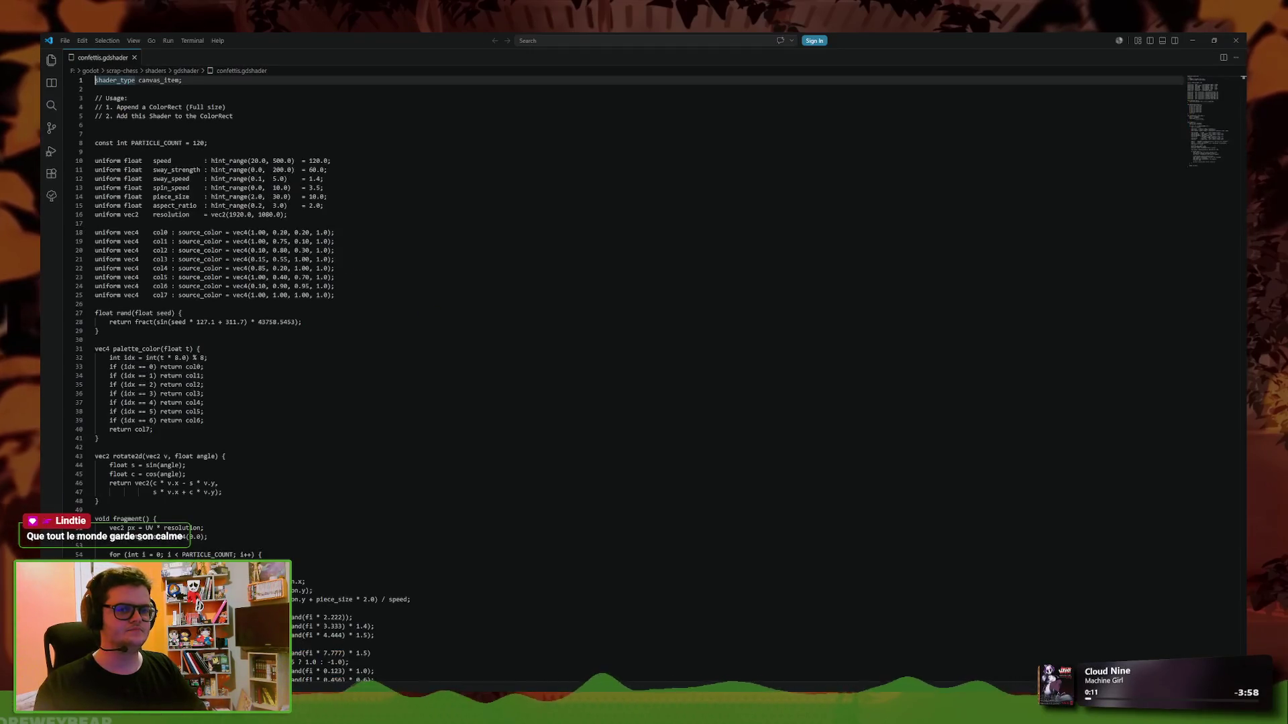
# Copy all of confettis.gdshader from VS Code and paste it into Godot's confetti.gdshader
pyautogui.click(100, 70)
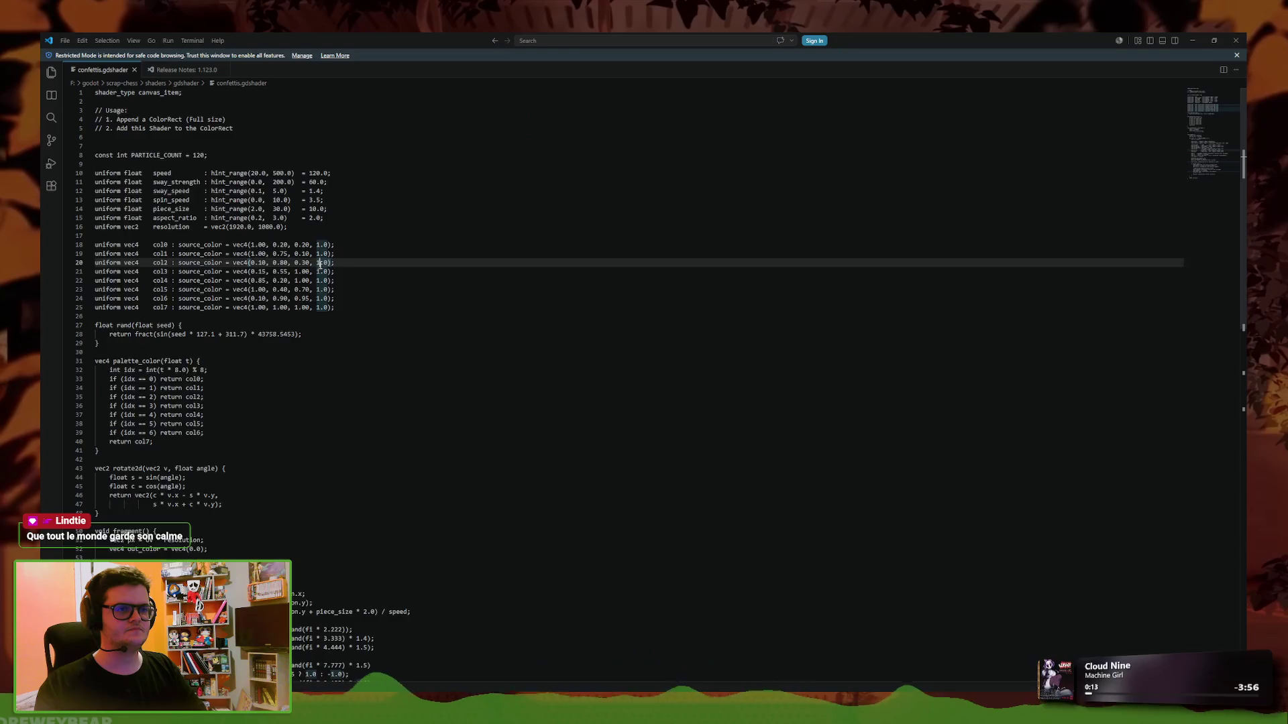
pyautogui.hotkey('ctrl', 'a')
pyautogui.click(1194, 39)
pyautogui.hotkey('ctrl', 'v')
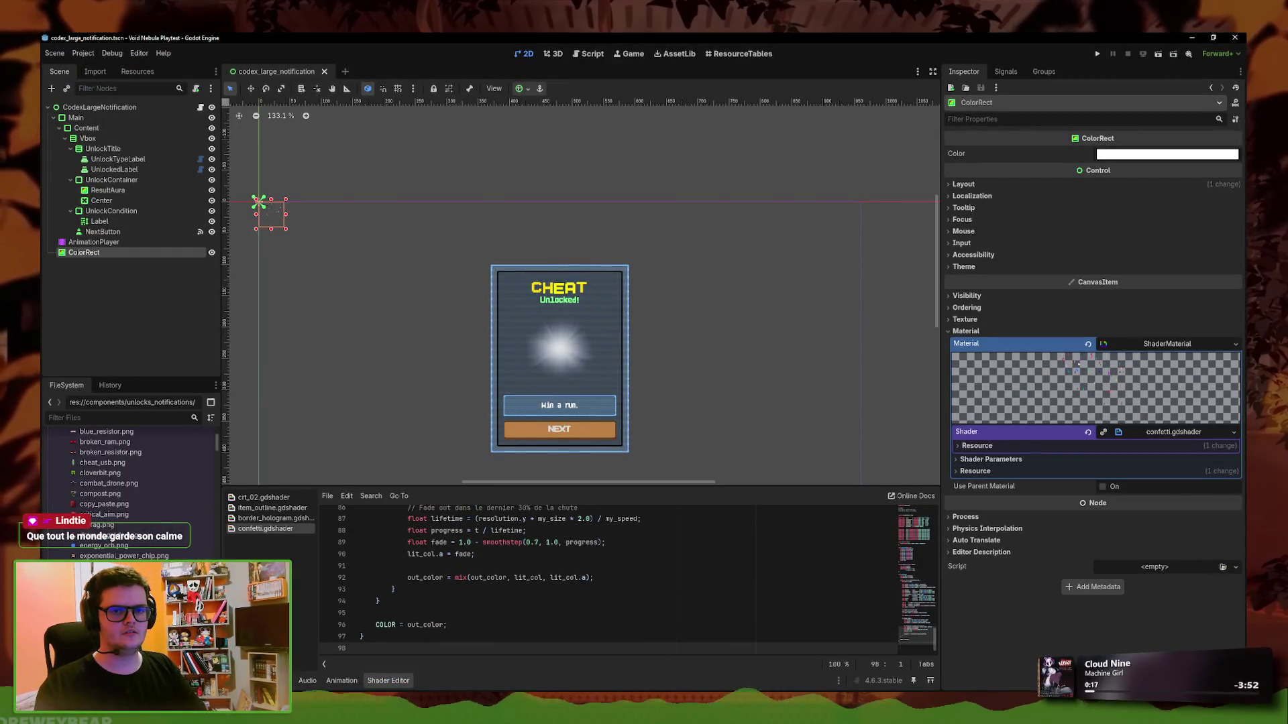
# Apply the Full Rect preset to ColorRect, move it above Main, and expand Shader Parameters
pyautogui.click(527, 89)
pyautogui.click(576, 196)
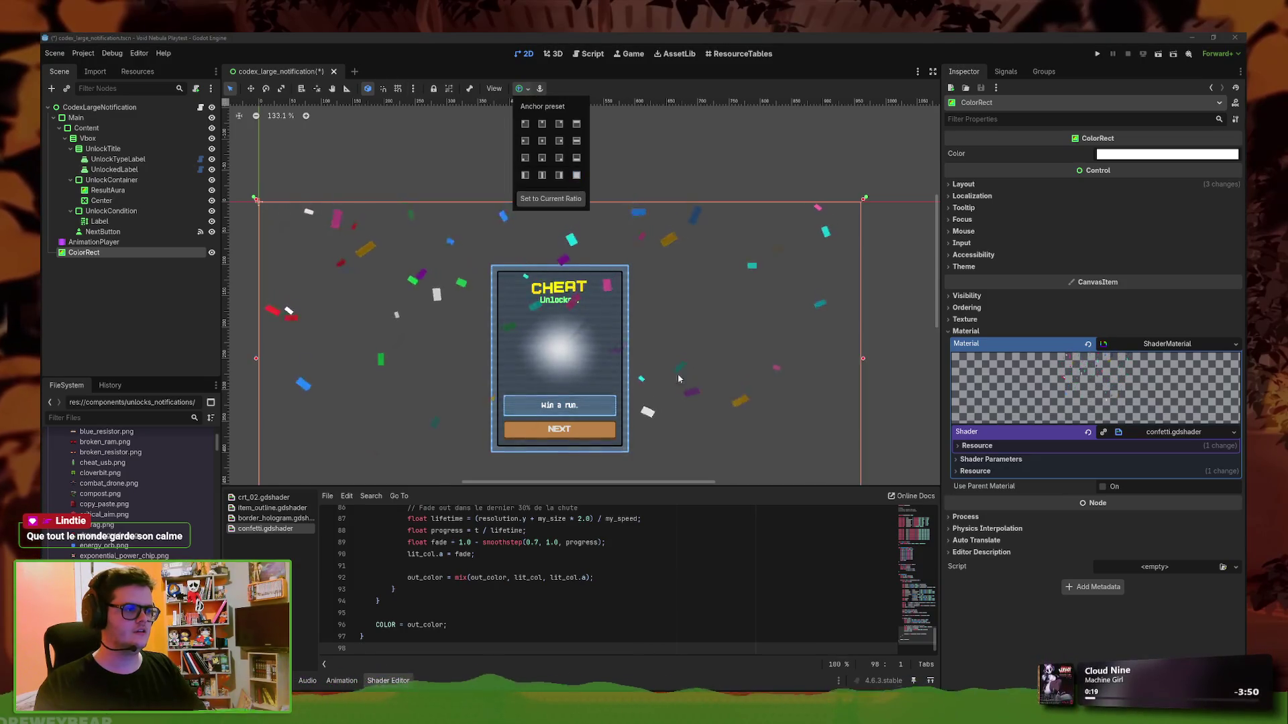
pyautogui.scroll(-3, 670, 376)
pyautogui.moveTo(84, 252)
pyautogui.mouseDown()
pyautogui.moveTo(134, 243)
pyautogui.moveTo(128, 116)
pyautogui.mouseUp()
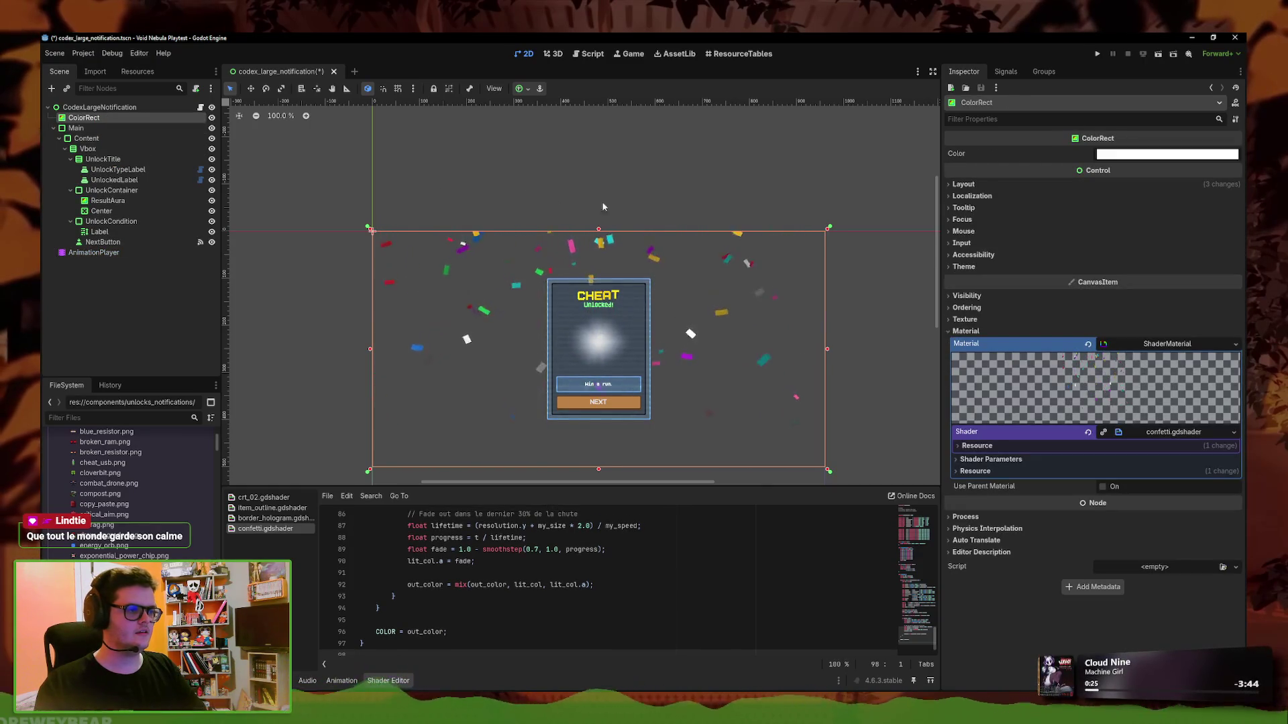
pyautogui.moveTo(724, 204); pyautogui.dragTo(704, 174)
pyautogui.click(1046, 459)
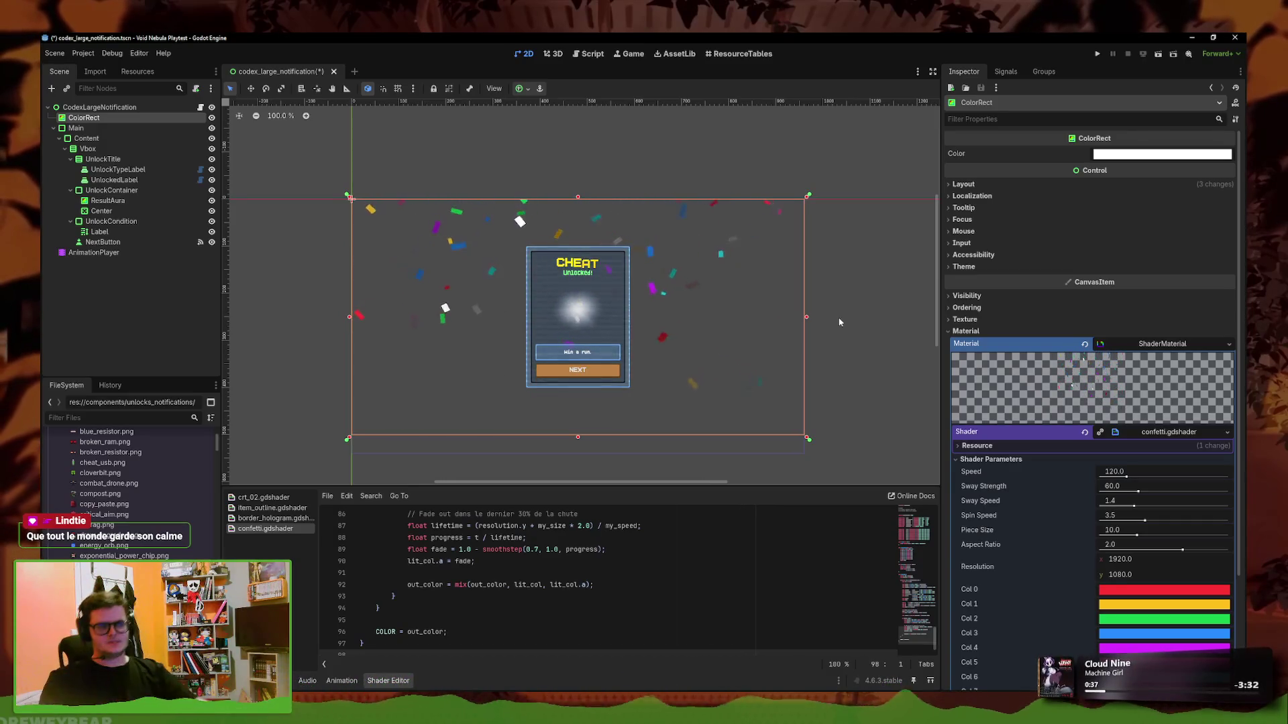
# Pan and zoom the 2D viewport to inspect the confetti falling behind the CHEAT card
pyautogui.moveTo(675, 305)
pyautogui.mouseDown()
pyautogui.moveTo(672, 215)
pyautogui.moveTo(675, 309)
pyautogui.mouseUp()
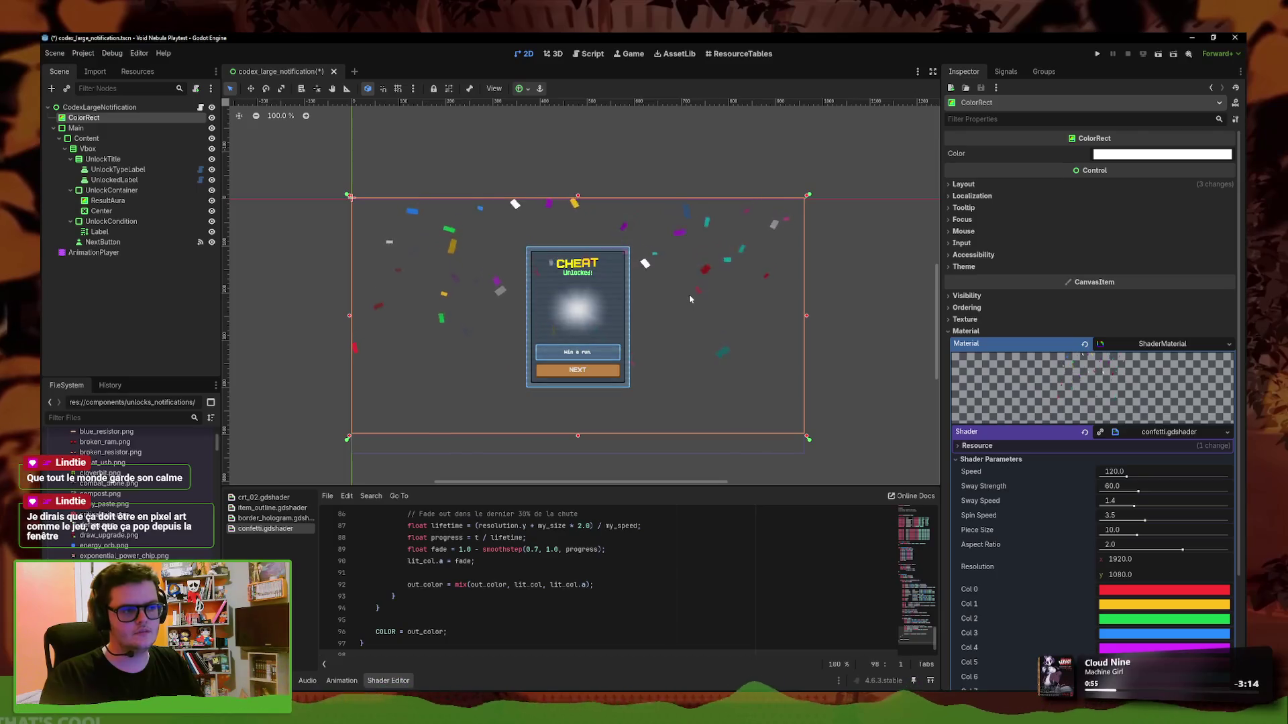
pyautogui.scroll(10, 673, 286)
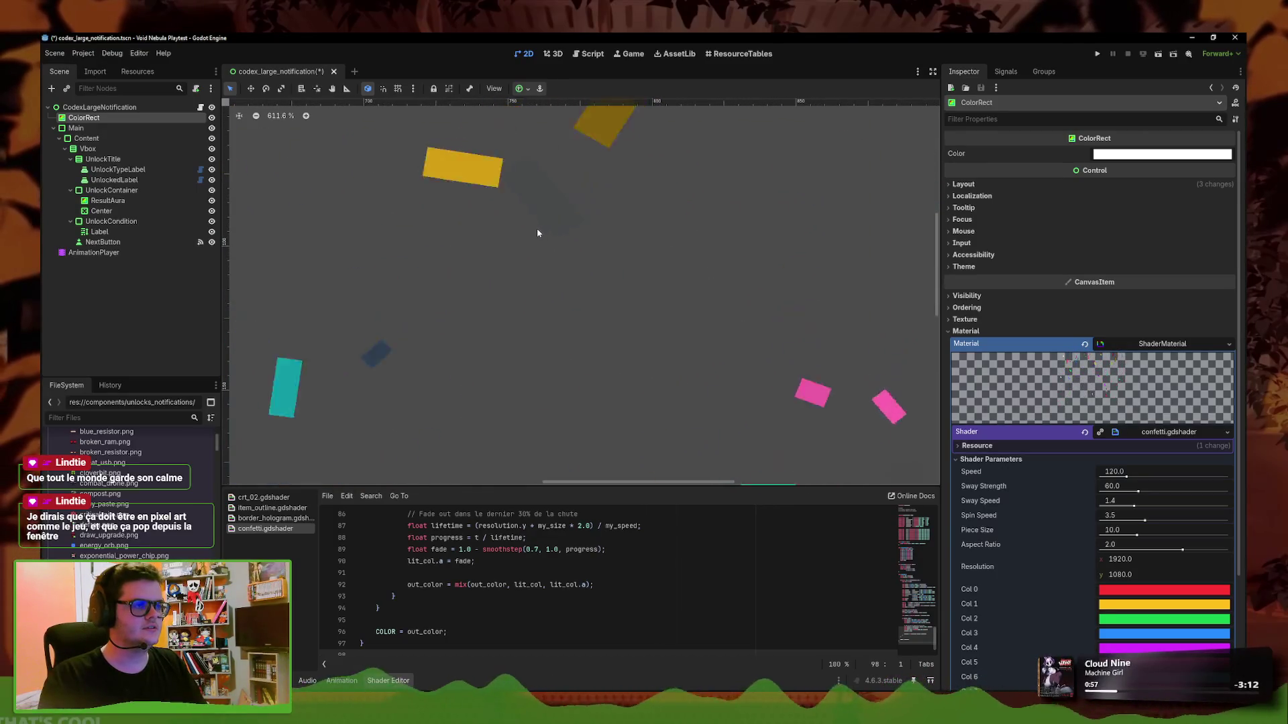
pyautogui.scroll(4, 556, 296)
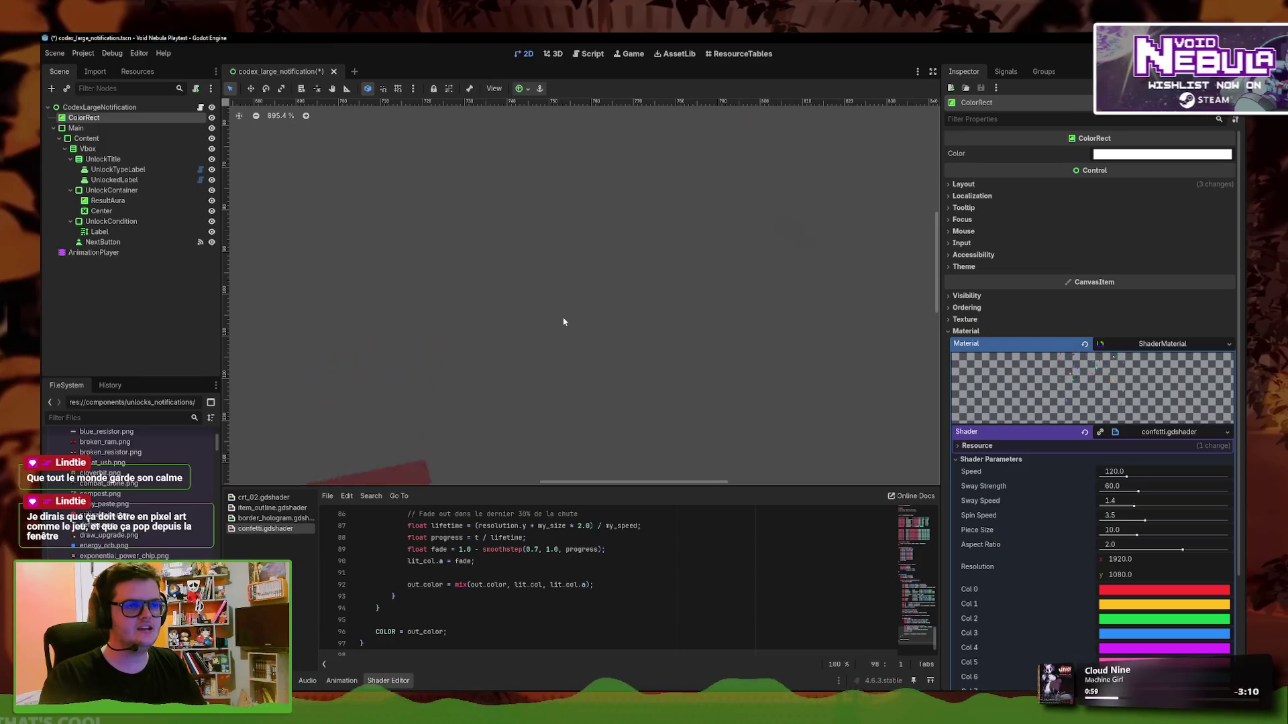
pyautogui.scroll(-20, 560, 351)
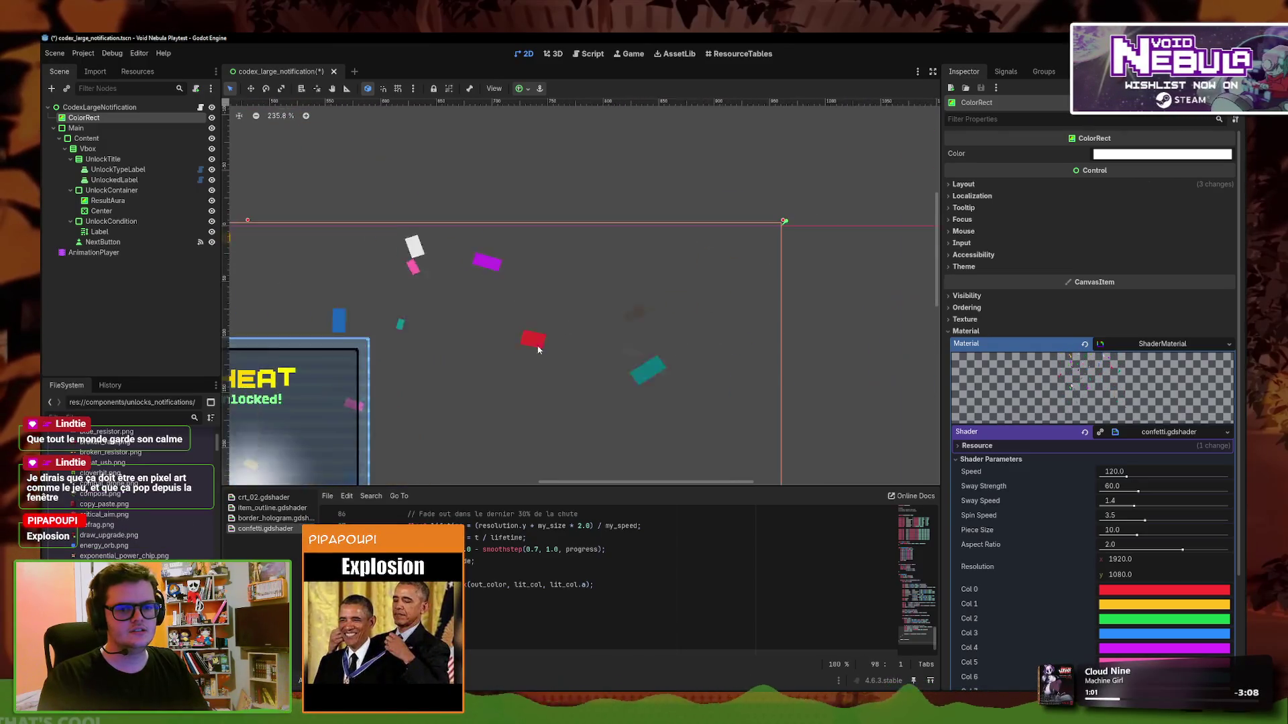
pyautogui.moveTo(542, 377)
pyautogui.mouseDown()
pyautogui.moveTo(687, 283)
pyautogui.moveTo(740, 291)
pyautogui.mouseUp()
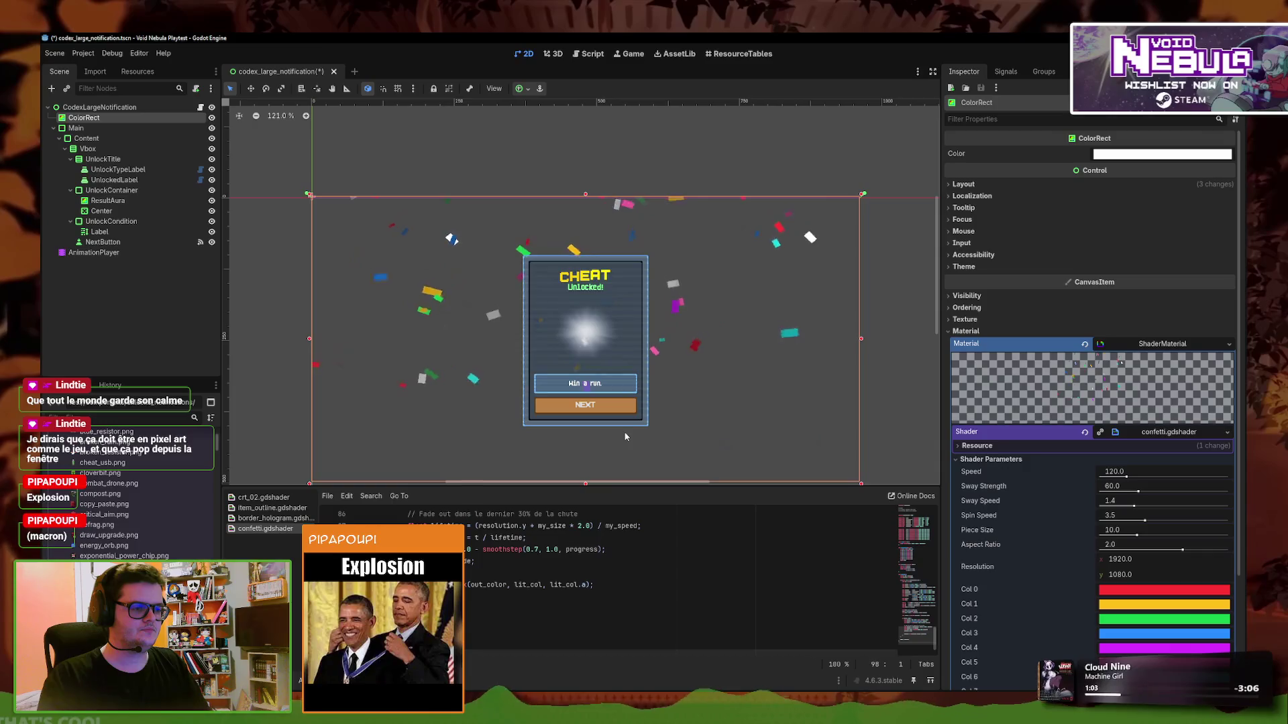
pyautogui.scroll(20, 698, 271)
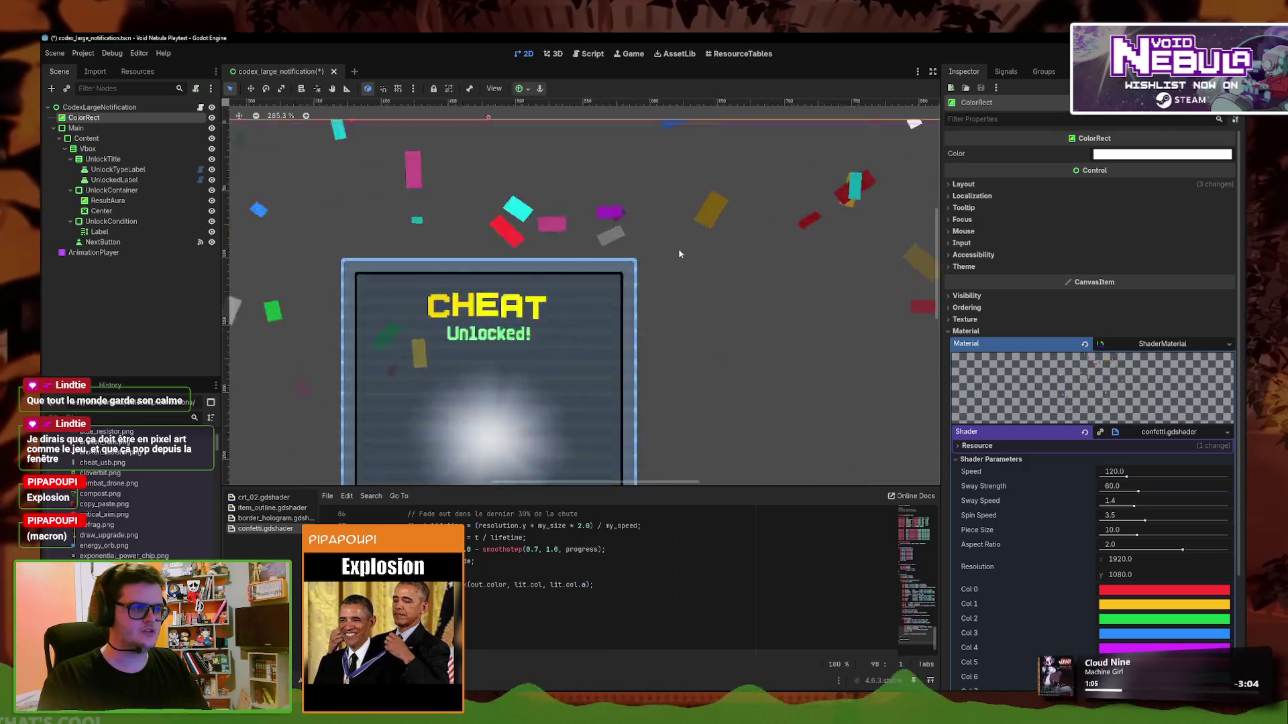
pyautogui.scroll(7, 698, 271)
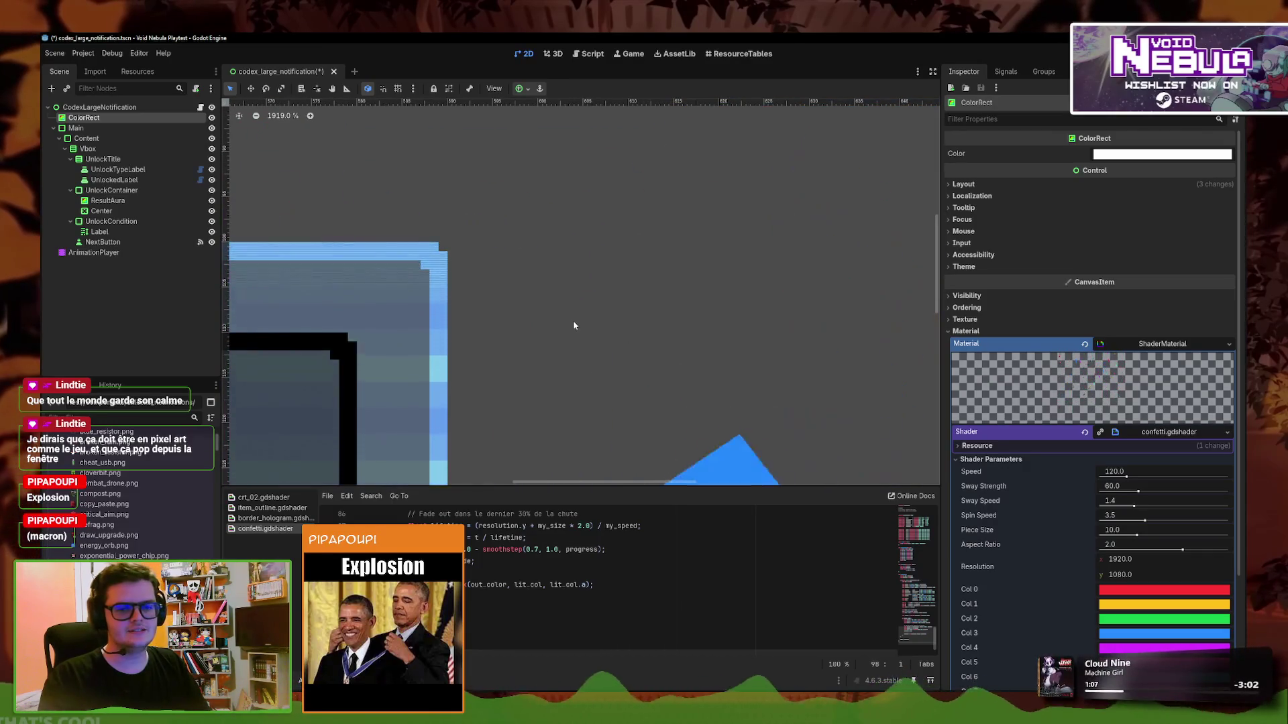
pyautogui.scroll(-12, 570, 325)
pyautogui.scroll(-16, 567, 334)
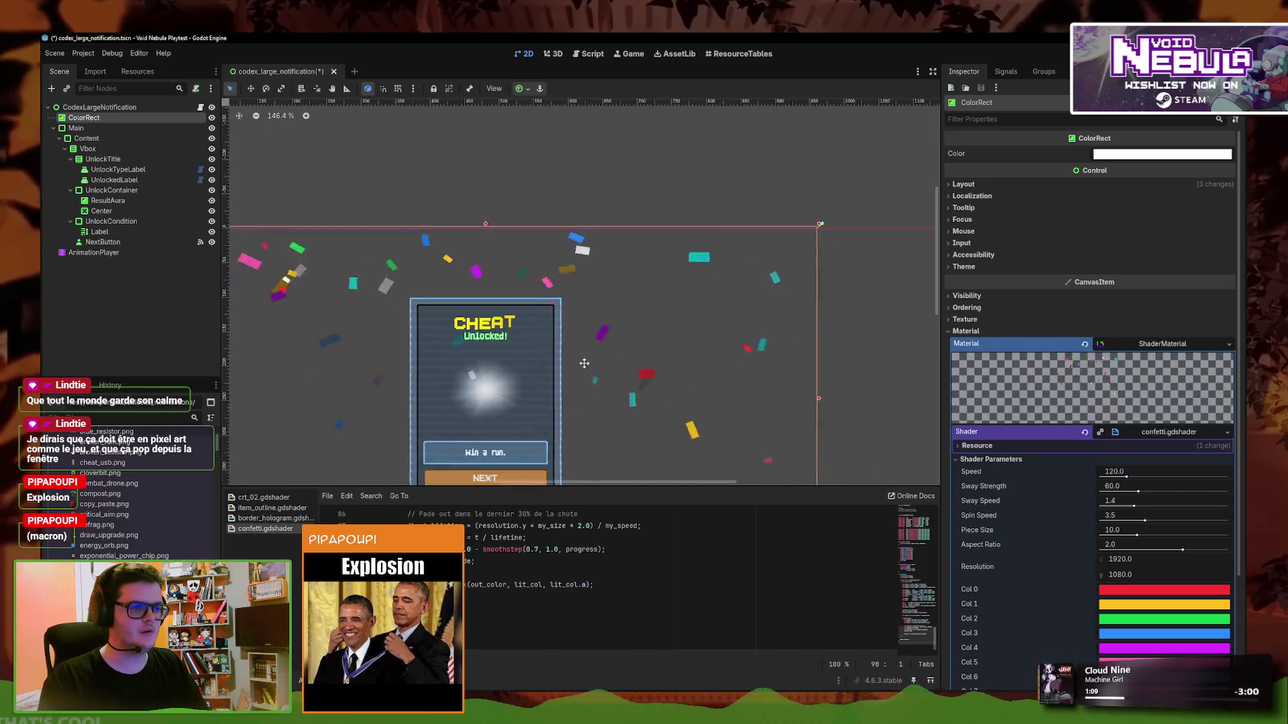
pyautogui.scroll(-1, 627, 311)
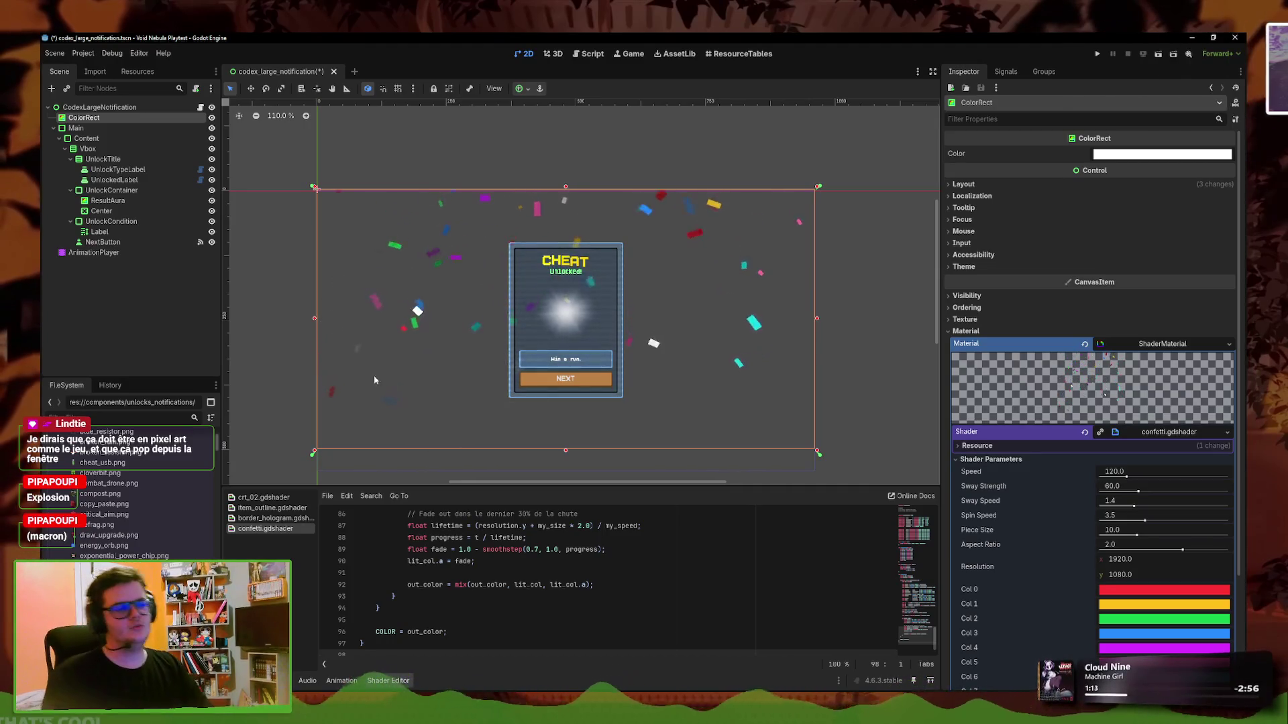
# Review the shader's fade-out block and search results, then replace the code with the explosion shader
pyautogui.moveTo(409, 531); pyautogui.dragTo(492, 642)
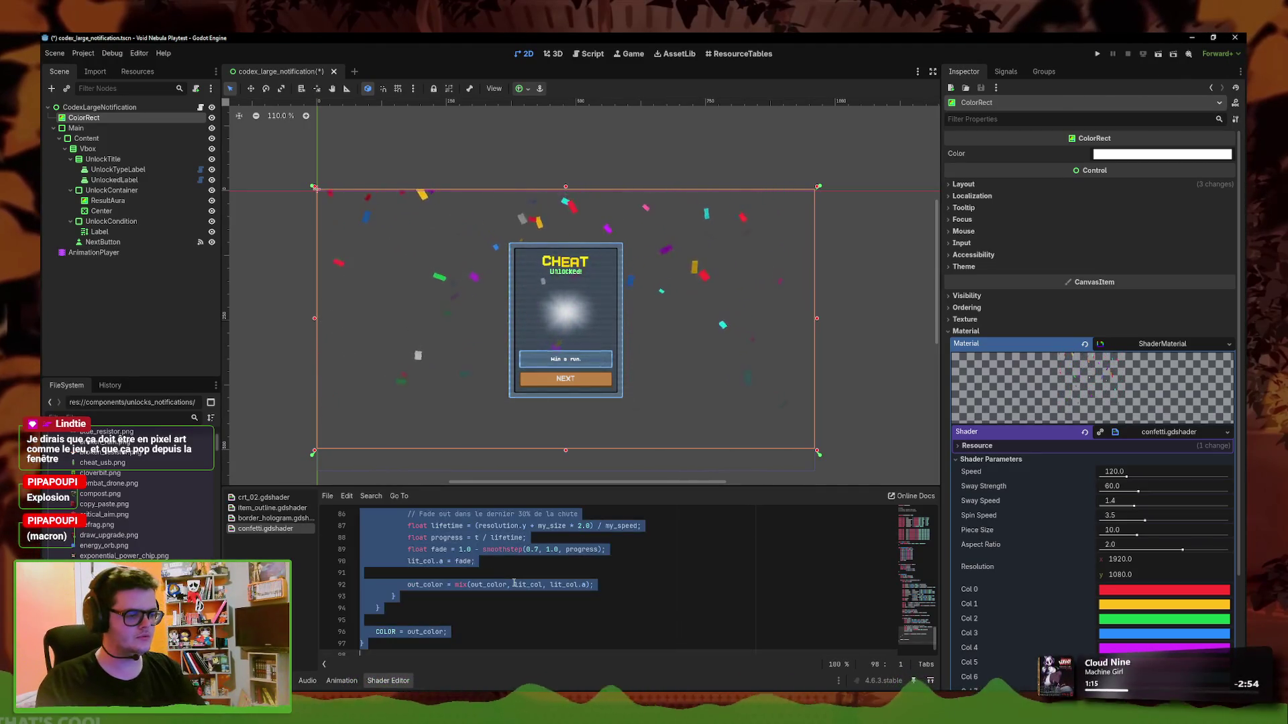
pyautogui.click(492, 574)
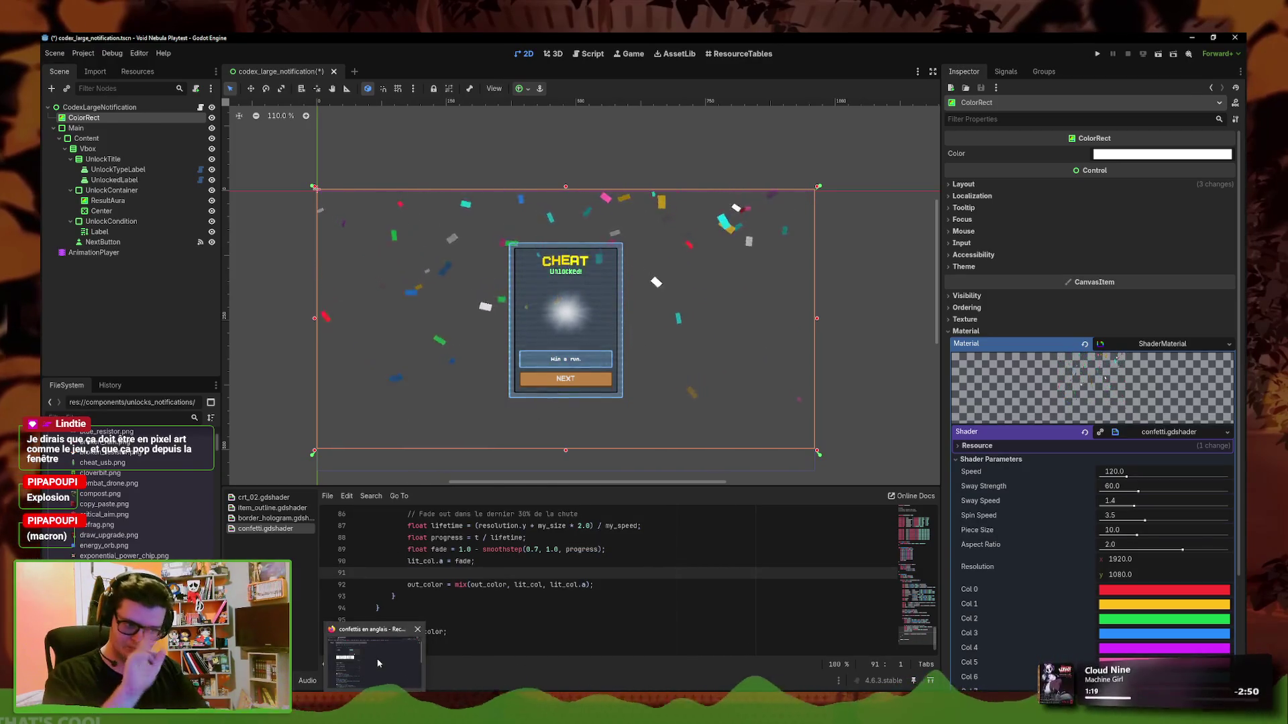
pyautogui.click(377, 663)
pyautogui.hotkey('alt', 'Tab')
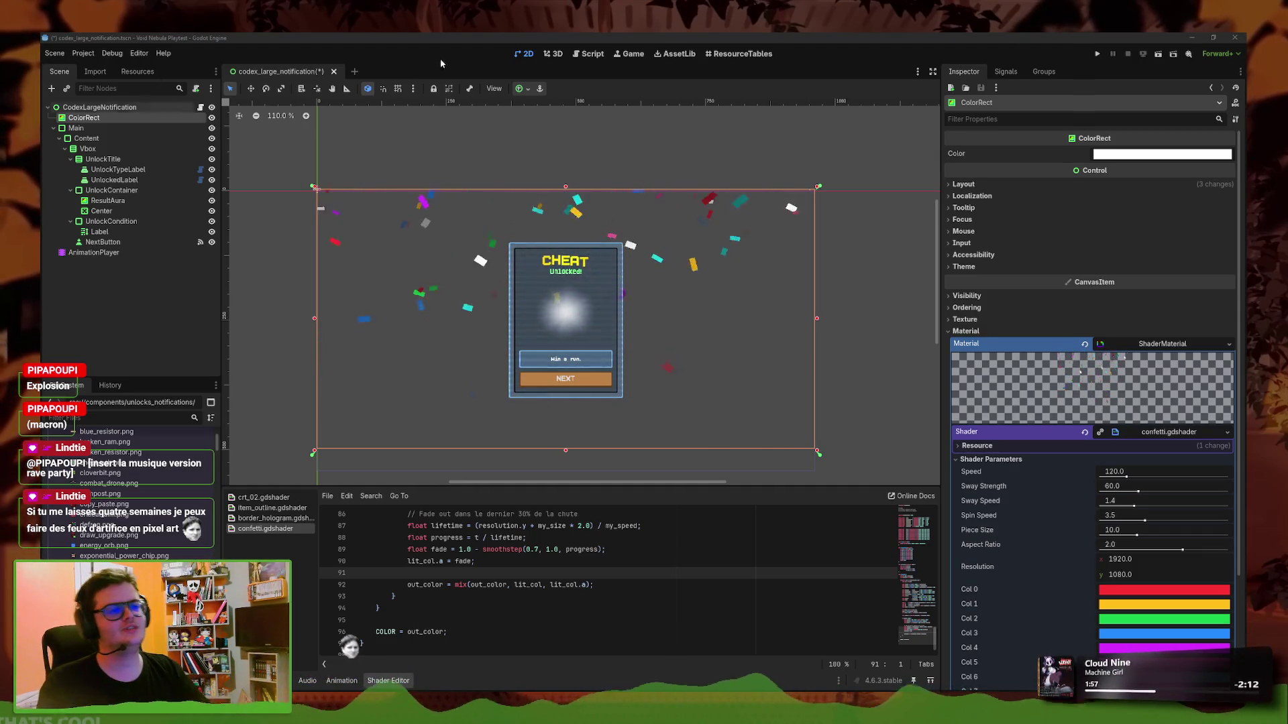
pyautogui.click(429, 147)
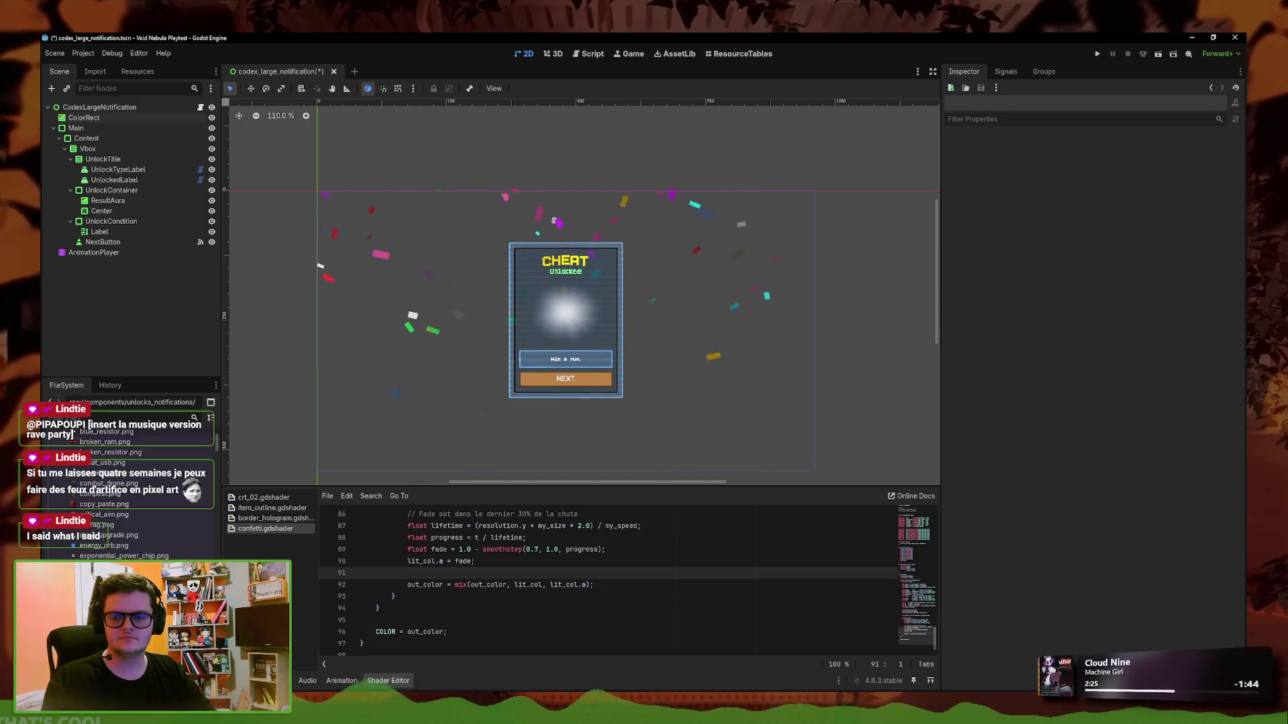
pyautogui.hotkey('ctrl', 'a')
pyautogui.hotkey('ctrl', 'v')
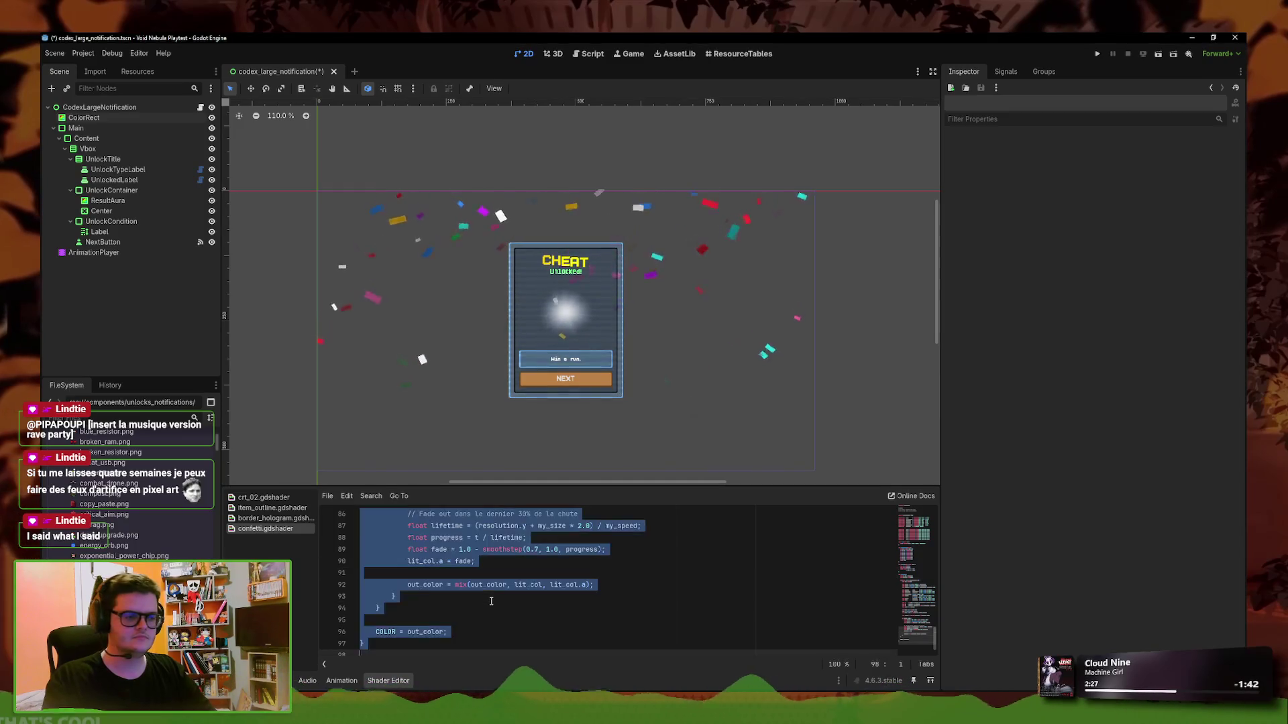
# Save the explosion shader and set the ColorRect's Explosion Duration slider to about 2.582
pyautogui.hotkey('ctrl', 's')
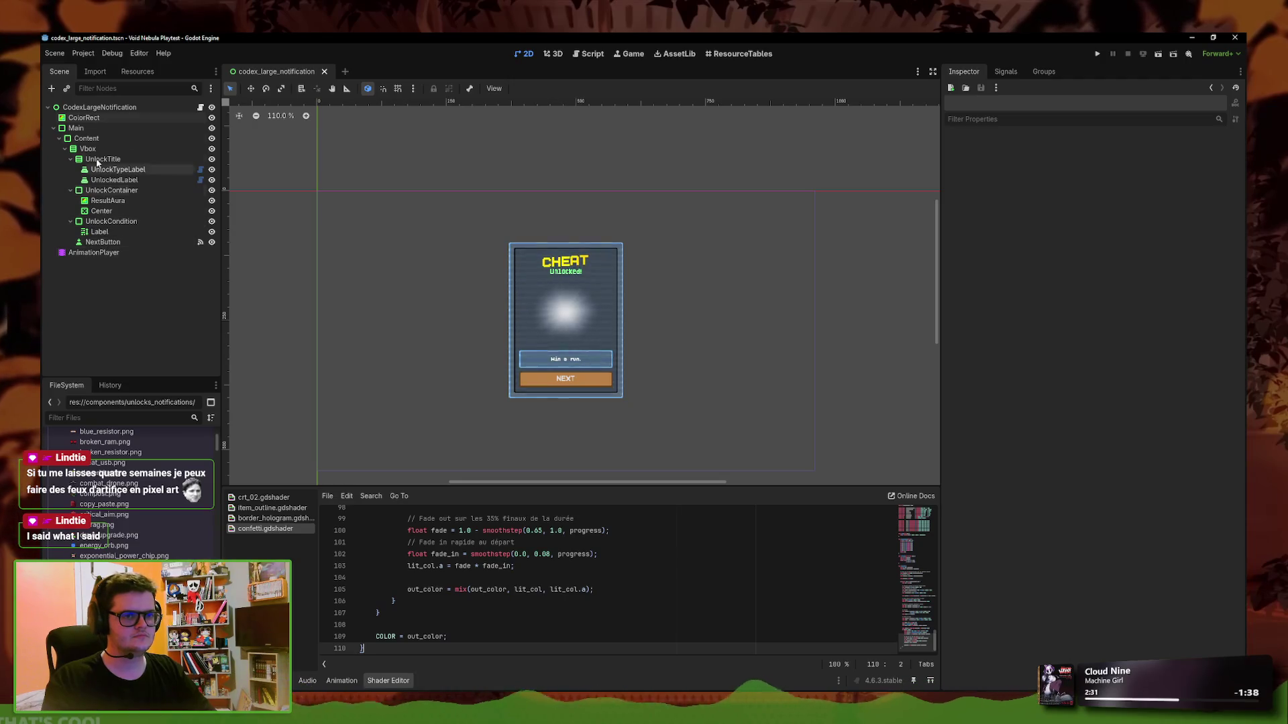
pyautogui.click(84, 117)
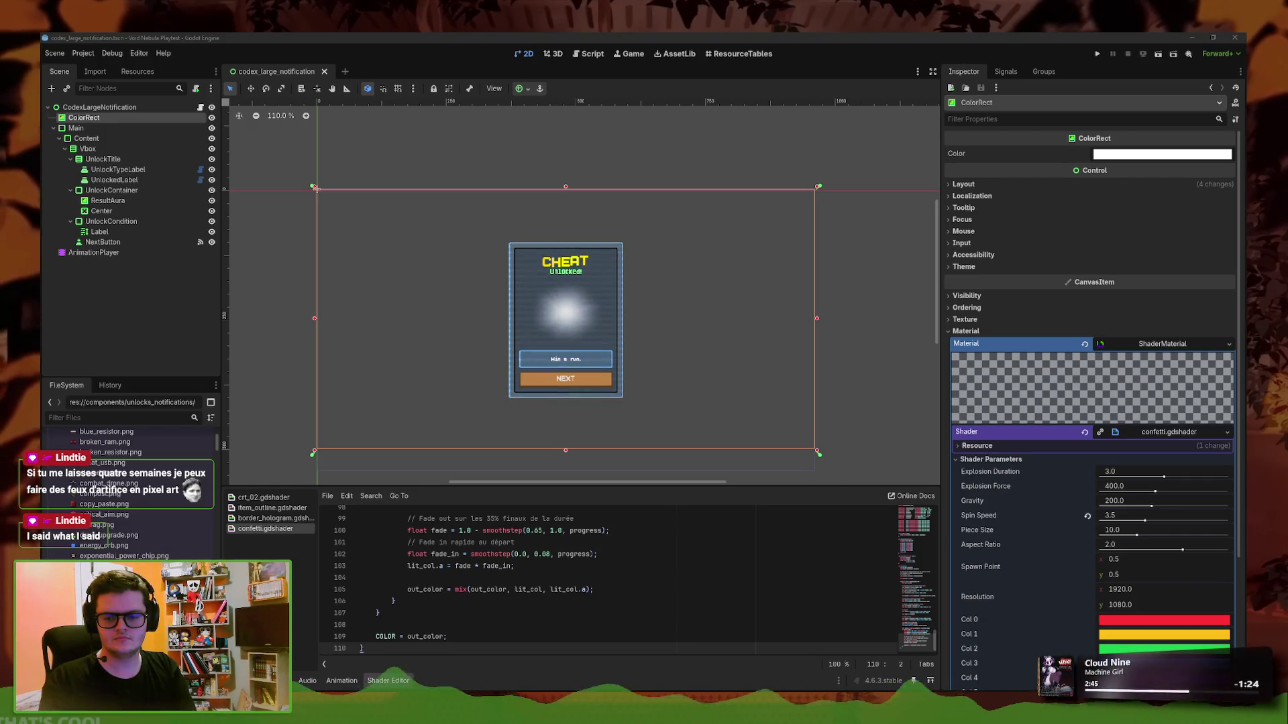
pyautogui.moveTo(1181, 482); pyautogui.dragTo(1172, 481)
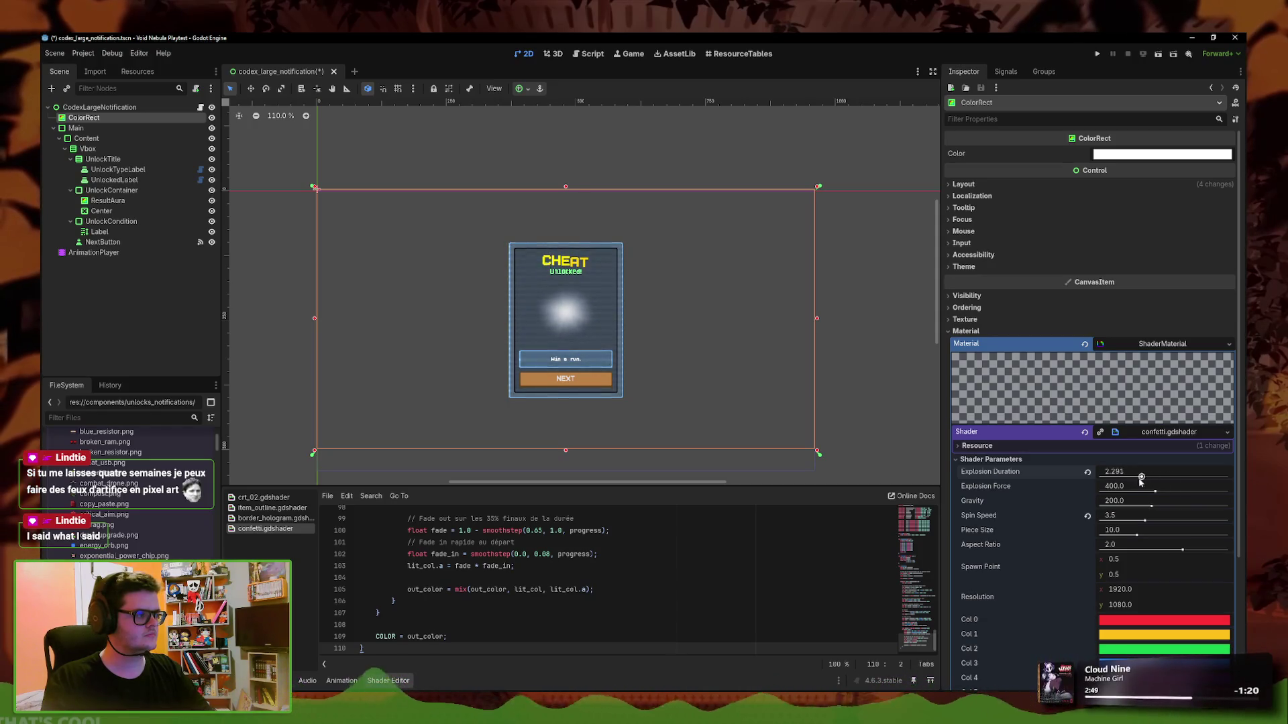
pyautogui.moveTo(1187, 479); pyautogui.dragTo(1061, 474)
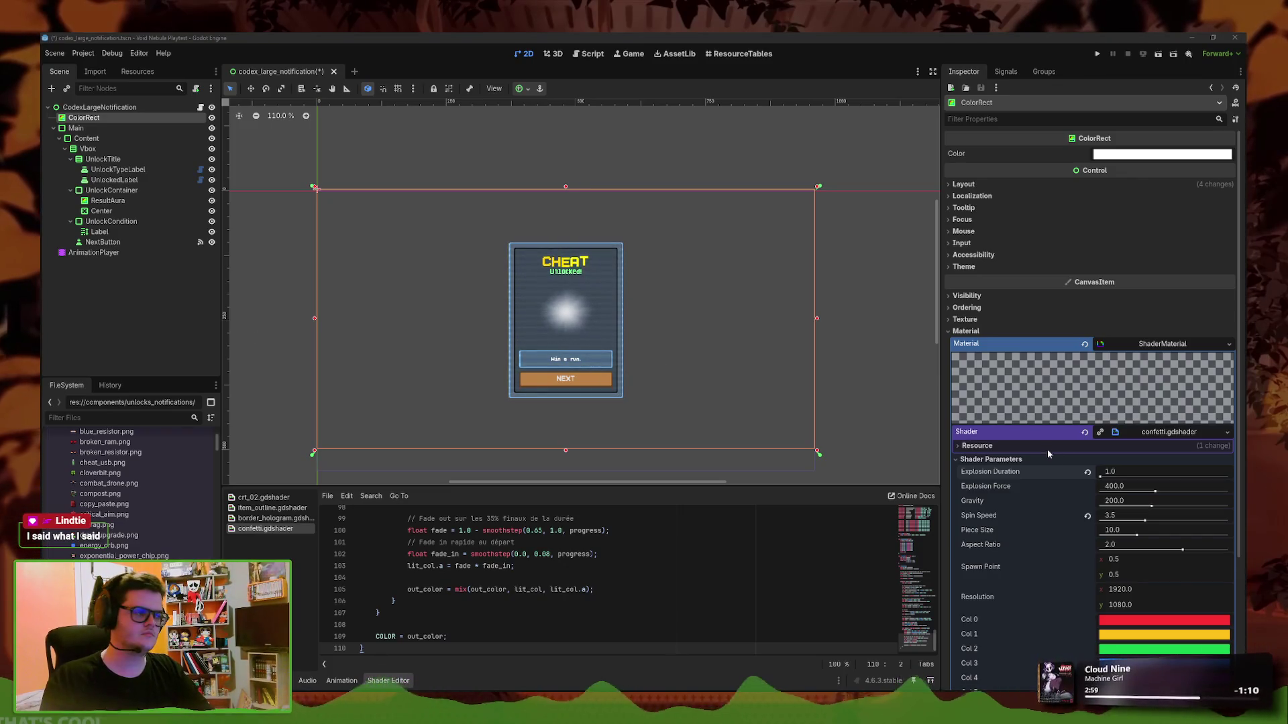
pyautogui.moveTo(1101, 471); pyautogui.dragTo(1140, 486)
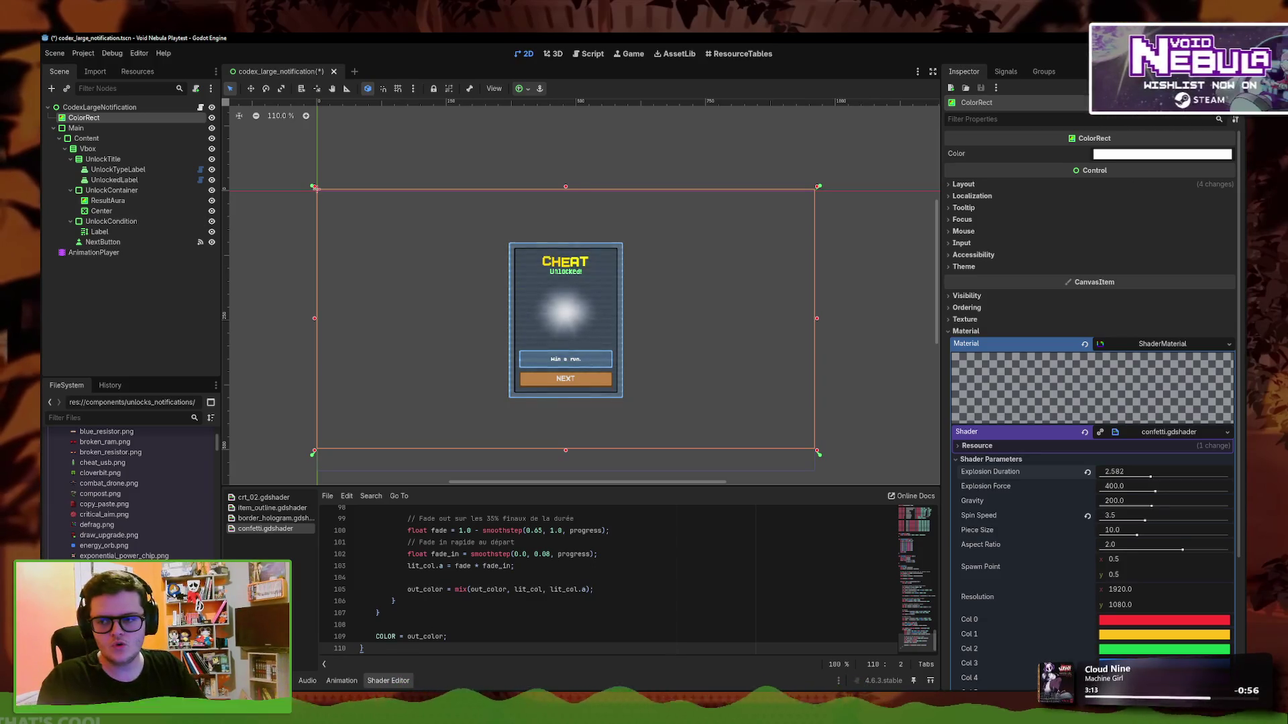
pyautogui.click(399, 157)
# Filter the FileSystem for 'crt' and open crt_overlay.tscn
pyautogui.click(399, 263)
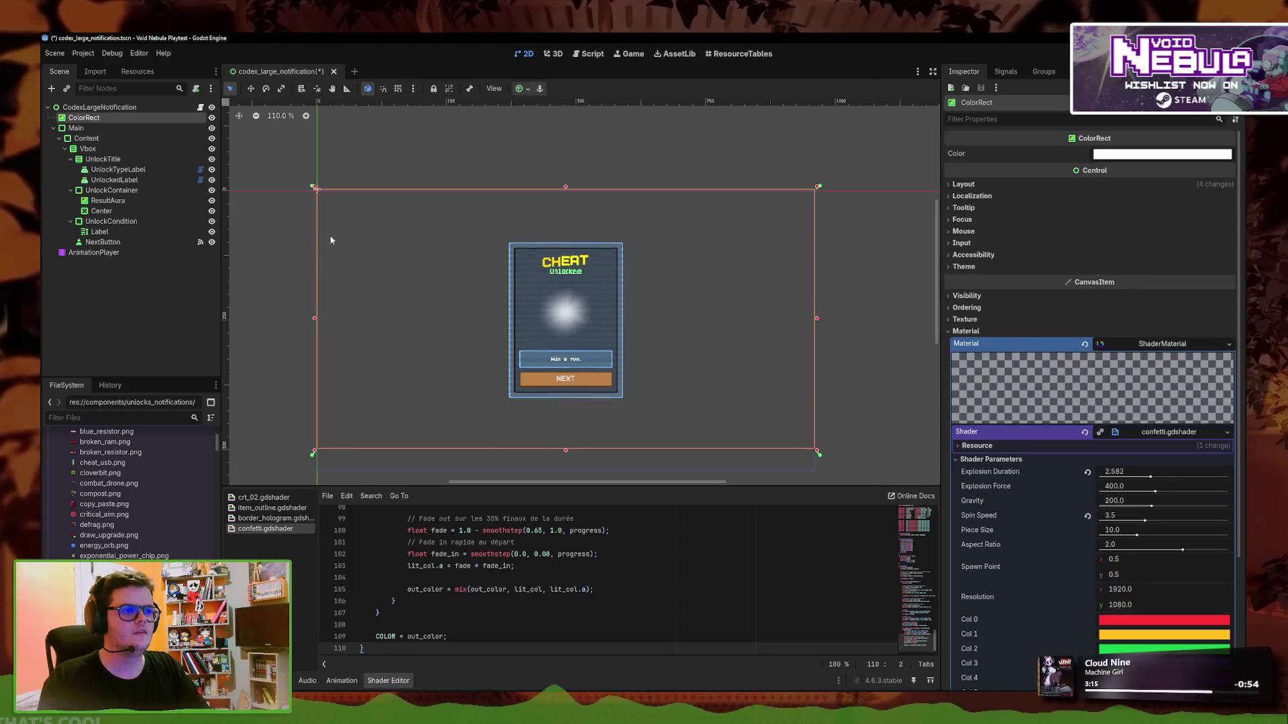
pyautogui.rightClick(176, 108)
pyautogui.click(106, 416)
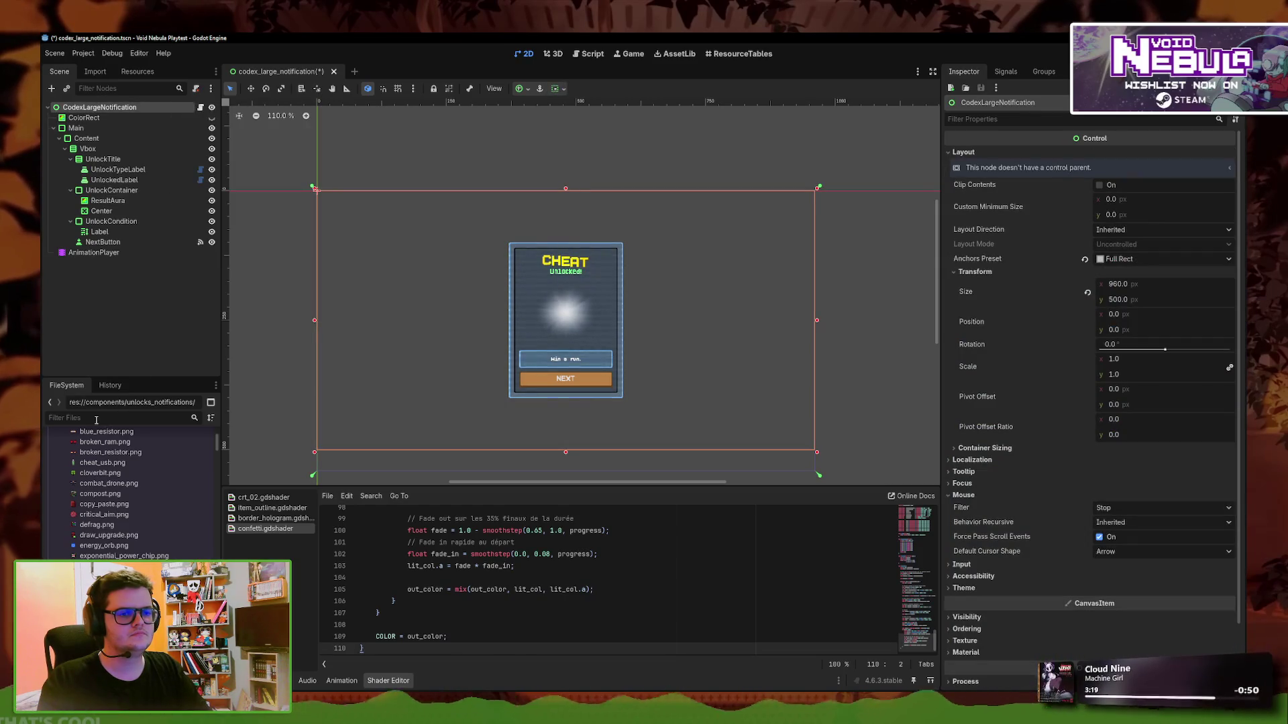
pyautogui.write('crt')
pyautogui.doubleClick(104, 488)
# Copy Sparks2 into codex_large_notification, placing it between ColorRect and Main under the root
pyautogui.click(84, 148)
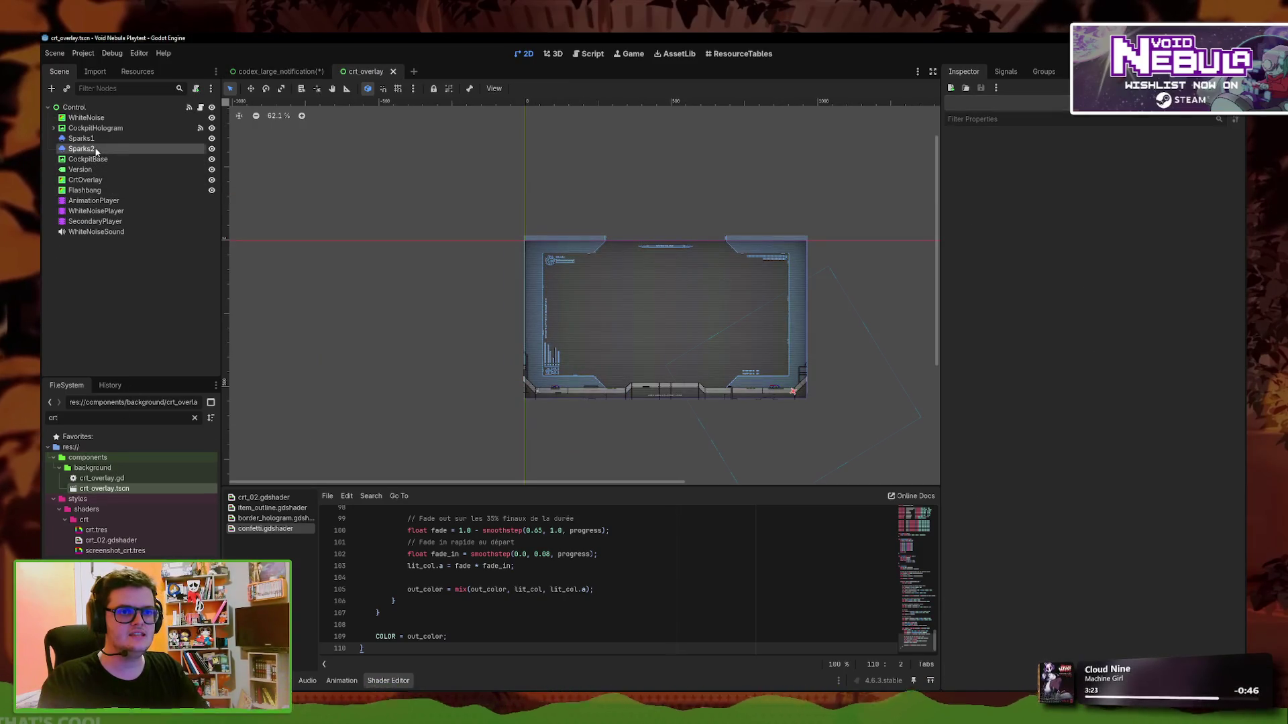
pyautogui.click(281, 71)
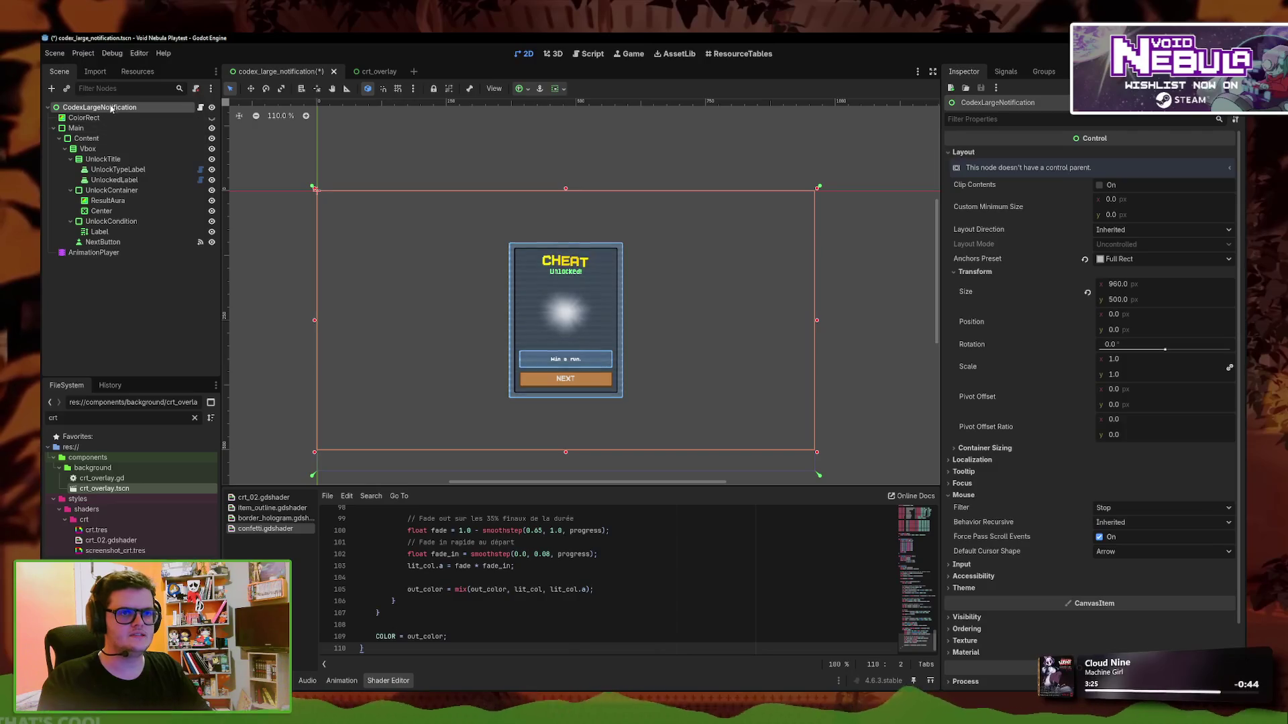
pyautogui.hotkey('ctrl', 'v')
pyautogui.moveTo(87, 262); pyautogui.dragTo(106, 127)
pyautogui.scroll(1, 690, 339)
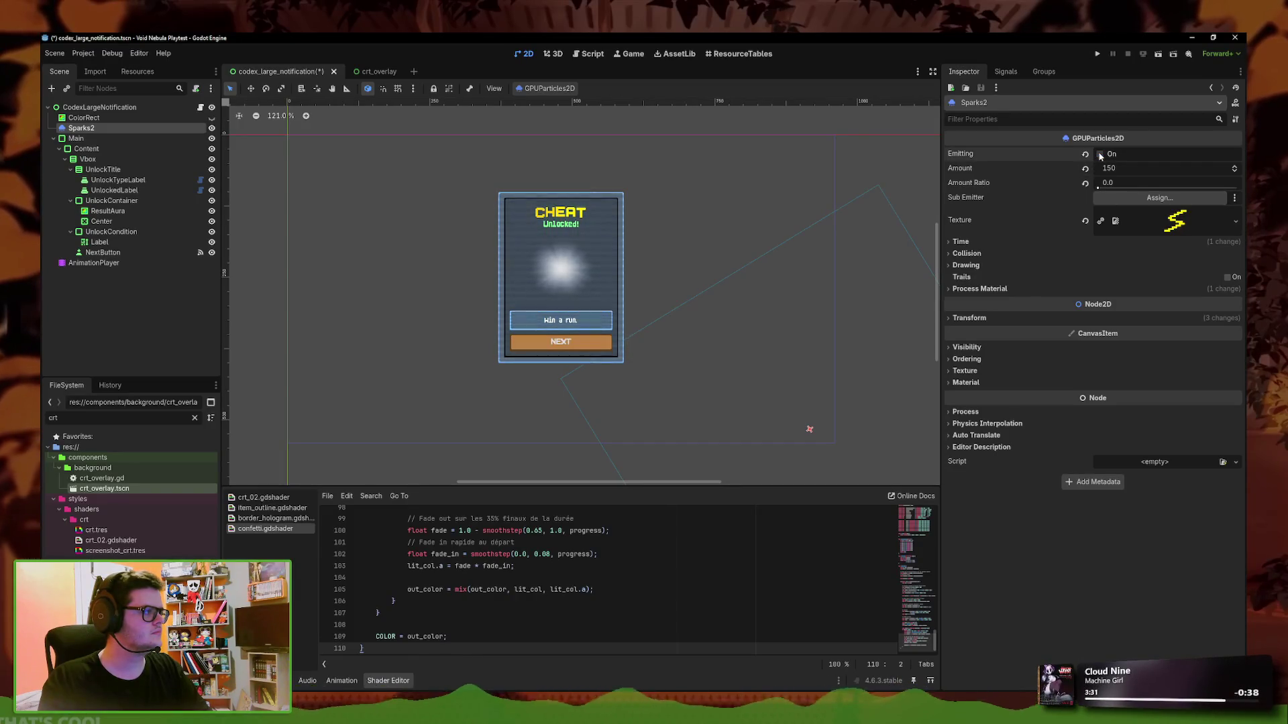
# Set the Sparks2 Amount Ratio to about 0.5068 so the sparks start emitting
pyautogui.click(808, 436)
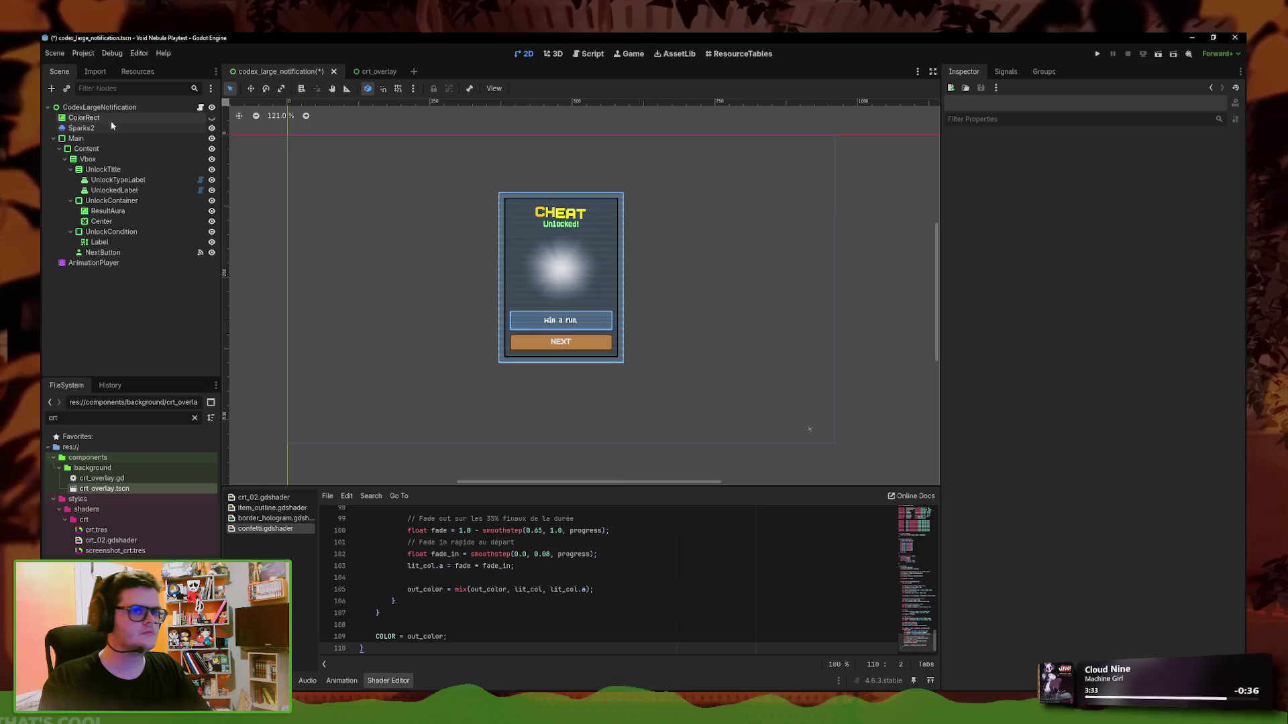
pyautogui.click(810, 429)
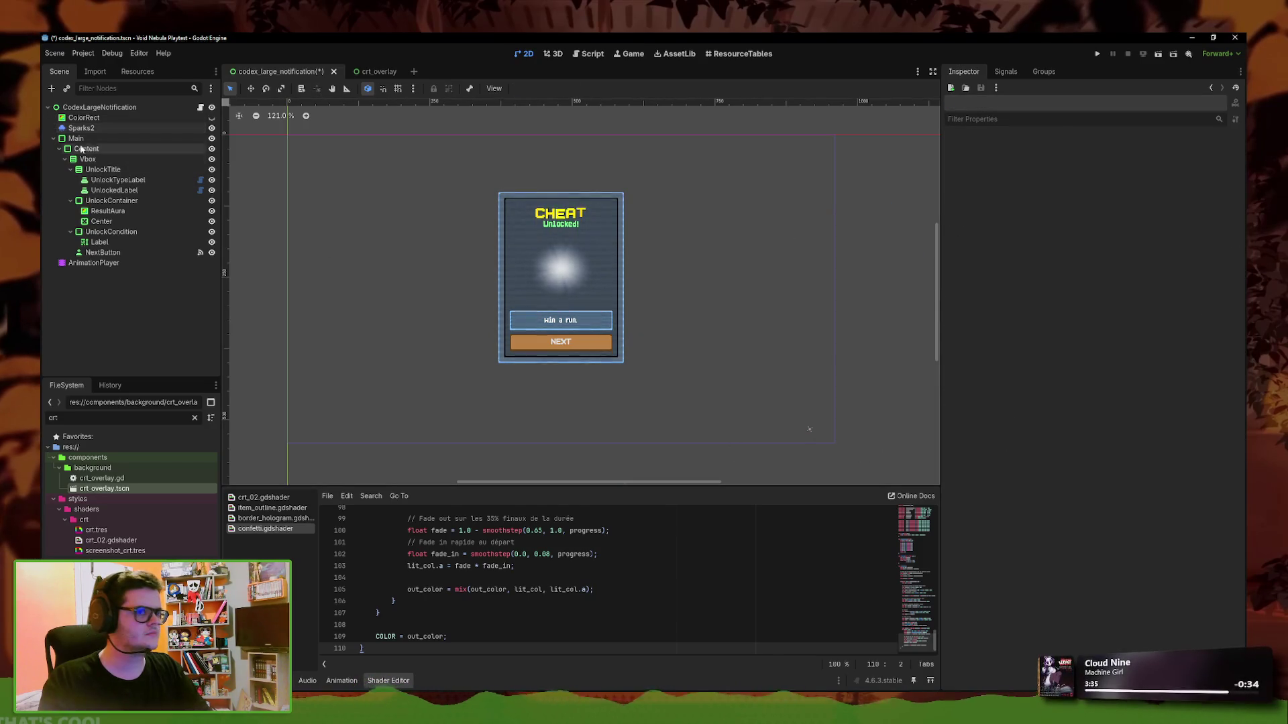
pyautogui.moveTo(1100, 191); pyautogui.dragTo(1168, 187)
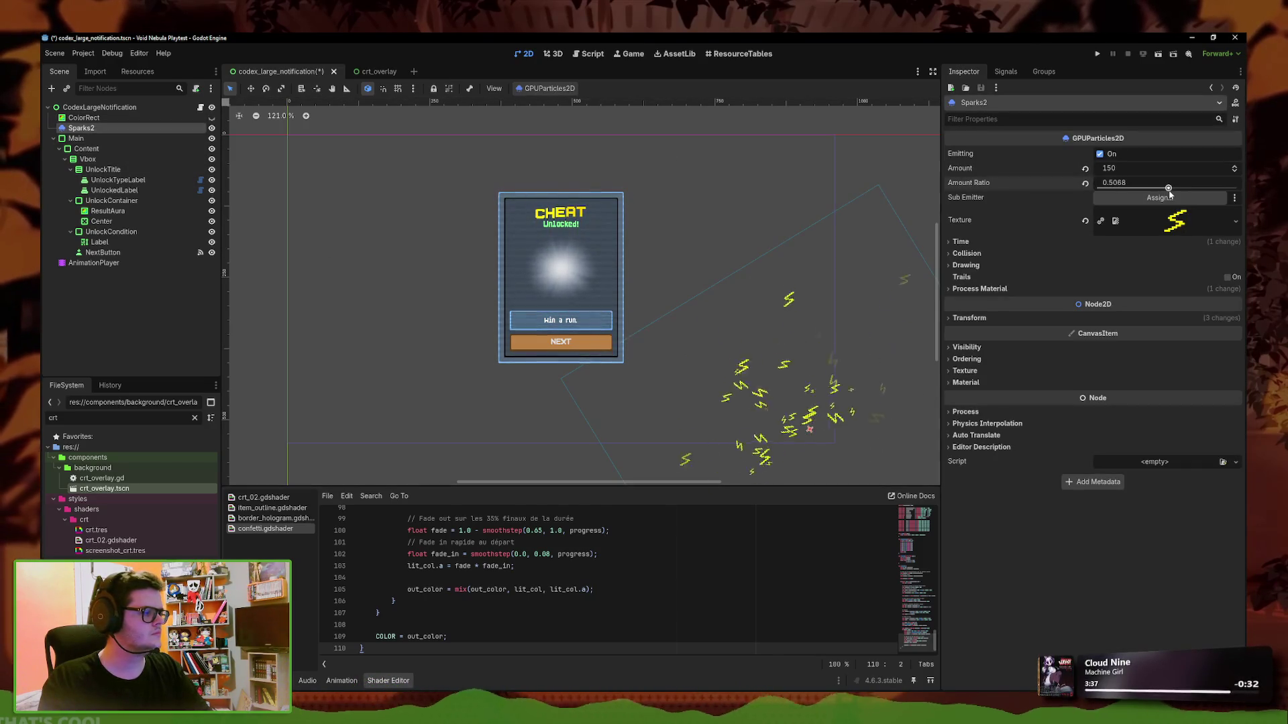
# Move the Sparks2 emitter to the centre of the CHEAT card
pyautogui.click(251, 88)
pyautogui.moveTo(812, 433)
pyautogui.mouseDown()
pyautogui.moveTo(597, 212)
pyautogui.moveTo(565, 266)
pyautogui.moveTo(576, 289)
pyautogui.mouseUp()
pyautogui.scroll(-2, 706, 338)
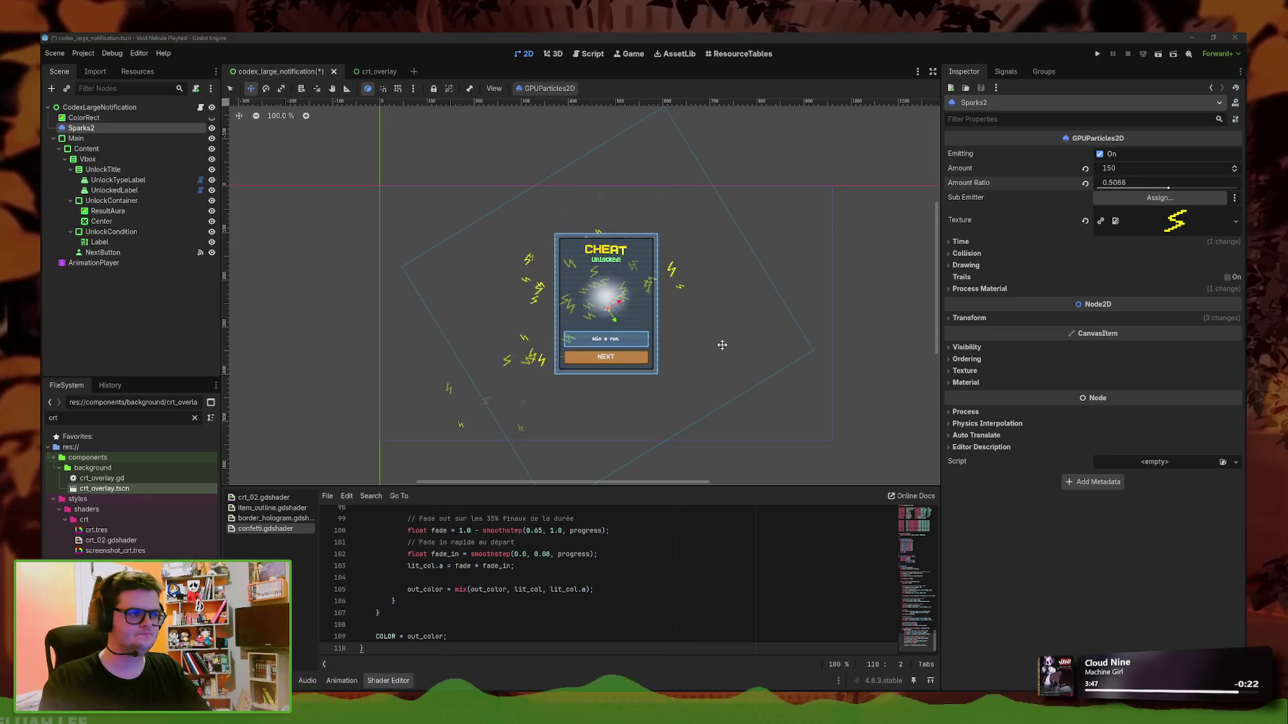
pyautogui.scroll(3, 728, 348)
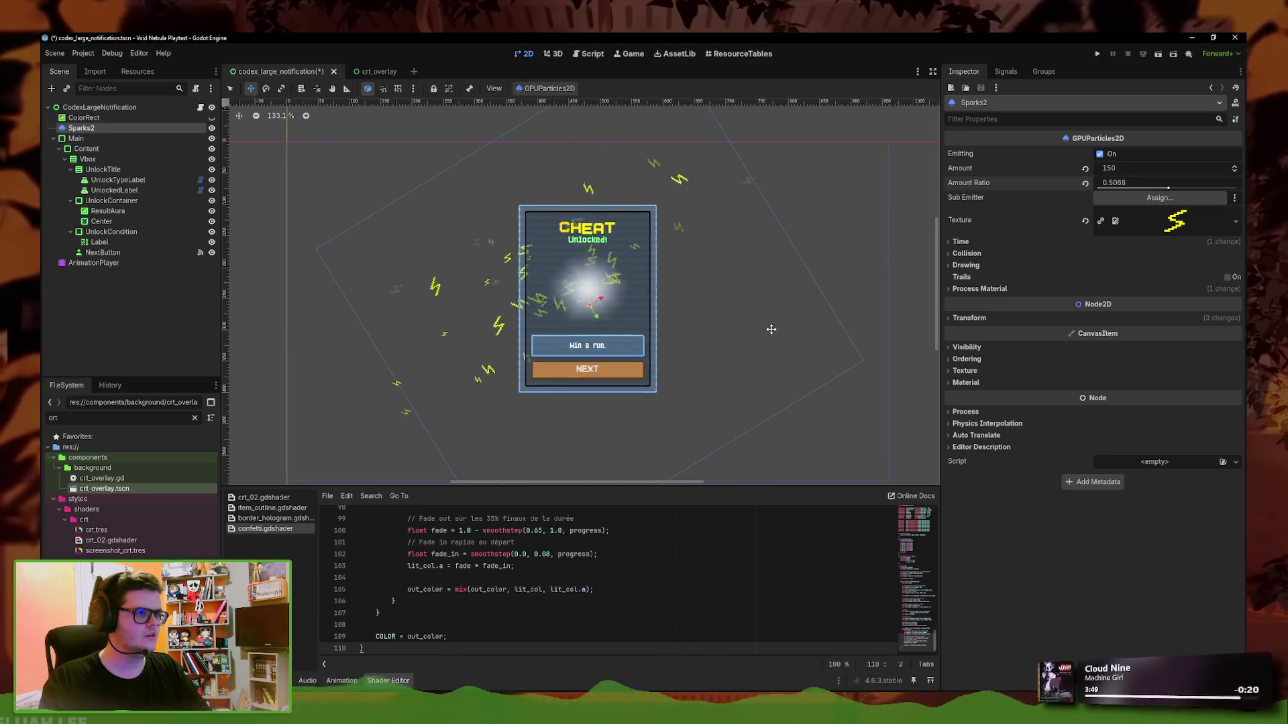
pyautogui.moveTo(599, 318); pyautogui.dragTo(594, 318)
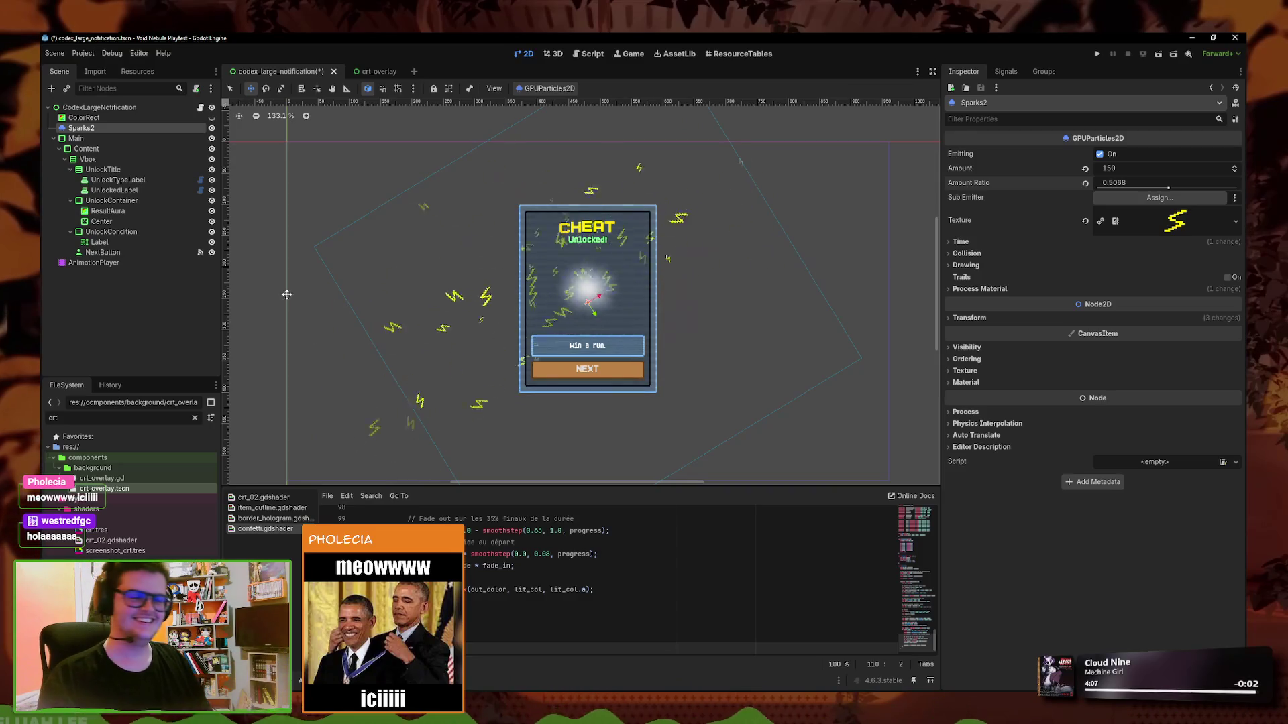
# Delete the ColorRect node from the notification scene
pyautogui.rightClick(112, 119)
pyautogui.click(187, 392)
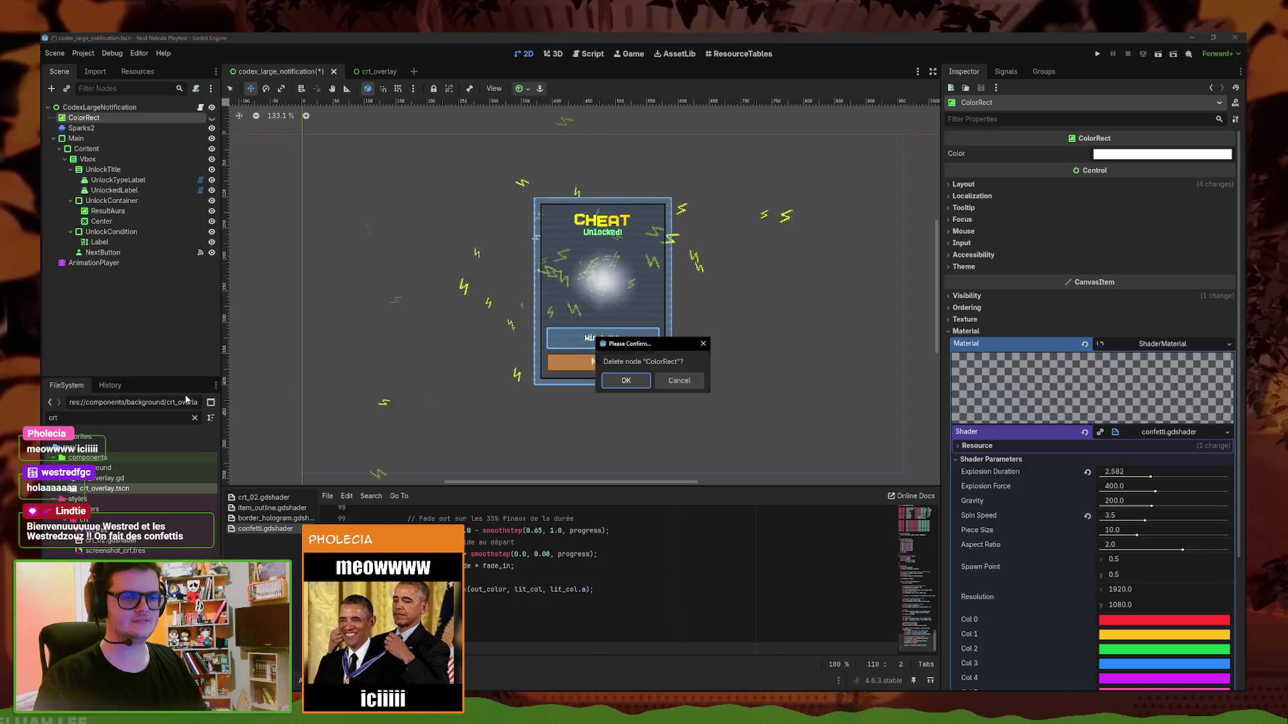
pyautogui.click(626, 380)
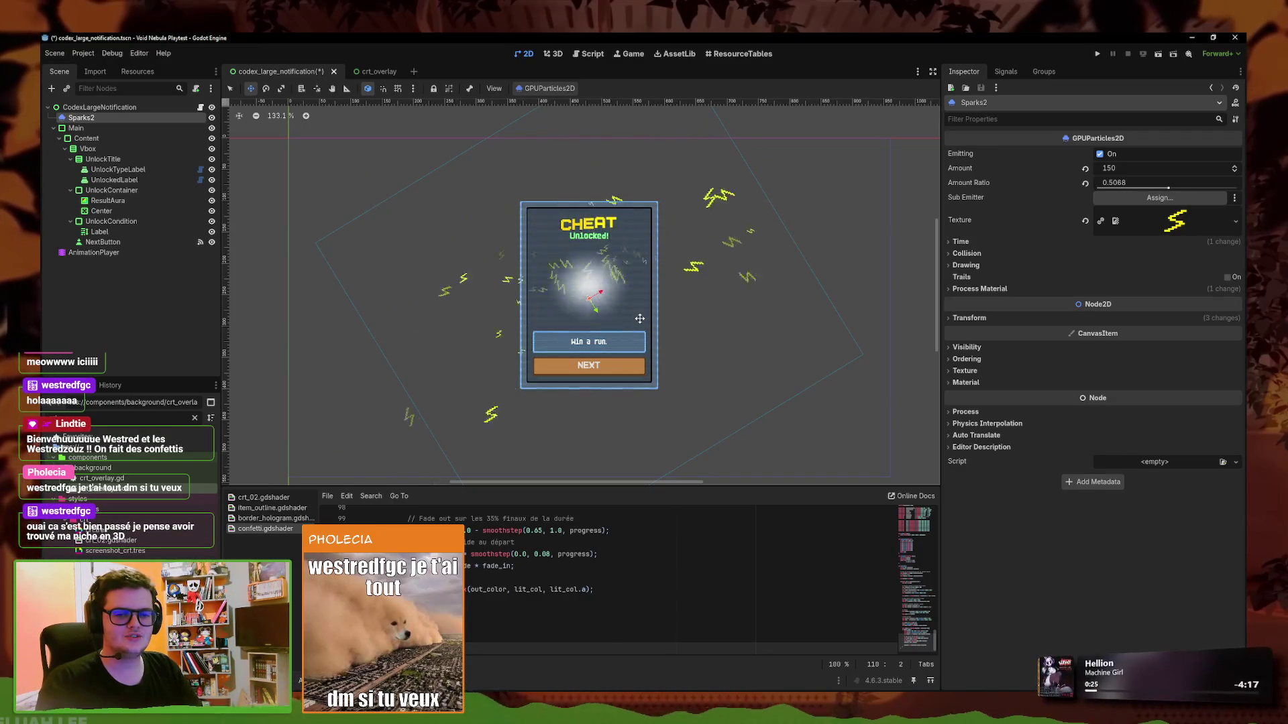
# Expand the Sparks2 Process Material section and its ParticleProcessMaterial options
pyautogui.scroll(-3, 634, 317)
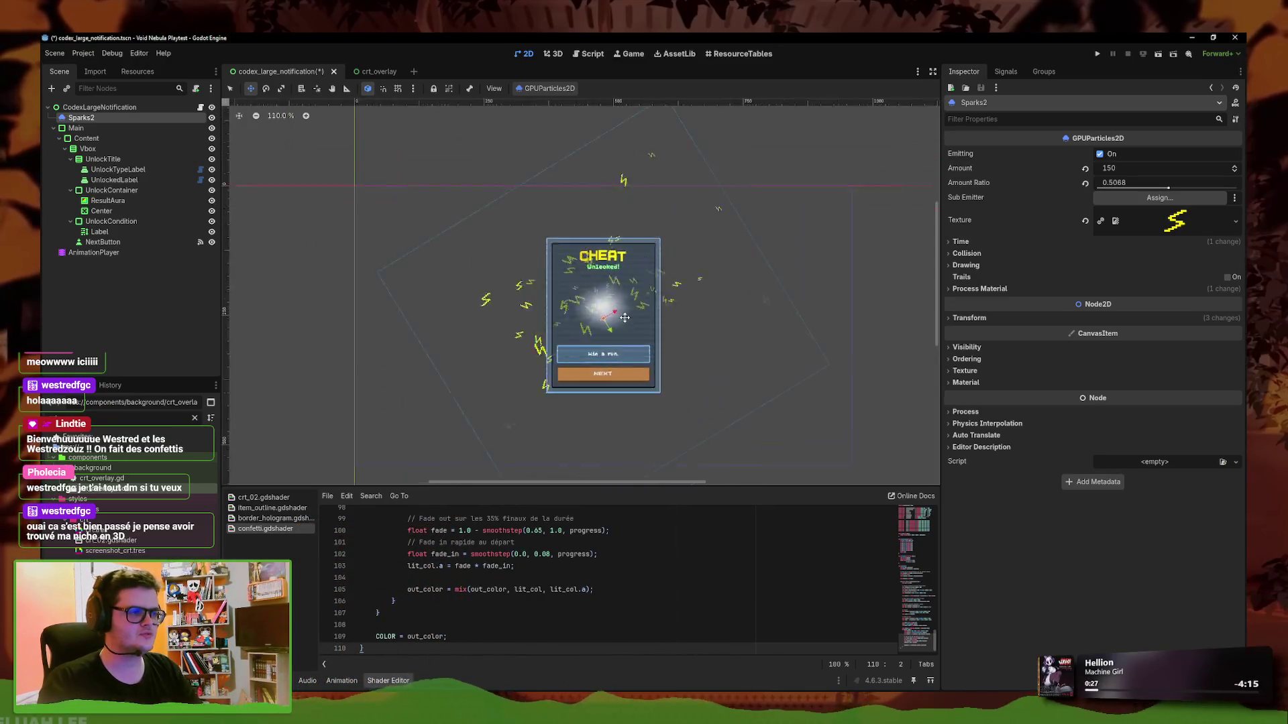
pyautogui.scroll(1, 625, 317)
pyautogui.scroll(-1, 612, 325)
pyautogui.scroll(1, 612, 325)
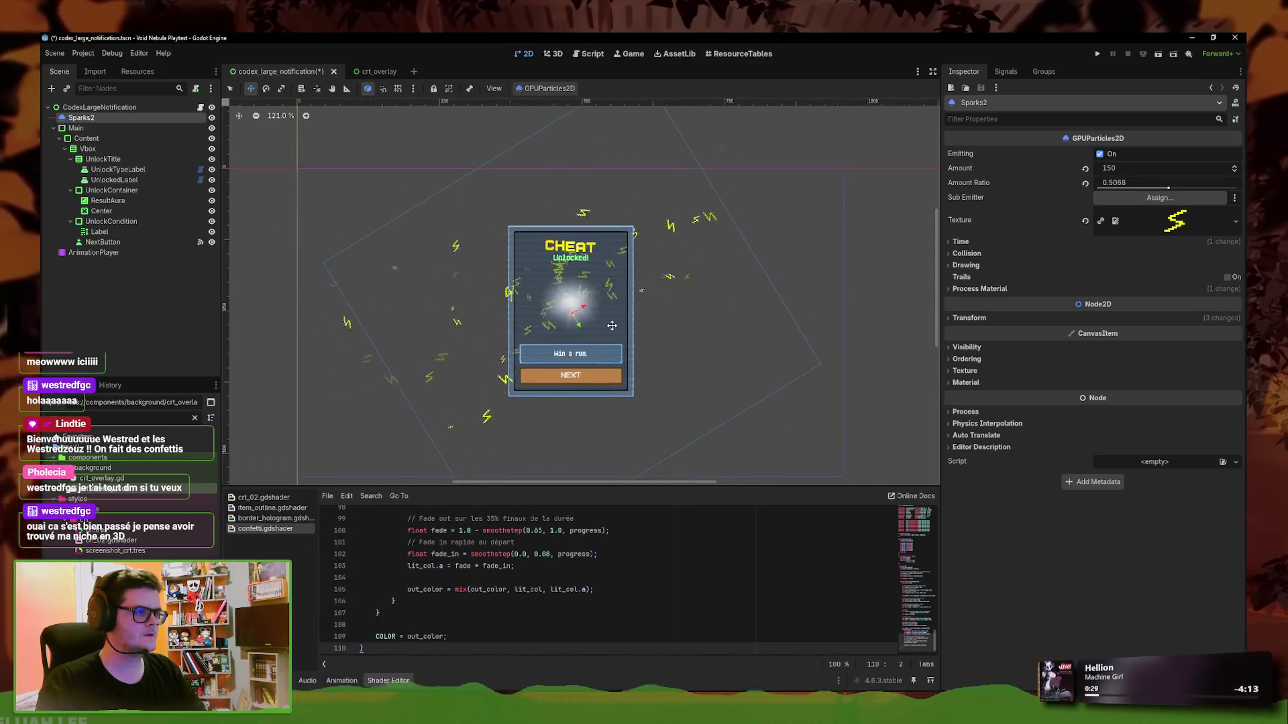
pyautogui.click(1014, 289)
pyautogui.click(1014, 290)
pyautogui.click(1014, 290)
pyautogui.click(1234, 303)
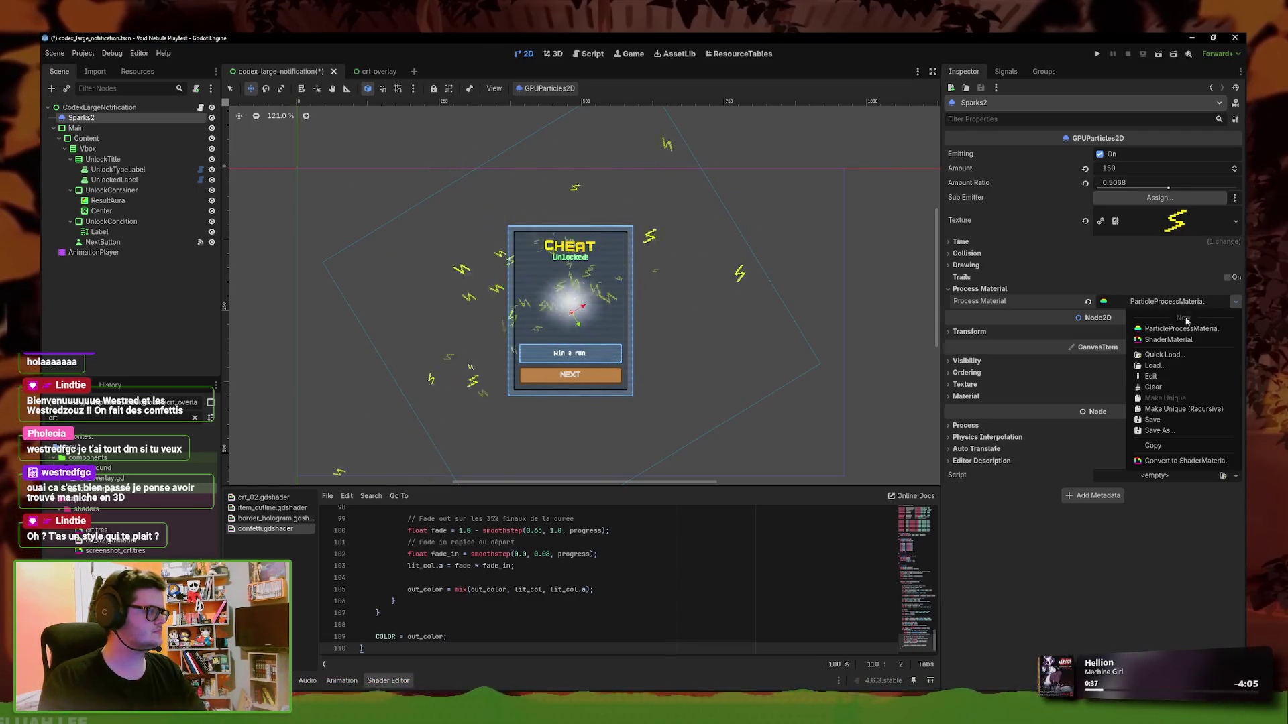
# Raise Sparks2 Lifetime Randomness to 1.0 and compare it with crt_overlay's Sparks2 material
pyautogui.click(1150, 376)
pyautogui.moveTo(1209, 323); pyautogui.dragTo(1236, 322)
pyautogui.click(380, 71)
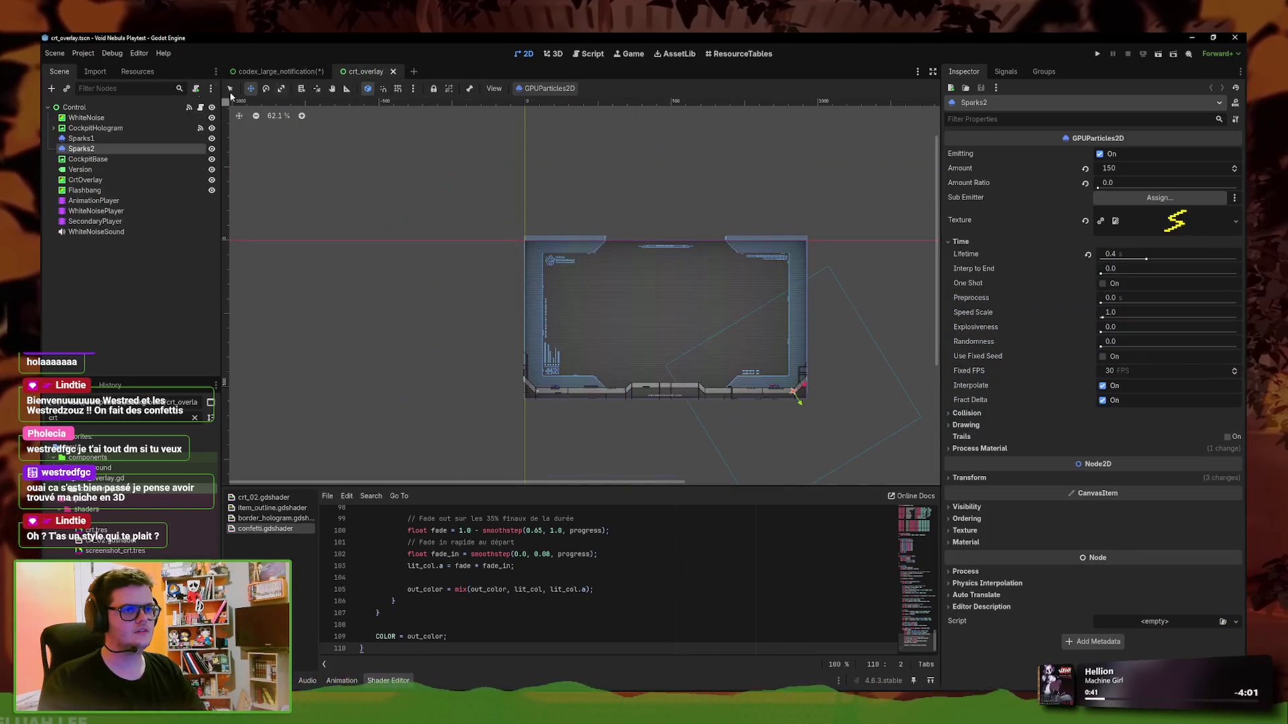
pyautogui.click(997, 448)
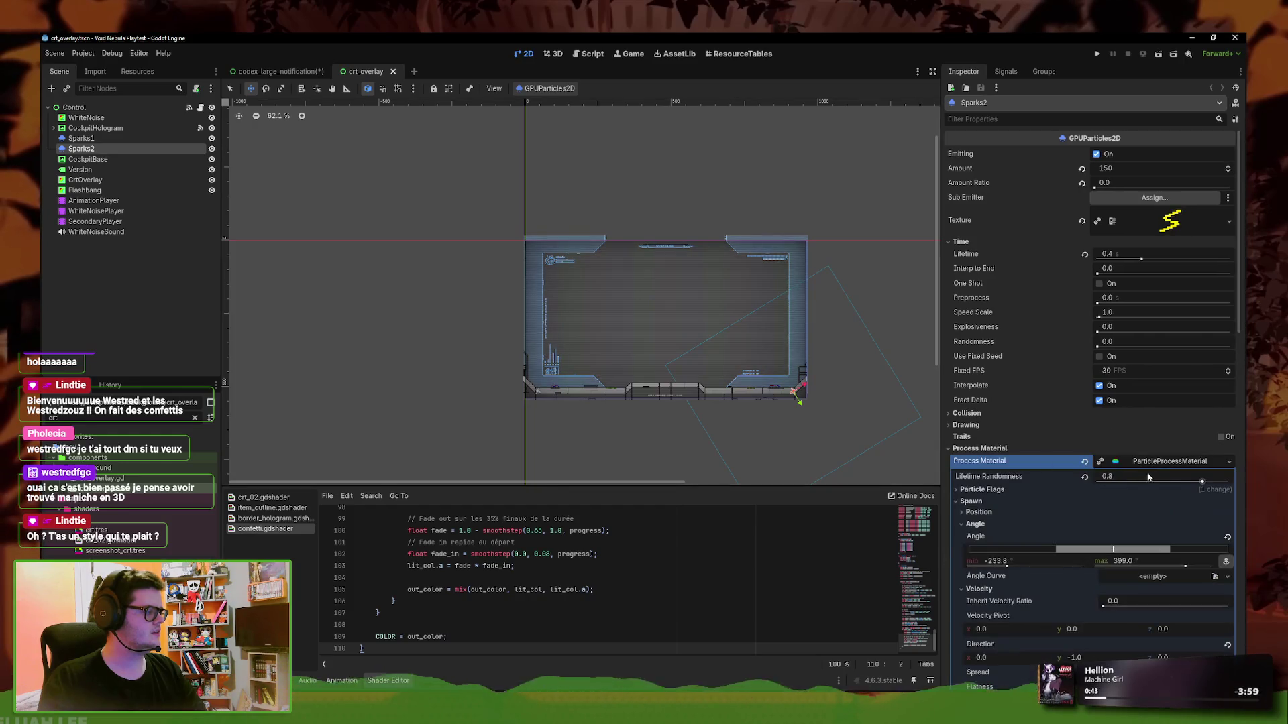
# Close the crt_overlay scene and reframe the view around the whole CHEAT card
pyautogui.click(304, 72)
pyautogui.click(398, 75)
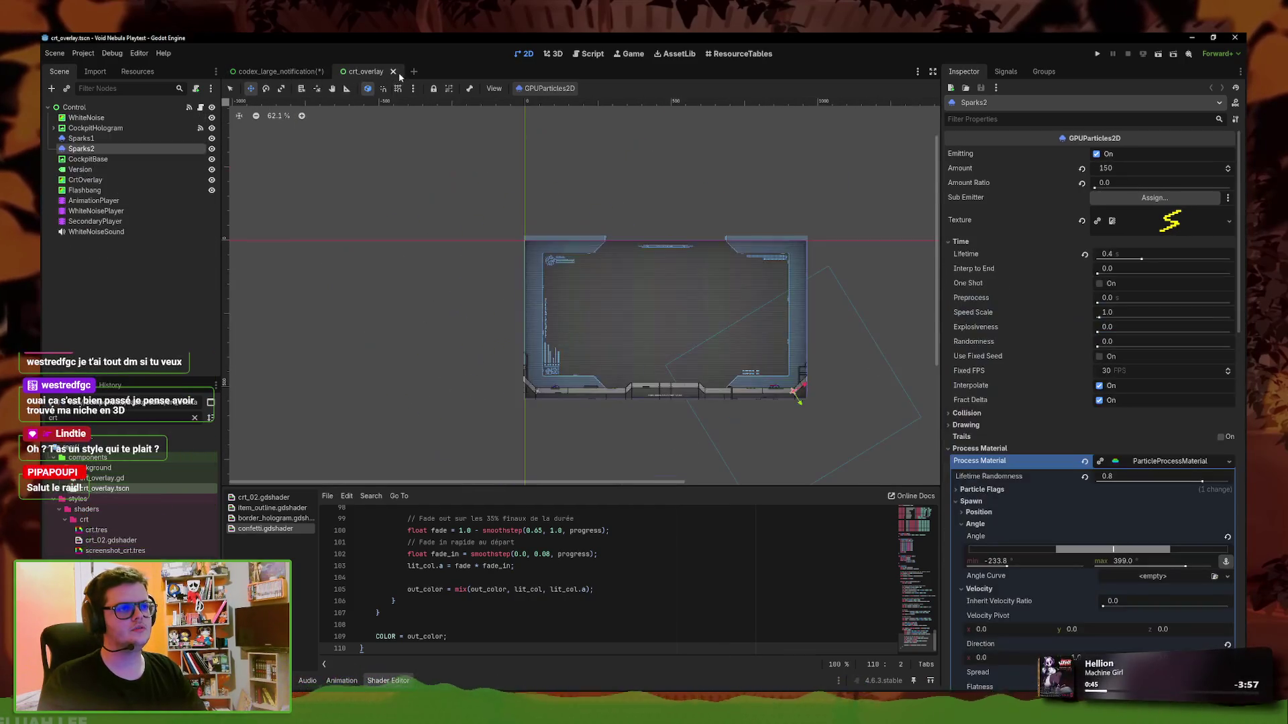
pyautogui.click(393, 72)
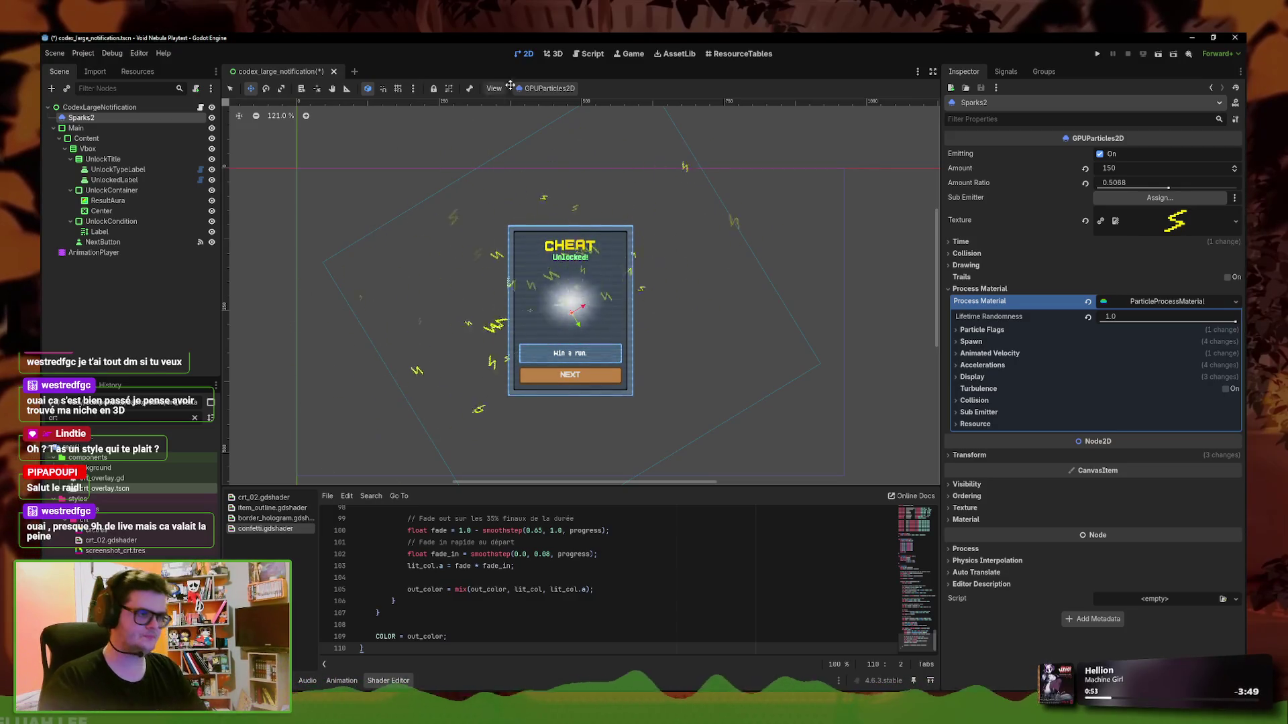
pyautogui.scroll(2, 536, 308)
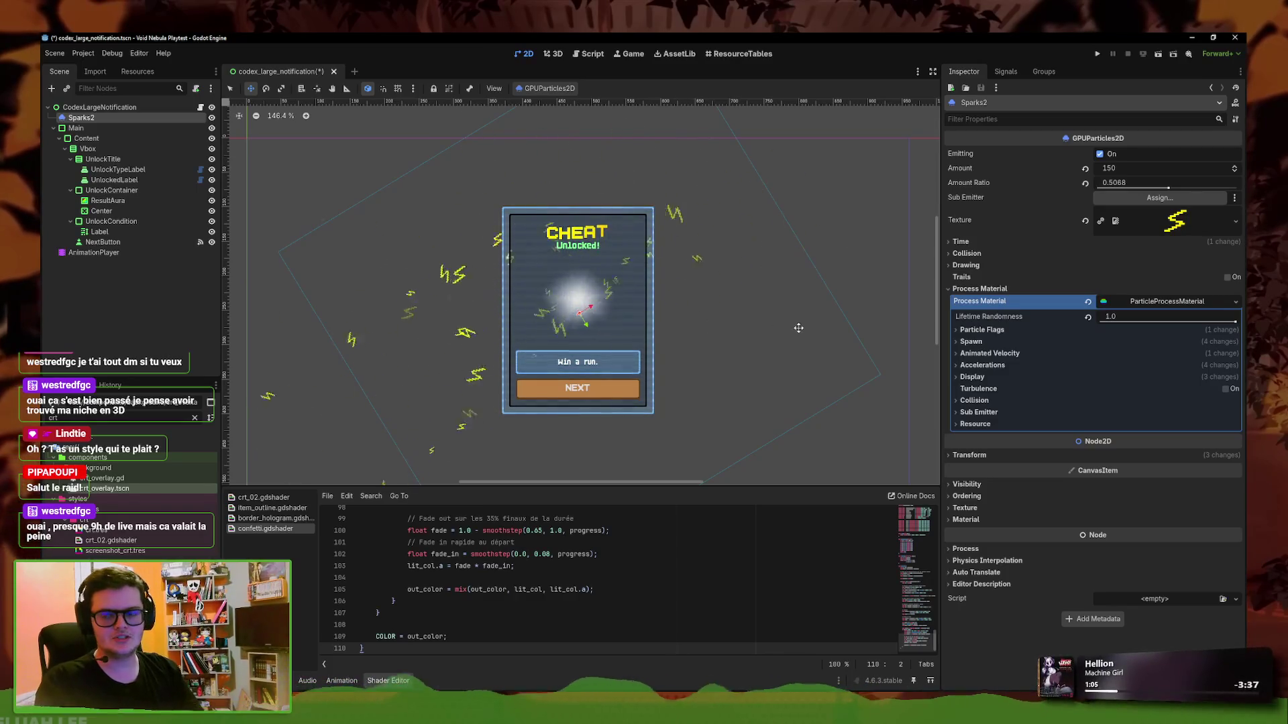
pyautogui.moveTo(621, 338); pyautogui.dragTo(653, 353)
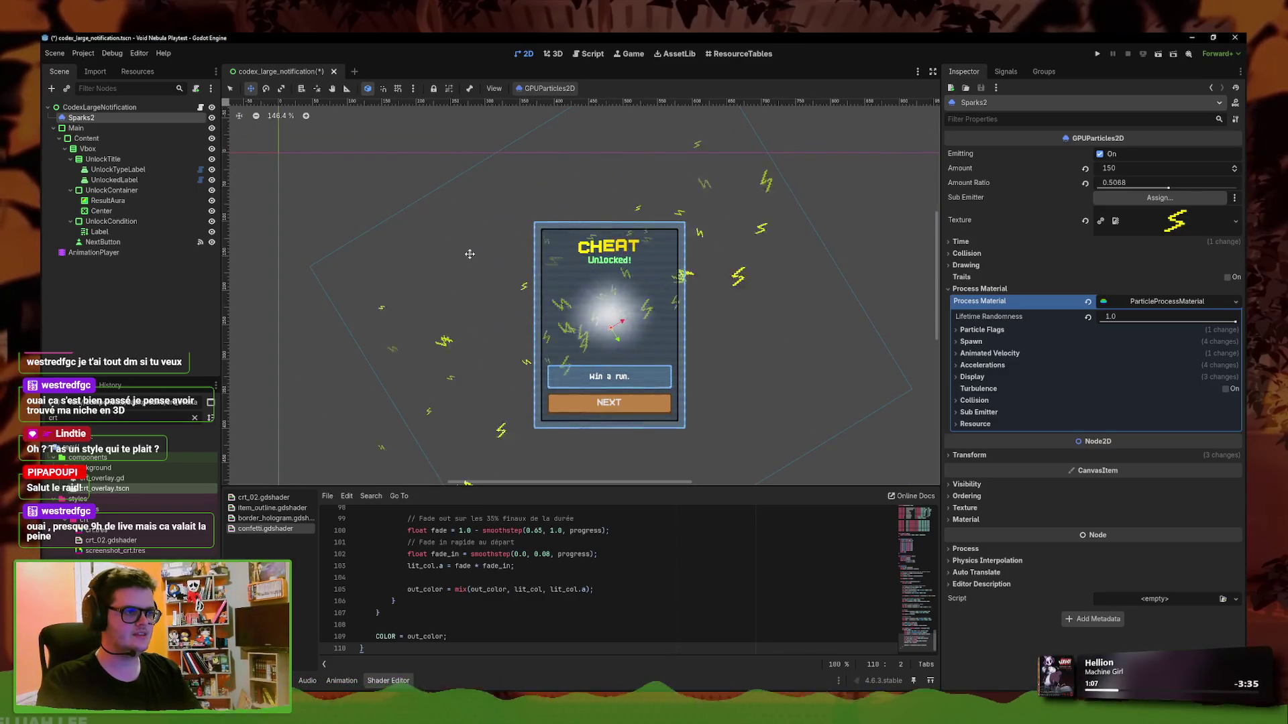
pyautogui.scroll(6, 659, 266)
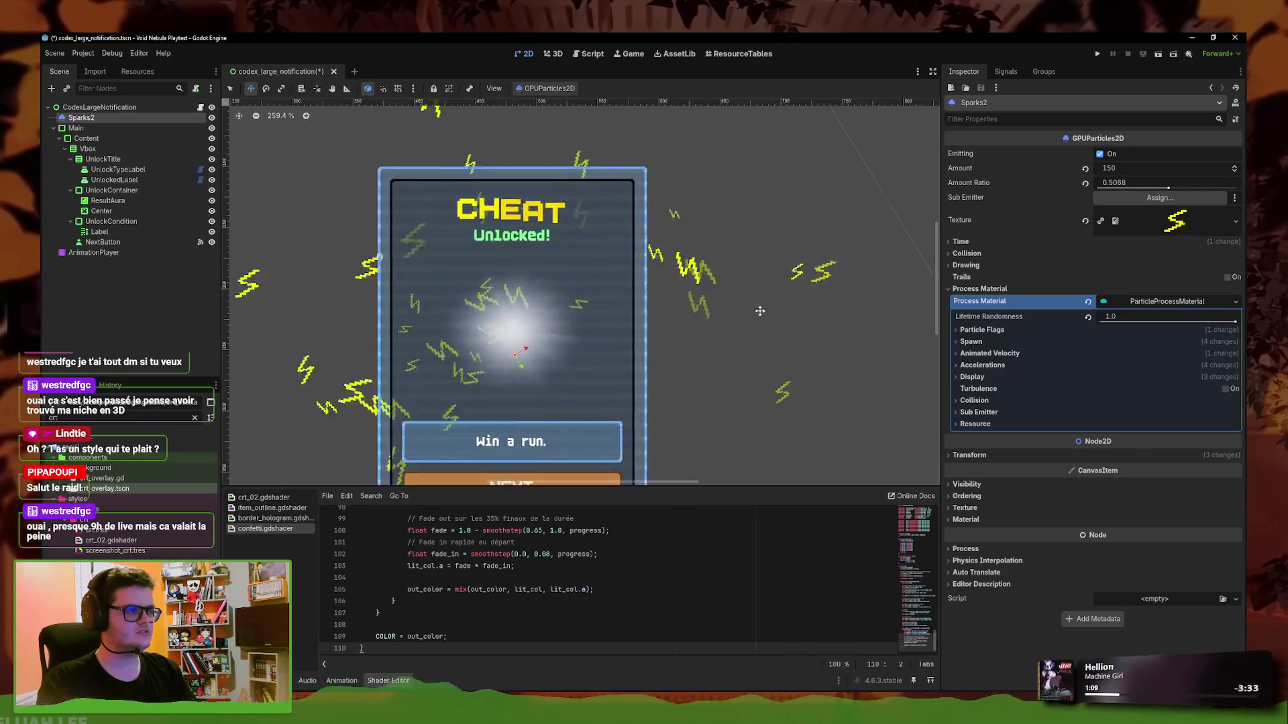
pyautogui.scroll(-3, 659, 266)
pyautogui.moveTo(598, 303)
pyautogui.mouseDown()
pyautogui.moveTo(617, 270)
pyautogui.moveTo(665, 242)
pyautogui.moveTo(613, 228)
pyautogui.moveTo(638, 230)
pyautogui.mouseUp()
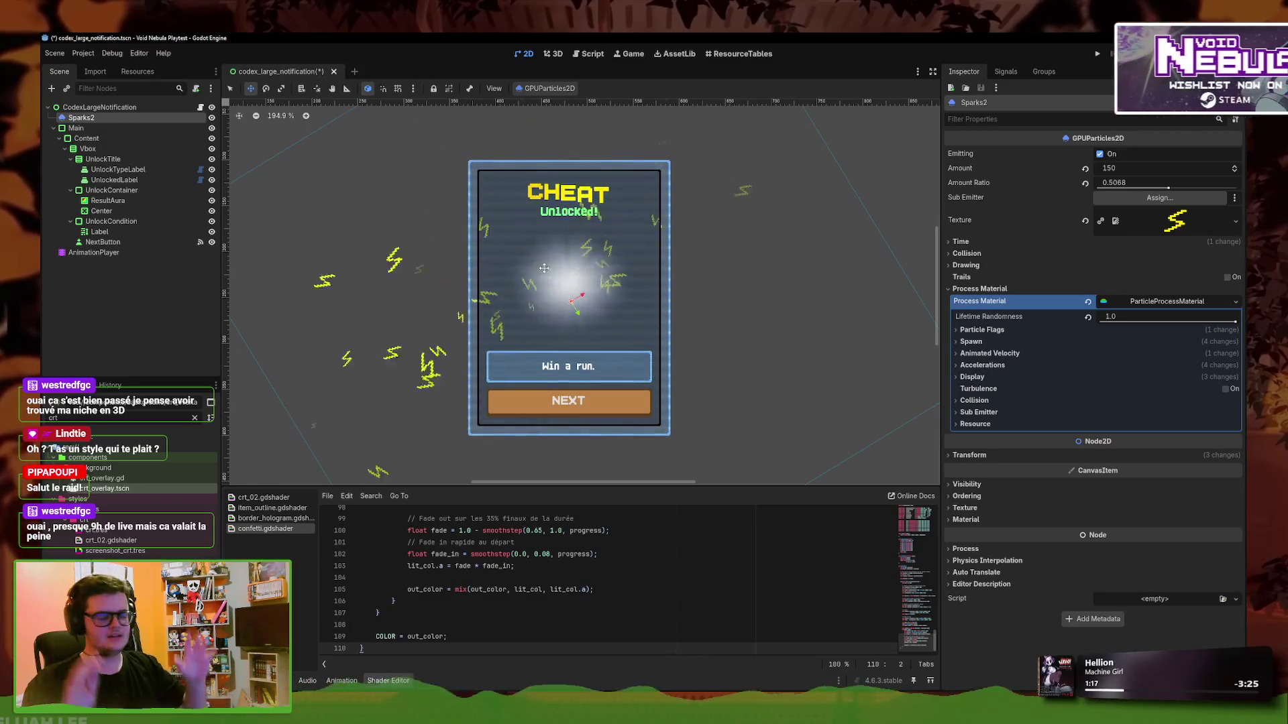
pyautogui.scroll(-3, 822, 333)
pyautogui.scroll(-1, 449, 185)
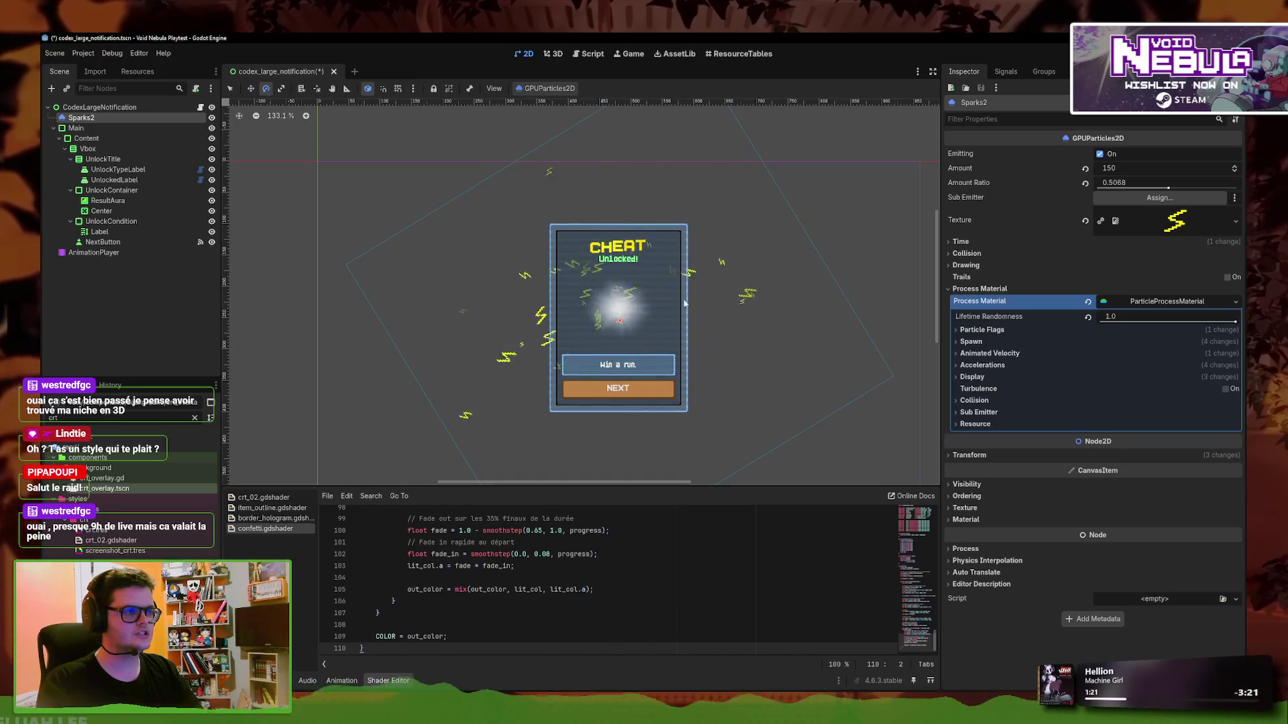
# Revert the Sparks2 Transform rotation to 0
pyautogui.click(969, 455)
pyautogui.click(1084, 497)
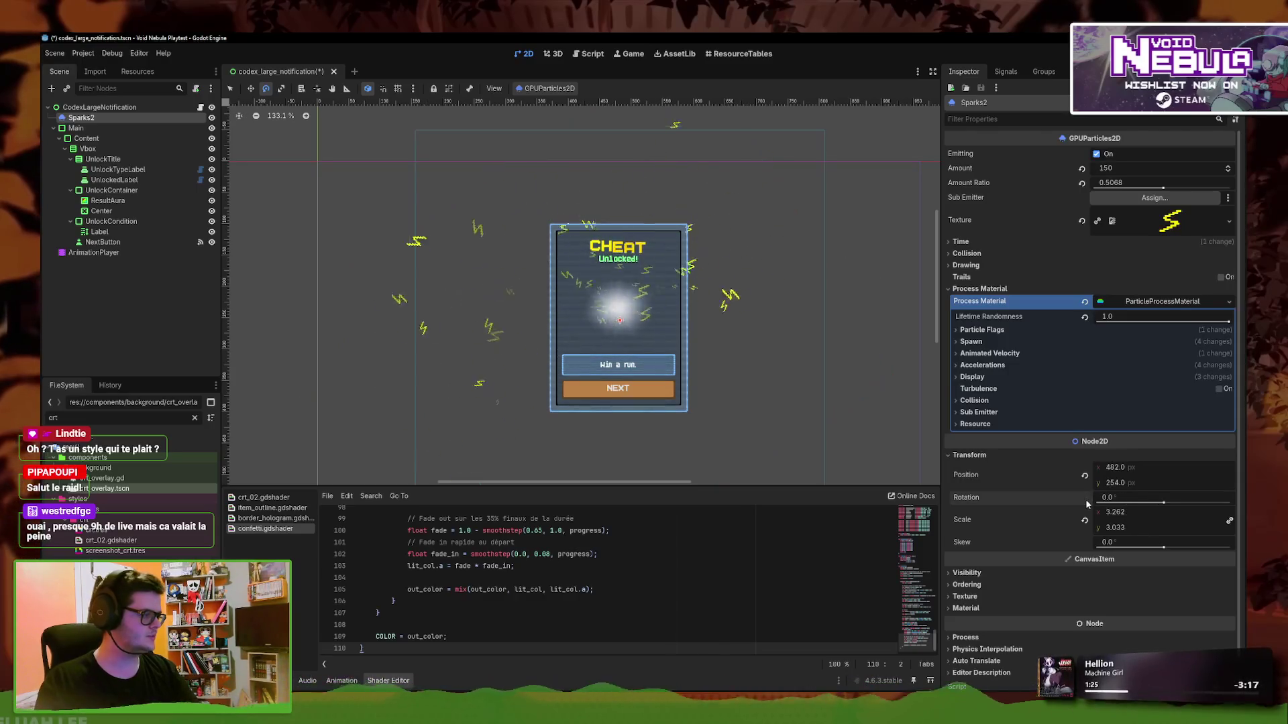
pyautogui.scroll(-3, 770, 353)
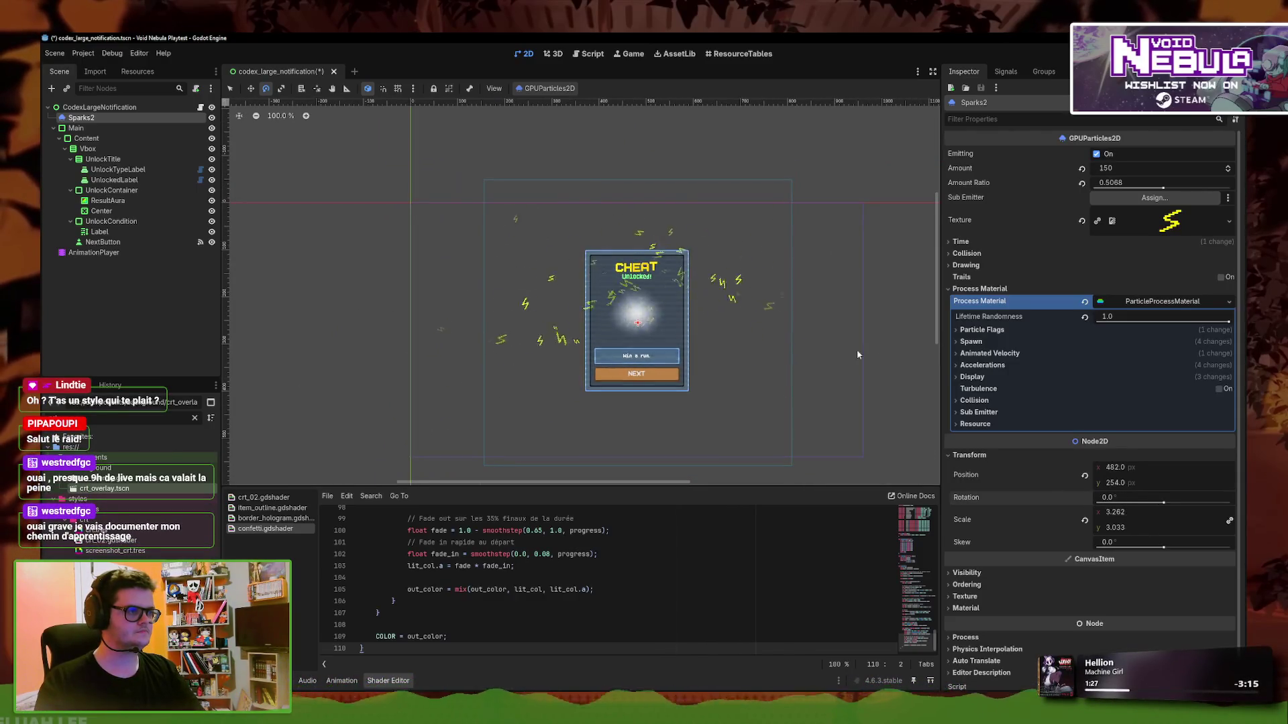
pyautogui.scroll(3, 778, 286)
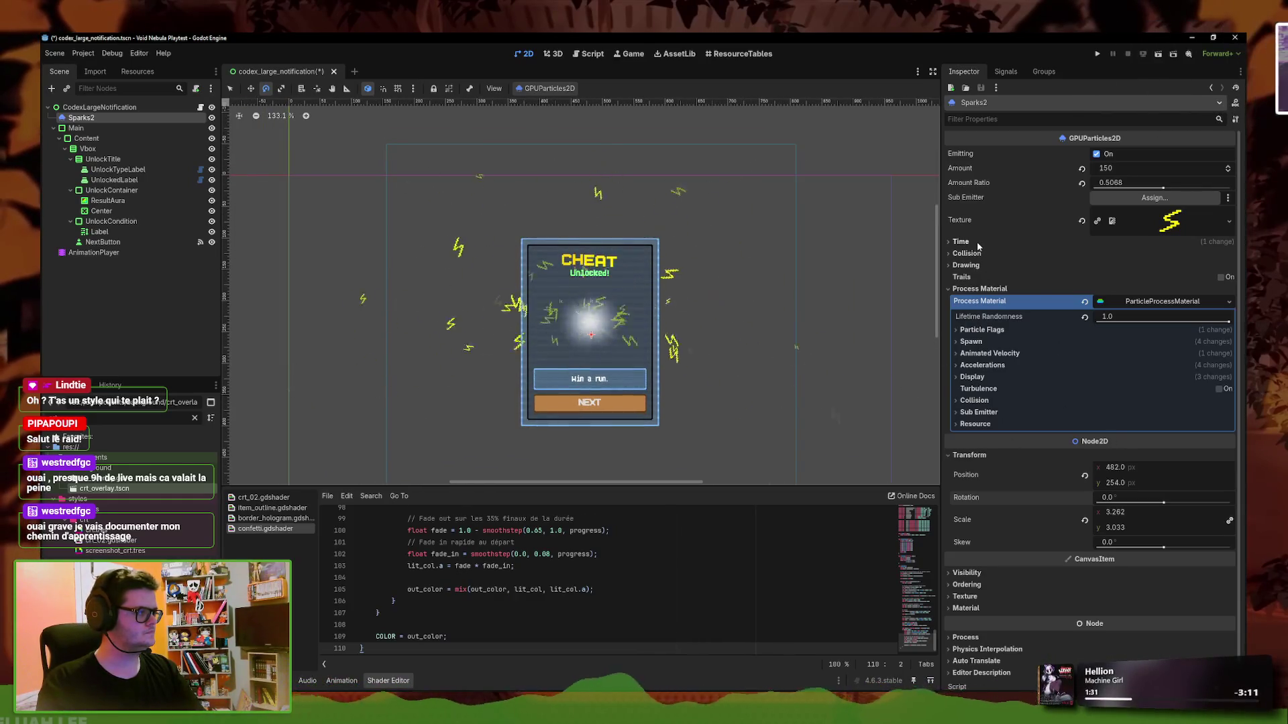
# Expand Accelerations to show the Sparks2 gravity values
pyautogui.click(999, 342)
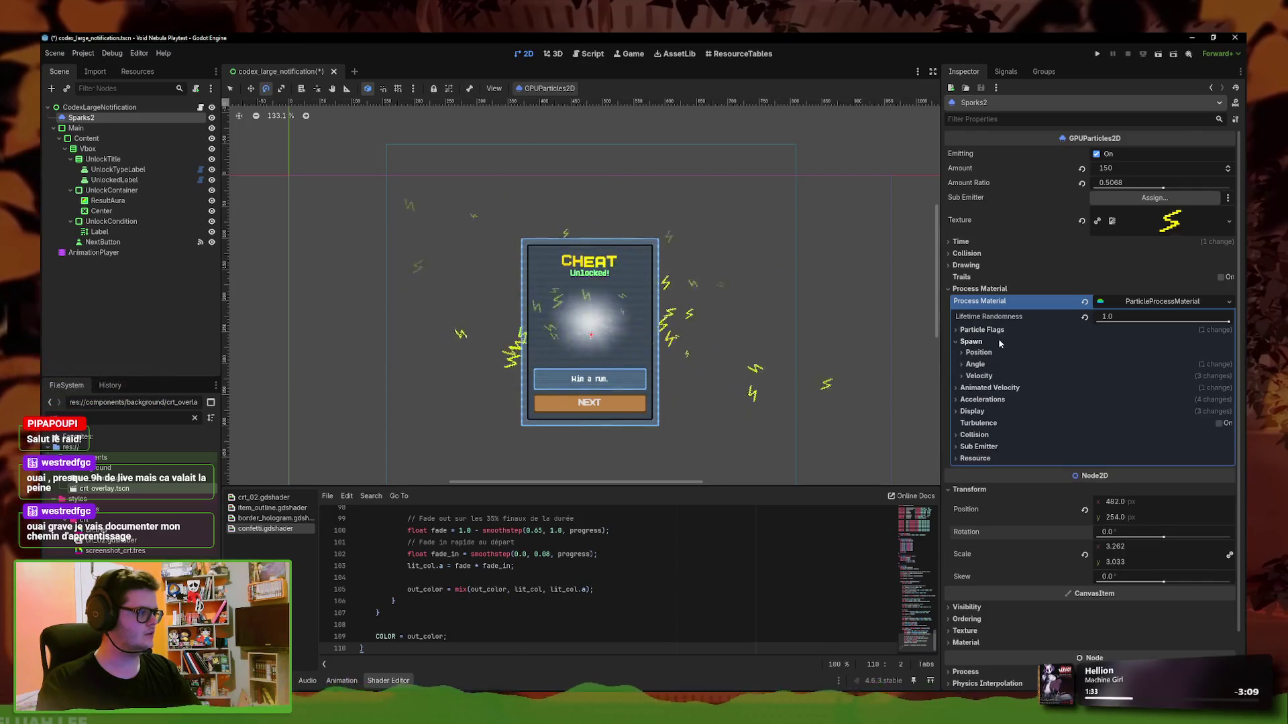
pyautogui.click(999, 342)
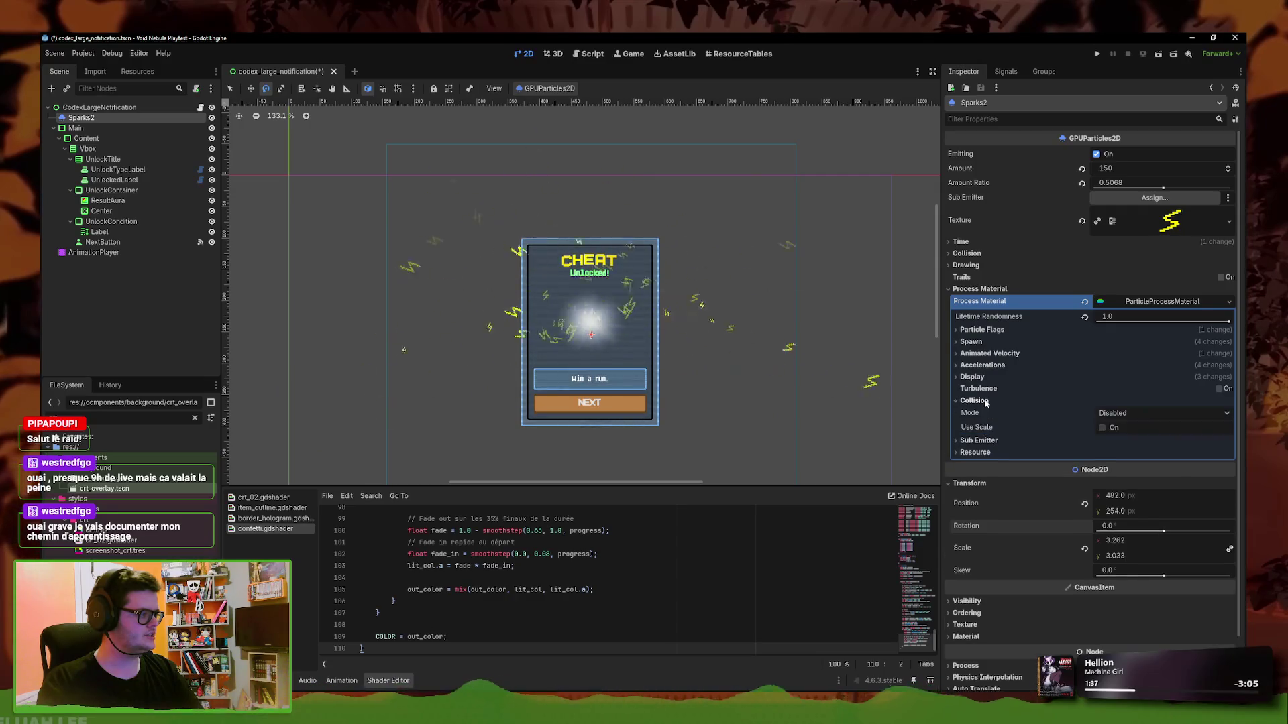
pyautogui.moveTo(984, 393)
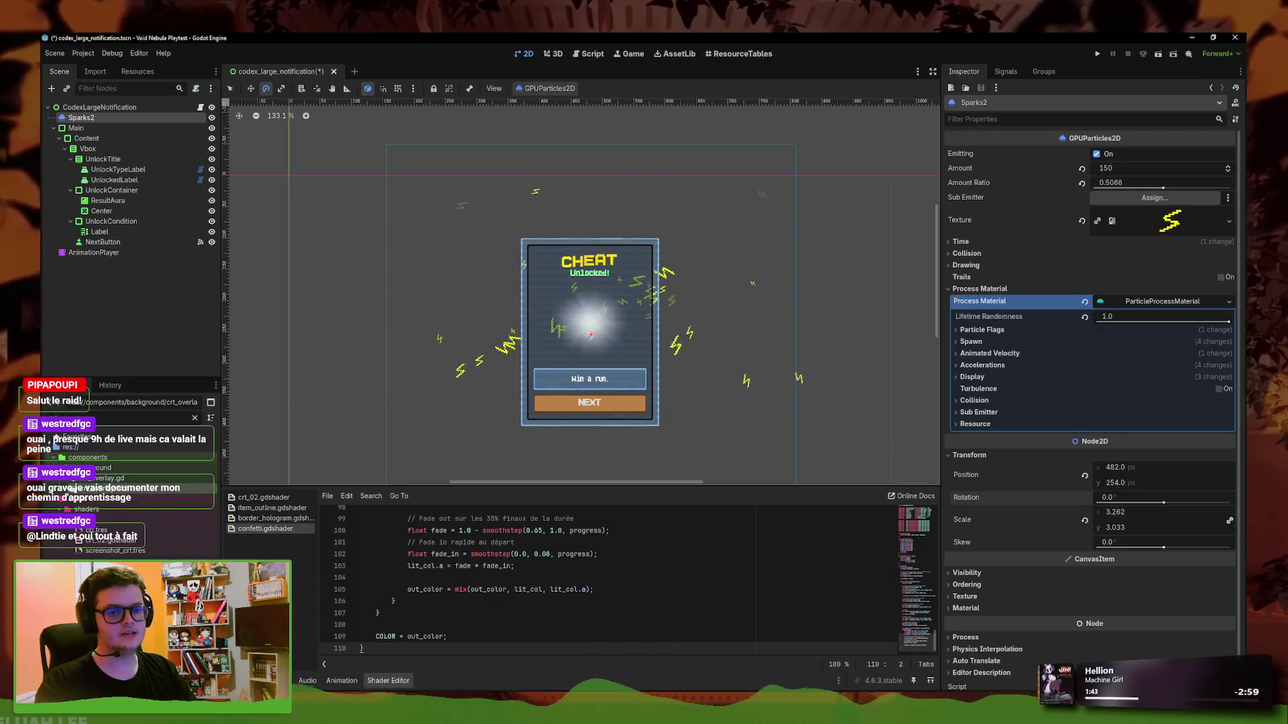
pyautogui.click(983, 365)
pyautogui.click(977, 377)
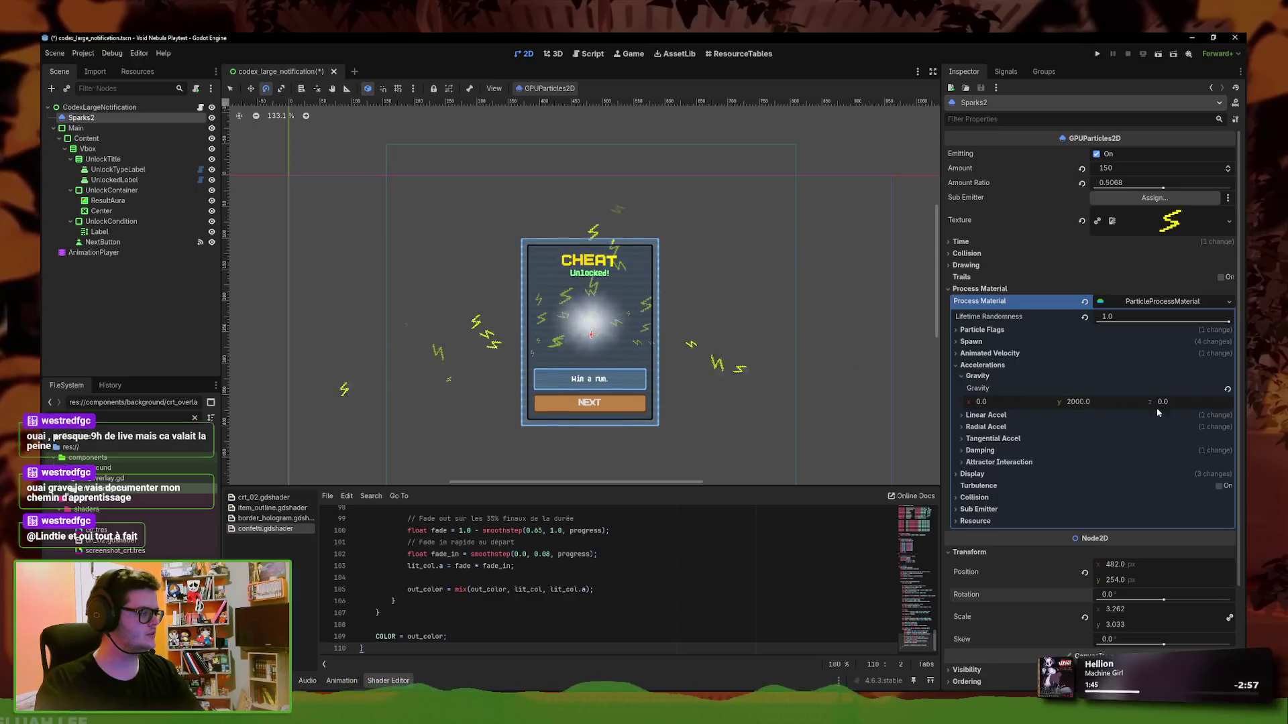
# Try stronger Gravity y values, leave gravity at 0, -9.8, 0, and show Angular Velocity
pyautogui.click(1086, 402)
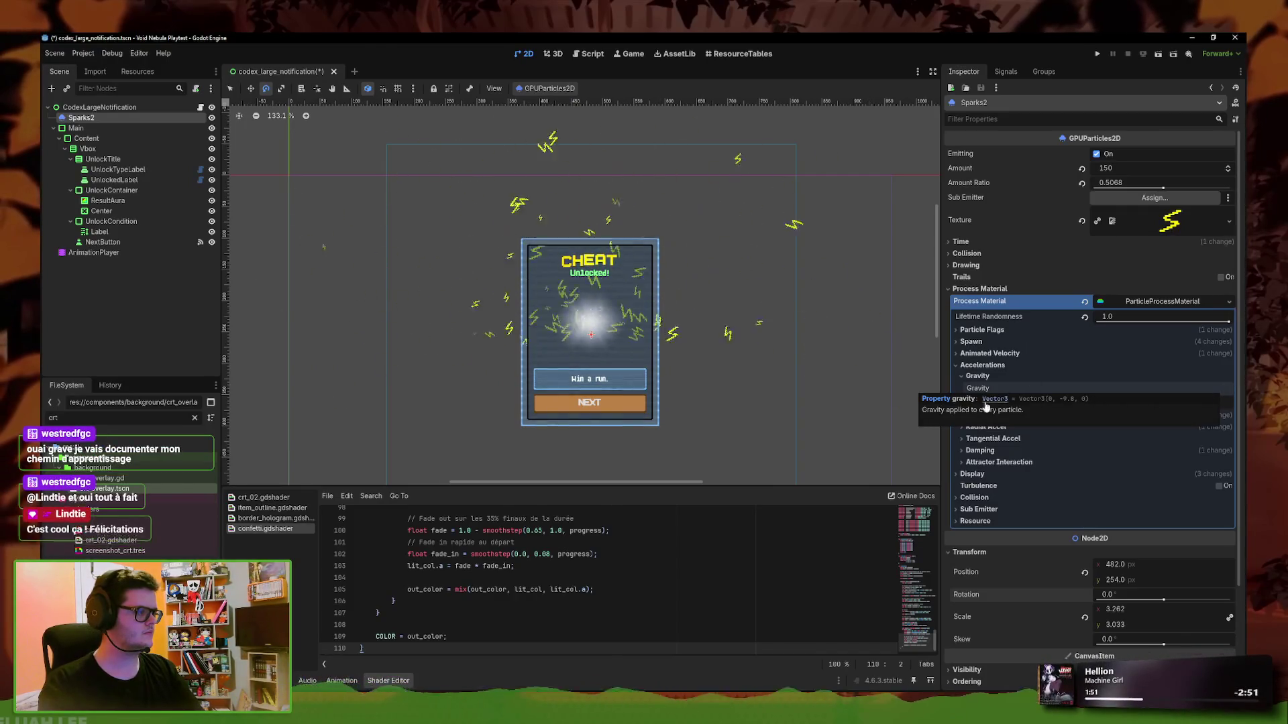
pyautogui.click(1080, 404)
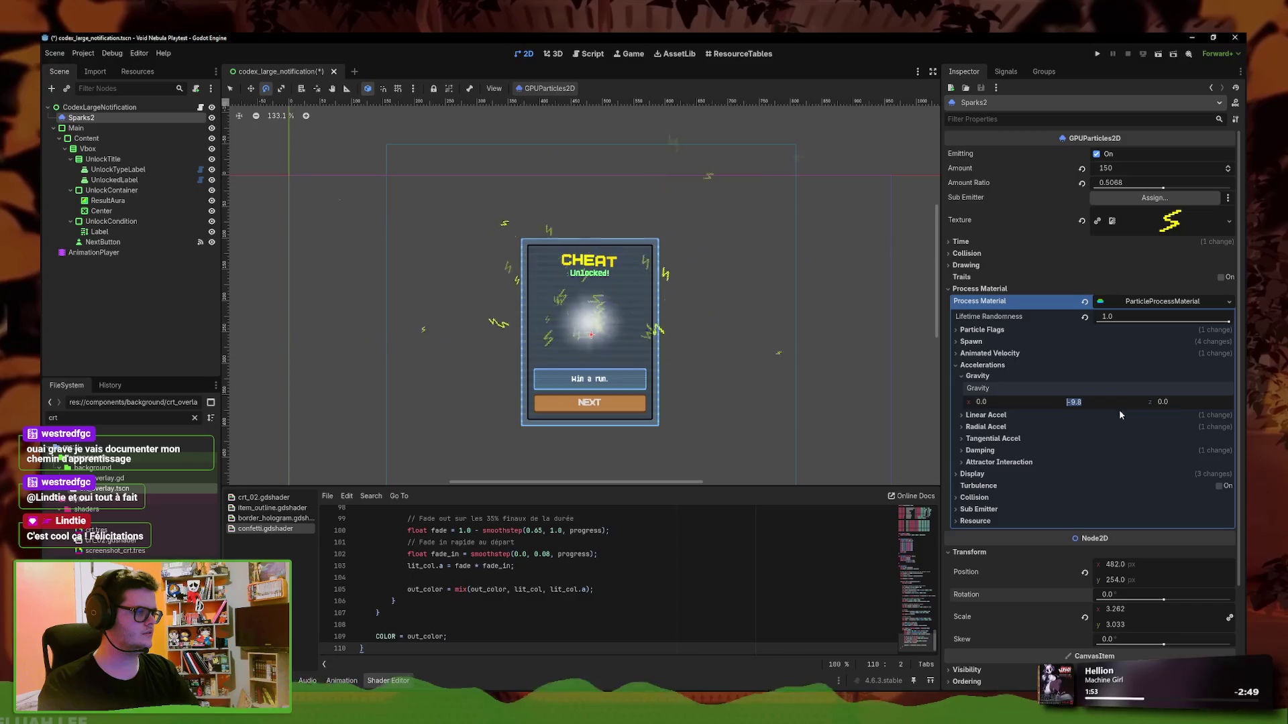
pyautogui.write('2000.0')
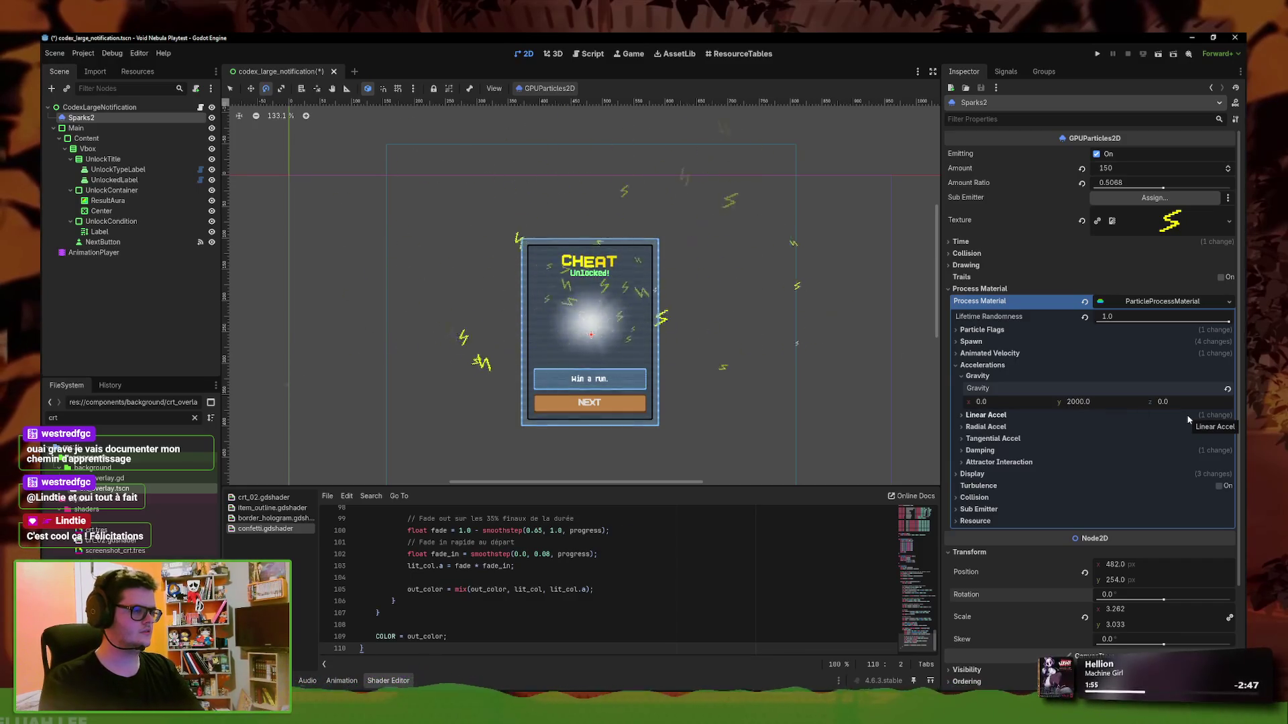
pyautogui.click(1222, 417)
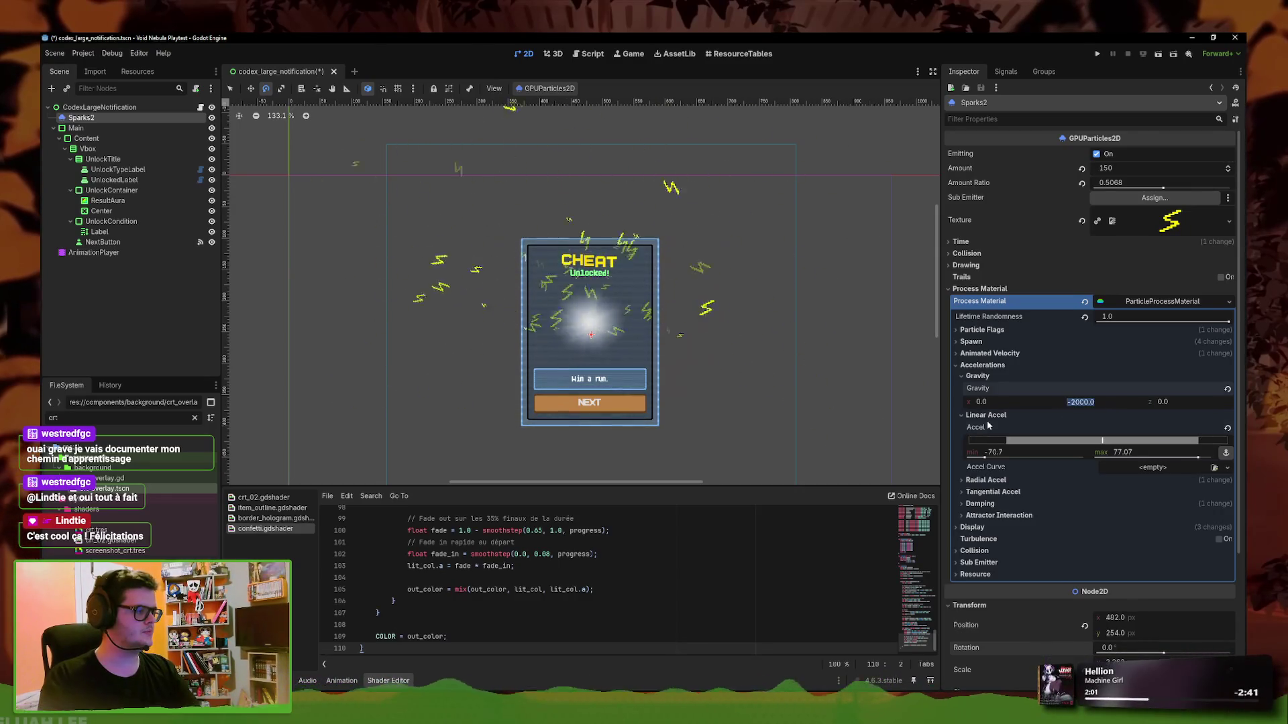
pyautogui.click(1179, 414)
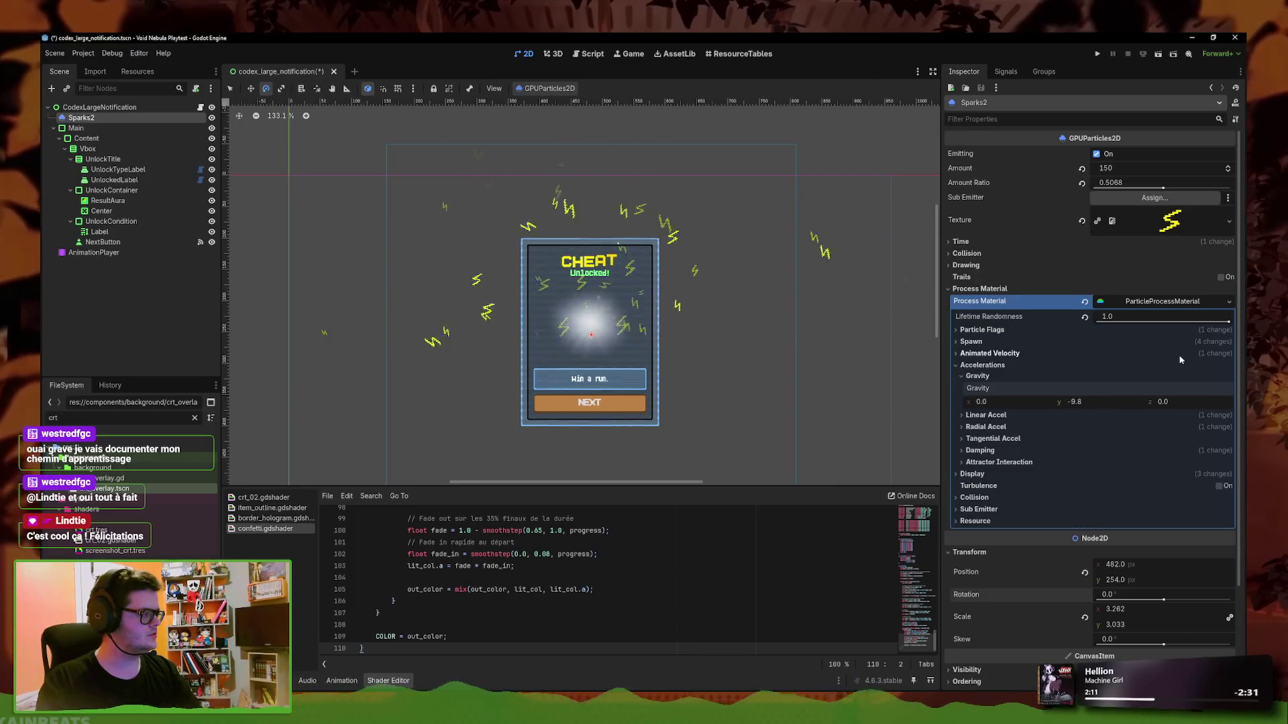
pyautogui.click(991, 353)
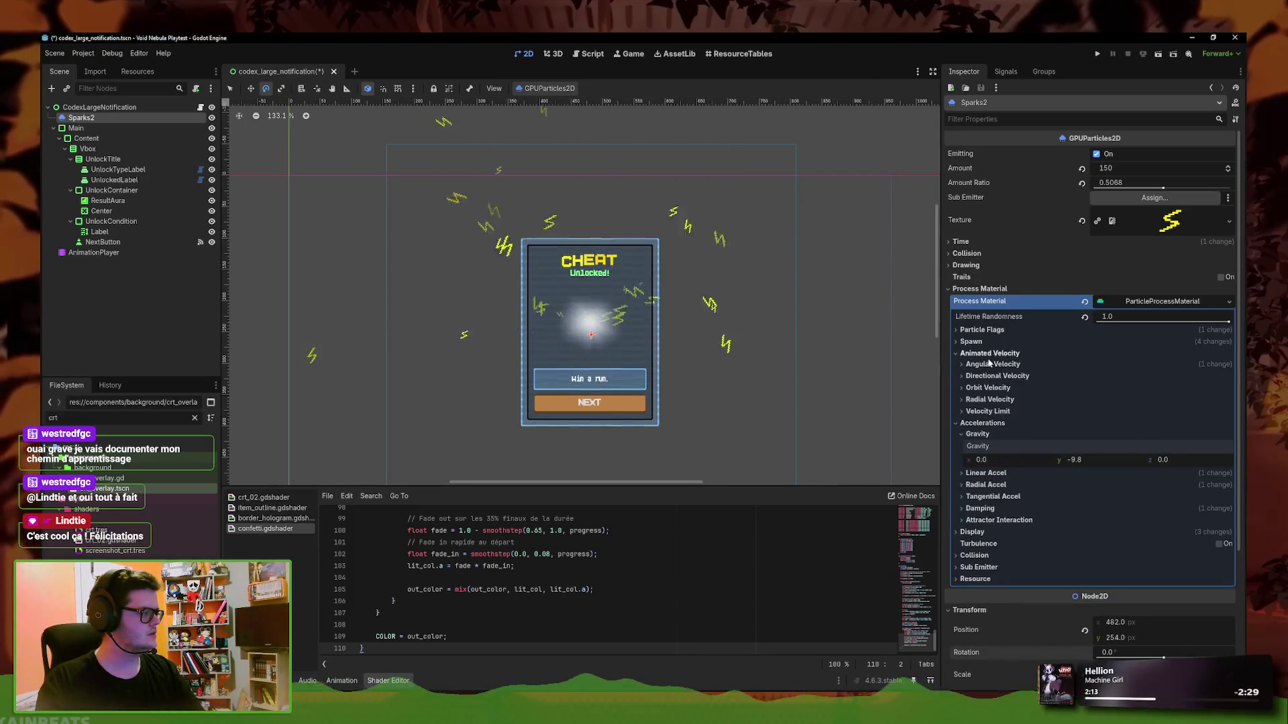
pyautogui.click(993, 364)
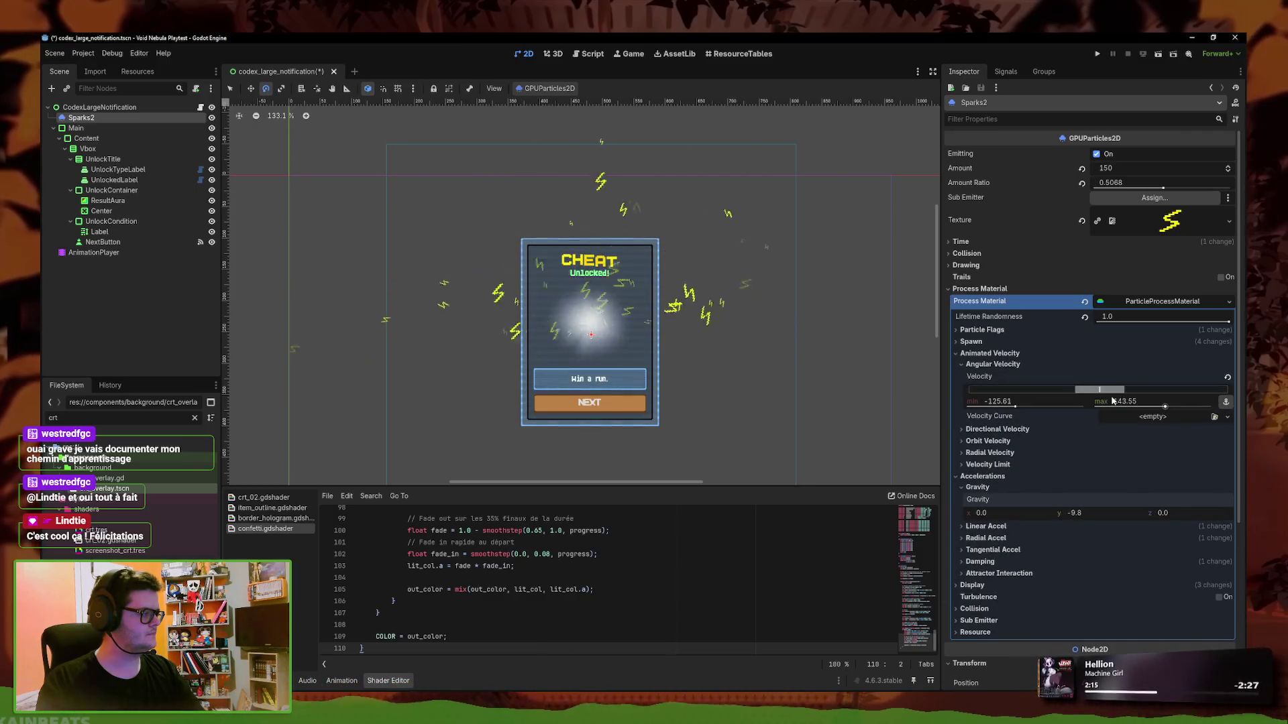
# Widen the Spawn velocity Spread to 180 so sparks fly in every direction
pyautogui.click(1006, 365)
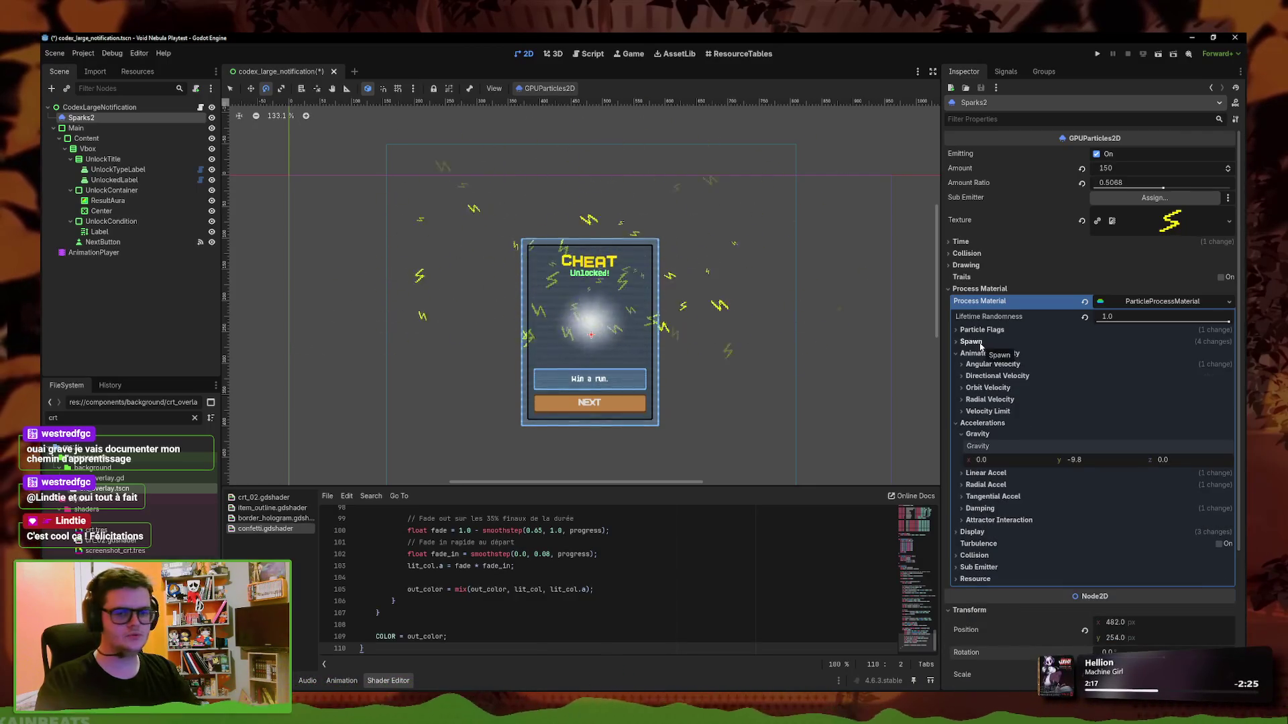
pyautogui.click(979, 343)
pyautogui.click(981, 376)
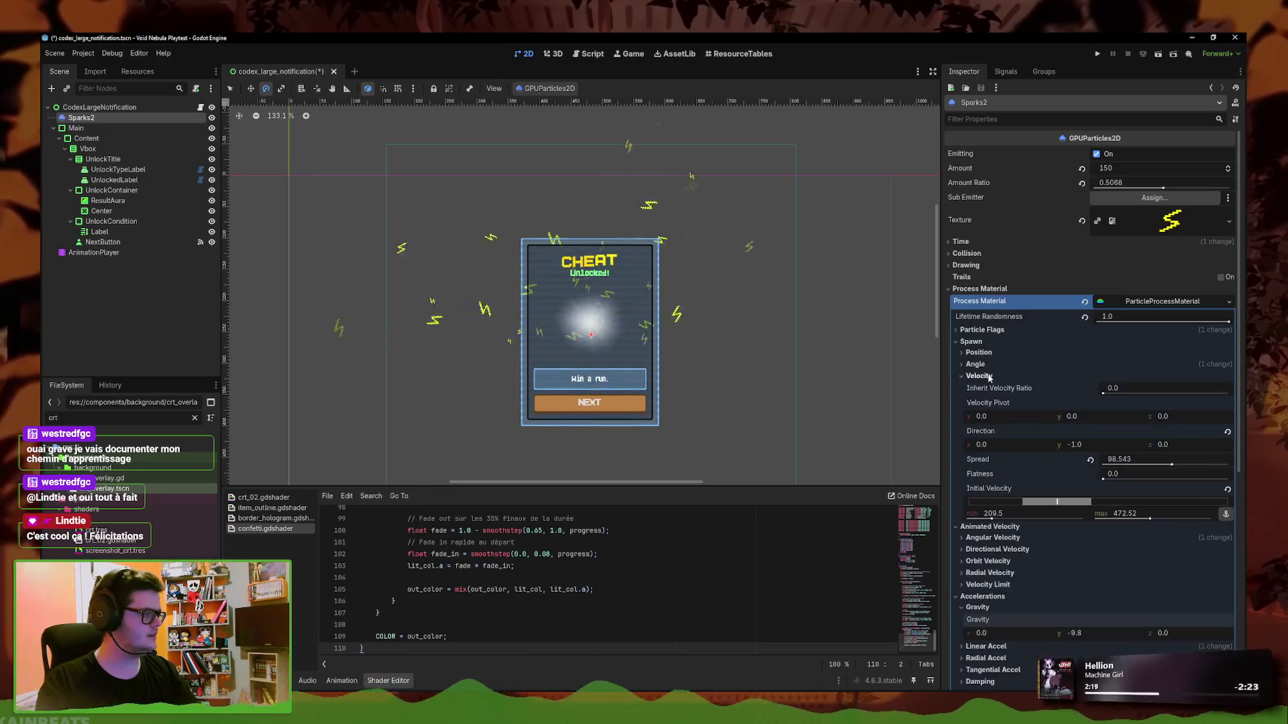
pyautogui.moveTo(1105, 465); pyautogui.dragTo(1231, 464)
pyautogui.scroll(-3, 761, 342)
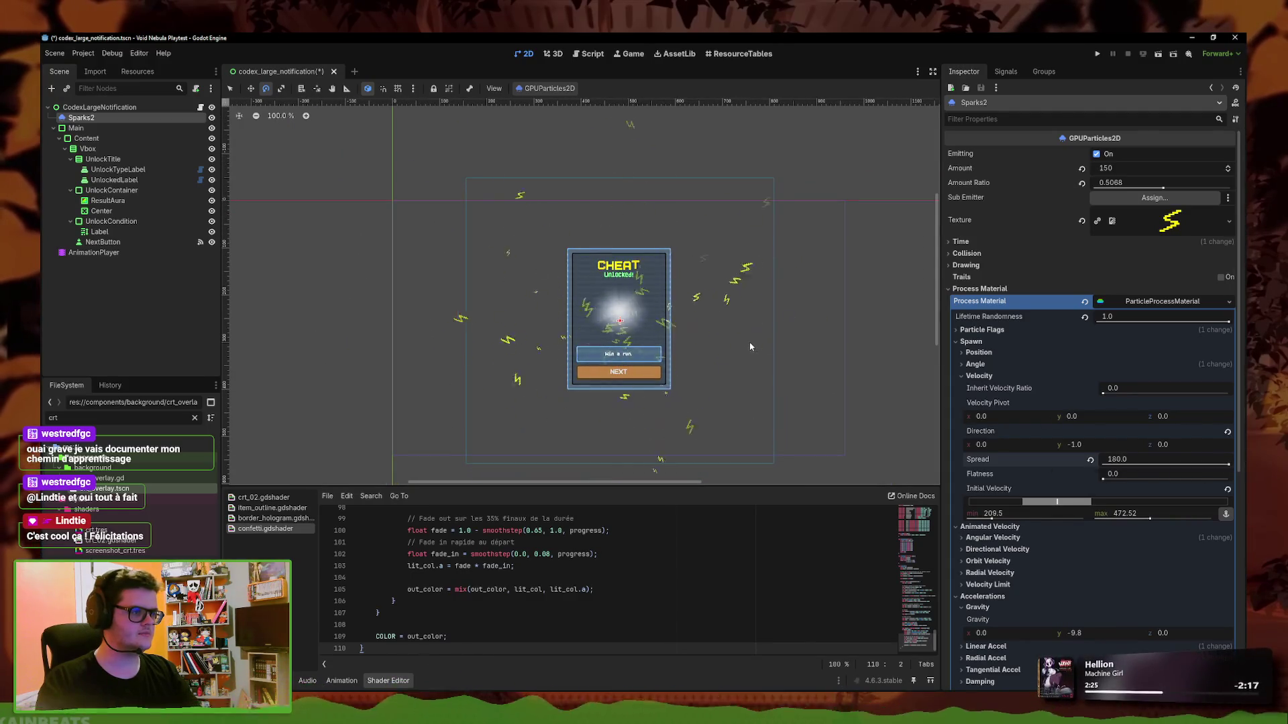
pyautogui.scroll(4, 746, 341)
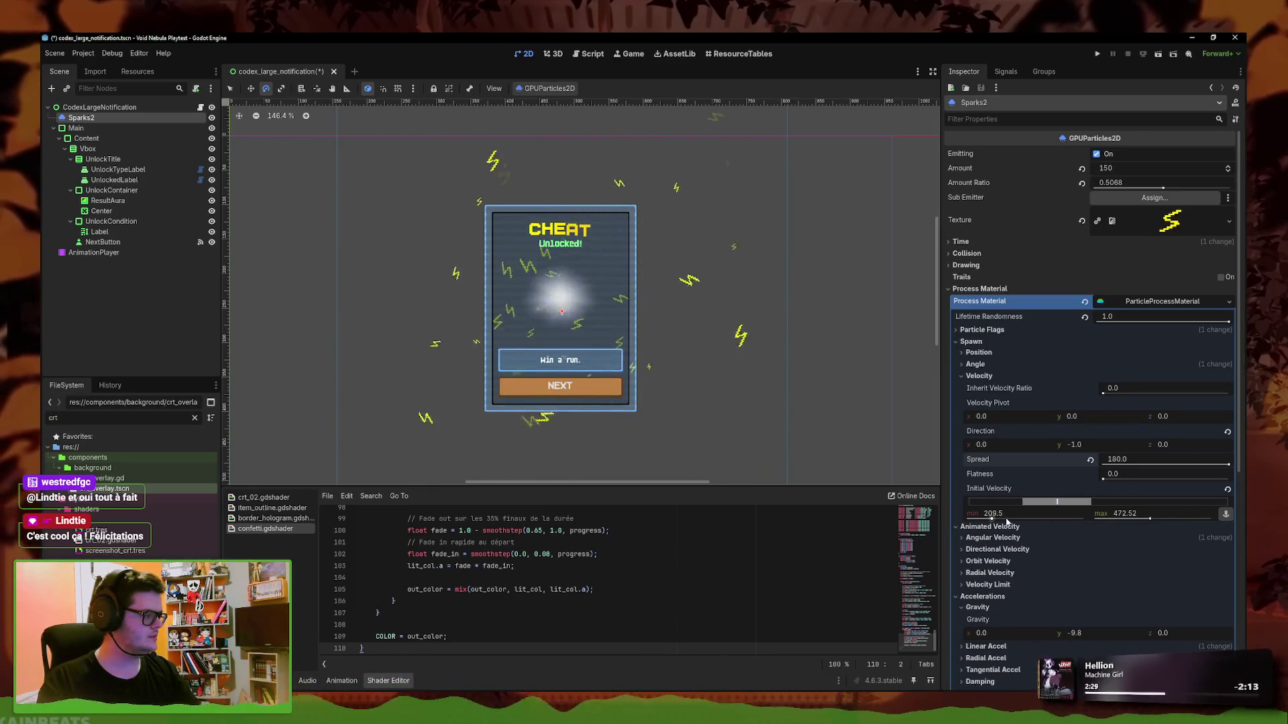
# Set Initial Velocity to a minimum of 100 and a maximum of 200
pyautogui.moveTo(992, 518); pyautogui.dragTo(969, 519)
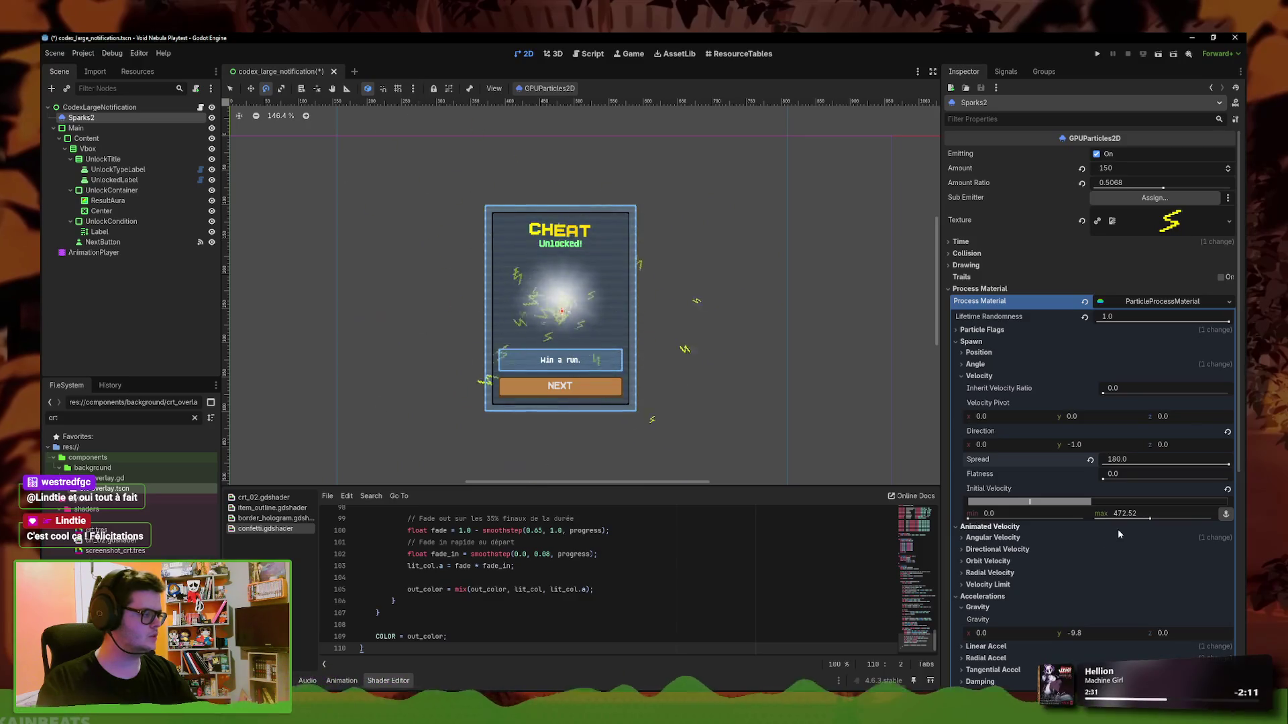
pyautogui.moveTo(1152, 521); pyautogui.dragTo(1112, 521)
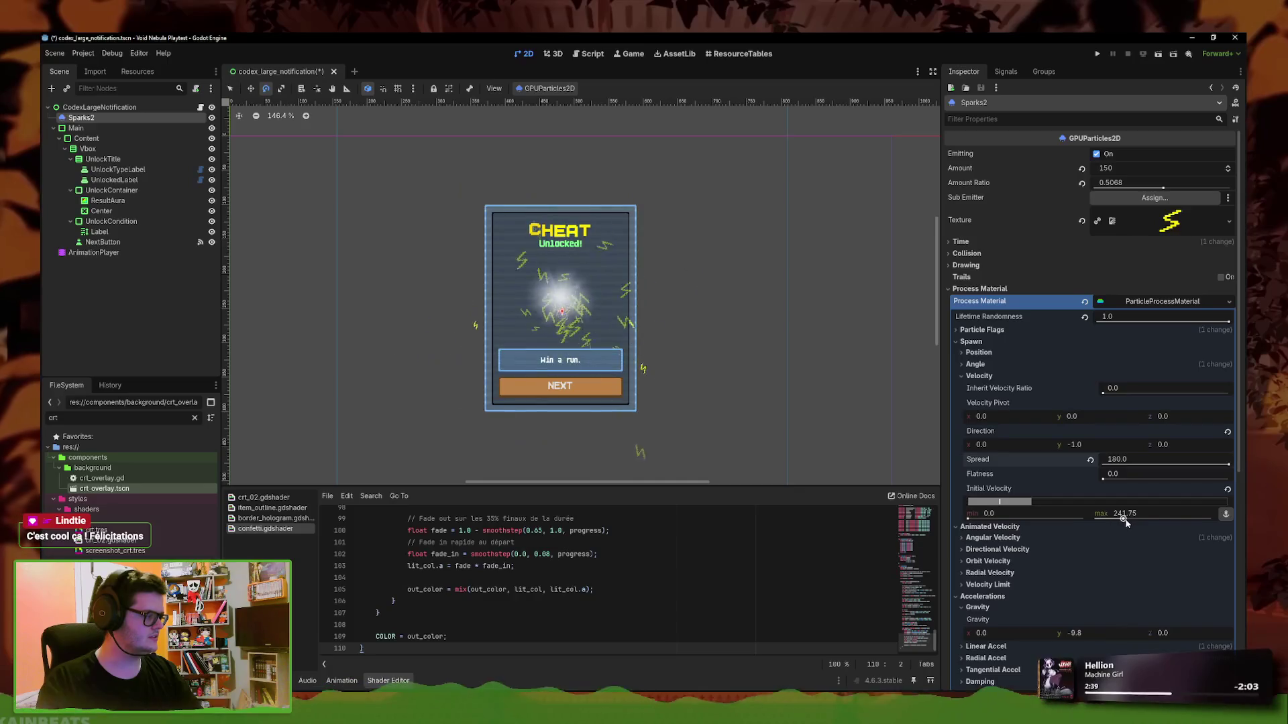
pyautogui.click(1060, 513)
pyautogui.write('100')
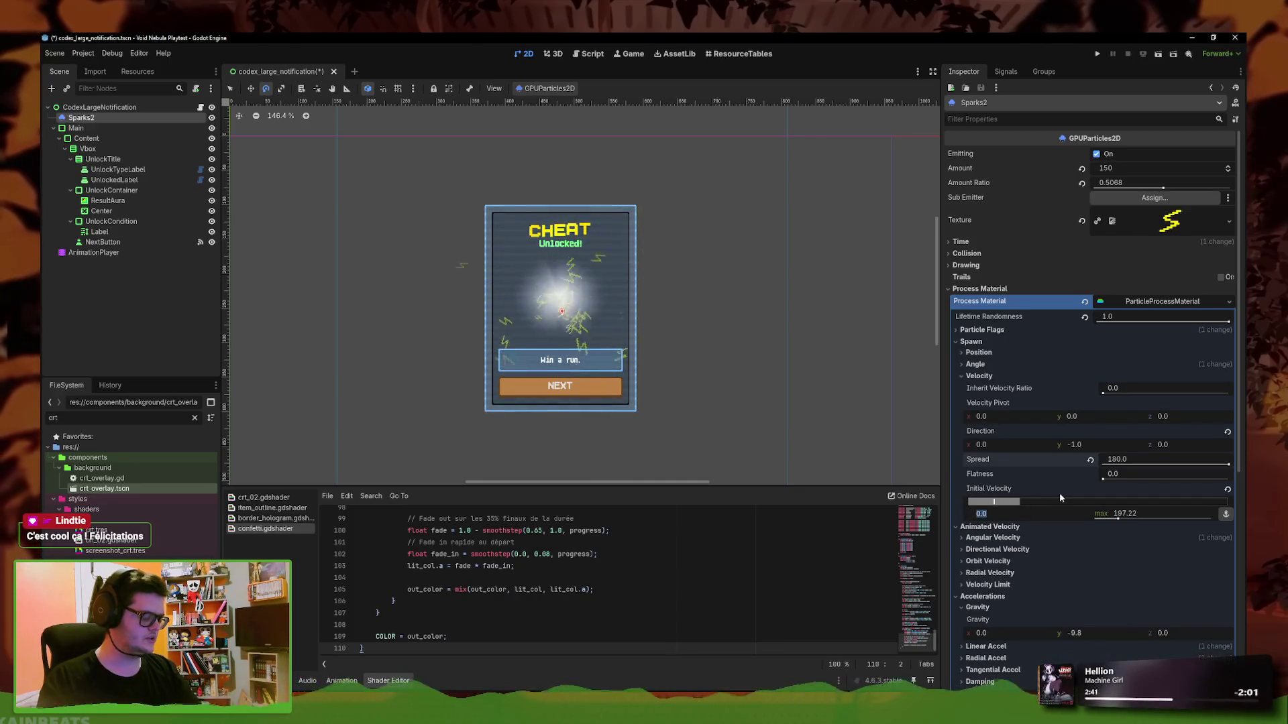
pyautogui.click(1108, 514)
pyautogui.write('200')
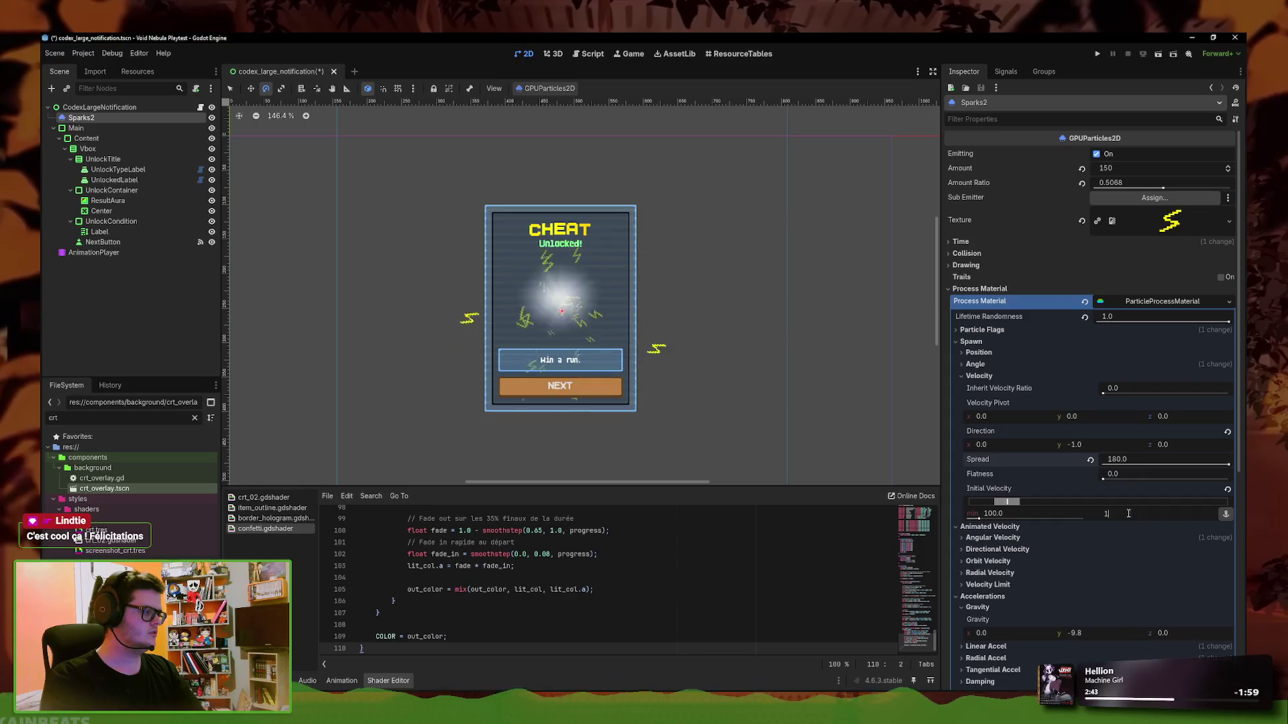
pyautogui.press('Return')
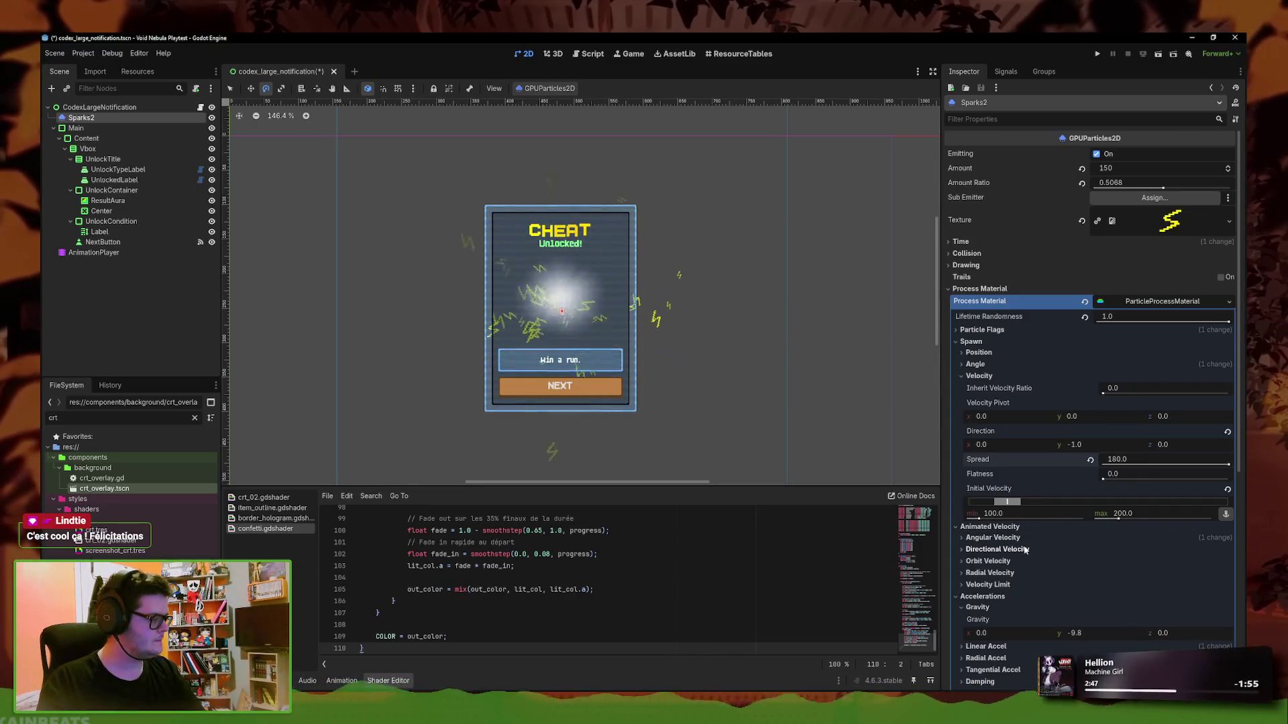
pyautogui.scroll(-2, 1009, 560)
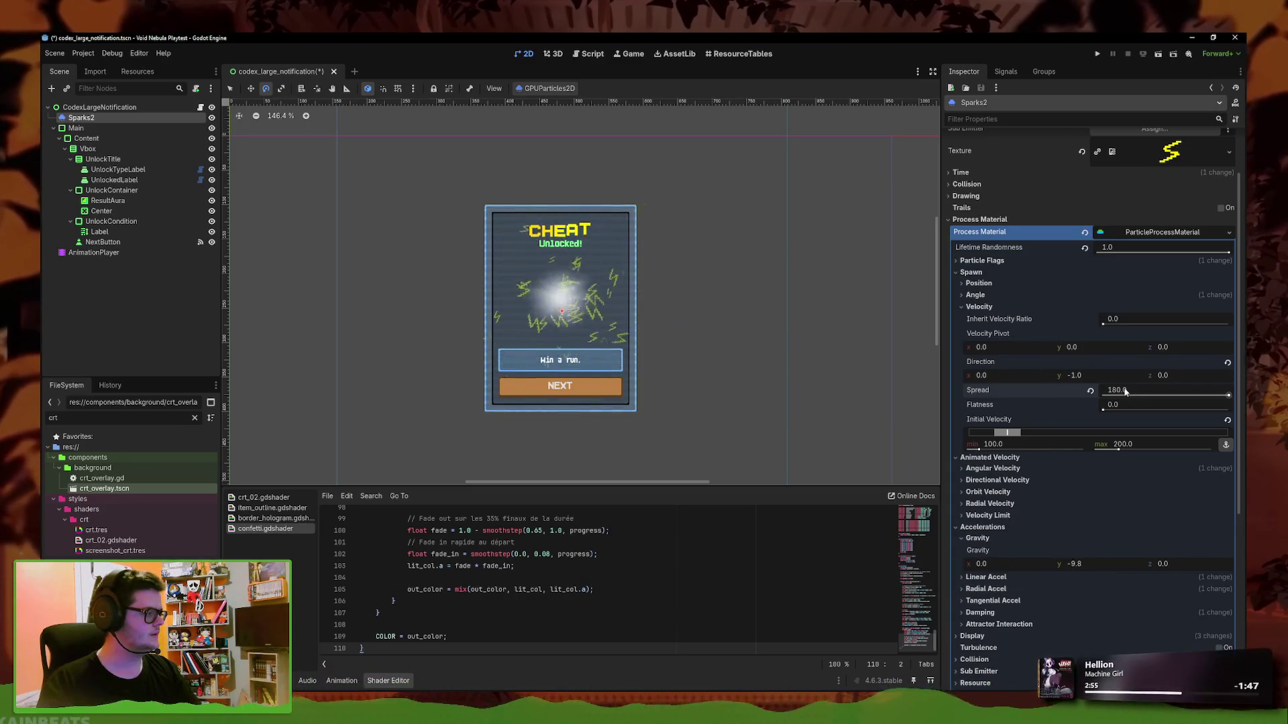
pyautogui.scroll(3, 679, 363)
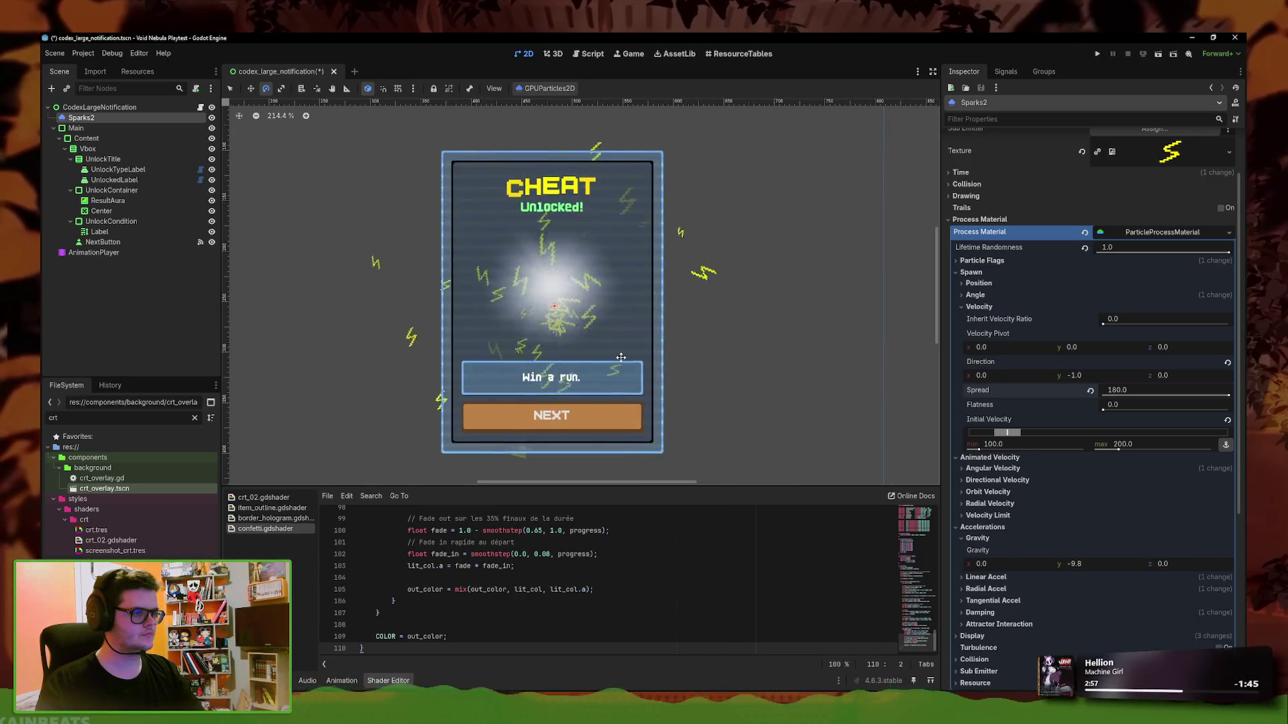
pyautogui.scroll(-1, 770, 388)
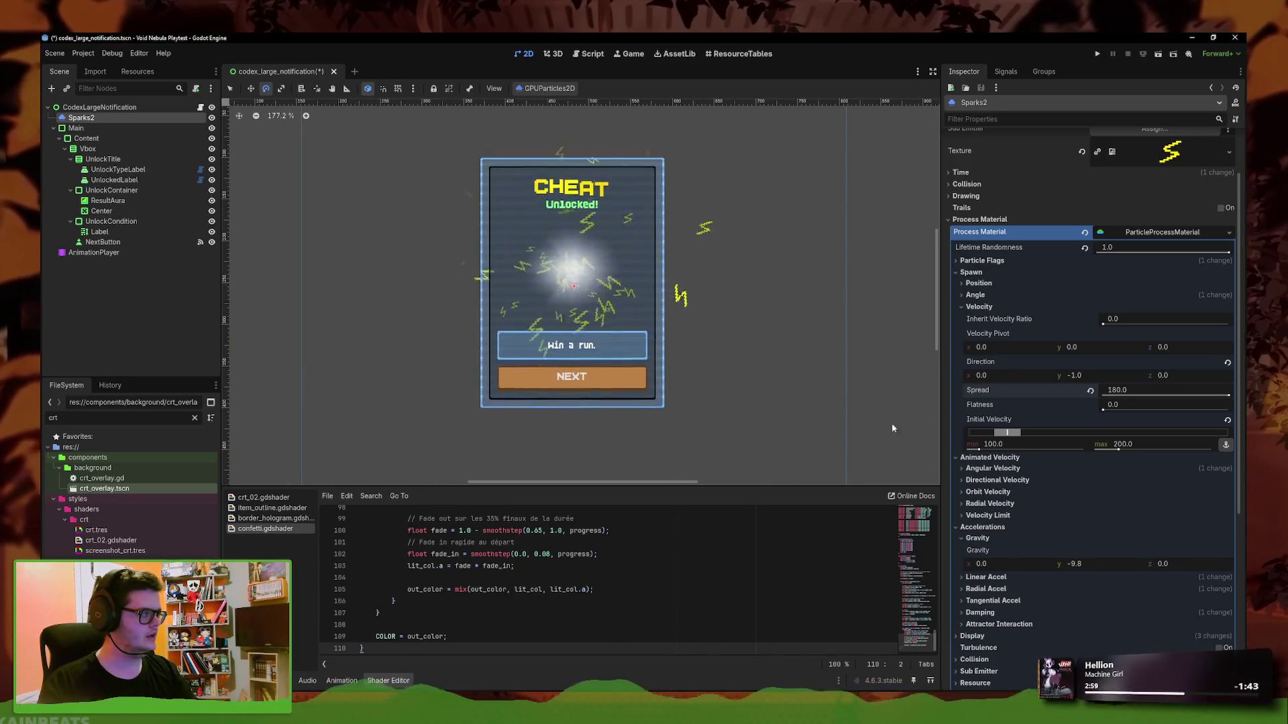
pyautogui.click(997, 260)
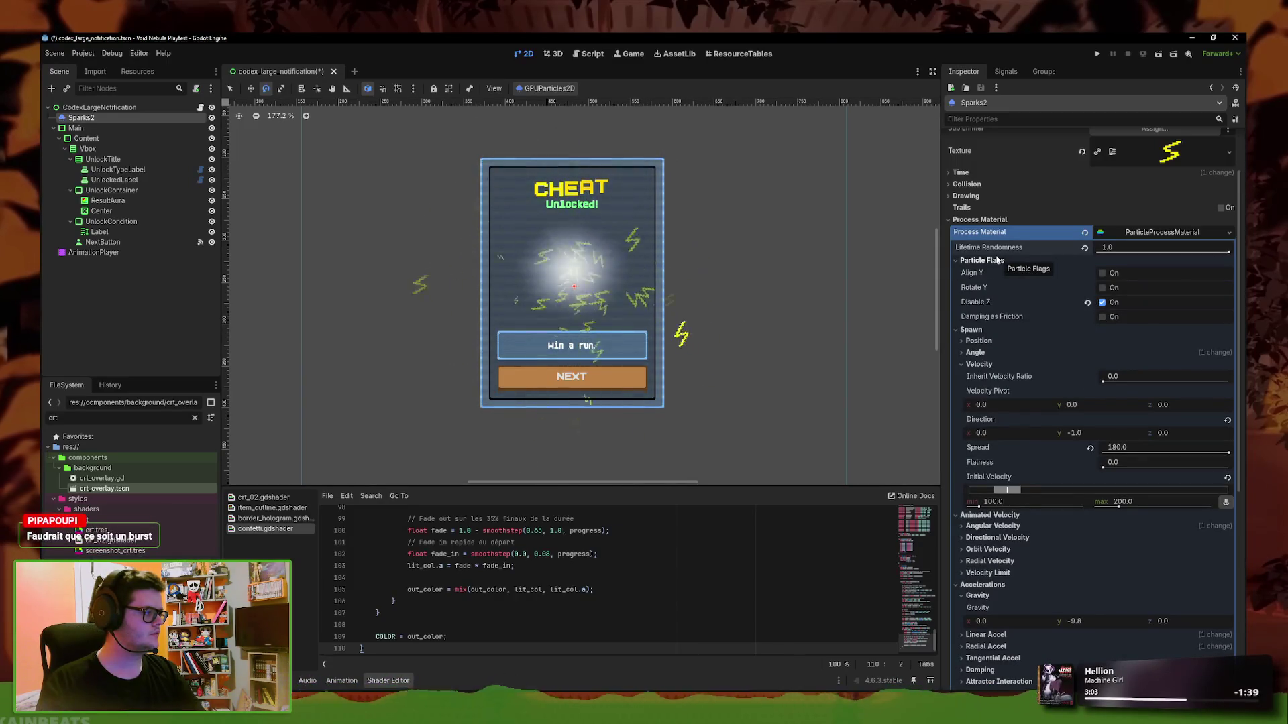
# Try a hue variation range of -1 to 1 with a new curve texture
pyautogui.scroll(-5, 1077, 515)
pyautogui.scroll(1, 1077, 515)
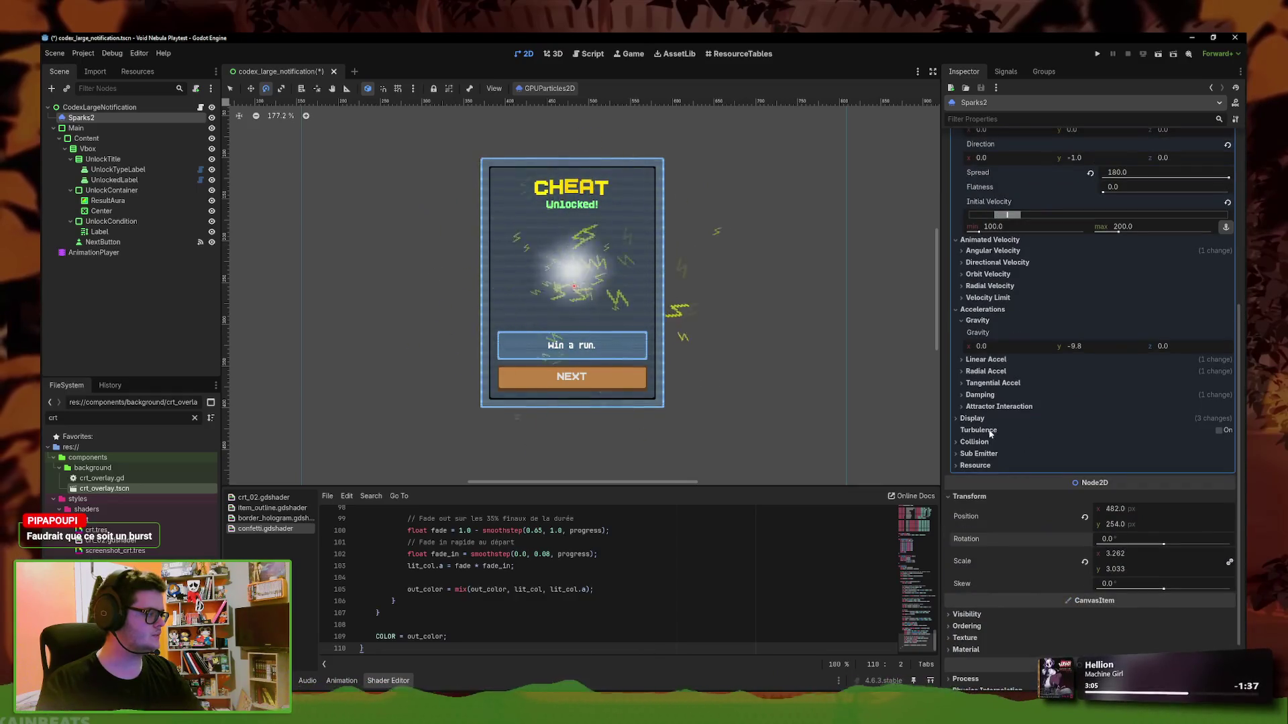
pyautogui.click(982, 420)
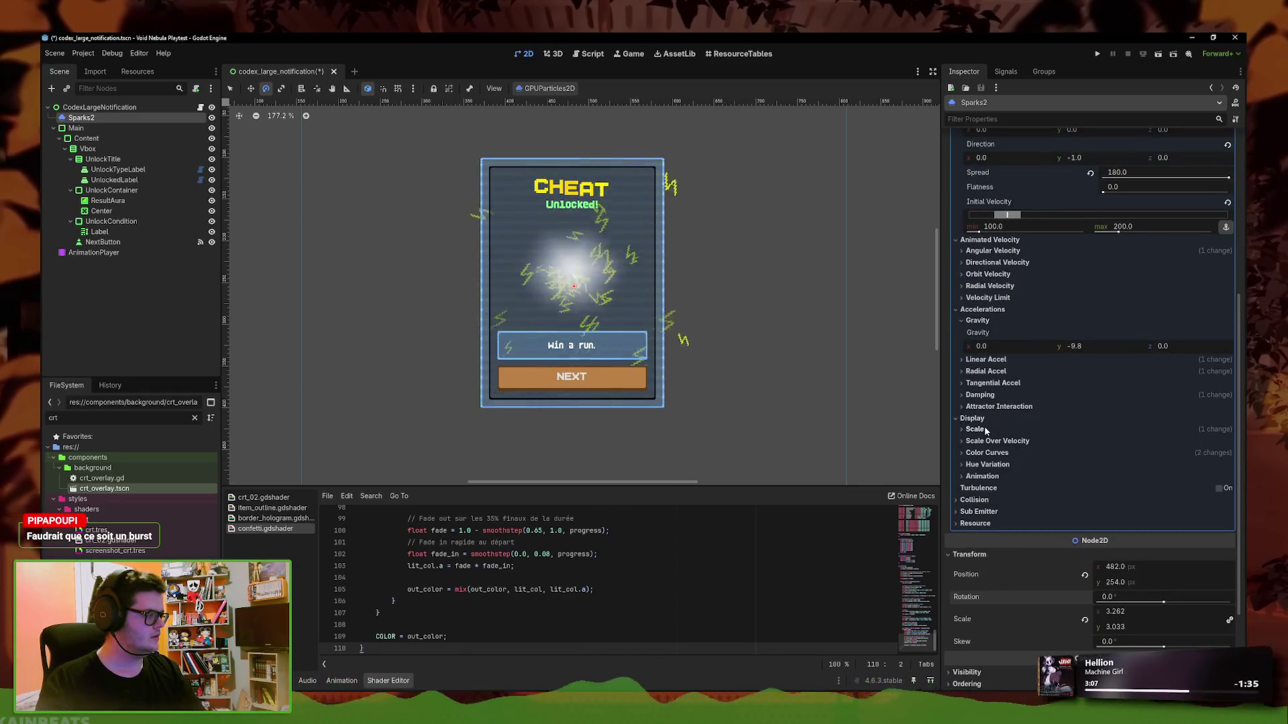
pyautogui.click(985, 453)
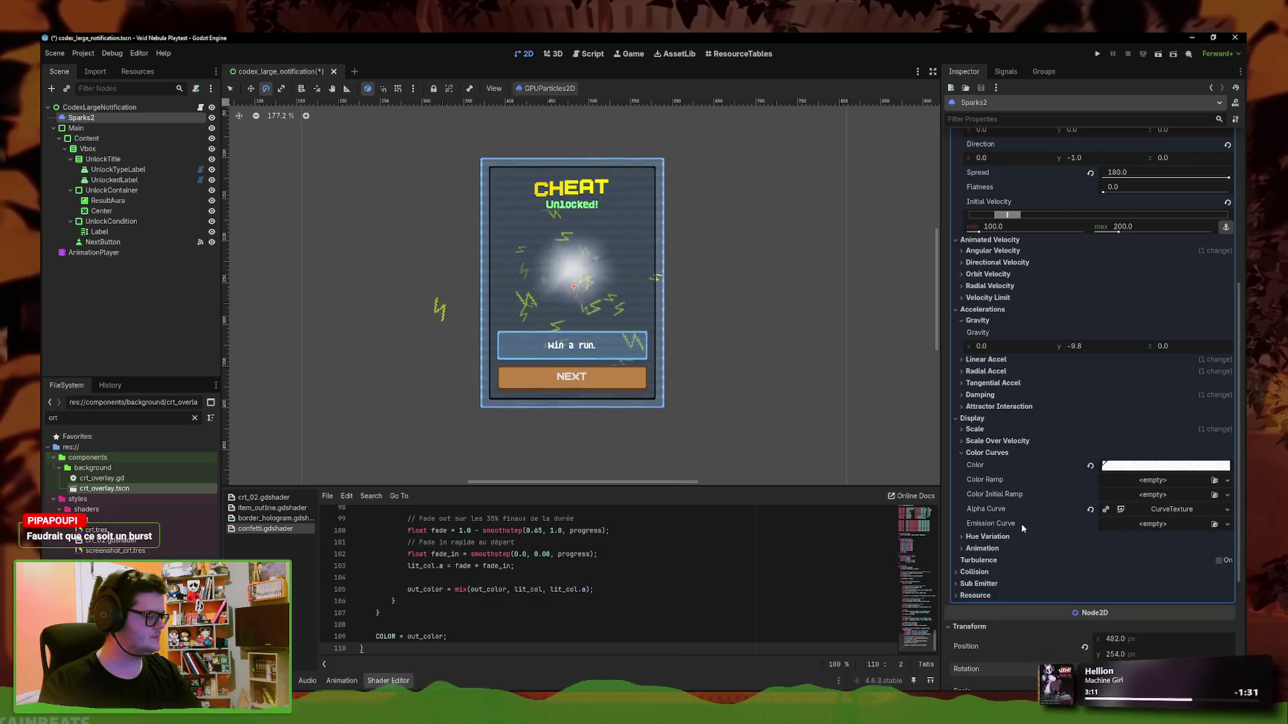
pyautogui.click(998, 538)
pyautogui.moveTo(1097, 562)
pyautogui.mouseDown()
pyautogui.moveTo(968, 562)
pyautogui.moveTo(1127, 562)
pyautogui.mouseUp()
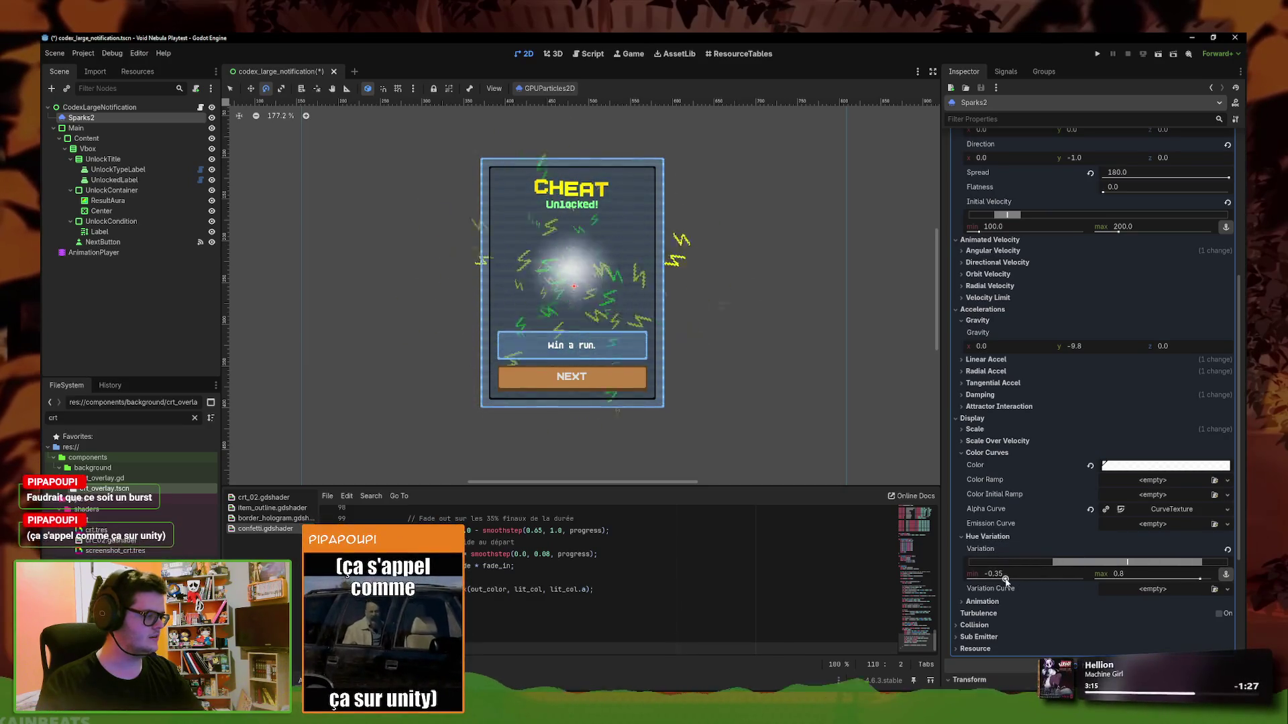
pyautogui.moveTo(1199, 578); pyautogui.dragTo(1211, 578)
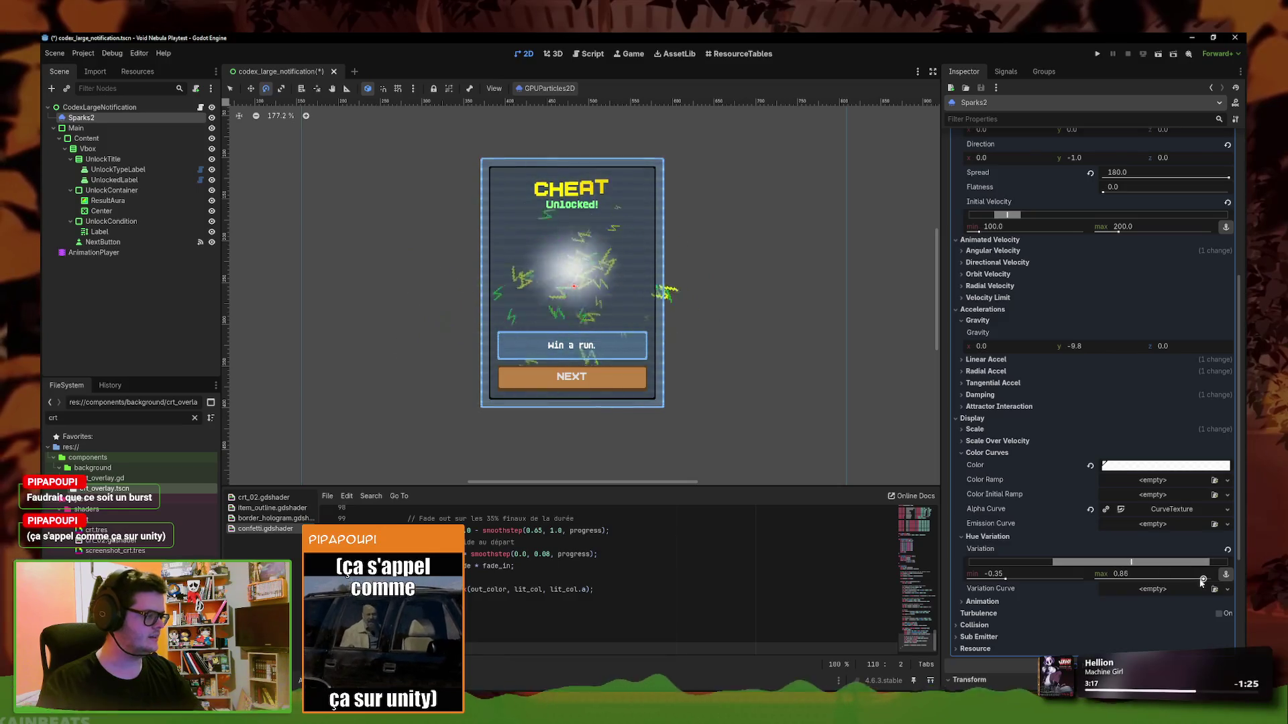
pyautogui.moveTo(1005, 579); pyautogui.dragTo(948, 578)
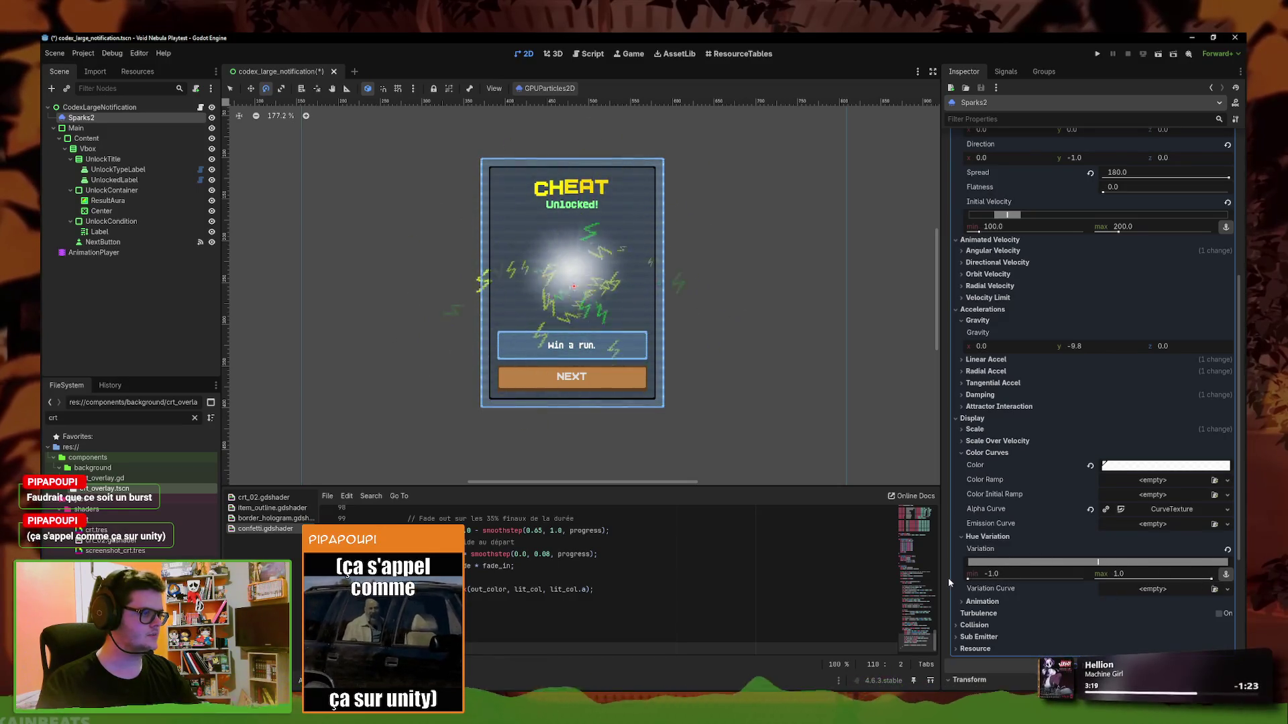
pyautogui.click(1154, 589)
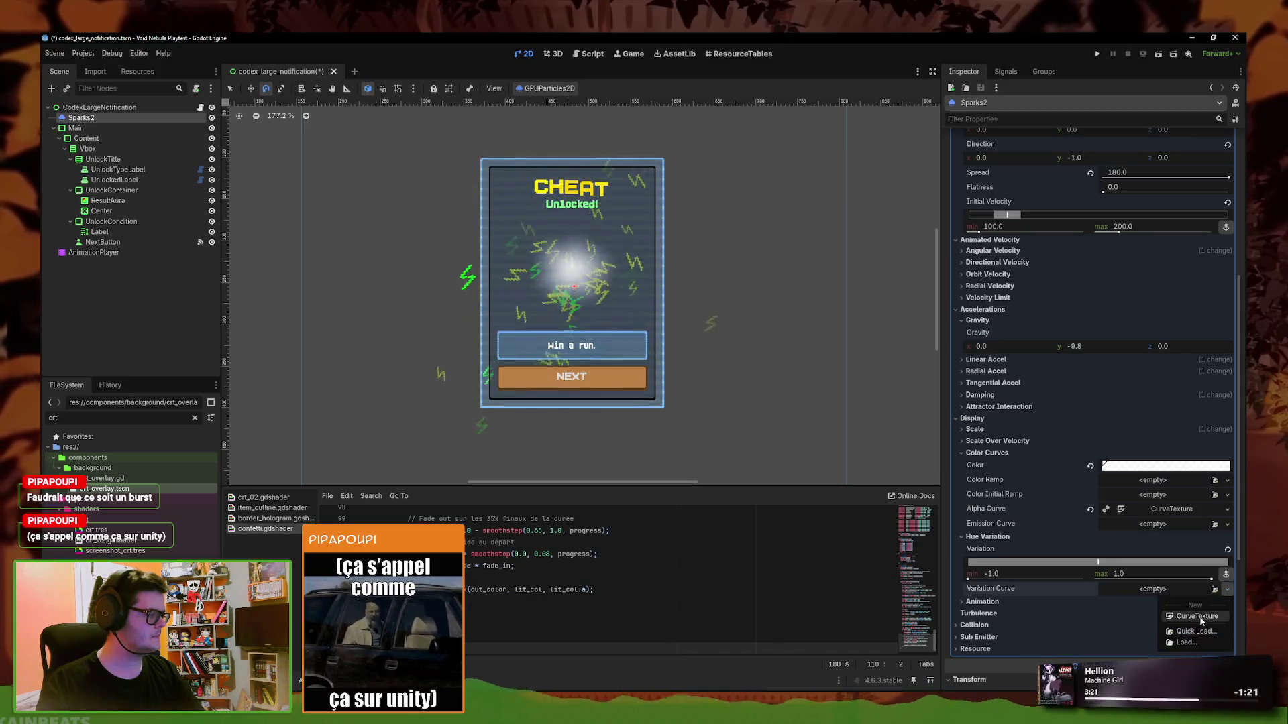
pyautogui.click(1167, 602)
# Reshape the new hue variation curve in the curve editor
pyautogui.scroll(-1, 1148, 597)
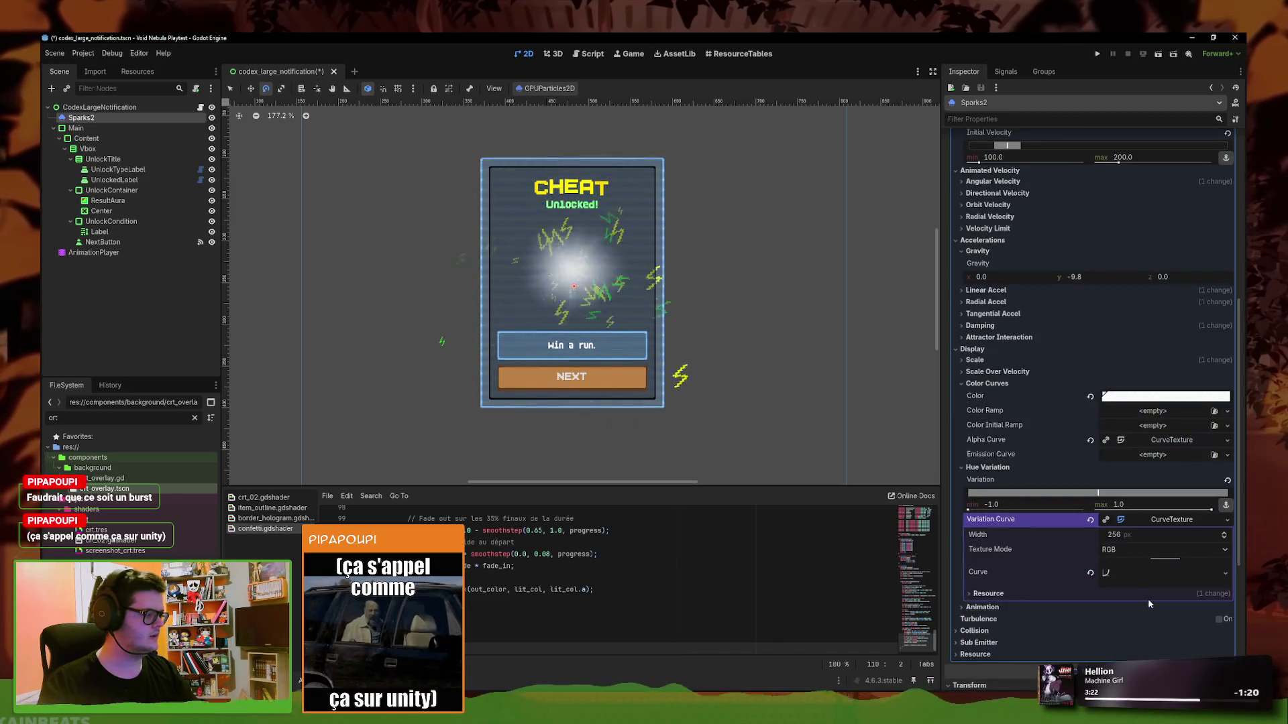
pyautogui.click(1133, 566)
pyautogui.scroll(-3, 1100, 560)
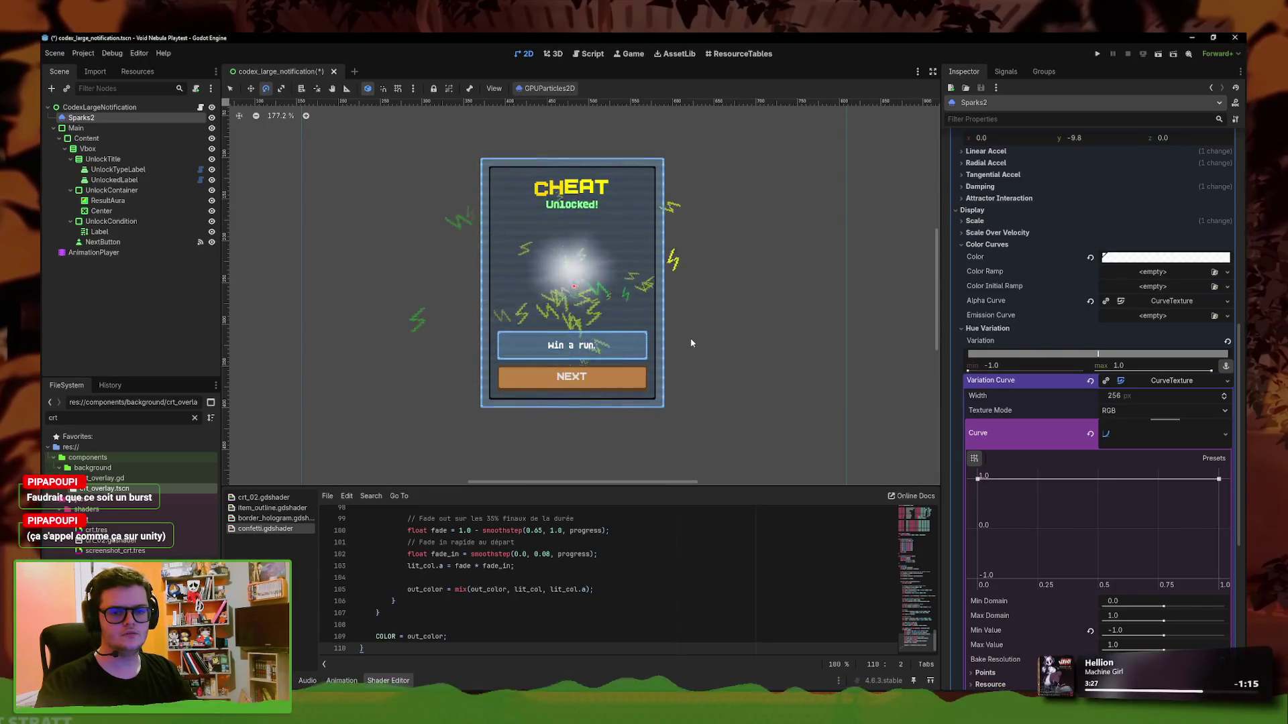
pyautogui.scroll(-2, 1016, 526)
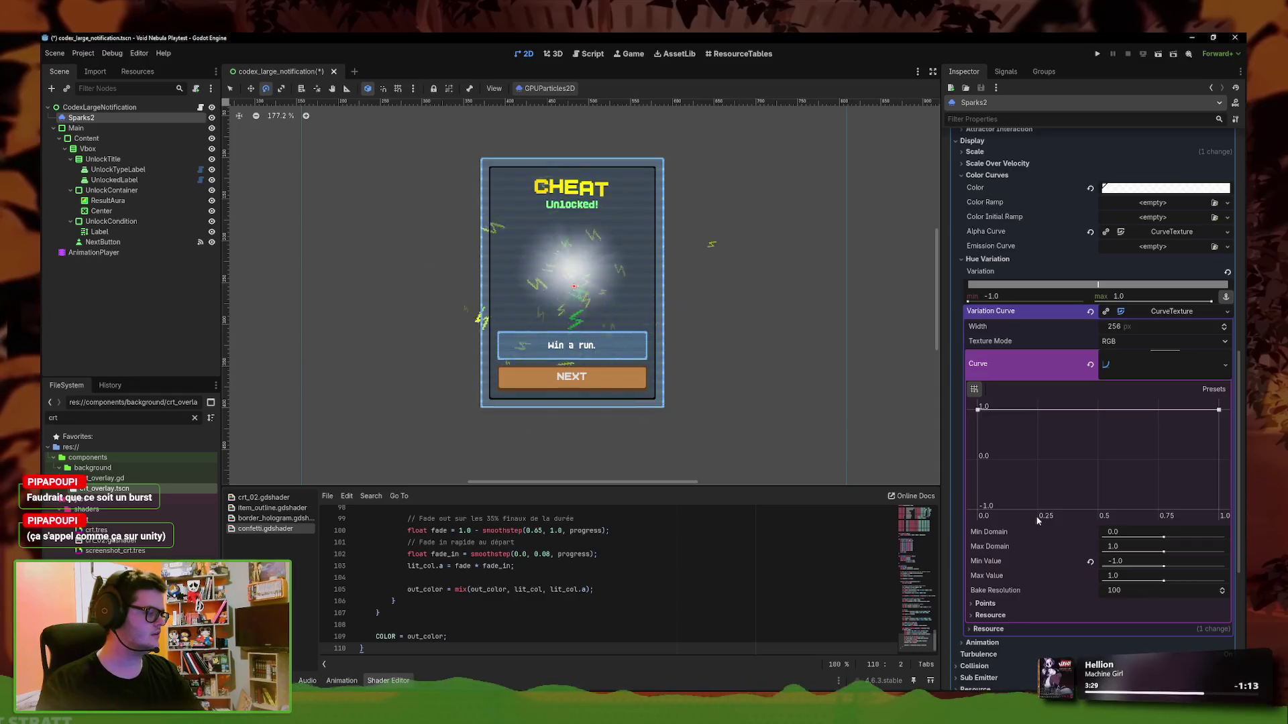
pyautogui.moveTo(978, 409); pyautogui.dragTo(977, 509)
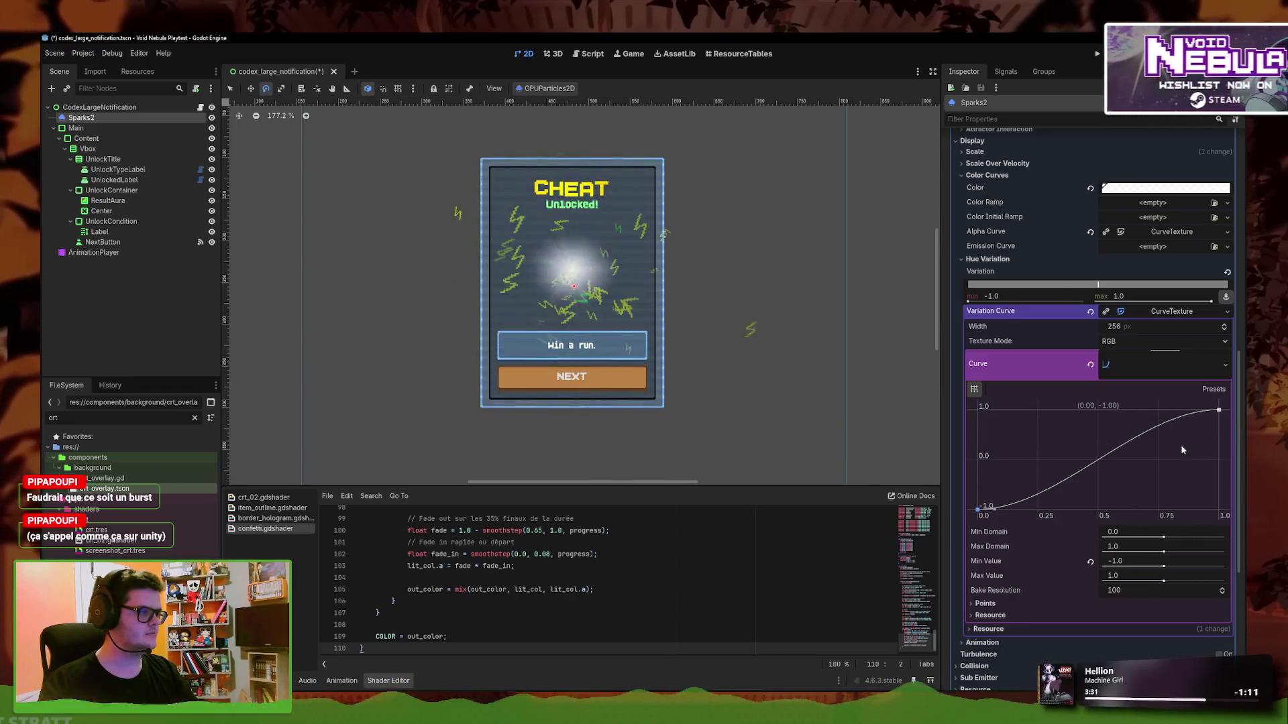
pyautogui.moveTo(1219, 410)
pyautogui.mouseDown()
pyautogui.moveTo(1071, 425)
pyautogui.moveTo(1218, 410)
pyautogui.mouseUp()
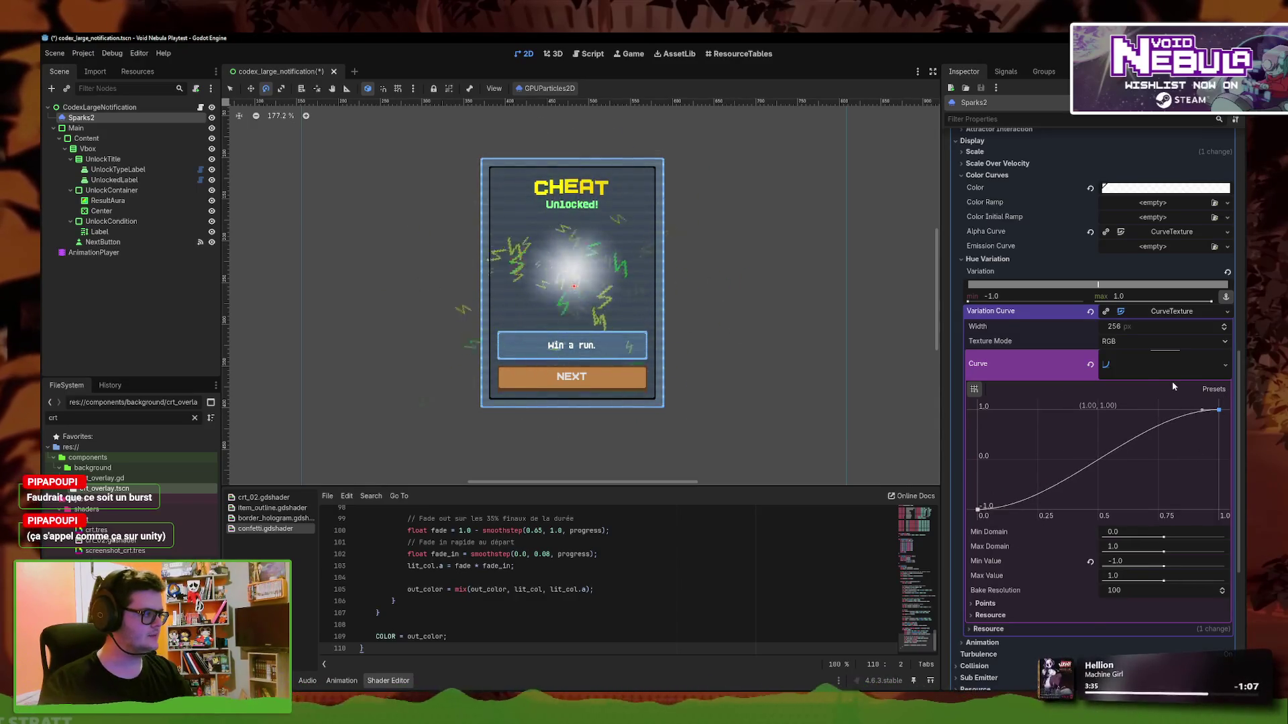
pyautogui.scroll(10, 1172, 381)
pyautogui.scroll(1, 1117, 375)
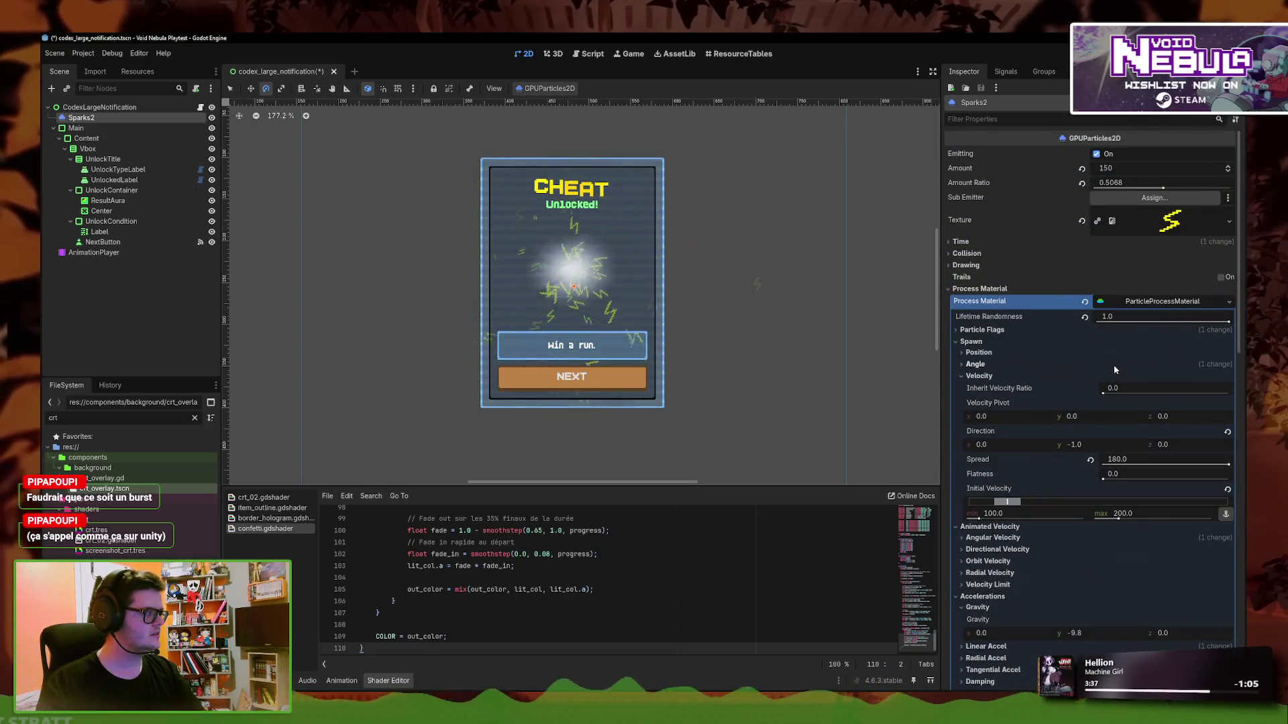
# Revert the hue Variation Curve to empty and reset the variation range to 0
pyautogui.click(993, 352)
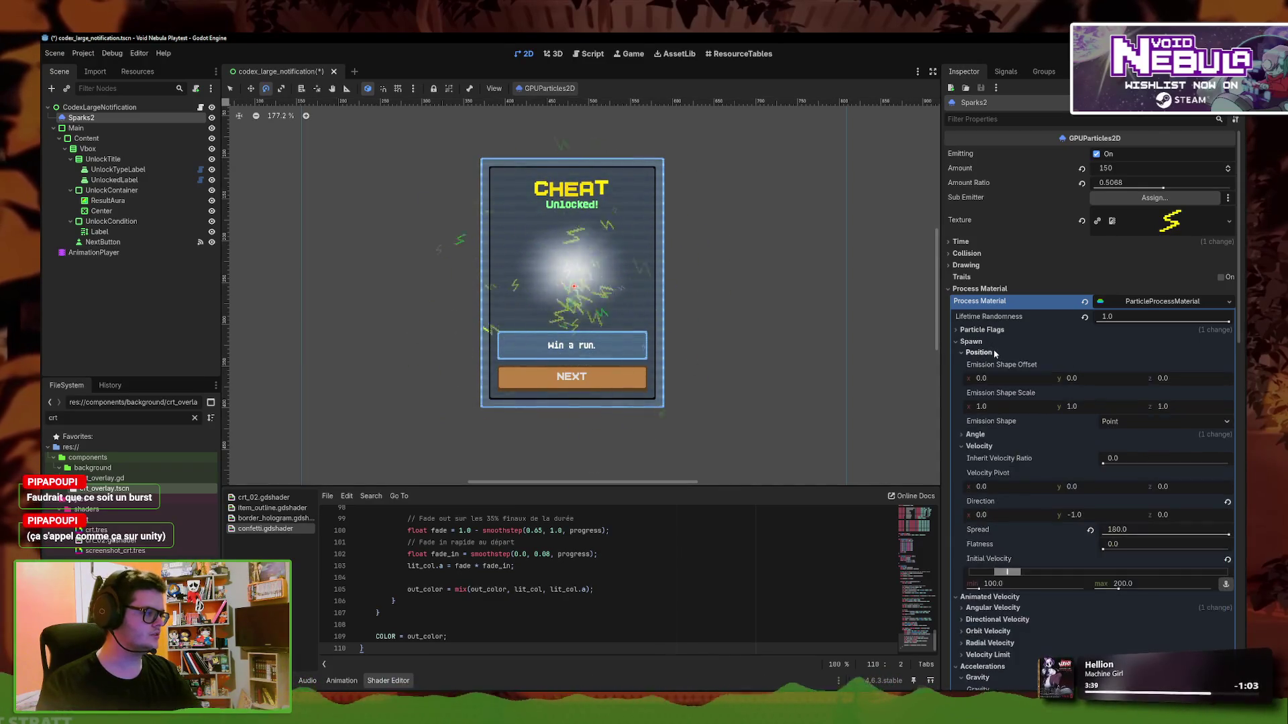
pyautogui.click(993, 353)
pyautogui.click(989, 366)
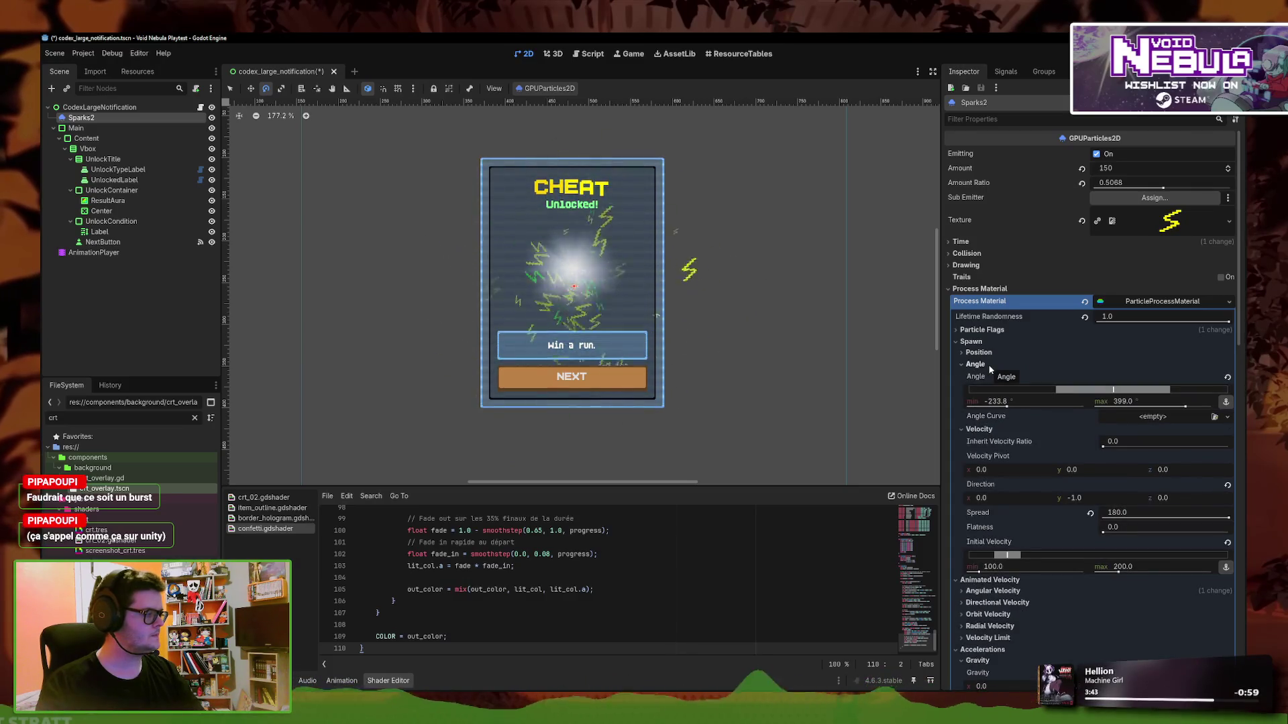
pyautogui.click(989, 366)
pyautogui.scroll(-10, 1073, 406)
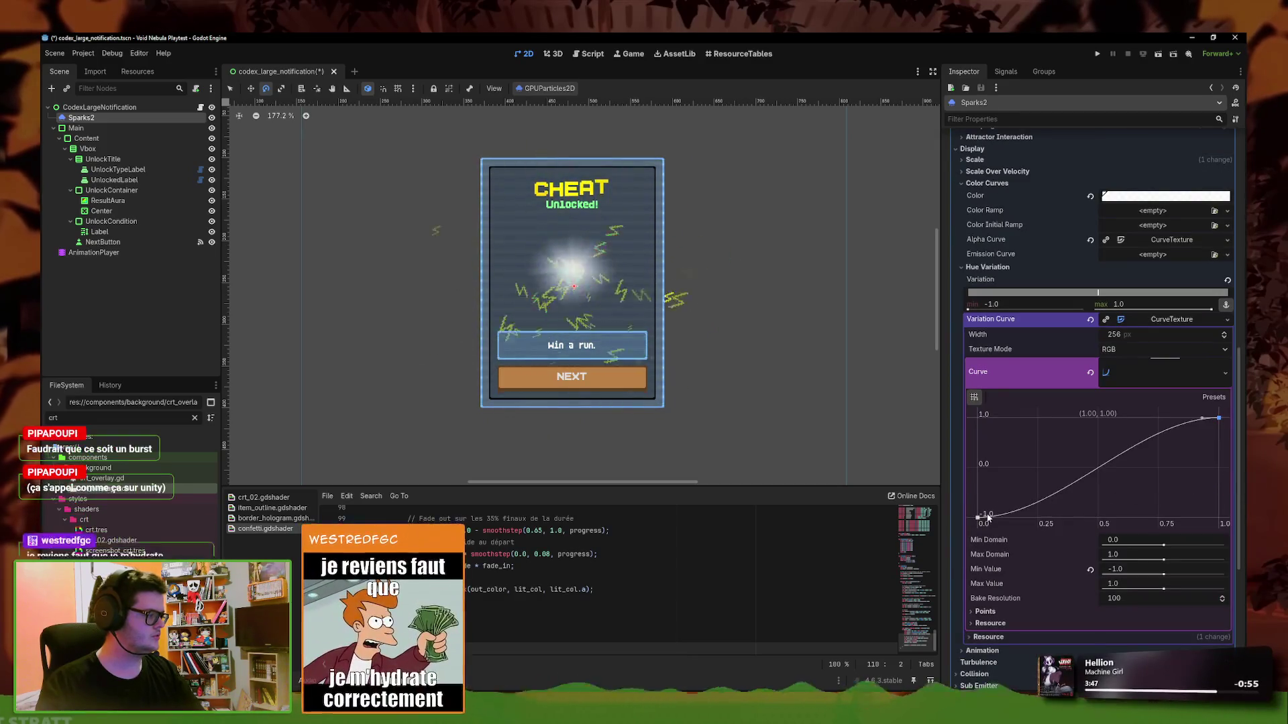
pyautogui.click(1091, 320)
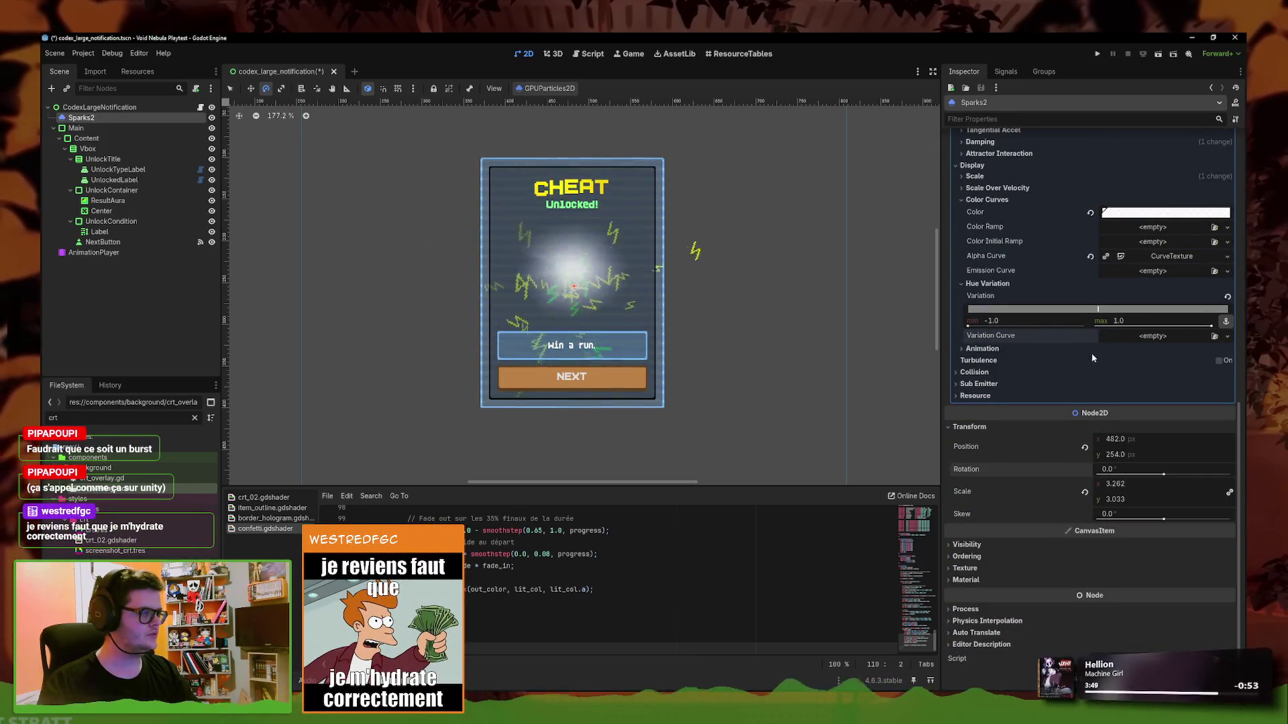
pyautogui.click(1227, 297)
pyautogui.scroll(5, 1016, 409)
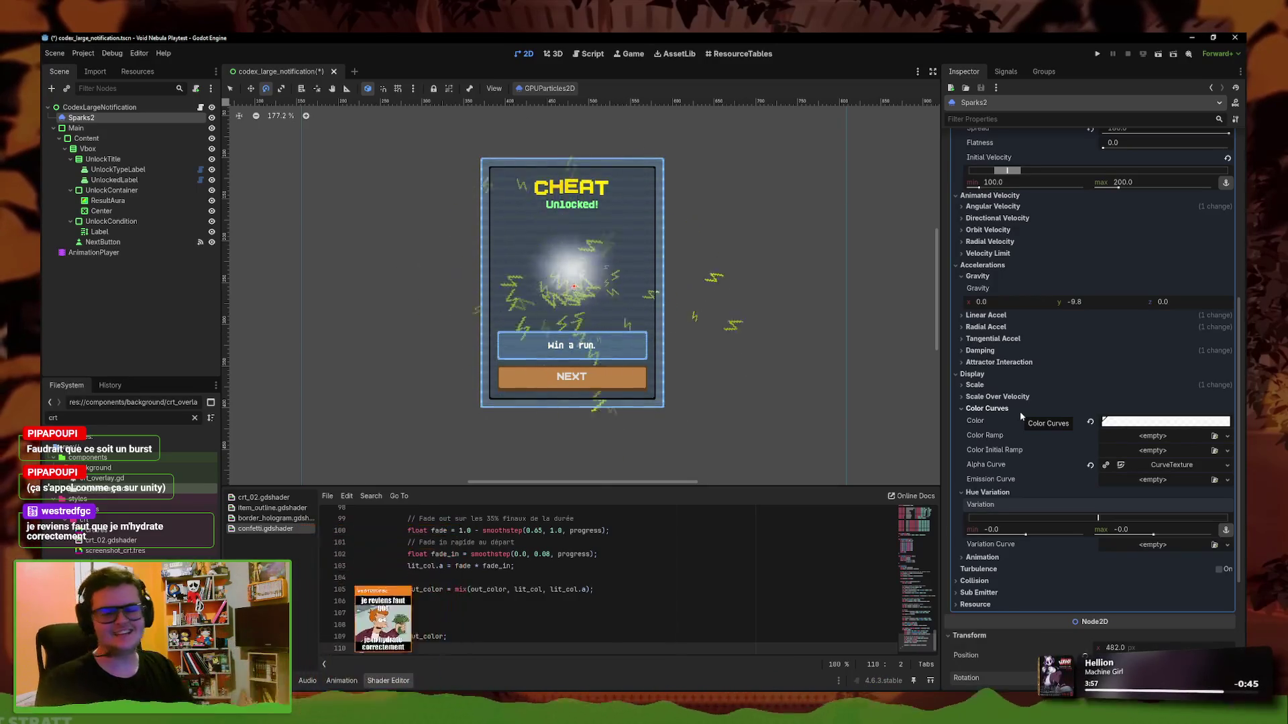
pyautogui.click(980, 350)
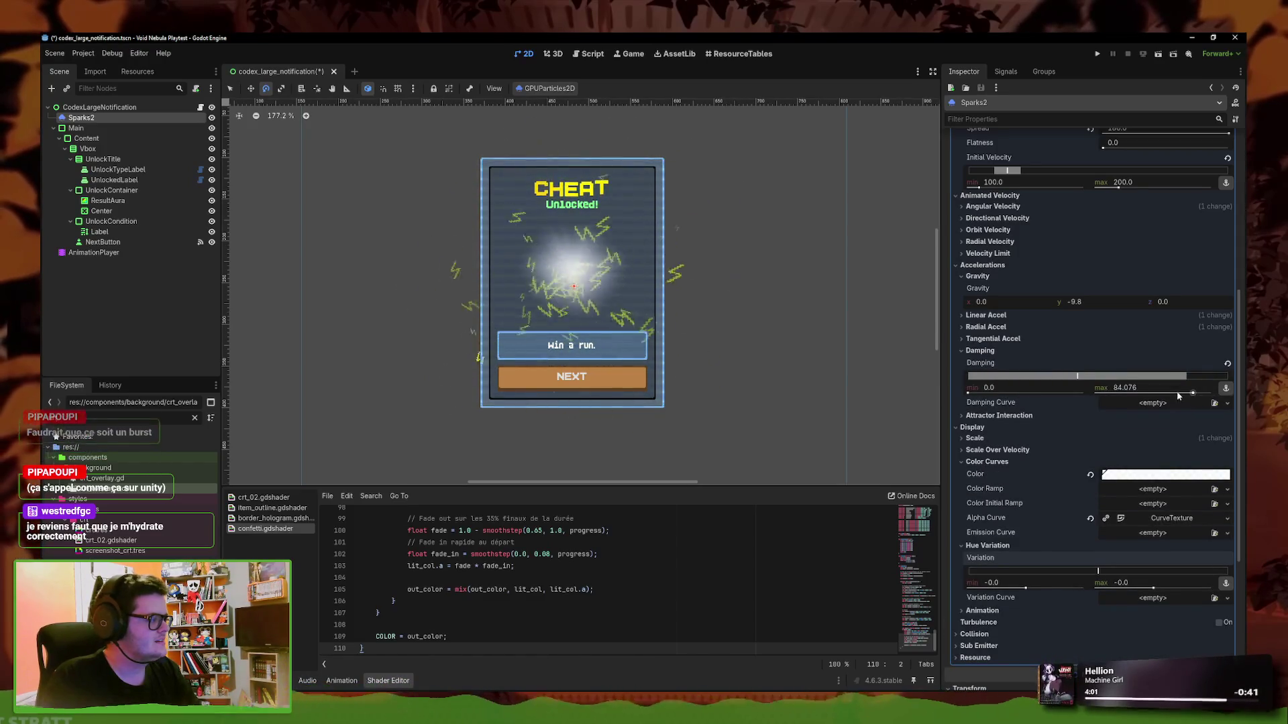
# Bring the Damping and Radial Accel ranges down to 0
pyautogui.moveTo(1150, 391)
pyautogui.mouseDown()
pyautogui.moveTo(1020, 396)
pyautogui.moveTo(978, 379)
pyautogui.mouseUp()
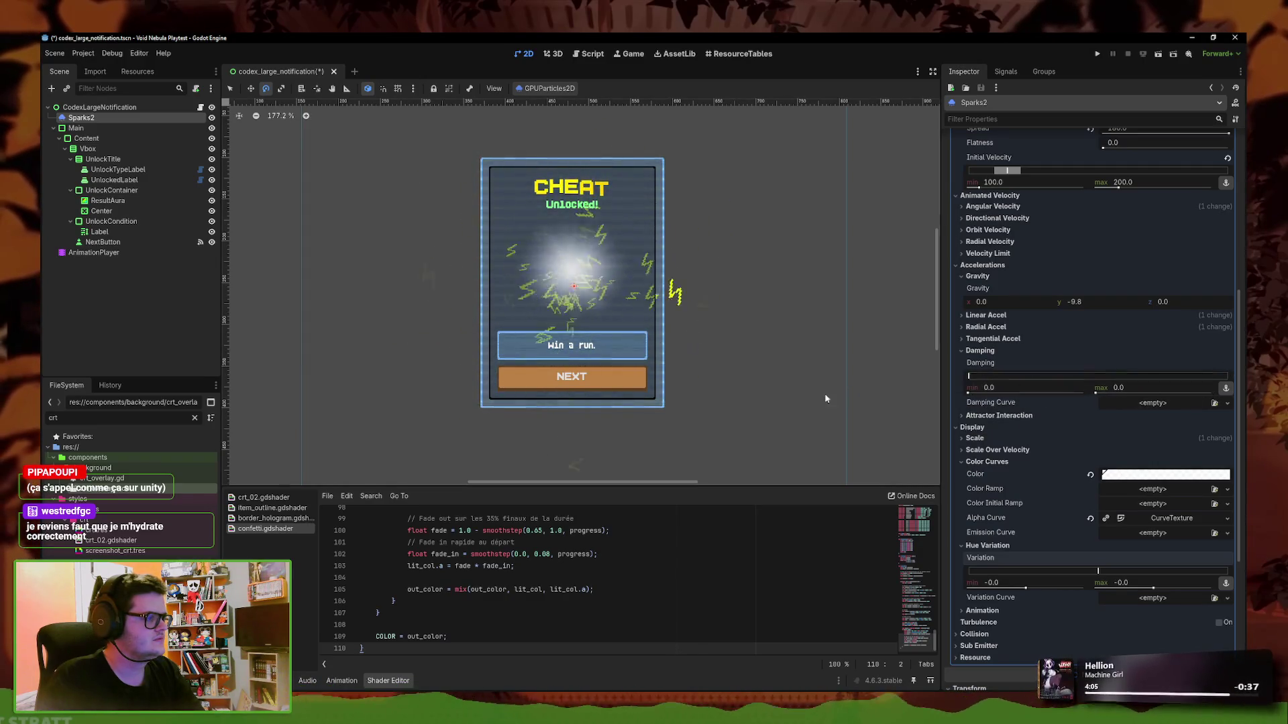
pyautogui.click(993, 328)
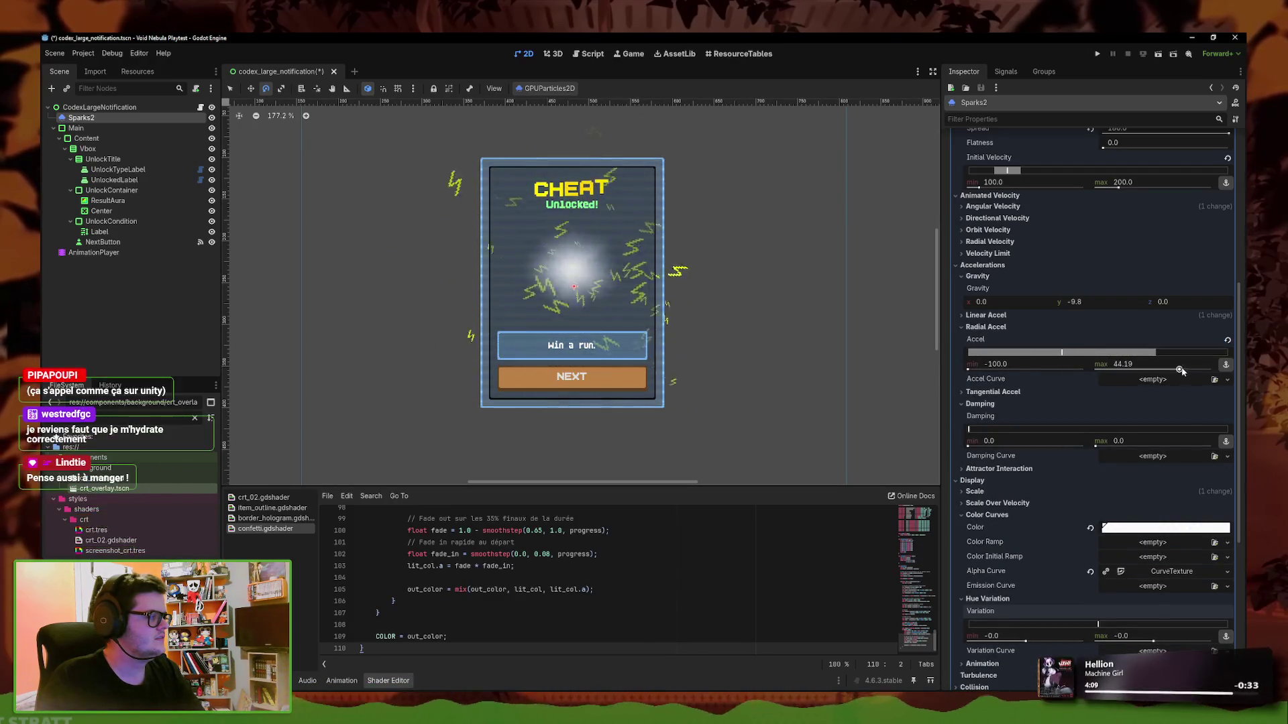
pyautogui.moveTo(1155, 352); pyautogui.dragTo(969, 353)
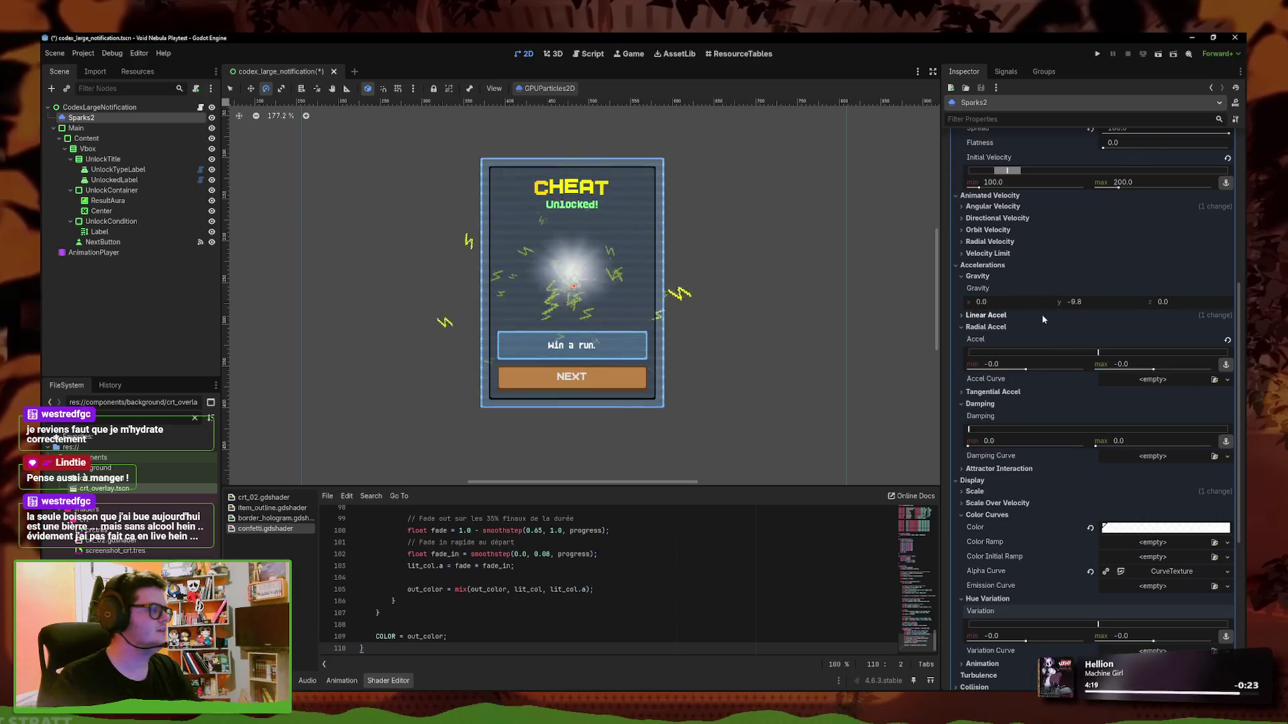
# Set the sparks' Linear Accel range to -100 to -75.71
pyautogui.click(1004, 315)
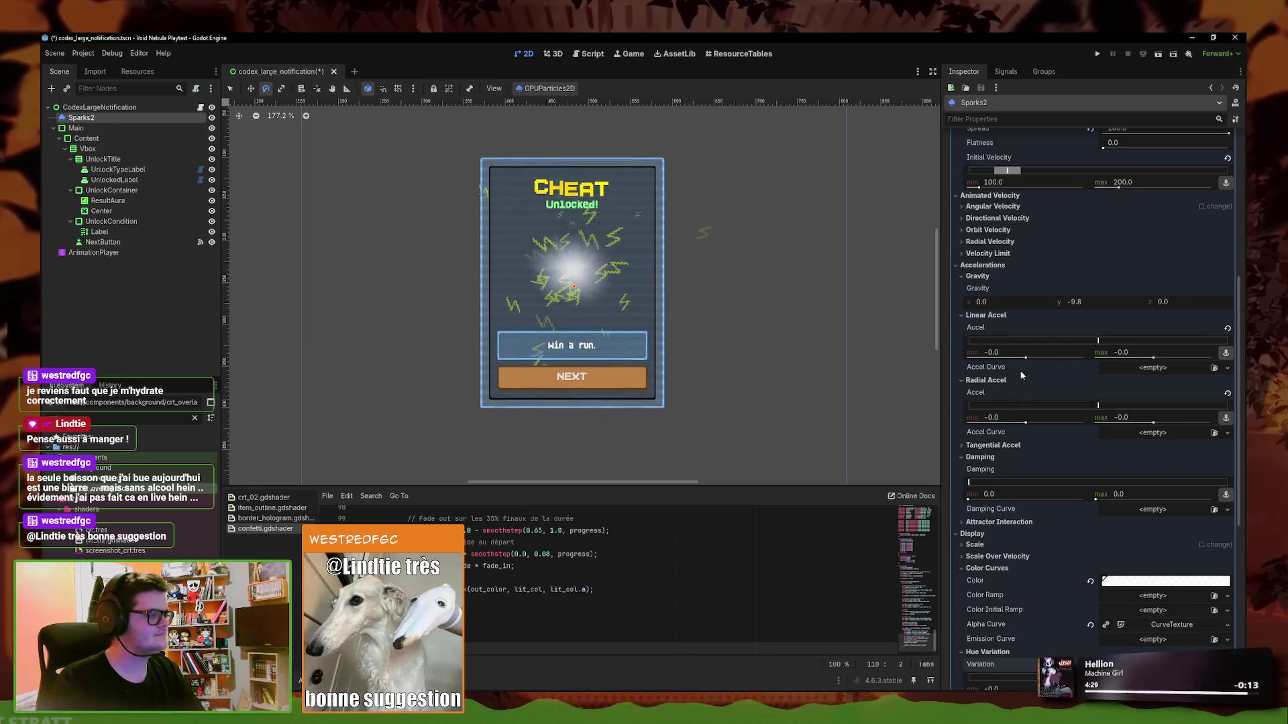
pyautogui.moveTo(1023, 358); pyautogui.dragTo(915, 360)
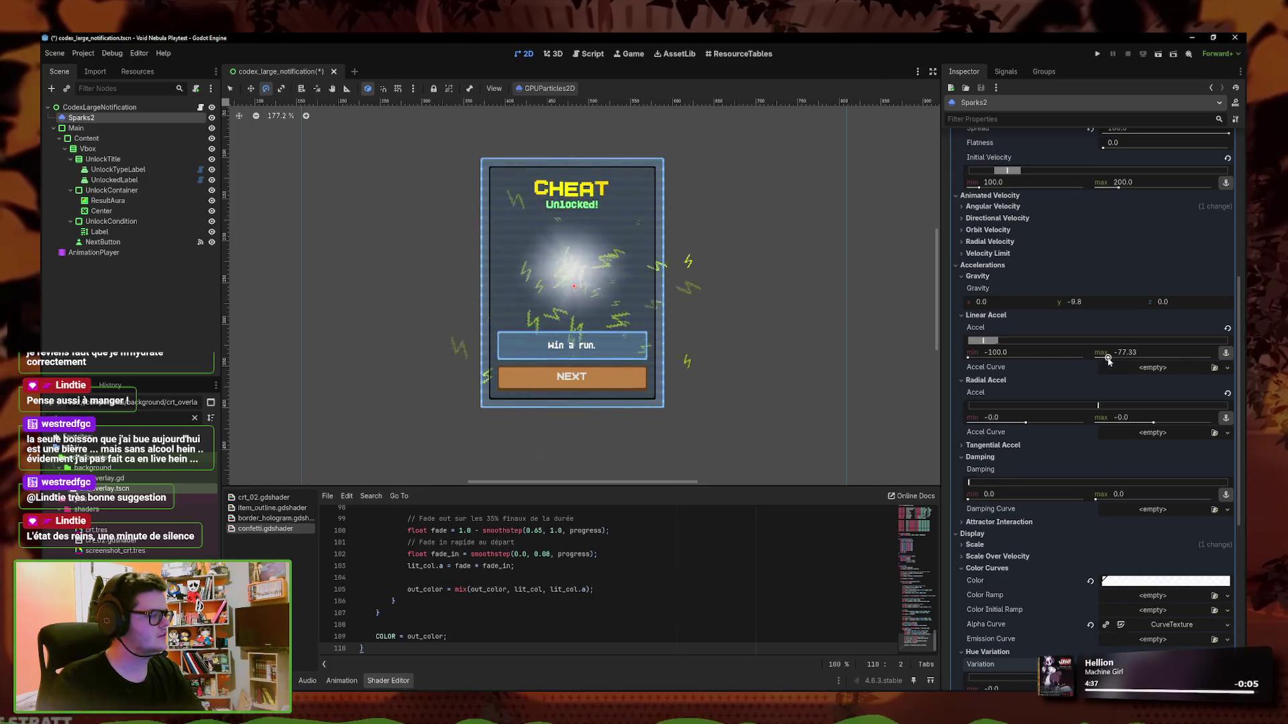
pyautogui.scroll(2, 1083, 326)
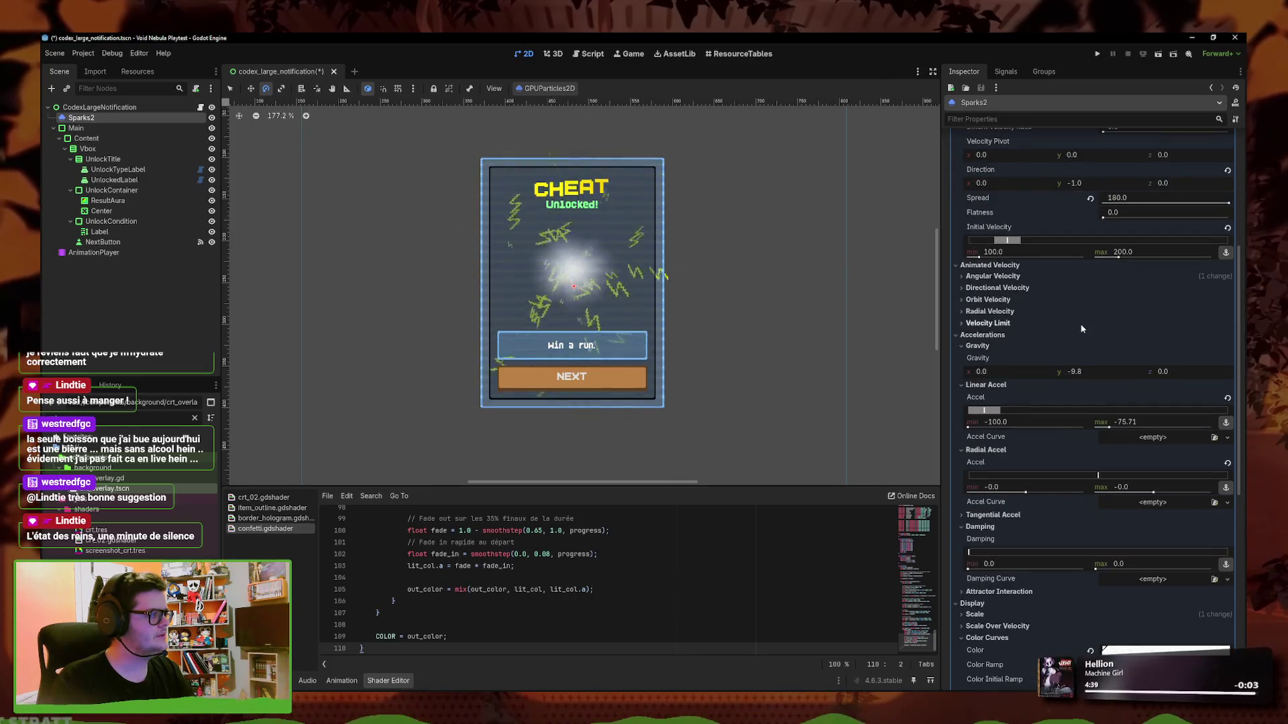
pyautogui.scroll(2, 1079, 324)
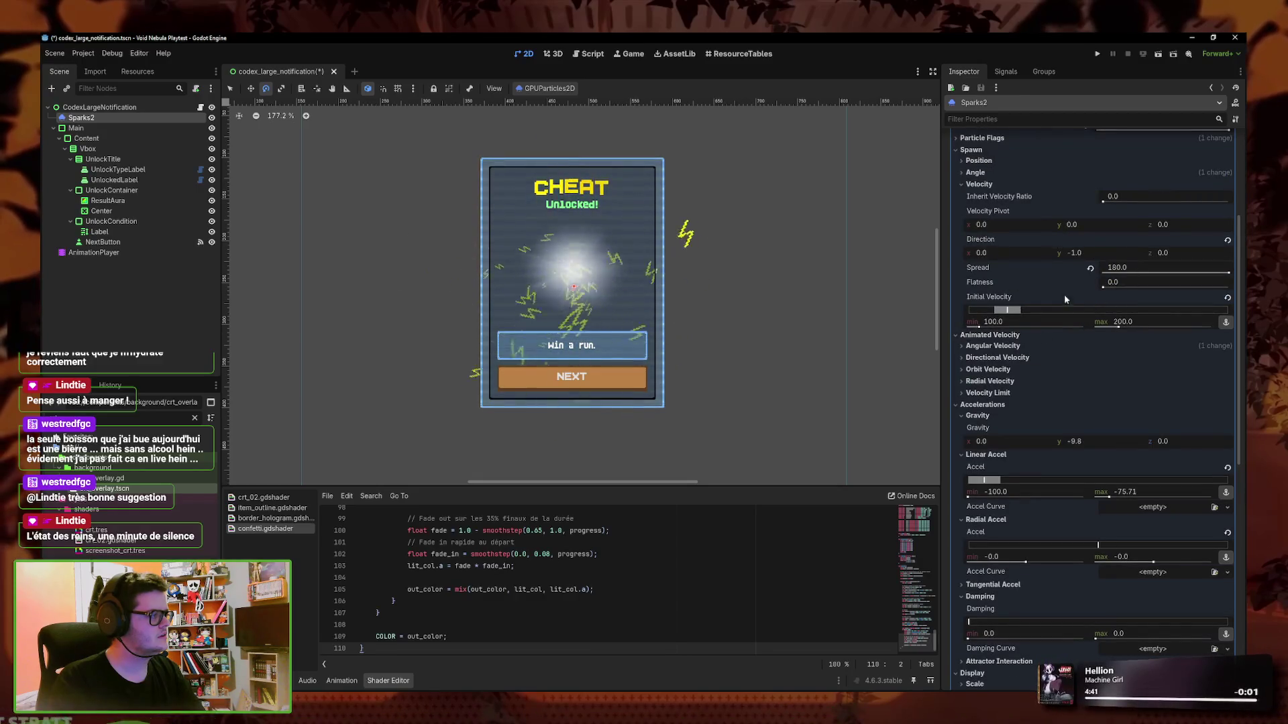
pyautogui.scroll(1, 1045, 285)
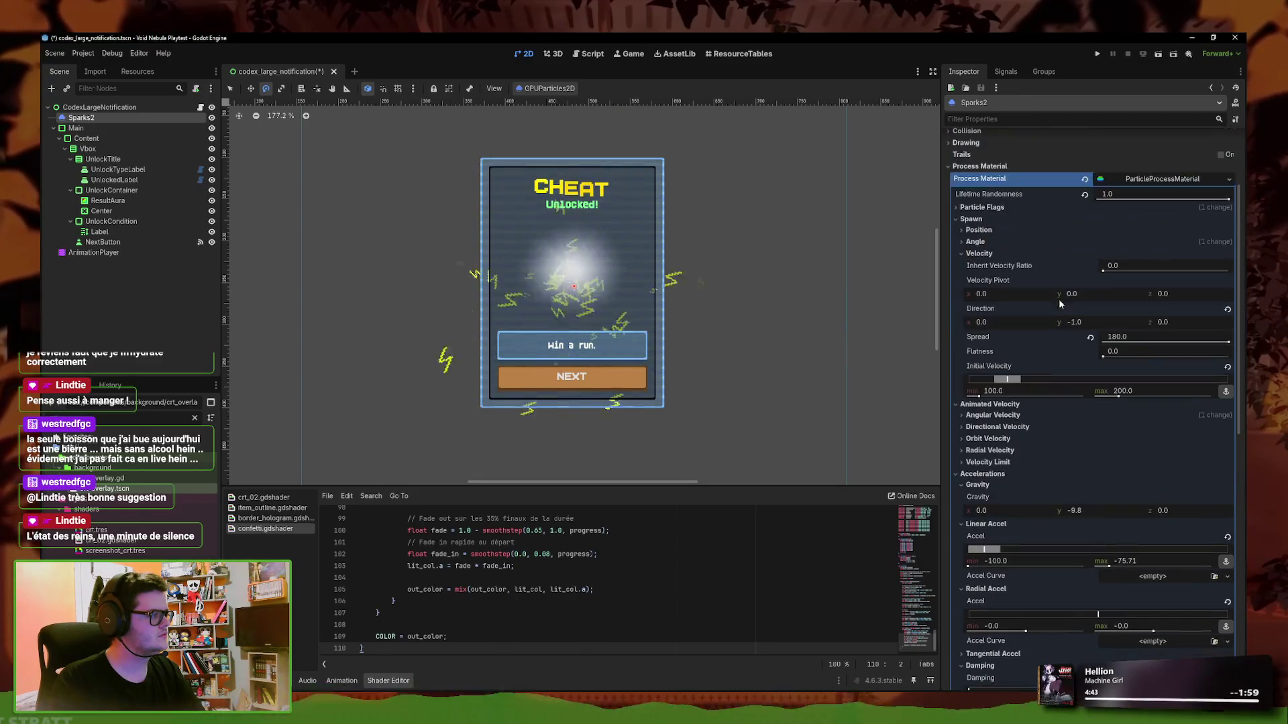
# Set the Velocity Direction y to 0.0
pyautogui.click(1095, 322)
pyautogui.write('0')
pyautogui.press('Return')
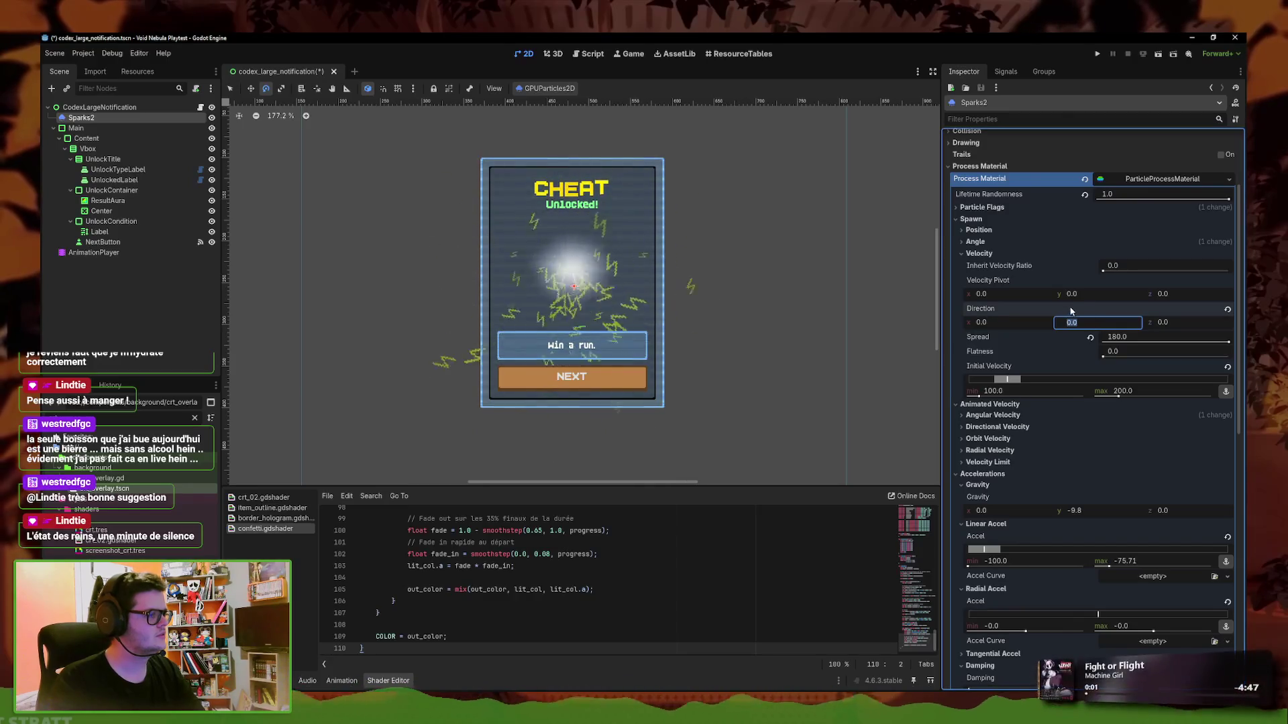
pyautogui.scroll(2, 1087, 322)
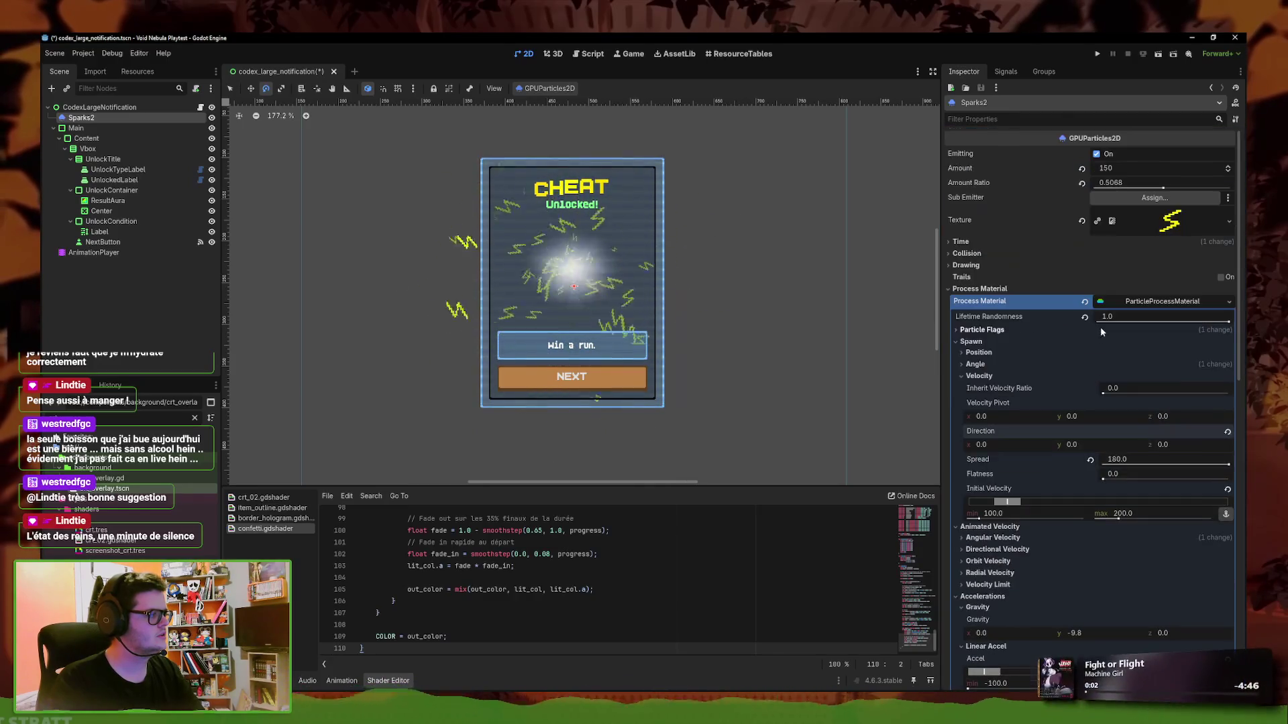
# Review the Sparks2 Time and Drawing settings, including lifetime 0.4
pyautogui.click(957, 242)
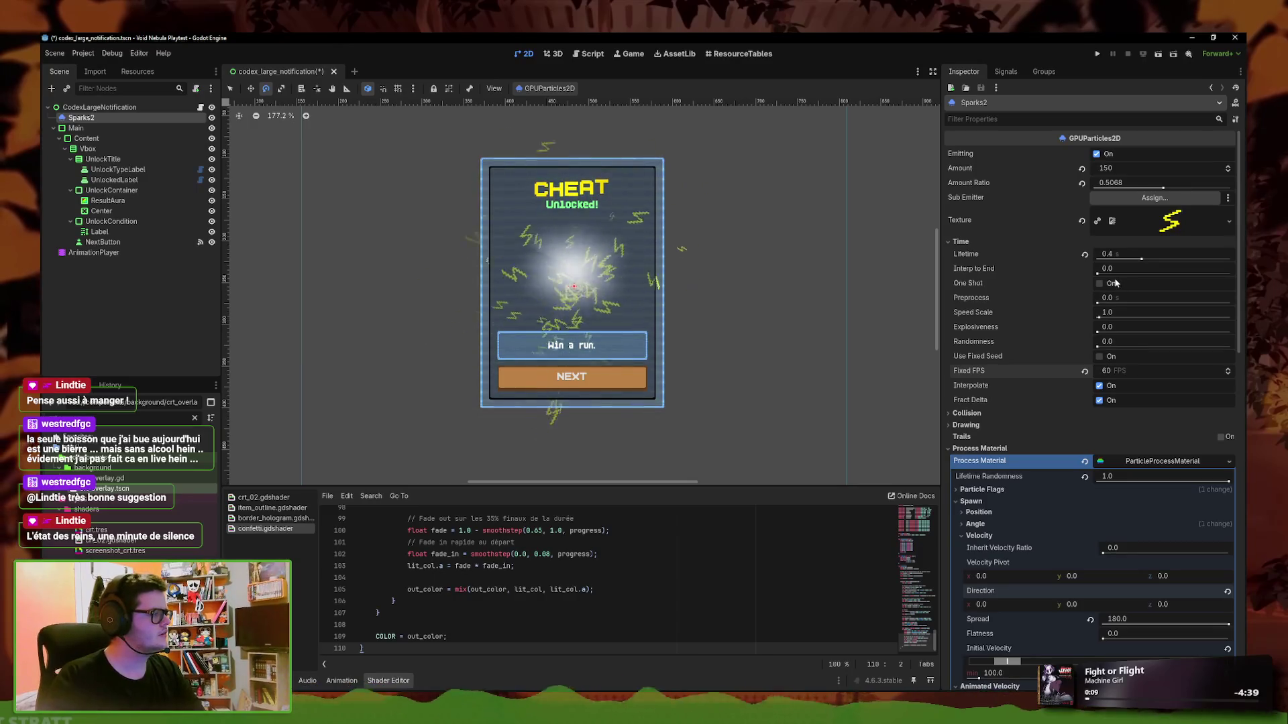
pyautogui.click(981, 425)
pyautogui.click(978, 424)
pyautogui.click(977, 423)
pyautogui.click(975, 423)
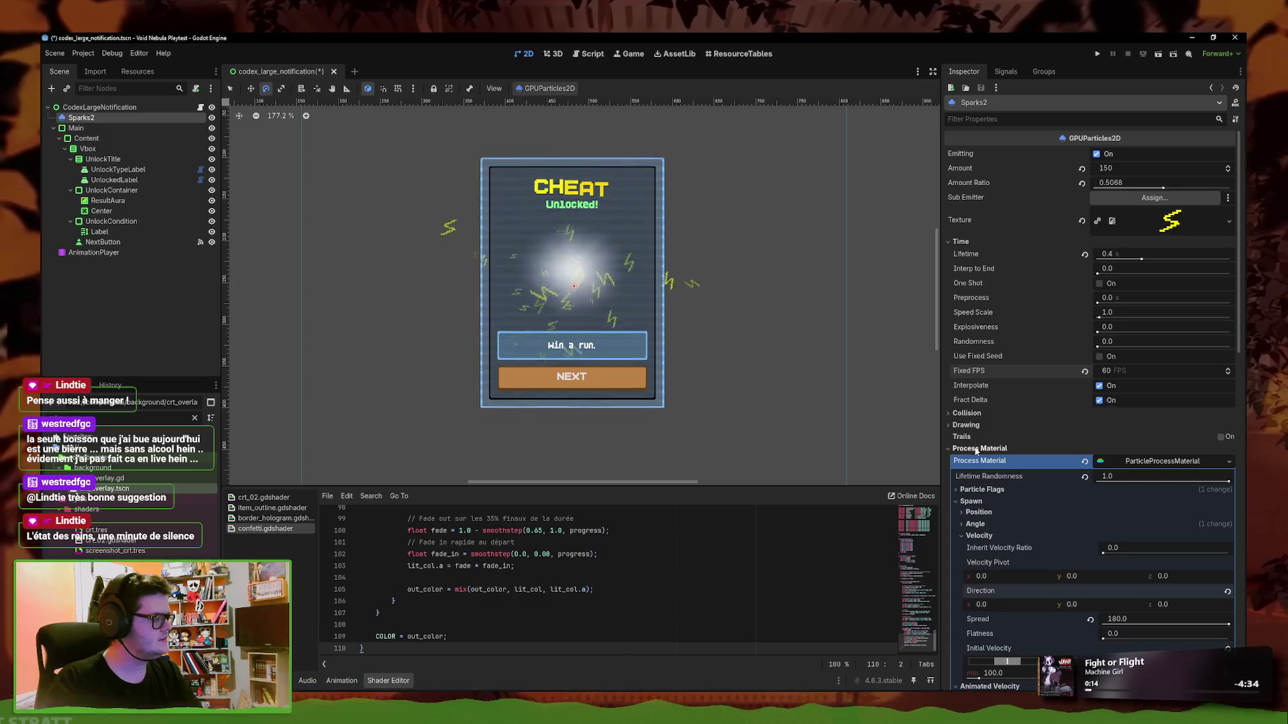
pyautogui.scroll(-5, 1038, 450)
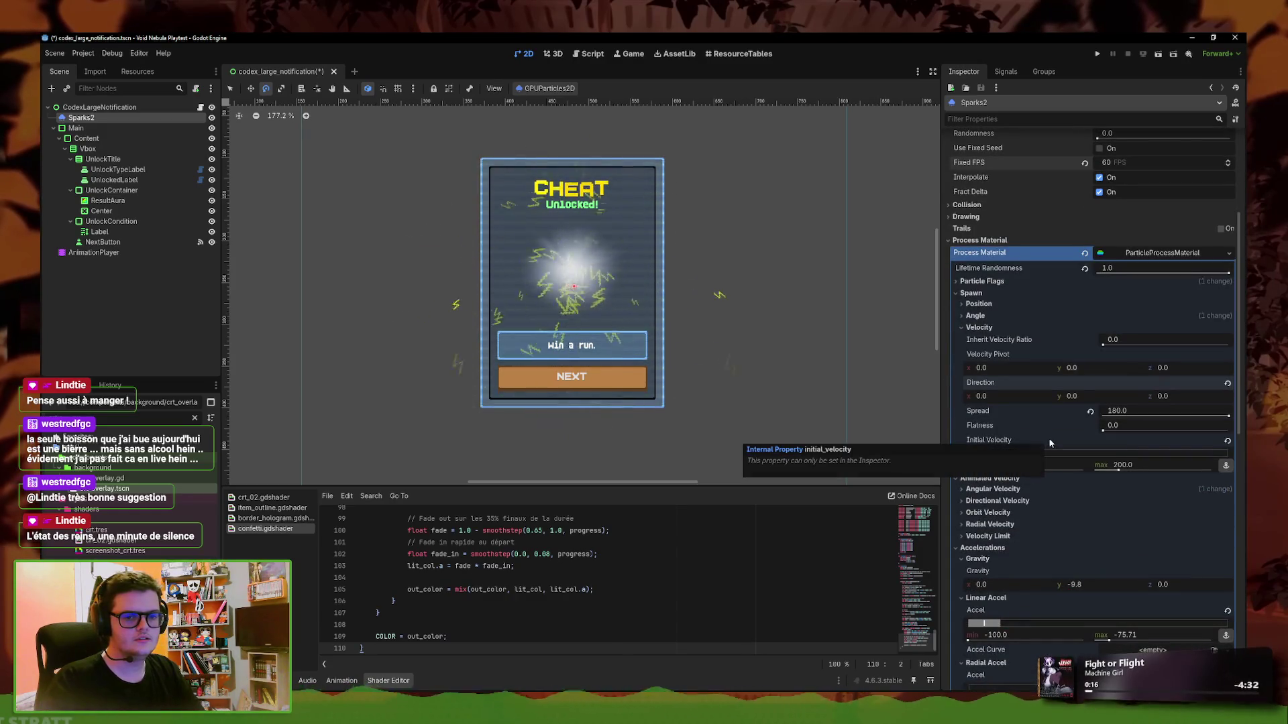
pyautogui.scroll(-5, 1047, 437)
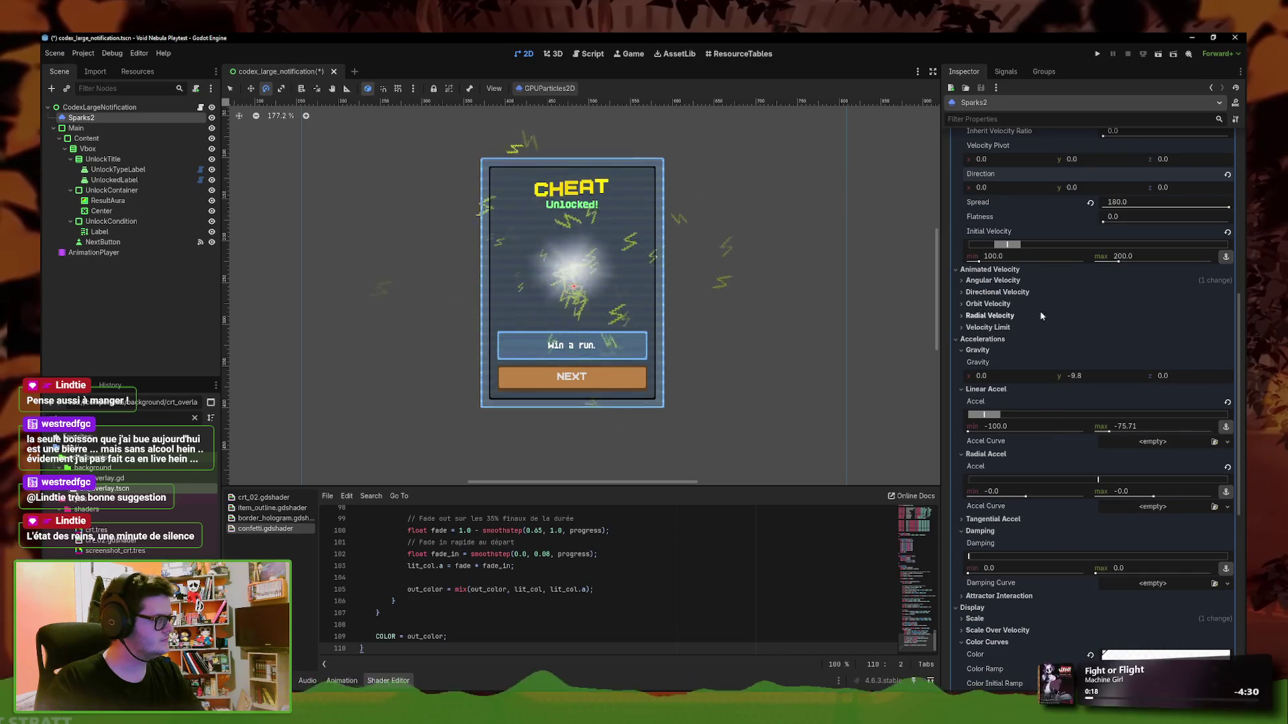
# Reset the sparks' angular velocity and initial velocity to zero
pyautogui.click(1051, 281)
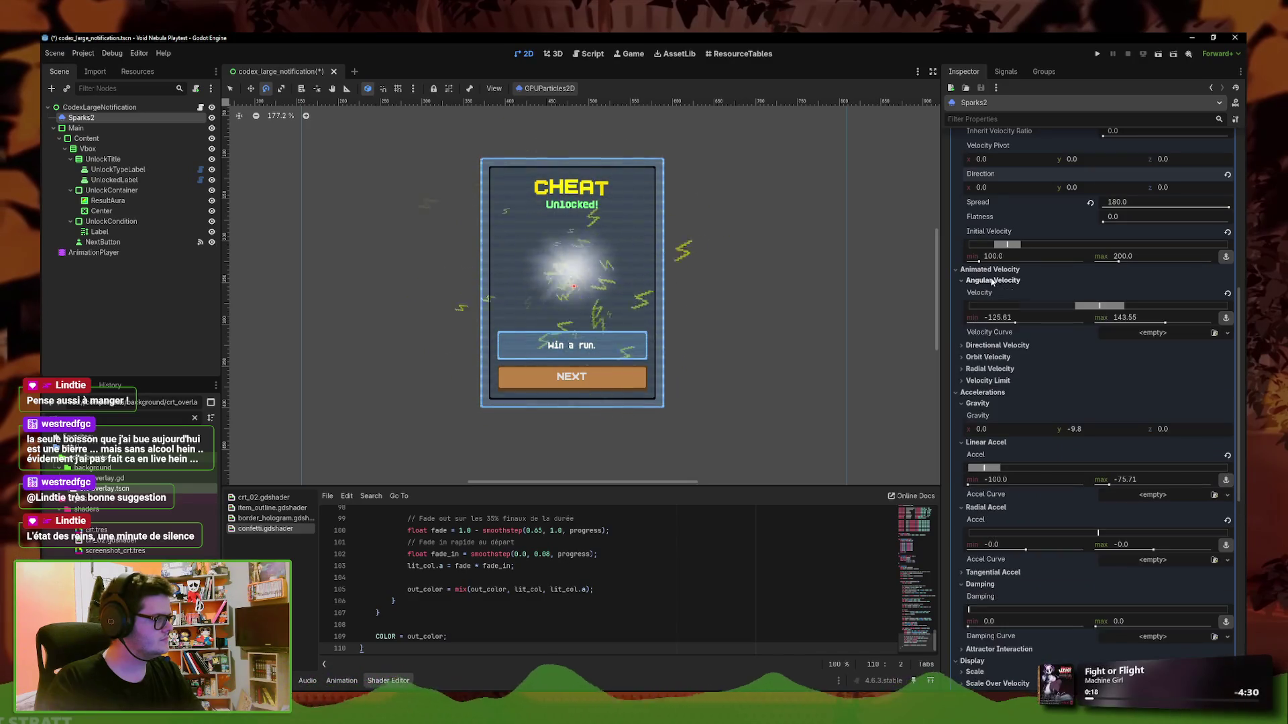
pyautogui.click(1223, 294)
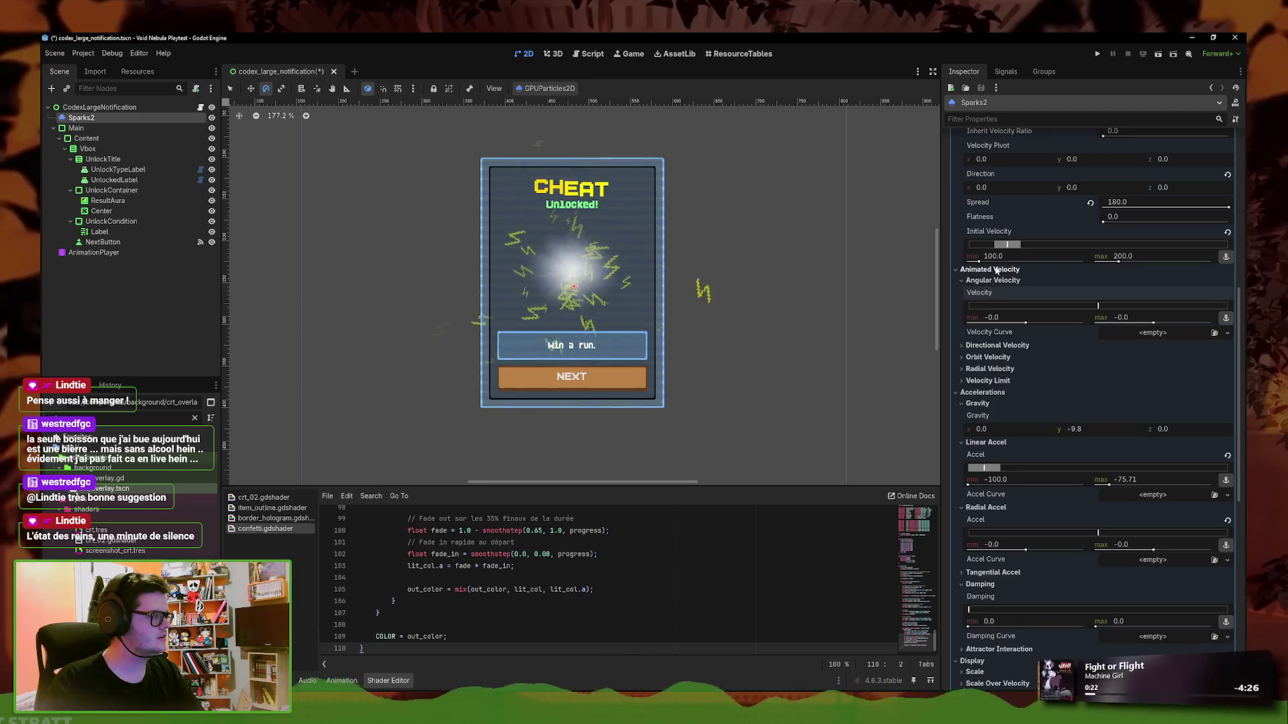
pyautogui.scroll(2, 1109, 353)
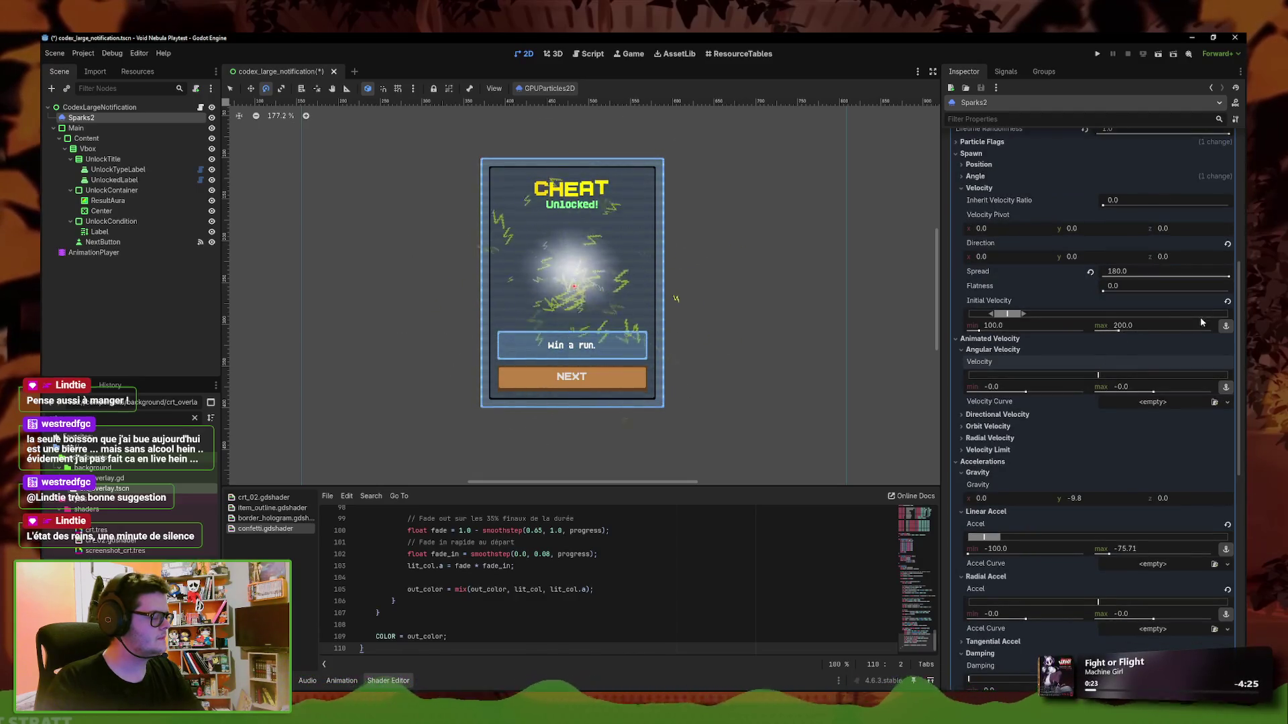
pyautogui.click(1227, 302)
pyautogui.scroll(8, 574, 289)
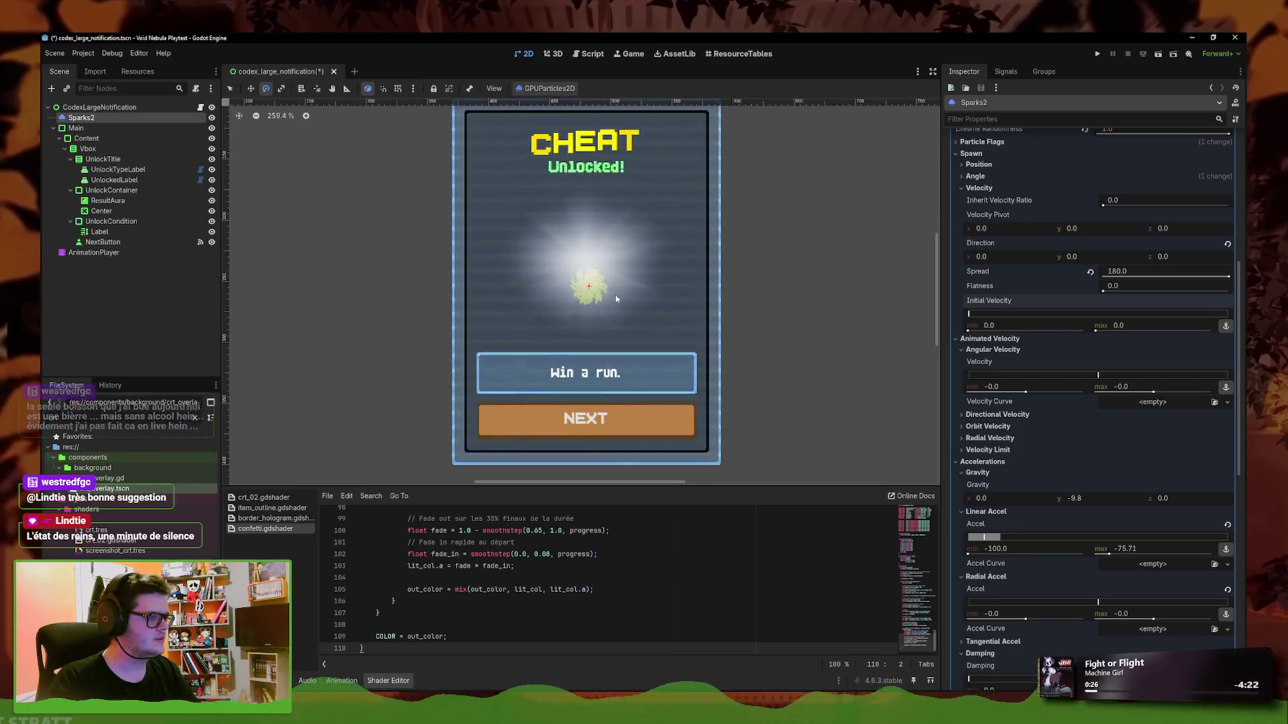
# Drag the initial velocity up so the sparks spray outward
pyautogui.moveTo(1096, 330); pyautogui.dragTo(1120, 331)
pyautogui.scroll(-4, 830, 316)
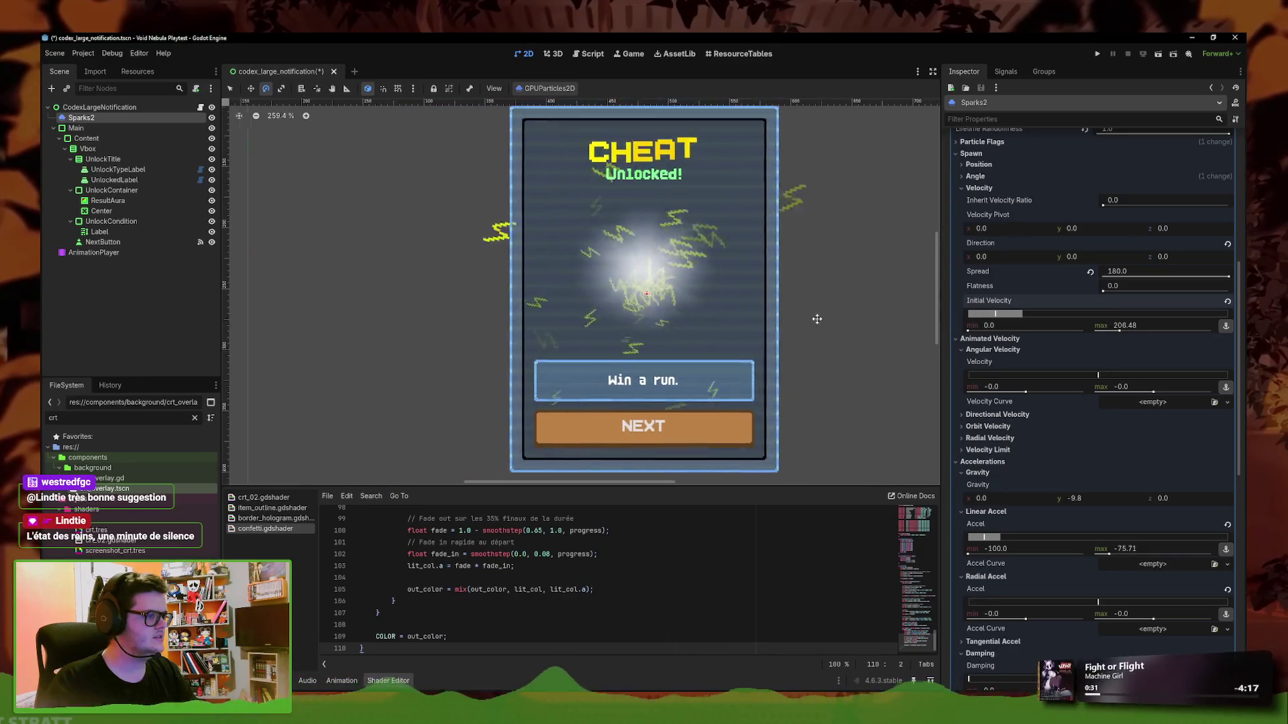
pyautogui.scroll(-10, 1022, 461)
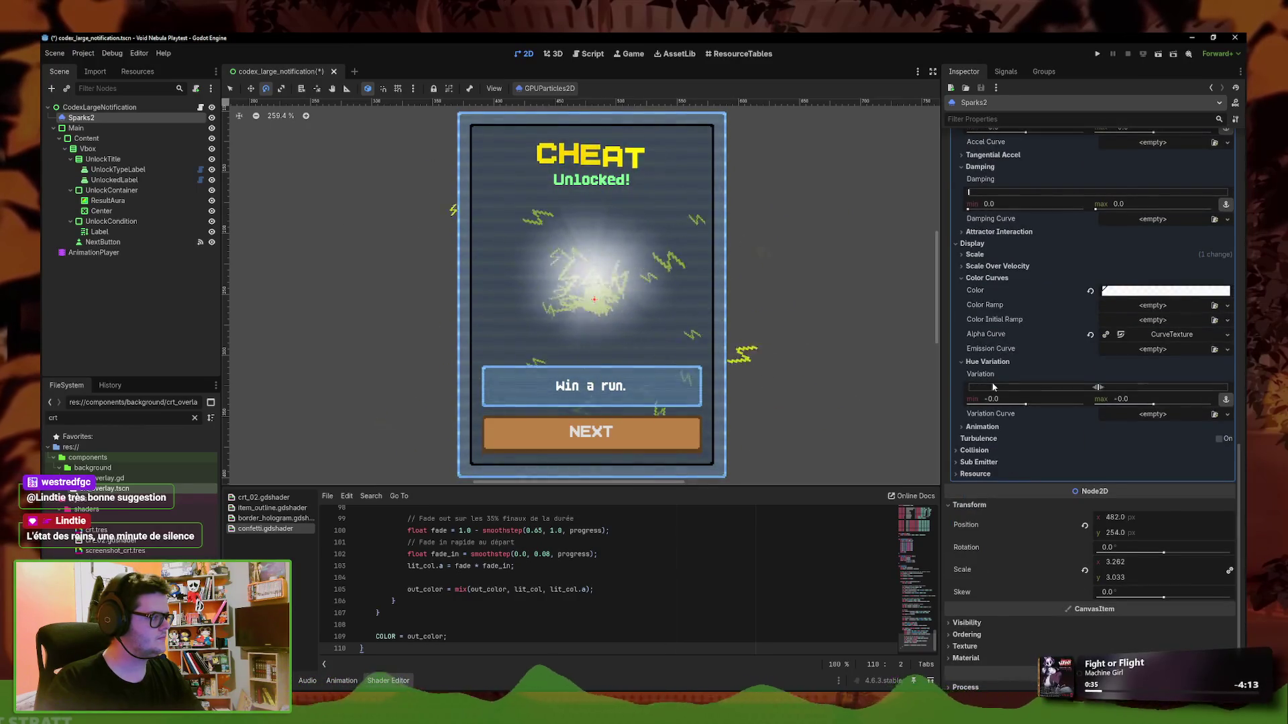
pyautogui.scroll(8, 1013, 373)
pyautogui.scroll(3, 1013, 373)
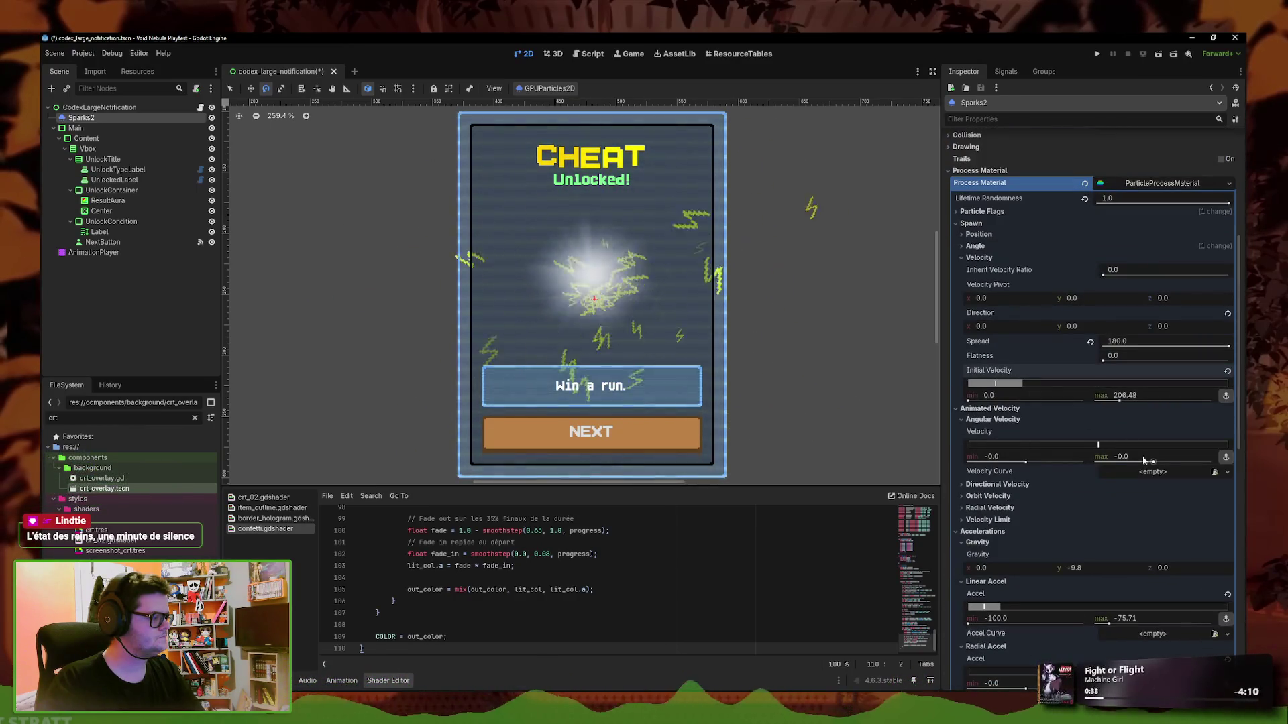
# Set initial velocity to 100 min and 200 max, and stretch lifetime to 600
pyautogui.click(1134, 398)
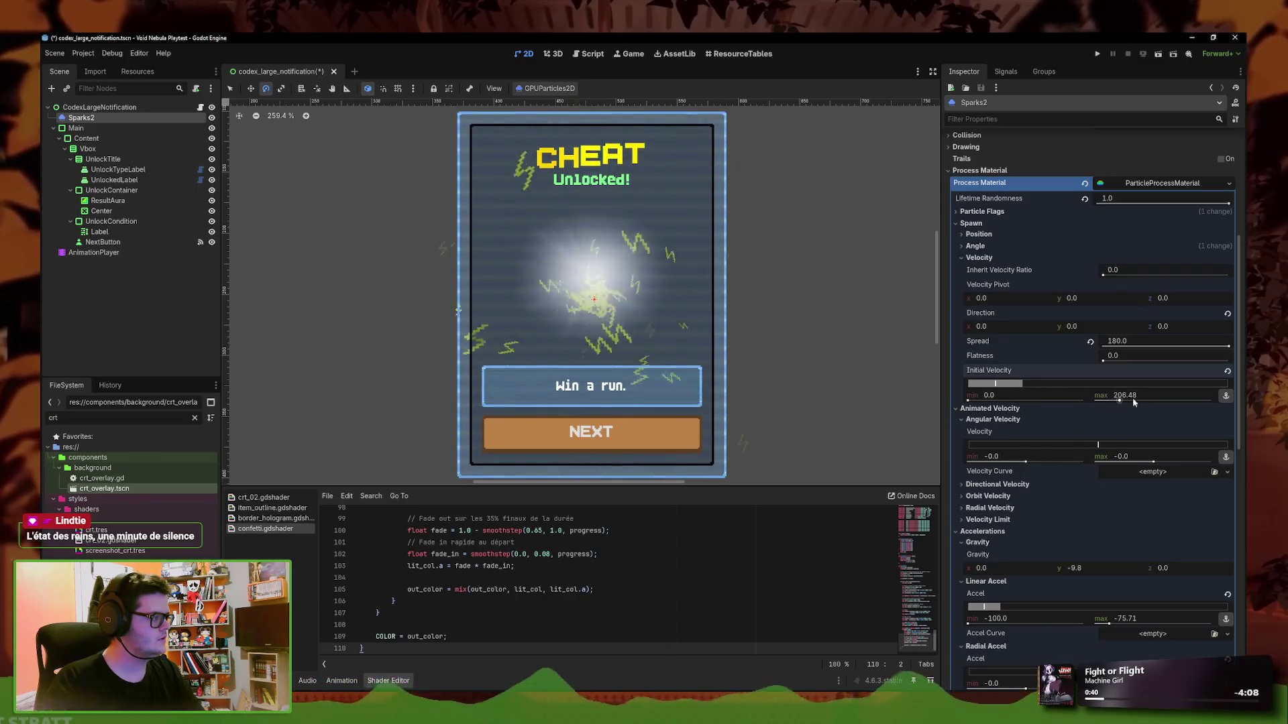
pyautogui.write('200')
pyautogui.press('Return')
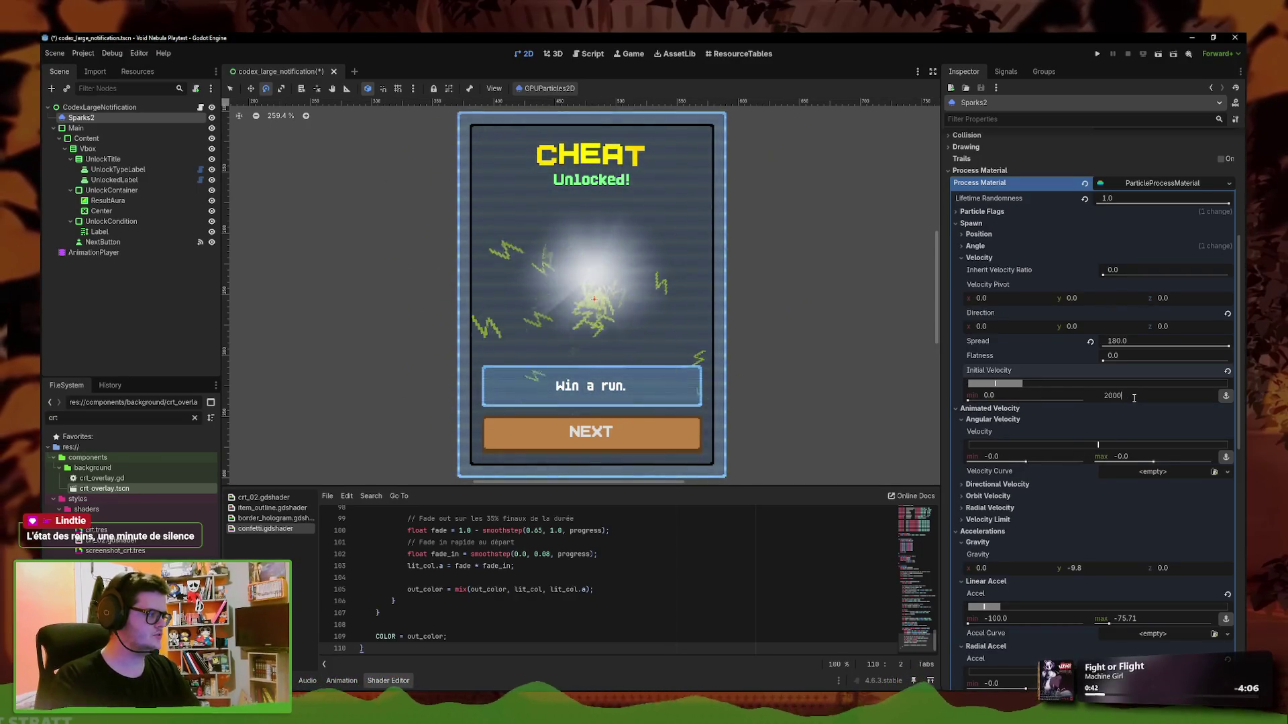
pyautogui.click(999, 396)
pyautogui.write('100')
pyautogui.press('Return')
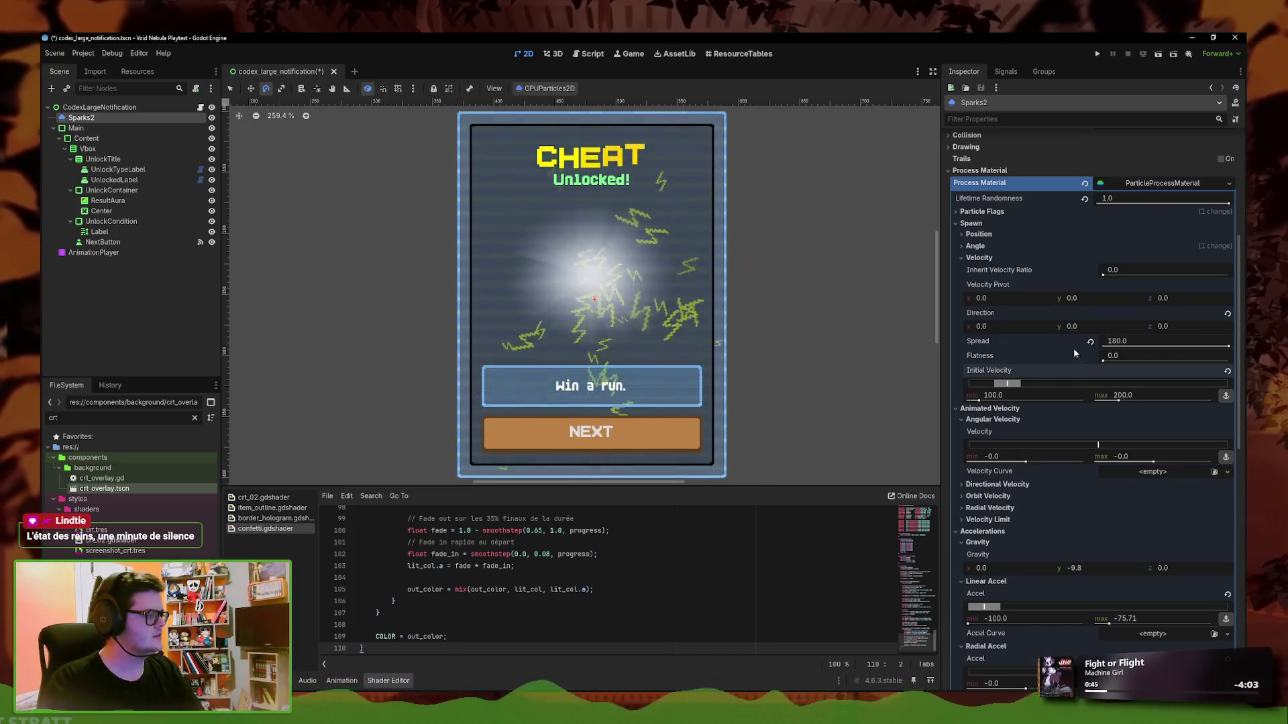
pyautogui.scroll(5, 986, 212)
pyautogui.moveTo(1140, 255); pyautogui.dragTo(1230, 254)
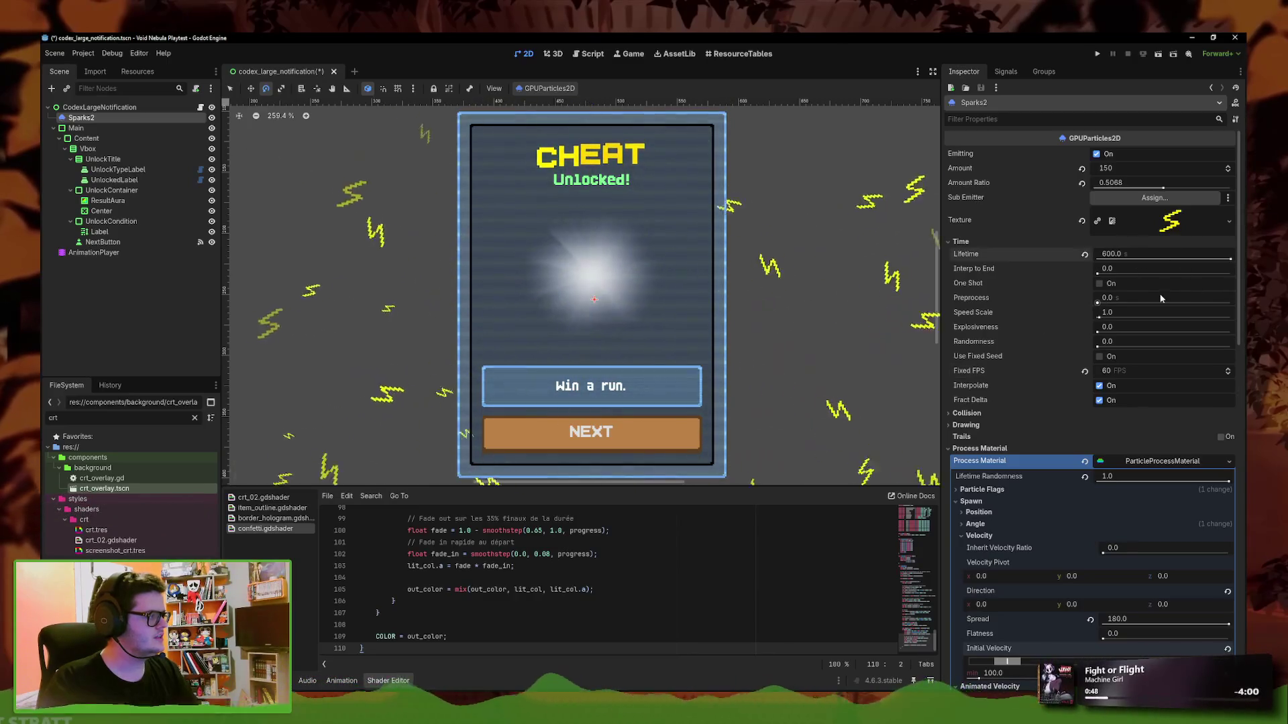
# Set the Sparks2 lifetime to 5.0 and amount ratio to 1.0, then reach Linear Accel
pyautogui.scroll(-4, 814, 347)
pyautogui.scroll(-6, 814, 348)
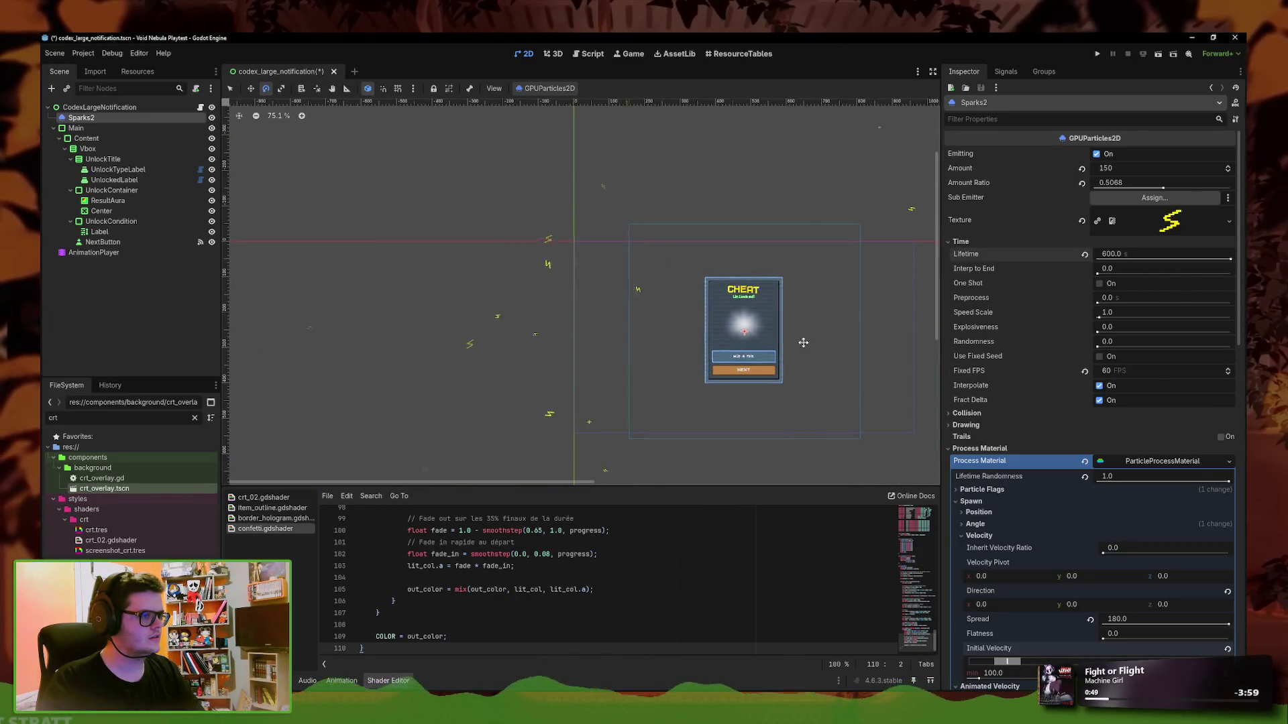
pyautogui.scroll(4, 750, 356)
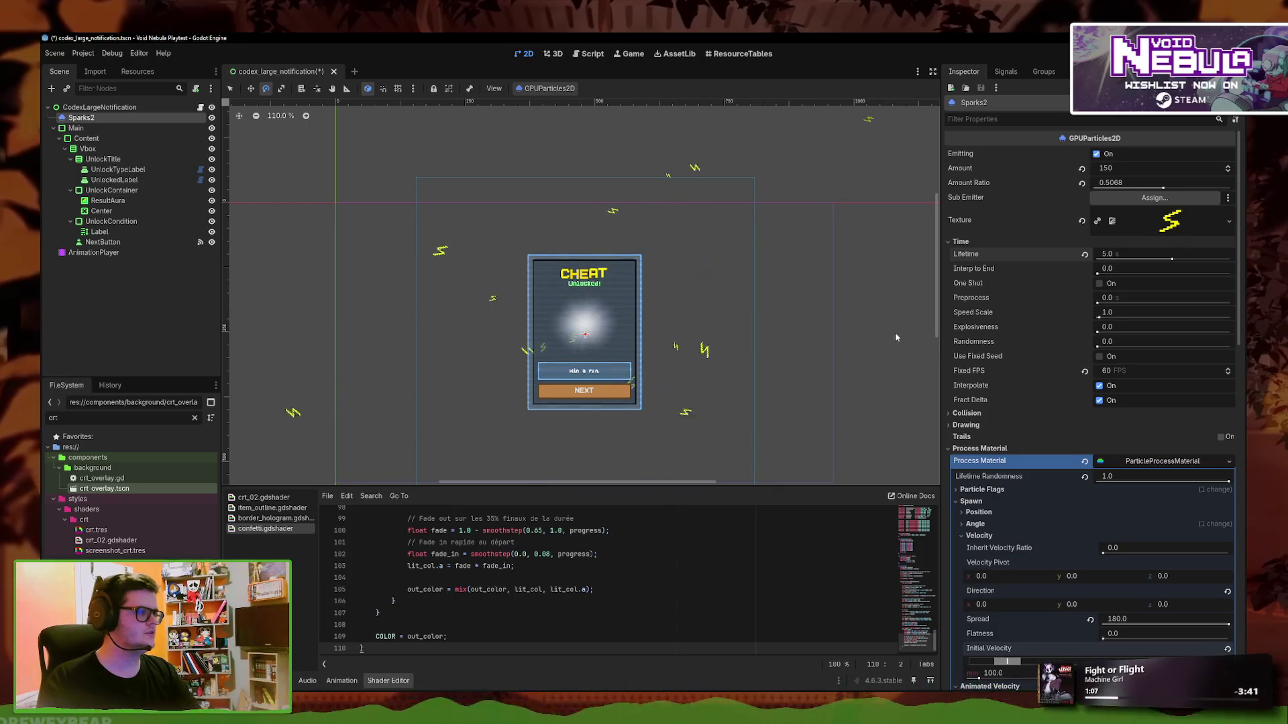
pyautogui.click(1131, 186)
pyautogui.write('1')
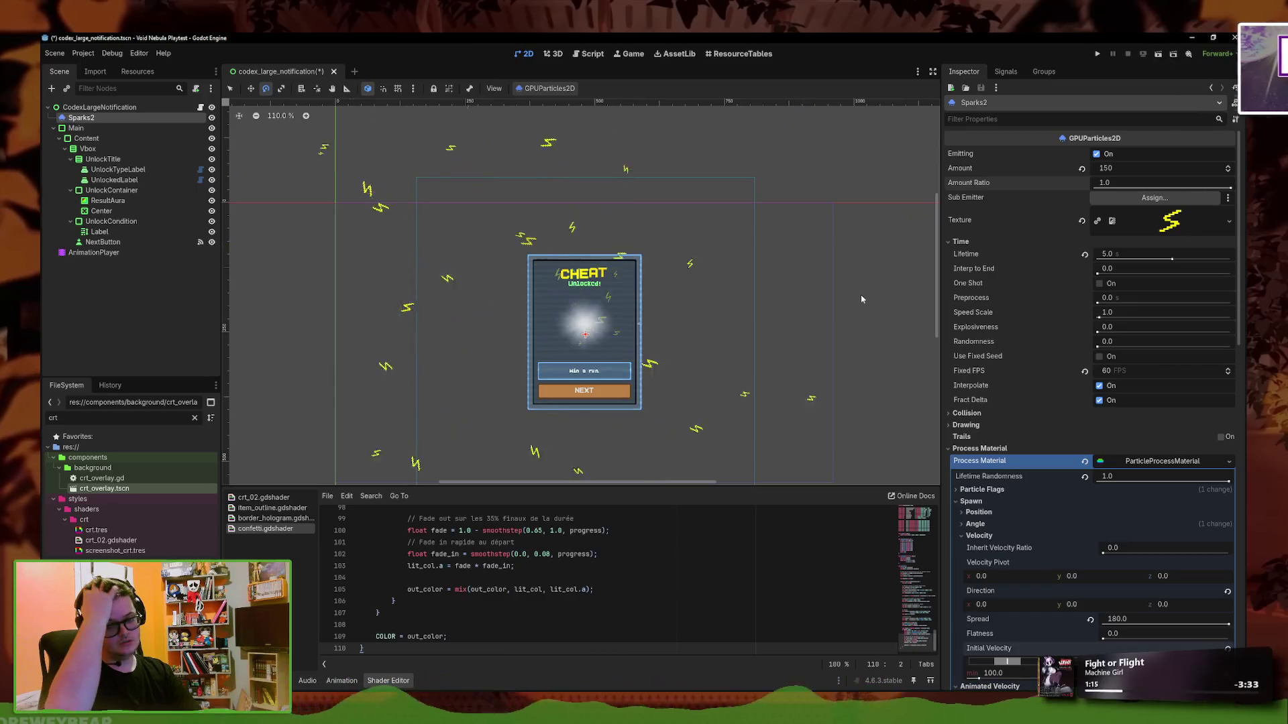
pyautogui.scroll(-6, 1096, 452)
pyautogui.scroll(-5, 1095, 452)
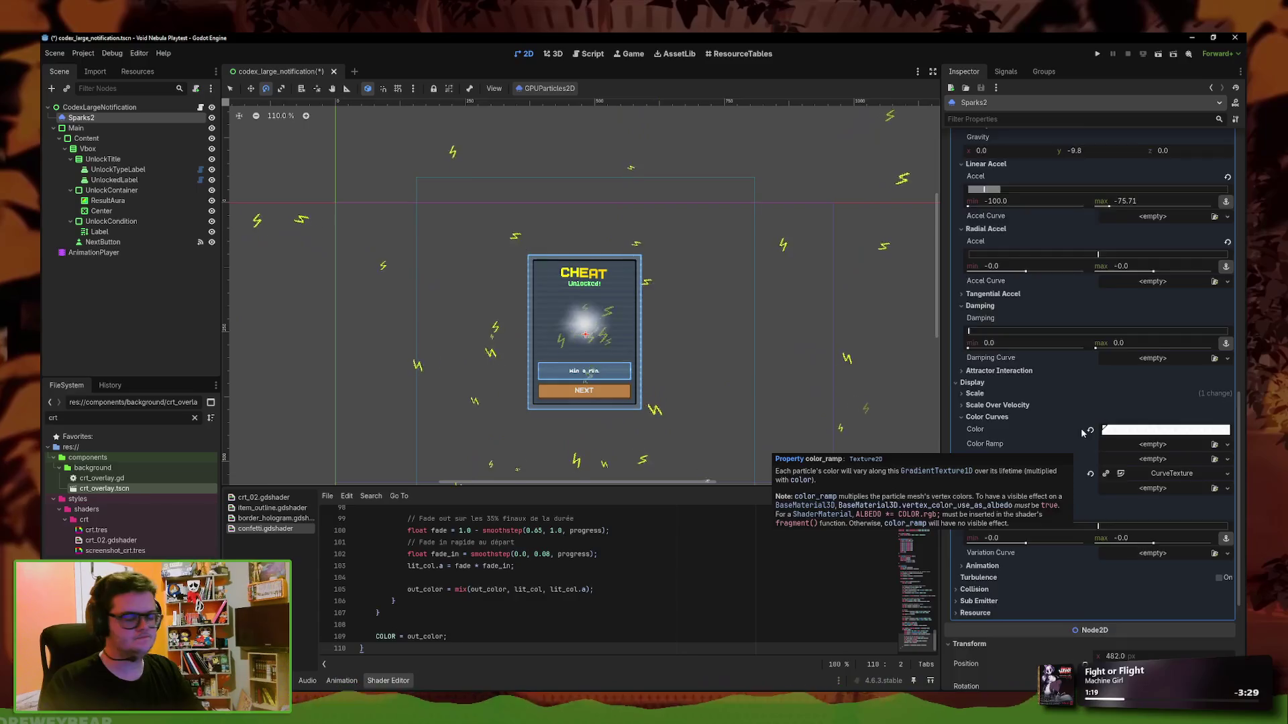
pyautogui.scroll(-3, 1086, 433)
pyautogui.scroll(5, 1069, 411)
pyautogui.scroll(2, 1013, 372)
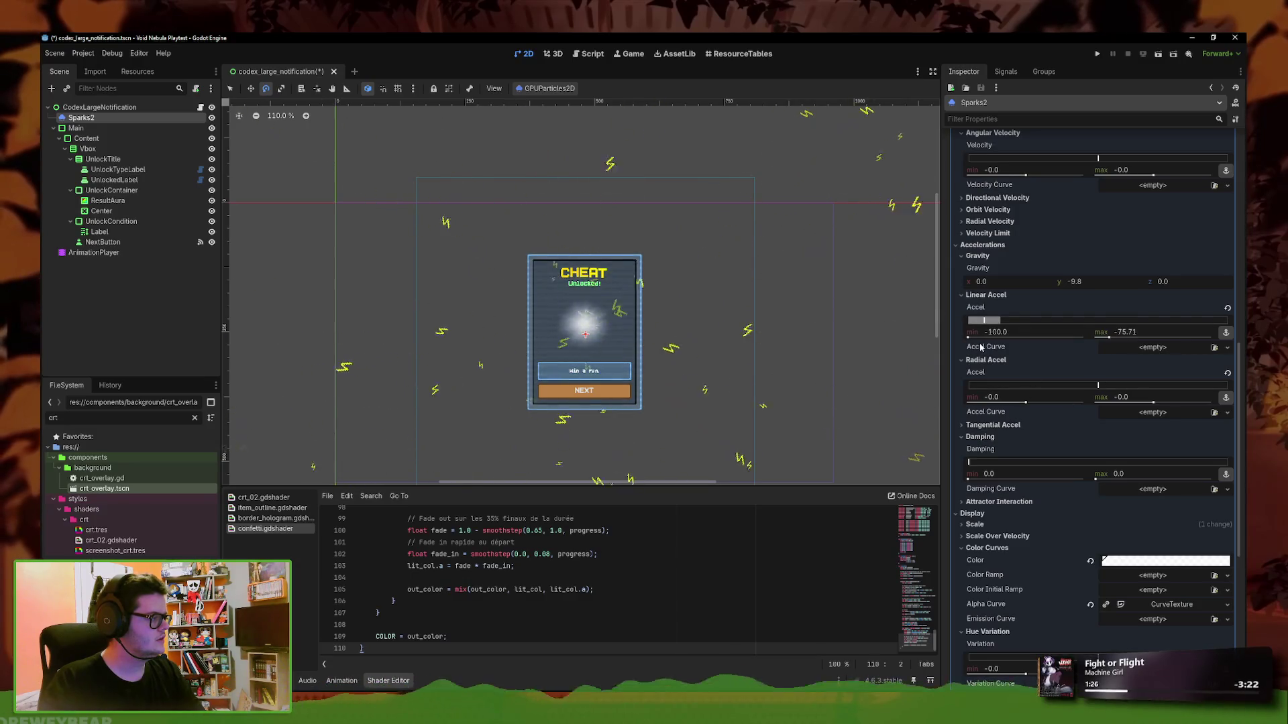
pyautogui.click(1226, 347)
# Add a New CurveTexture for linear acceleration and drag its points between -200 and 200
pyautogui.click(1196, 374)
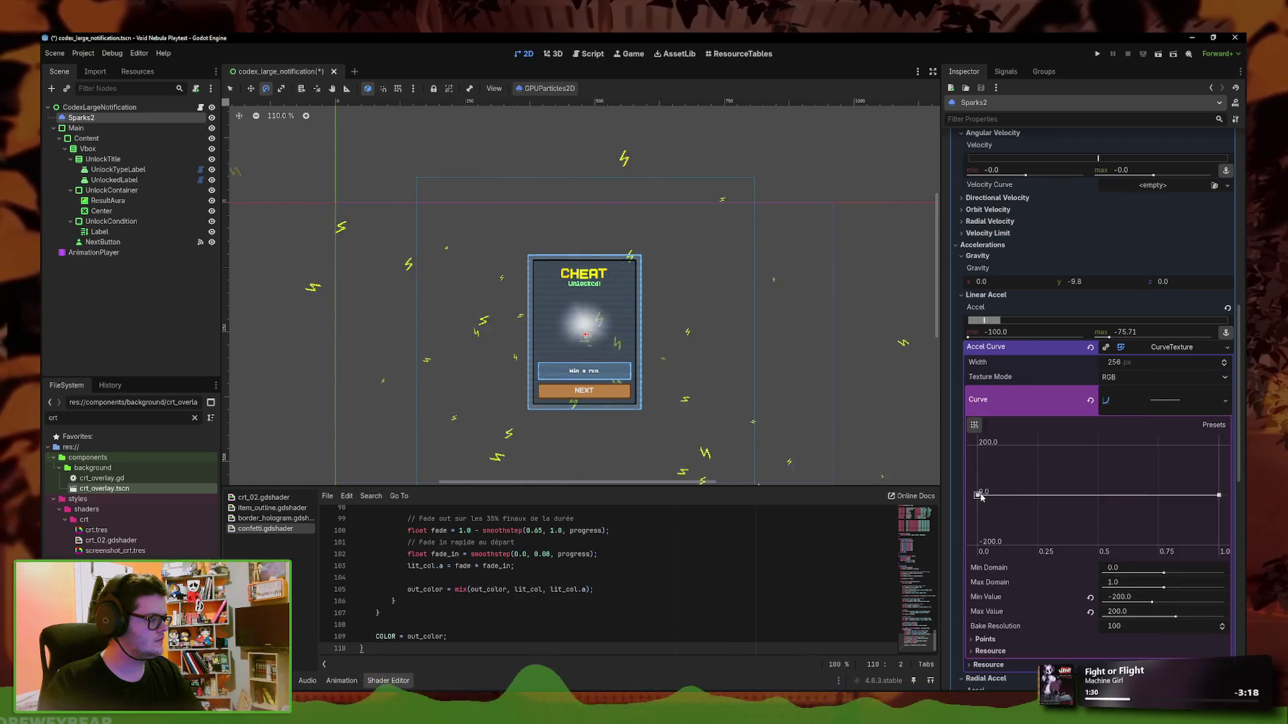
pyautogui.moveTo(1218, 495); pyautogui.dragTo(1219, 545)
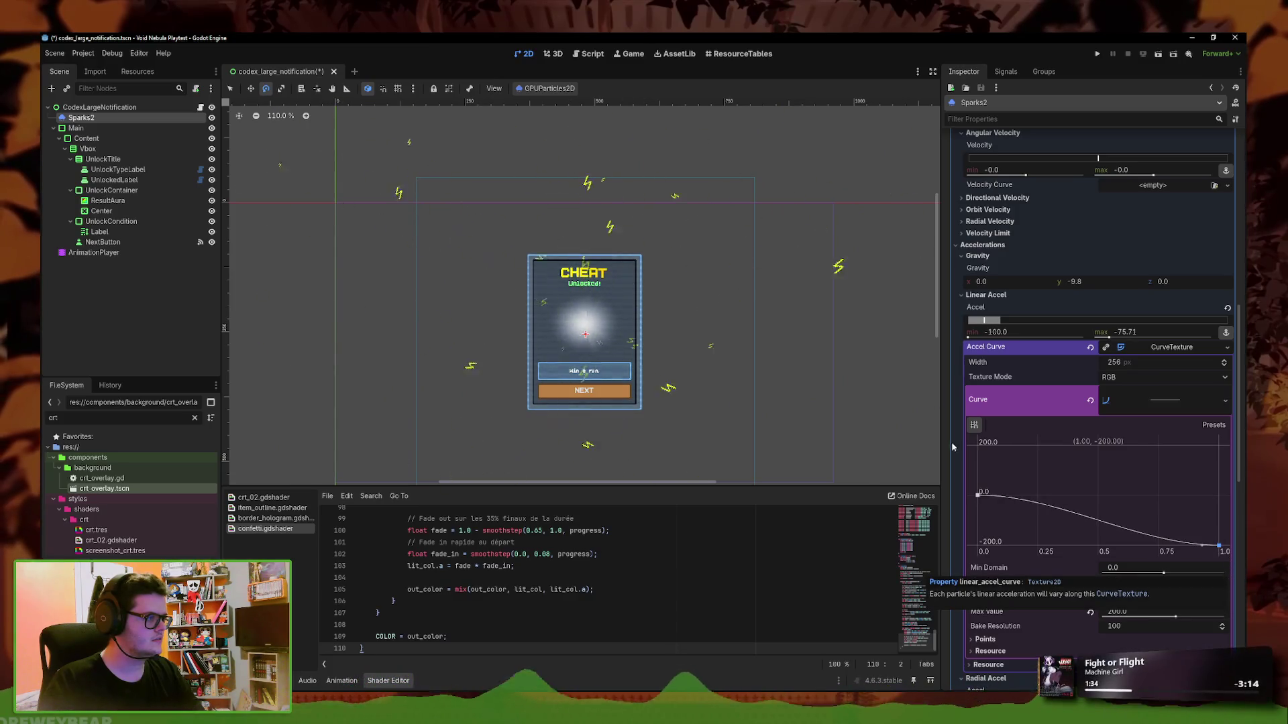
pyautogui.scroll(-6, 766, 358)
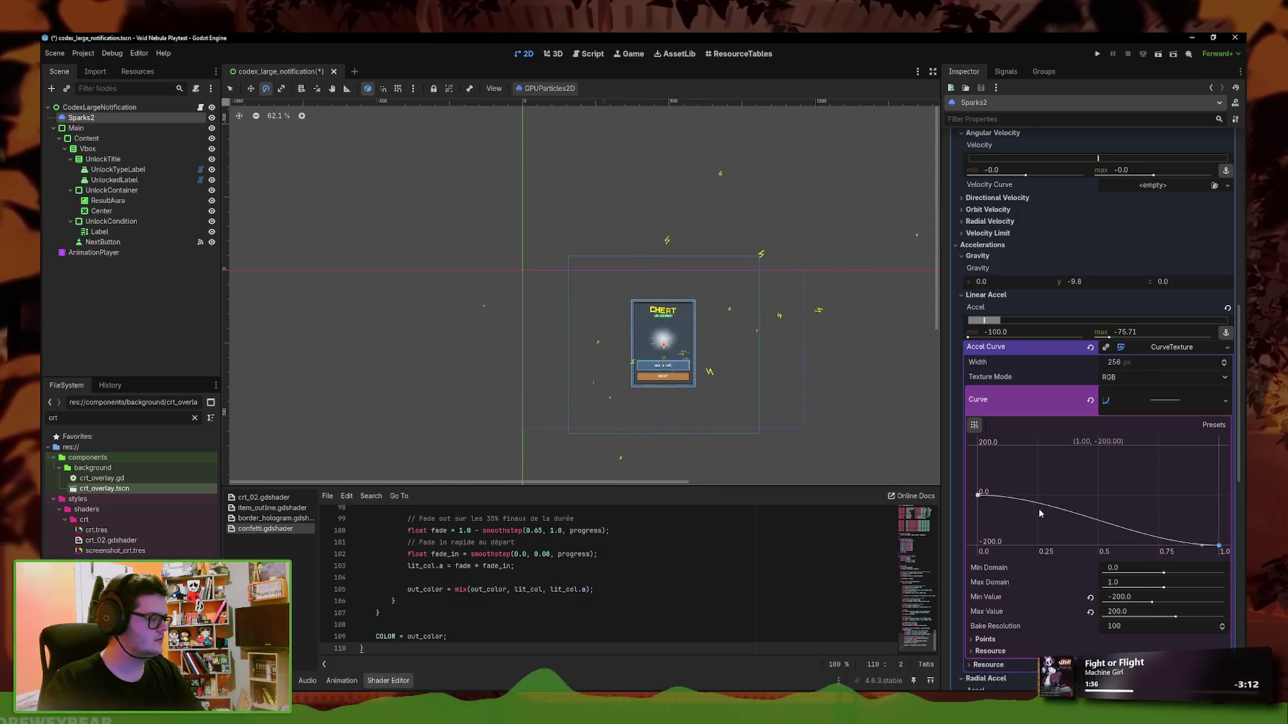
pyautogui.moveTo(977, 497); pyautogui.dragTo(976, 580)
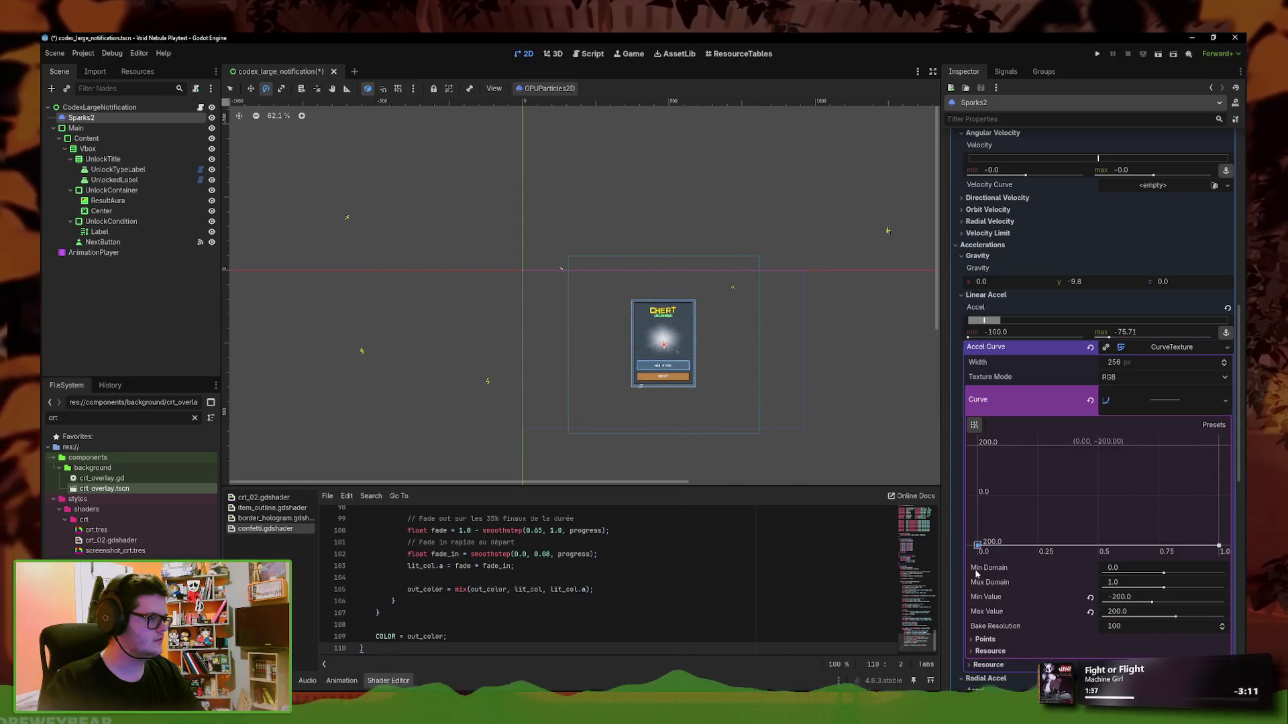
pyautogui.moveTo(975, 500); pyautogui.dragTo(968, 495)
pyautogui.moveTo(1219, 545); pyautogui.dragTo(1221, 410)
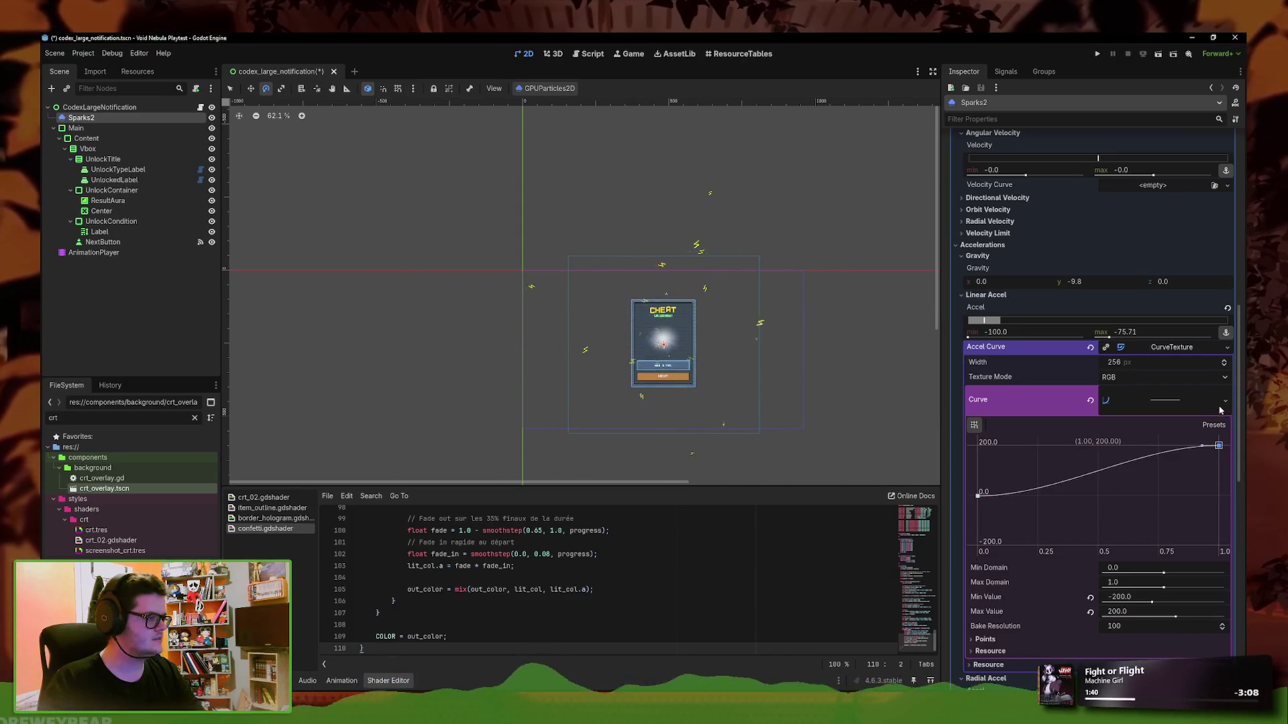
# Clear the acceleration curve and assign a fresh empty Curve
pyautogui.scroll(6, 737, 365)
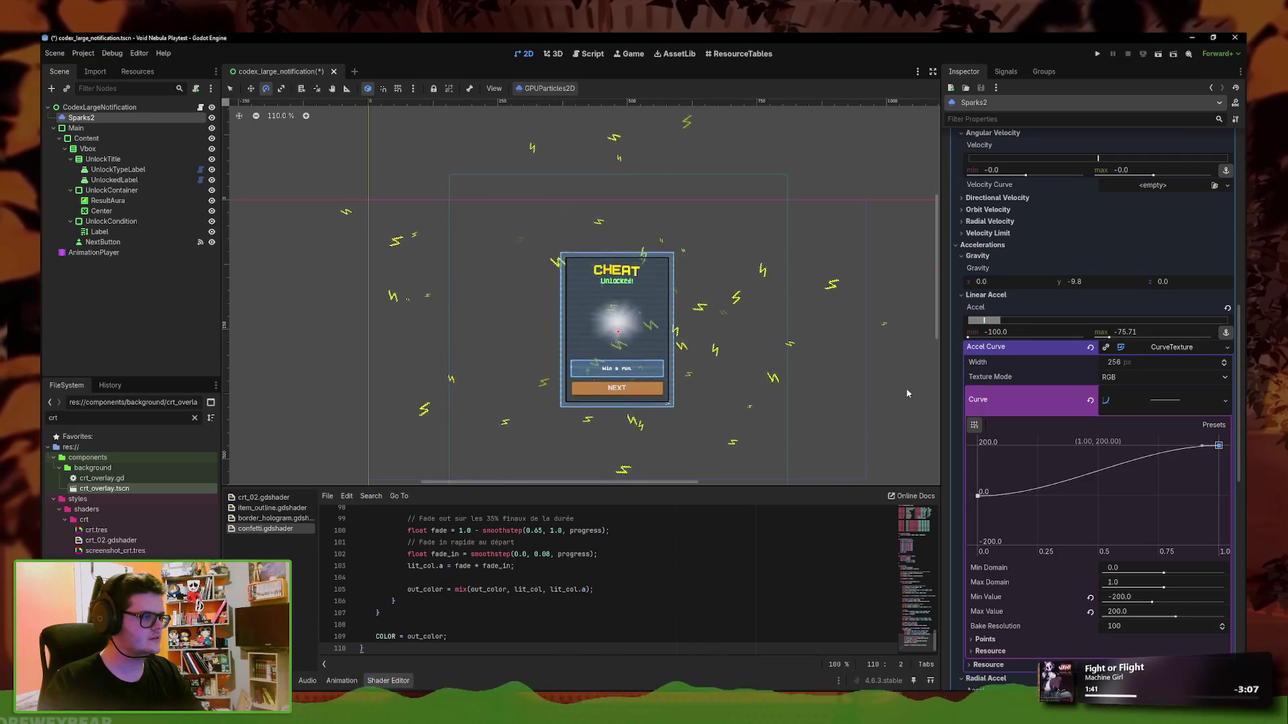
pyautogui.click(1090, 399)
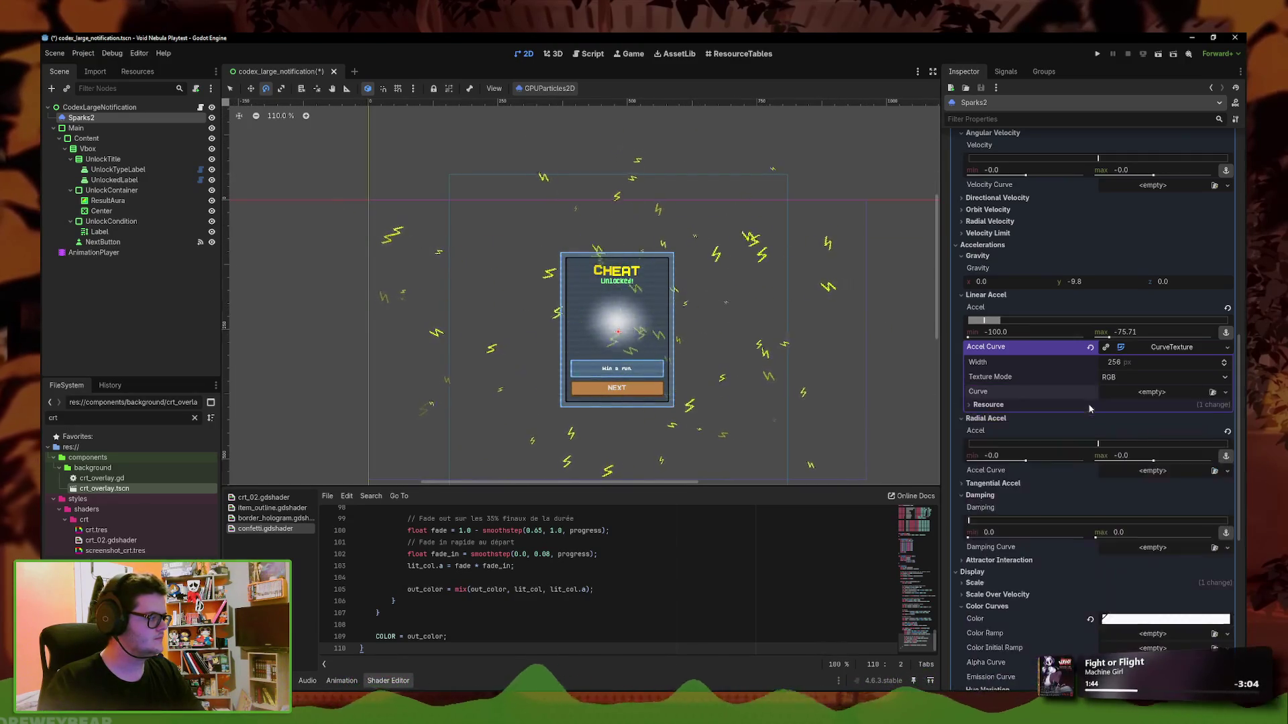
pyautogui.click(1230, 396)
pyautogui.click(1190, 419)
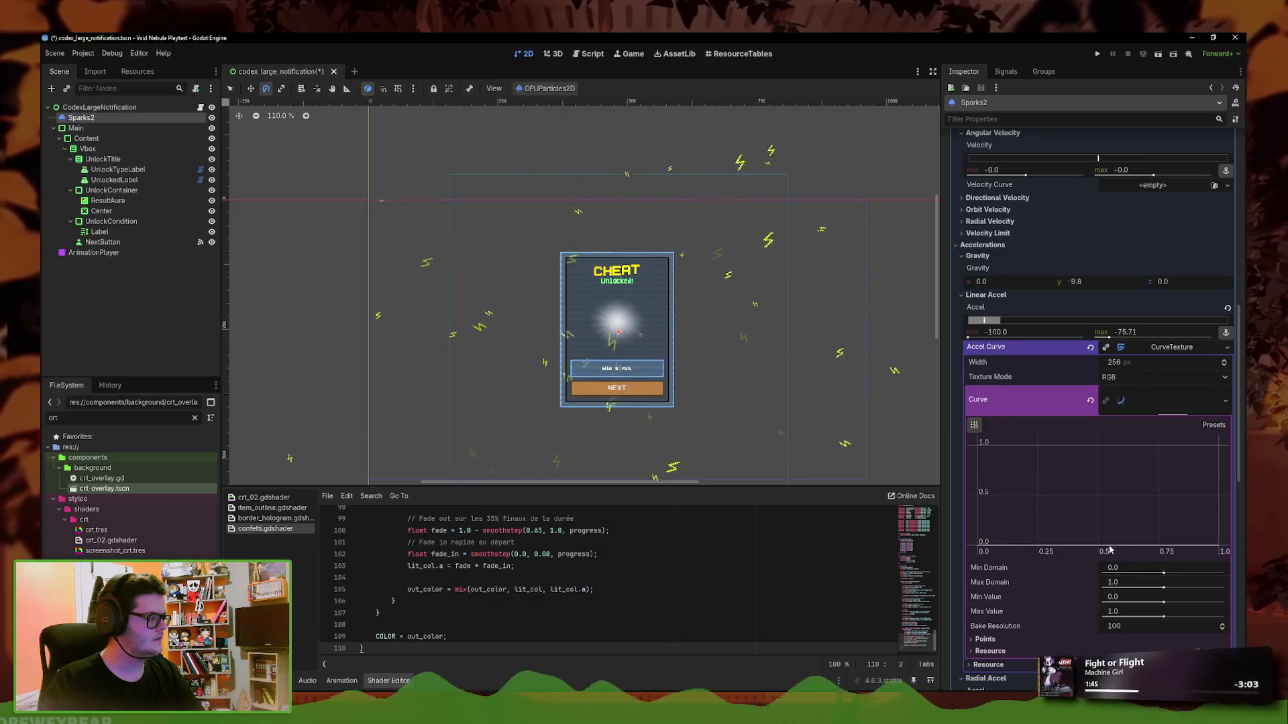
# Sketch an S-shaped acceleration curve, then clear it again
pyautogui.click(1011, 490)
pyautogui.moveTo(1207, 488); pyautogui.dragTo(1202, 443)
pyautogui.moveTo(1011, 491); pyautogui.dragTo(956, 583)
pyautogui.scroll(-3, 1126, 407)
pyautogui.scroll(-4, 765, 382)
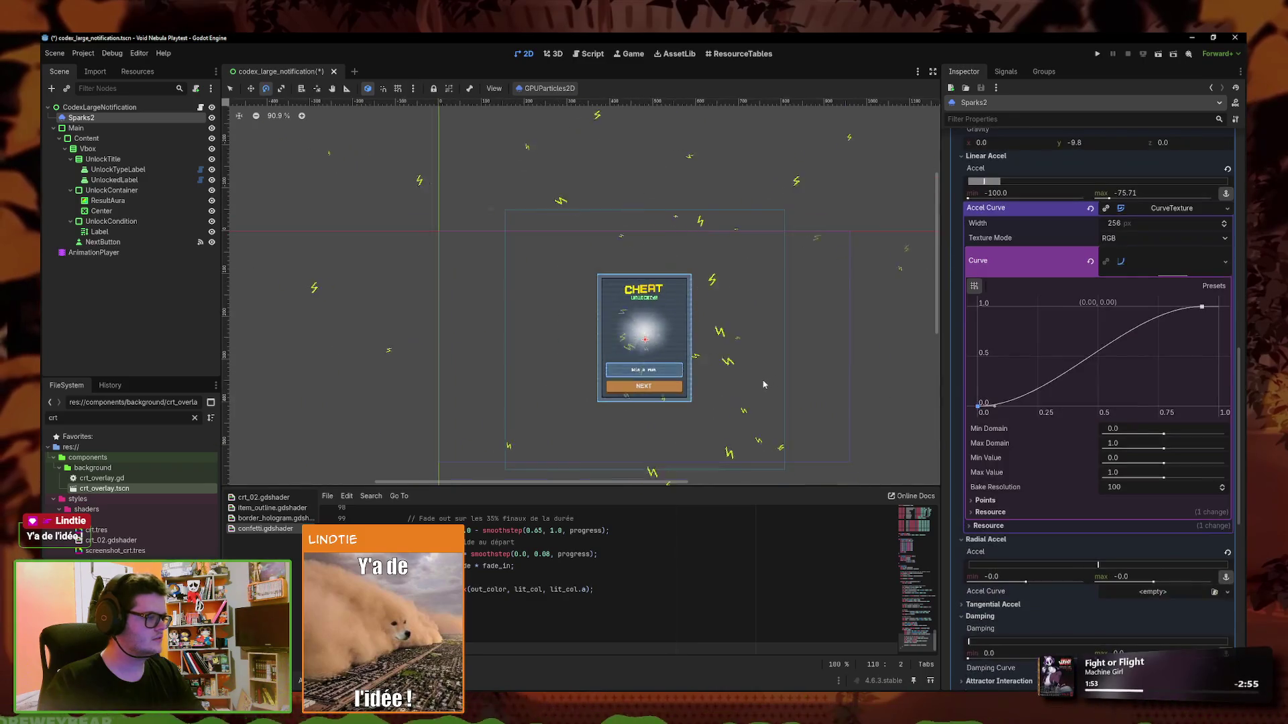
pyautogui.click(1225, 263)
pyautogui.click(1183, 344)
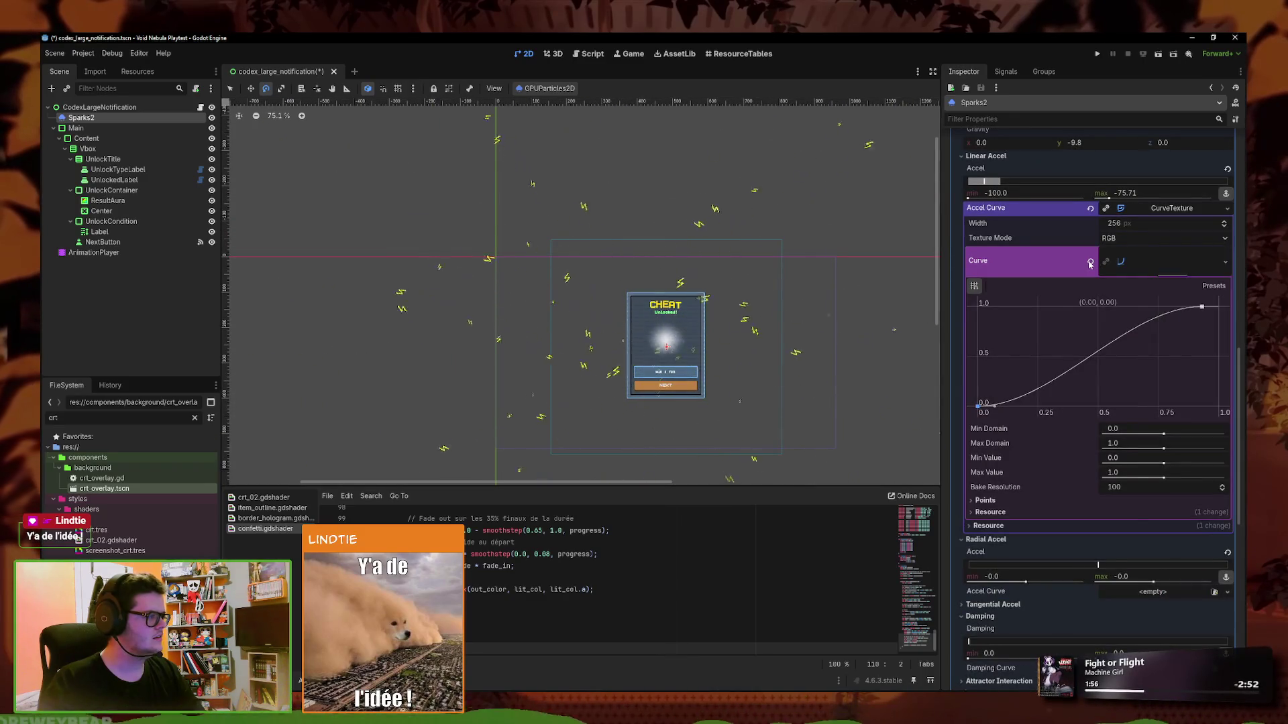
# Assign a new empty curve to the acceleration texture
pyautogui.scroll(3, 747, 375)
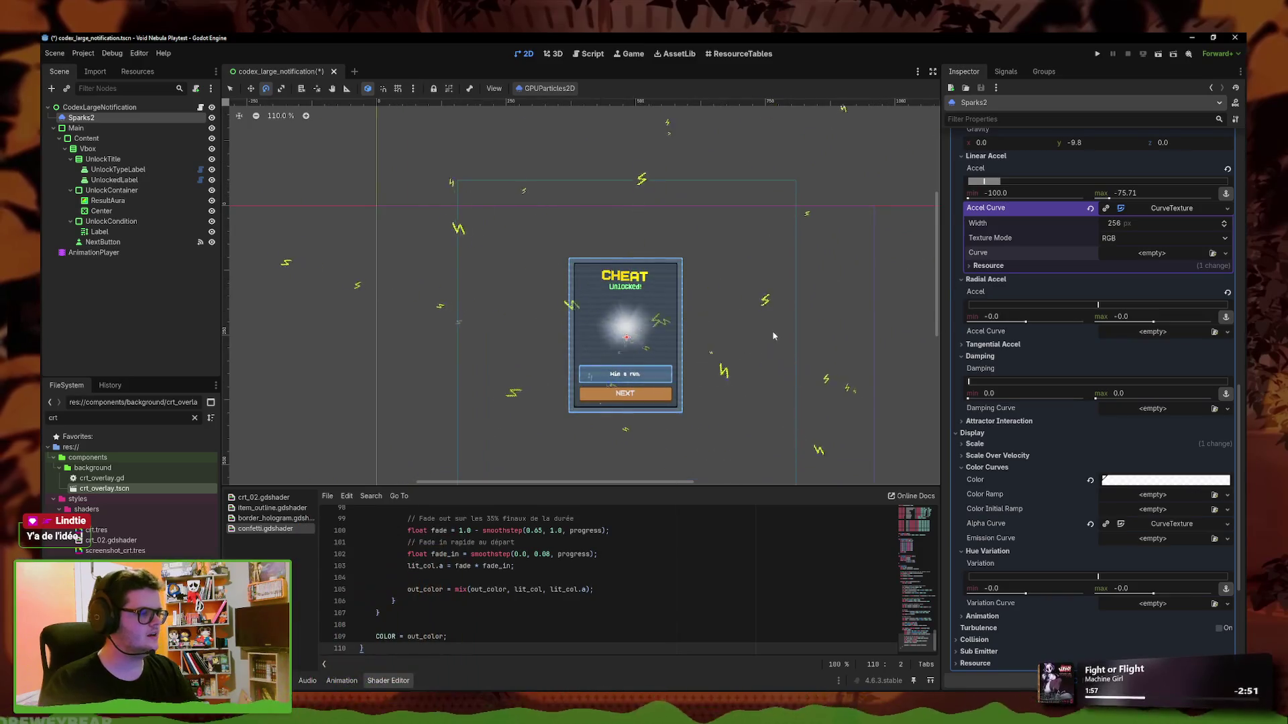
pyautogui.scroll(3, 828, 379)
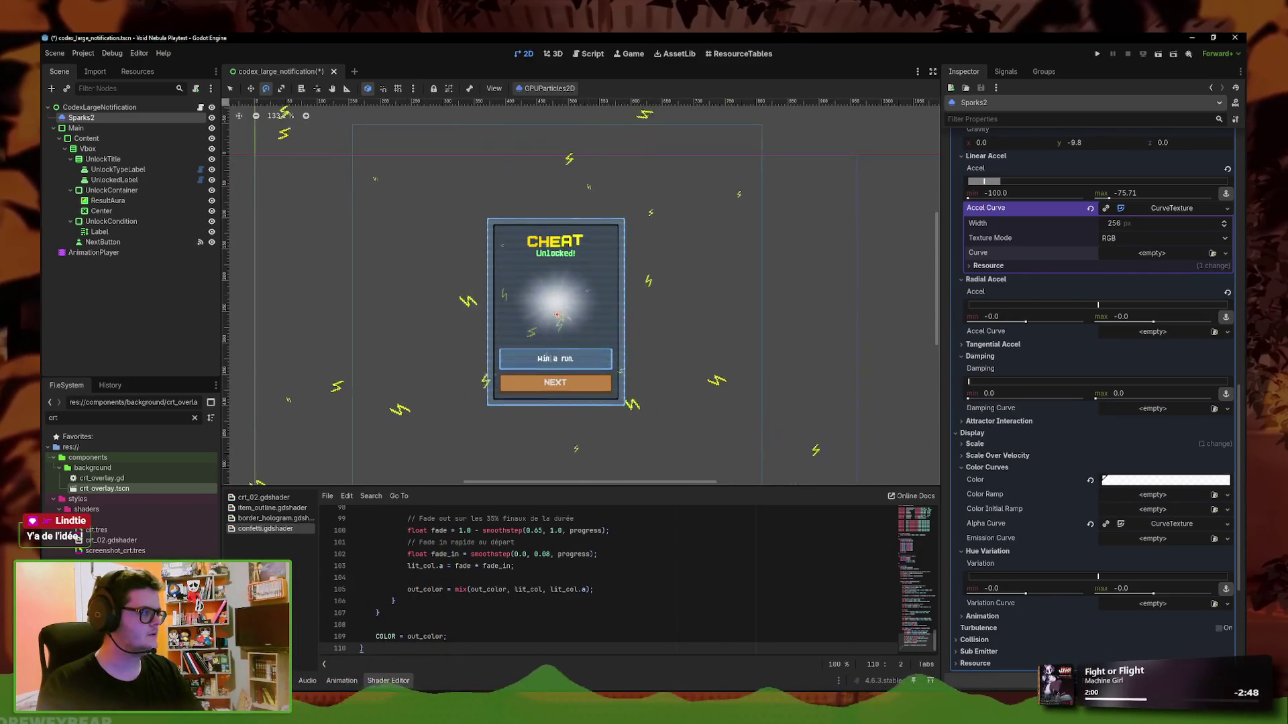
pyautogui.click(1226, 252)
pyautogui.click(1167, 270)
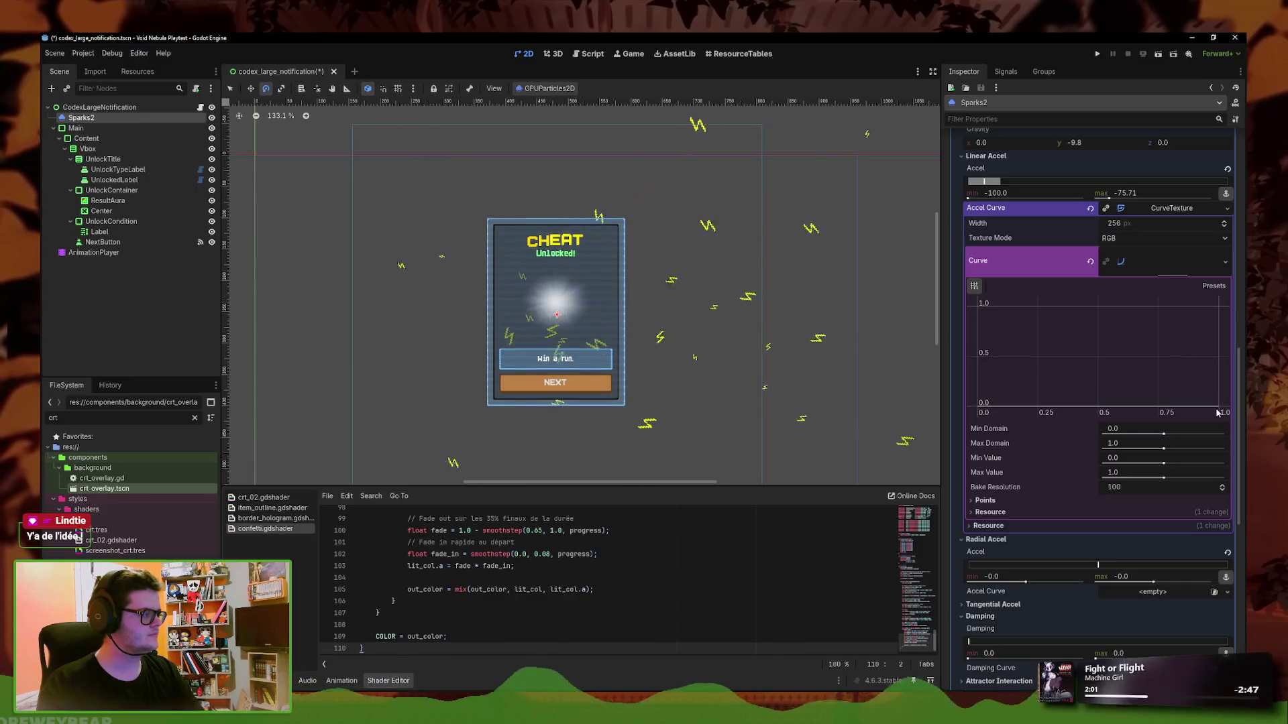
pyautogui.scroll(-1, 1006, 349)
pyautogui.scroll(1, 974, 367)
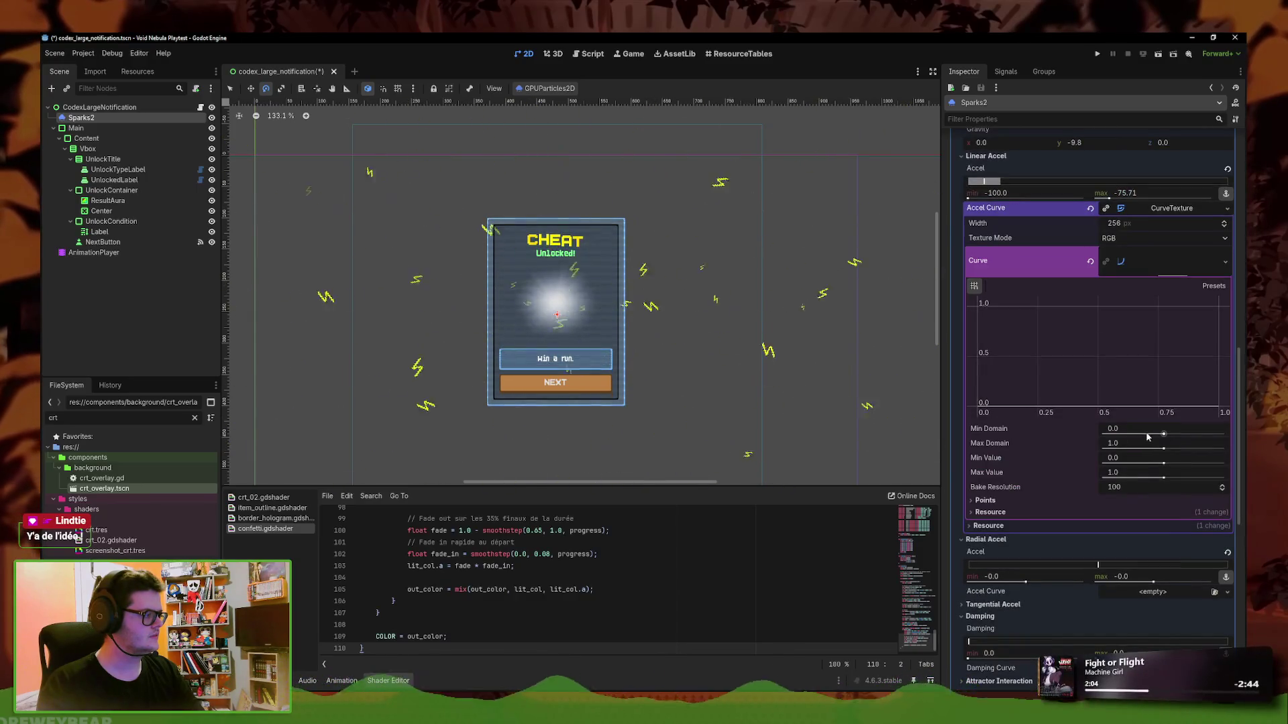
# Place curve points from zero to an end point at (1.0, 1.0), removing the extra middle point
pyautogui.moveTo(1090, 360)
pyautogui.mouseDown()
pyautogui.moveTo(1000, 374)
pyautogui.moveTo(978, 406)
pyautogui.mouseUp()
pyautogui.moveTo(1167, 393)
pyautogui.mouseDown()
pyautogui.moveTo(1205, 336)
pyautogui.moveTo(1202, 373)
pyautogui.moveTo(1113, 339)
pyautogui.mouseUp()
pyautogui.click(1218, 307)
pyautogui.scroll(-4, 853, 307)
pyautogui.rightClick(1113, 340)
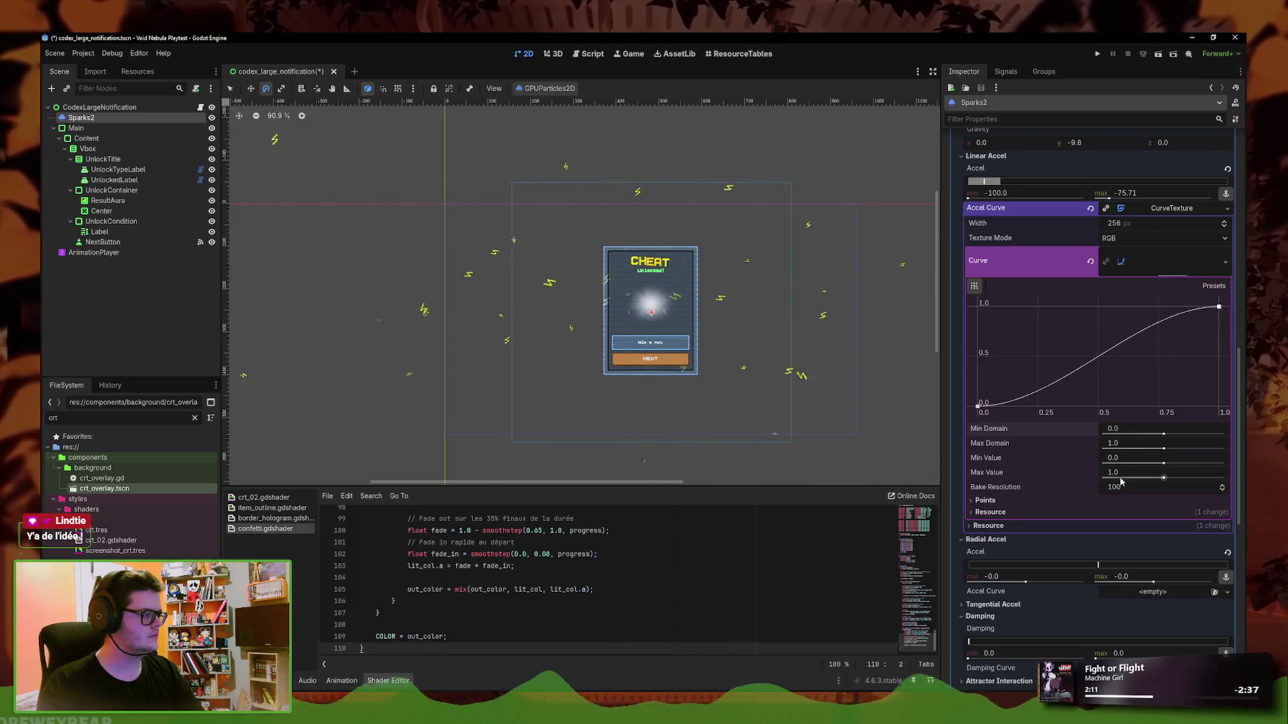
# Try other domain values, keeping the curve's domain at 0.0 to 1.0
pyautogui.moveTo(1140, 435); pyautogui.dragTo(1162, 437)
pyautogui.hotkey('ctrl', 'z')
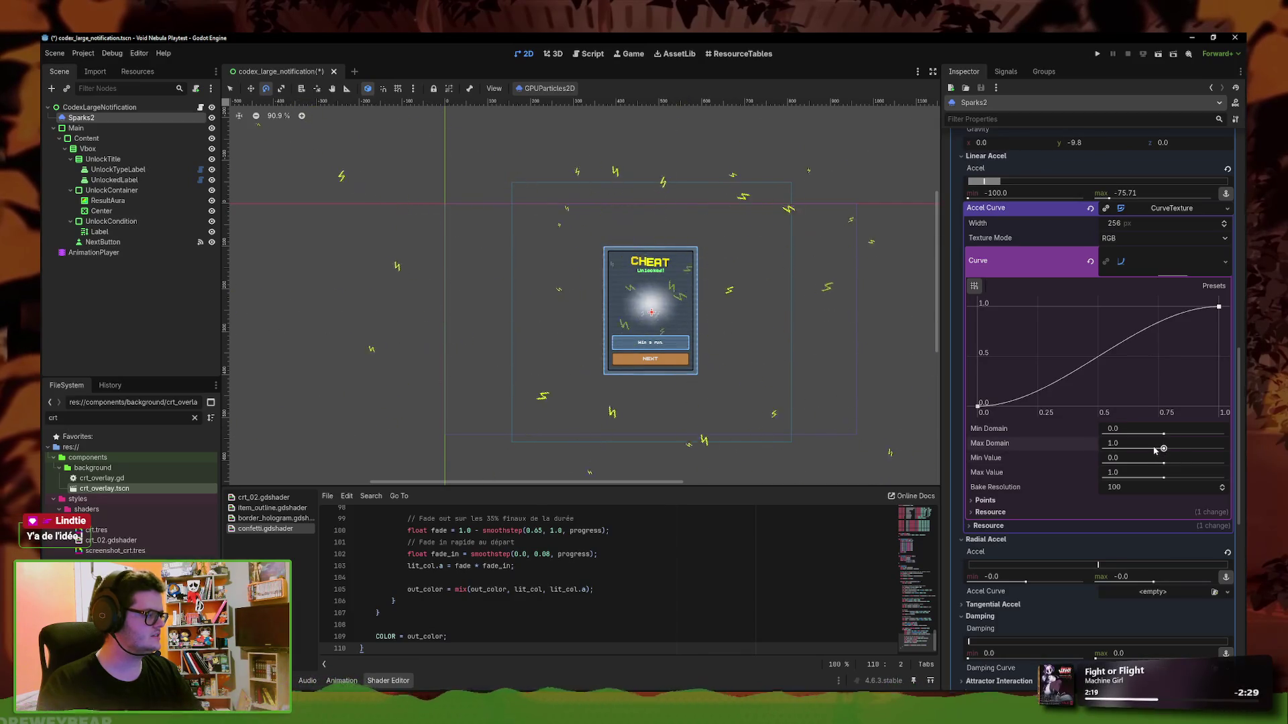
pyautogui.moveTo(1161, 447); pyautogui.dragTo(1165, 451)
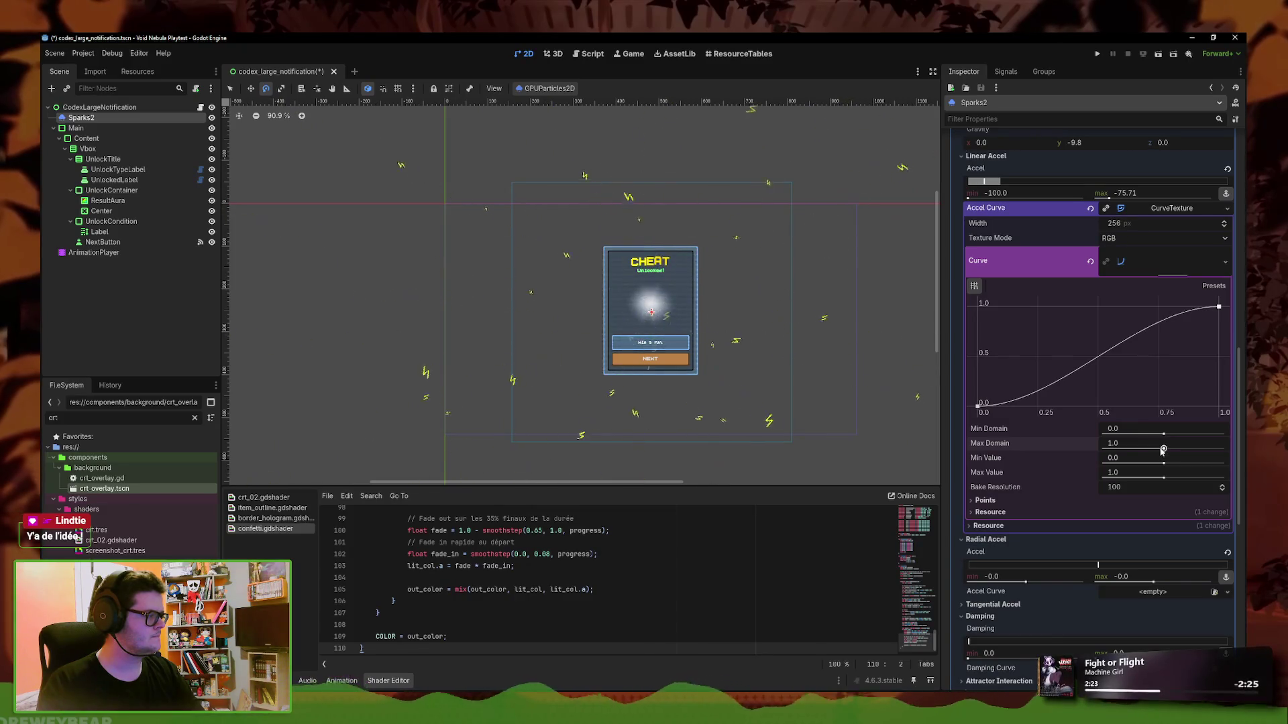
pyautogui.moveTo(1165, 449); pyautogui.dragTo(1163, 450)
pyautogui.click(1154, 445)
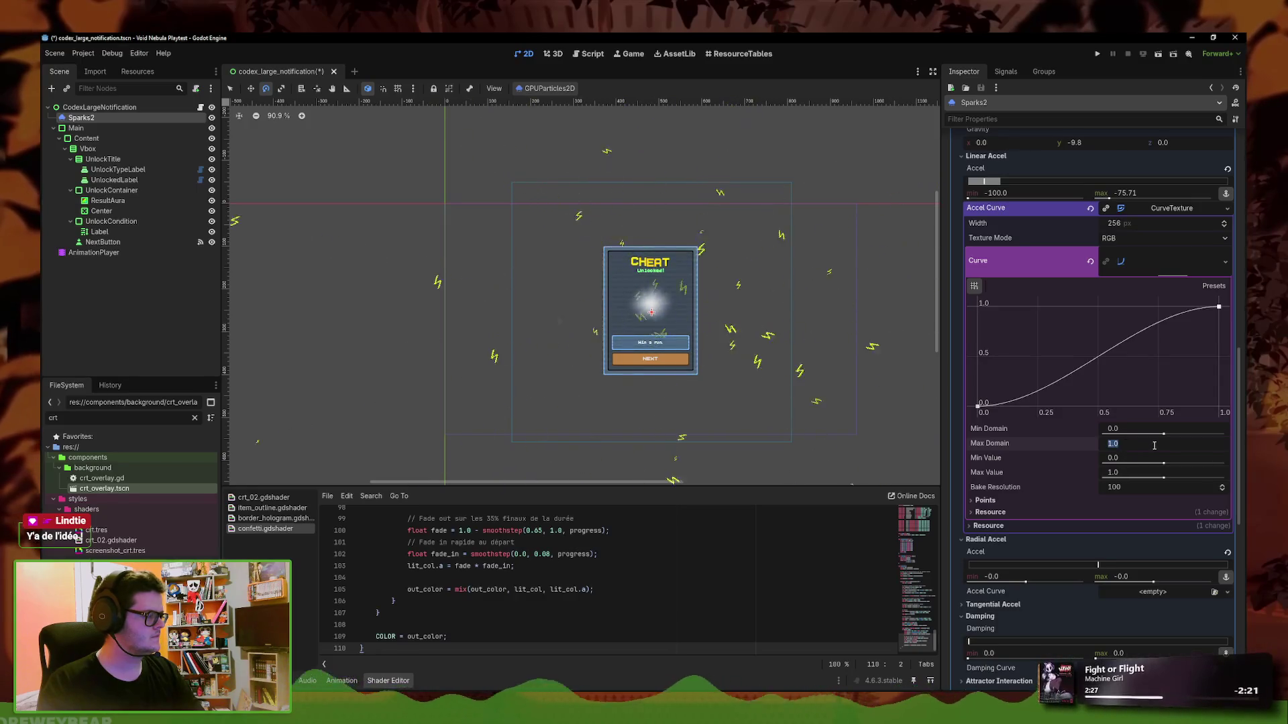
pyautogui.press('Return')
# Slope the curve down from 1.0, with its minimum value at -126.51
pyautogui.moveTo(1170, 464); pyautogui.dragTo(1163, 464)
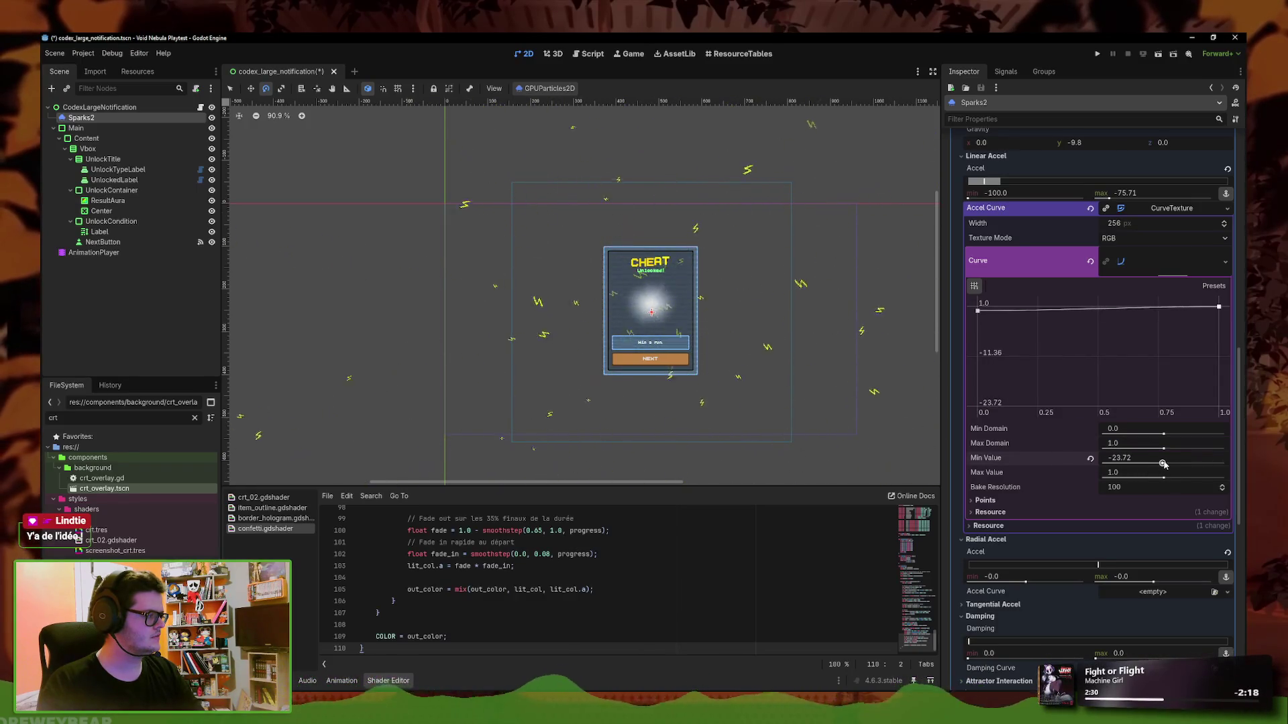
pyautogui.moveTo(1044, 315)
pyautogui.mouseDown()
pyautogui.moveTo(1030, 345)
pyautogui.moveTo(1039, 389)
pyautogui.moveTo(1119, 422)
pyautogui.moveTo(1141, 340)
pyautogui.mouseUp()
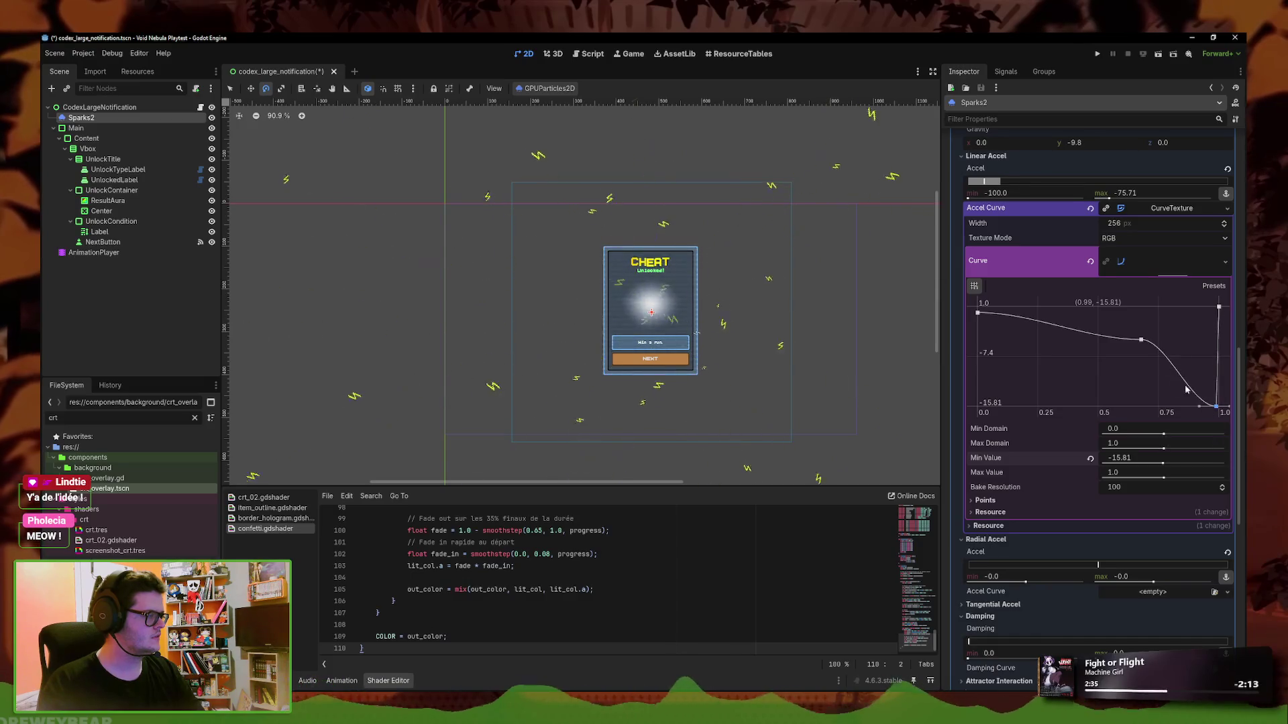
pyautogui.rightClick(1215, 407)
pyautogui.rightClick(1141, 340)
pyautogui.moveTo(1218, 309); pyautogui.dragTo(1218, 406)
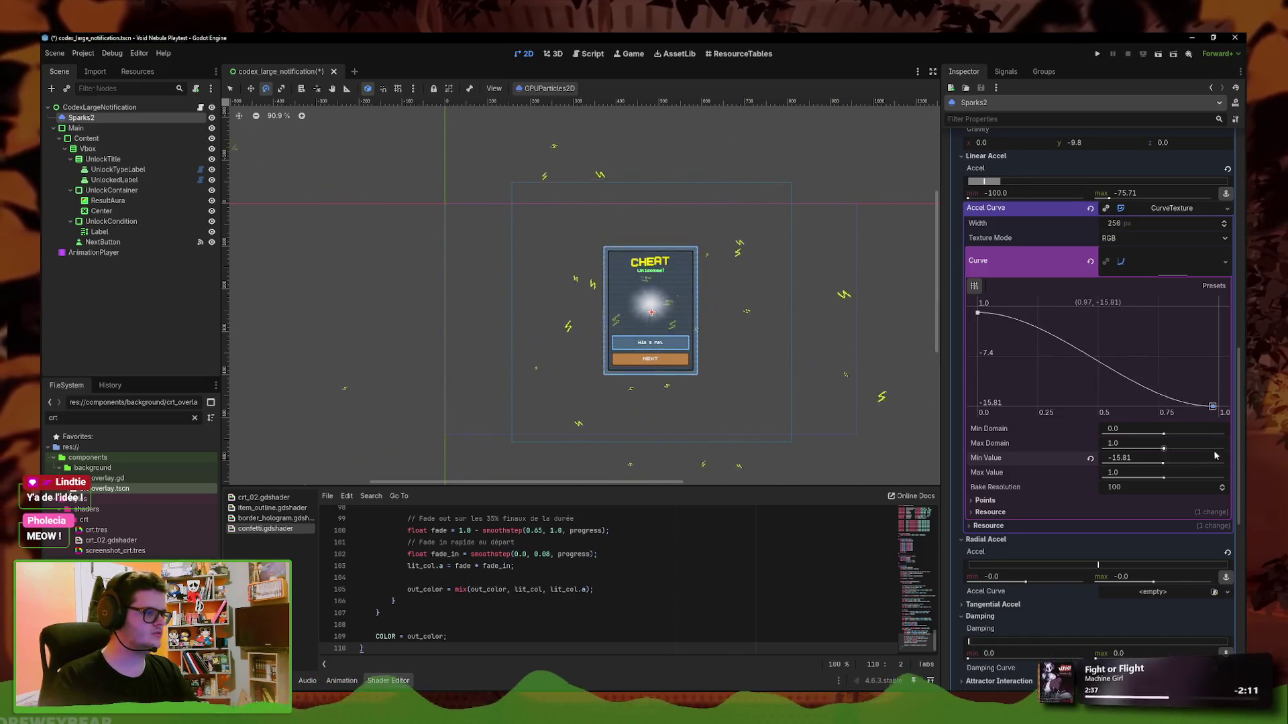
pyautogui.moveTo(1162, 464); pyautogui.dragTo(1156, 464)
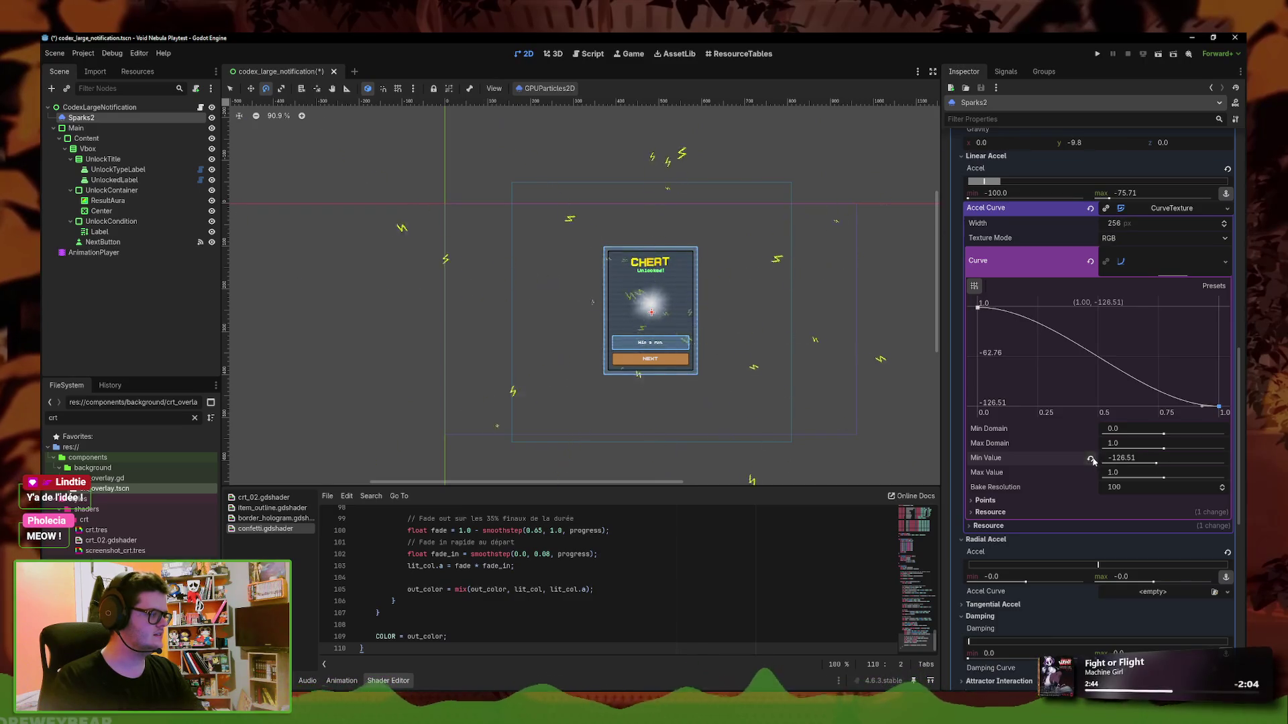
# Delete the curve's end point and set its value range to 0–200
pyautogui.rightClick(1219, 407)
pyautogui.click(1089, 458)
pyautogui.click(1108, 473)
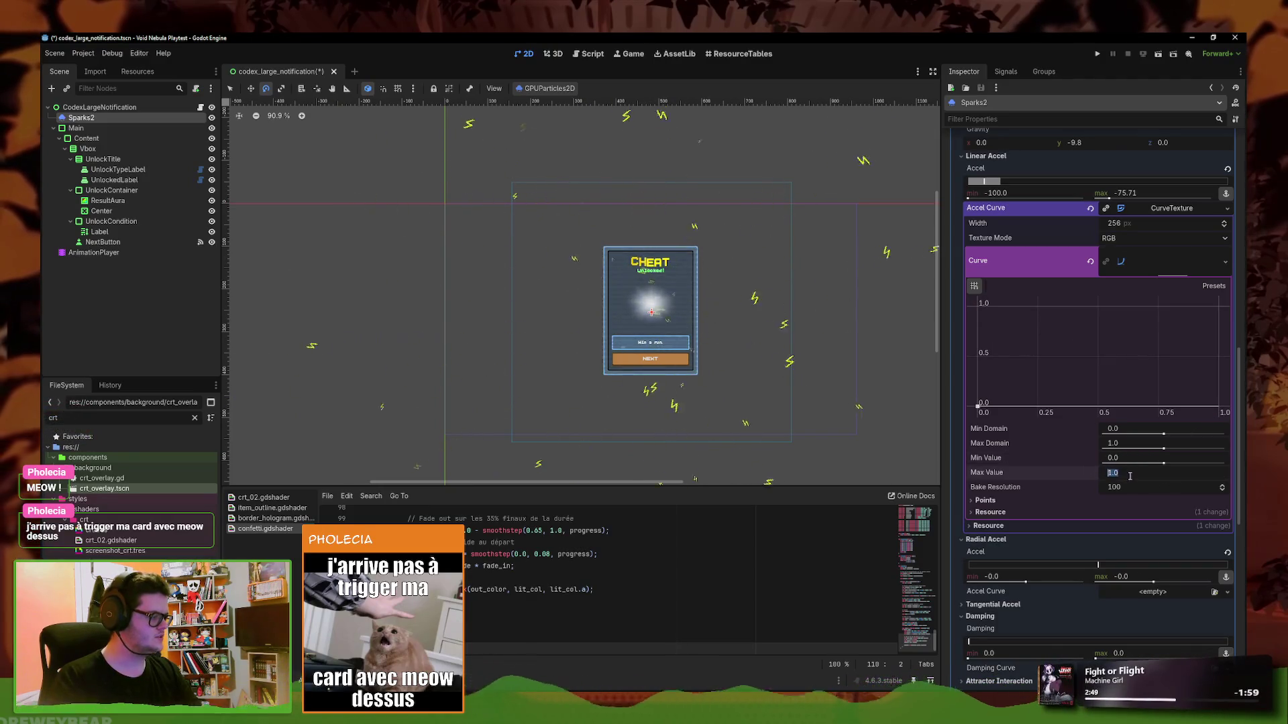
pyautogui.write('200')
pyautogui.press('Return')
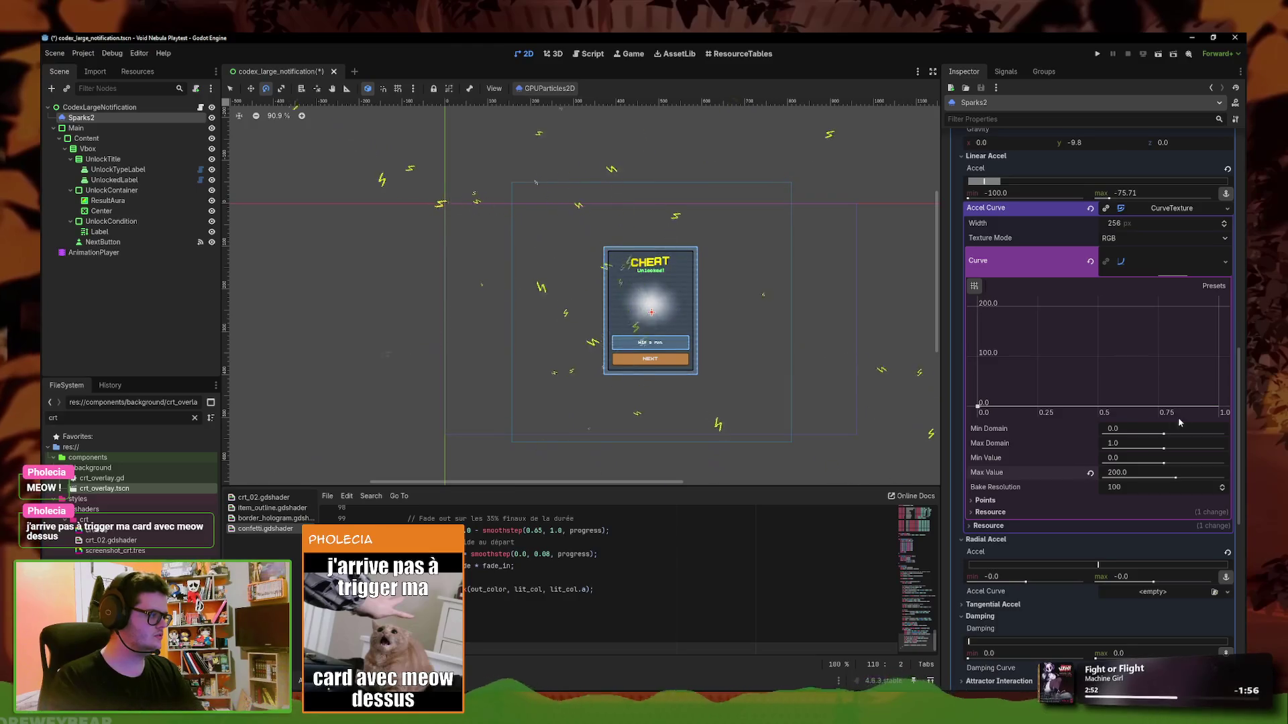
# Add a curve point near 0.88 that rises to about 59
pyautogui.moveTo(1083, 393)
pyautogui.mouseDown()
pyautogui.moveTo(1218, 396)
pyautogui.moveTo(1218, 306)
pyautogui.moveTo(1183, 366)
pyautogui.mouseUp()
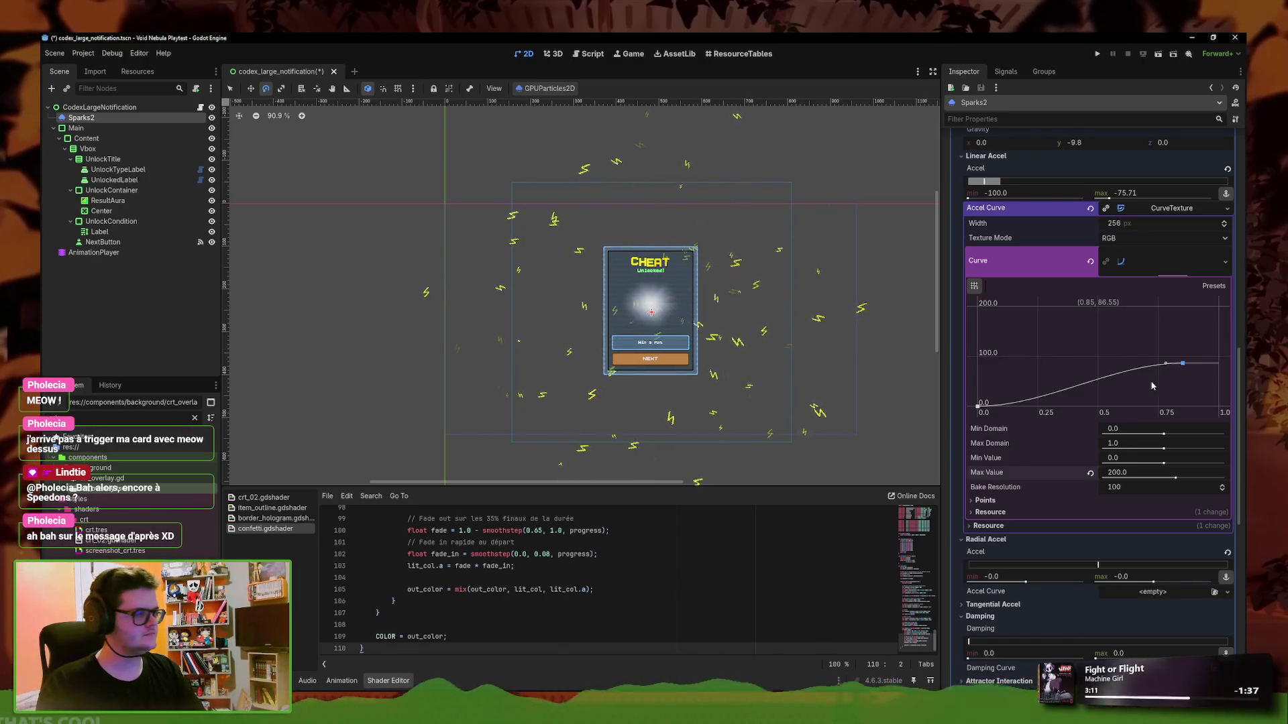
pyautogui.moveTo(1182, 366); pyautogui.dragTo(1191, 379)
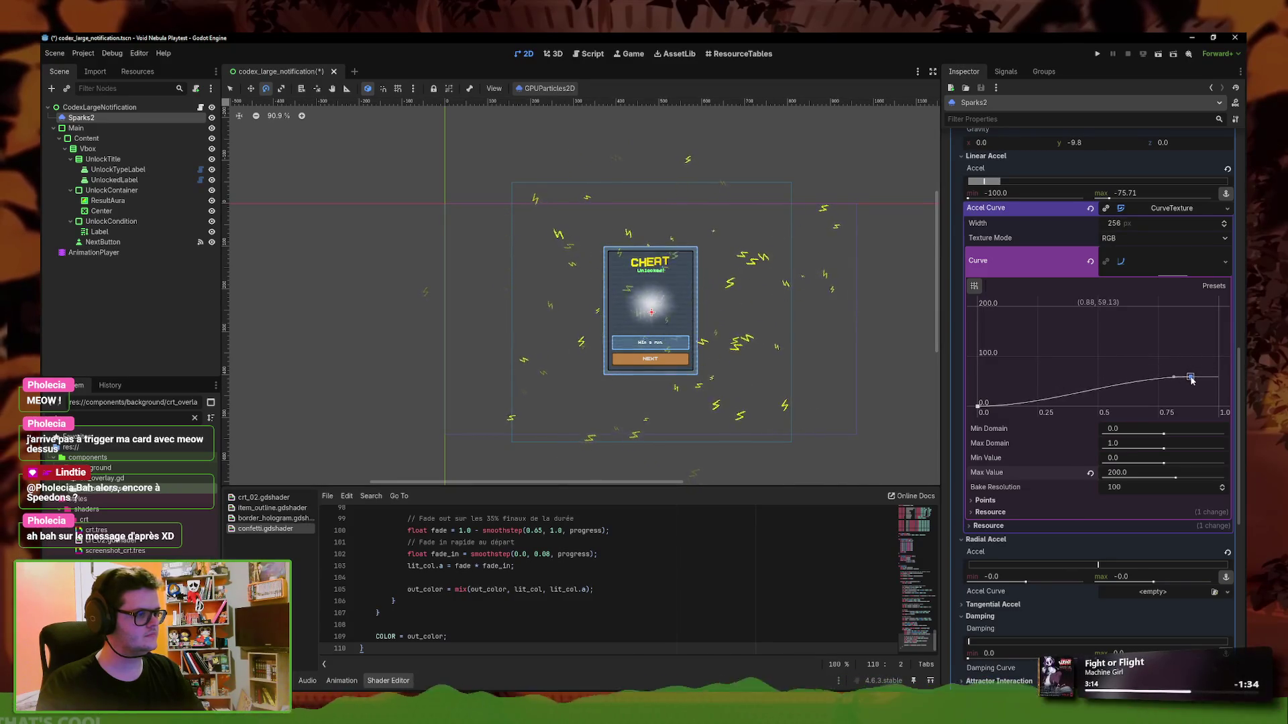
pyautogui.hscroll(2, 805, 359)
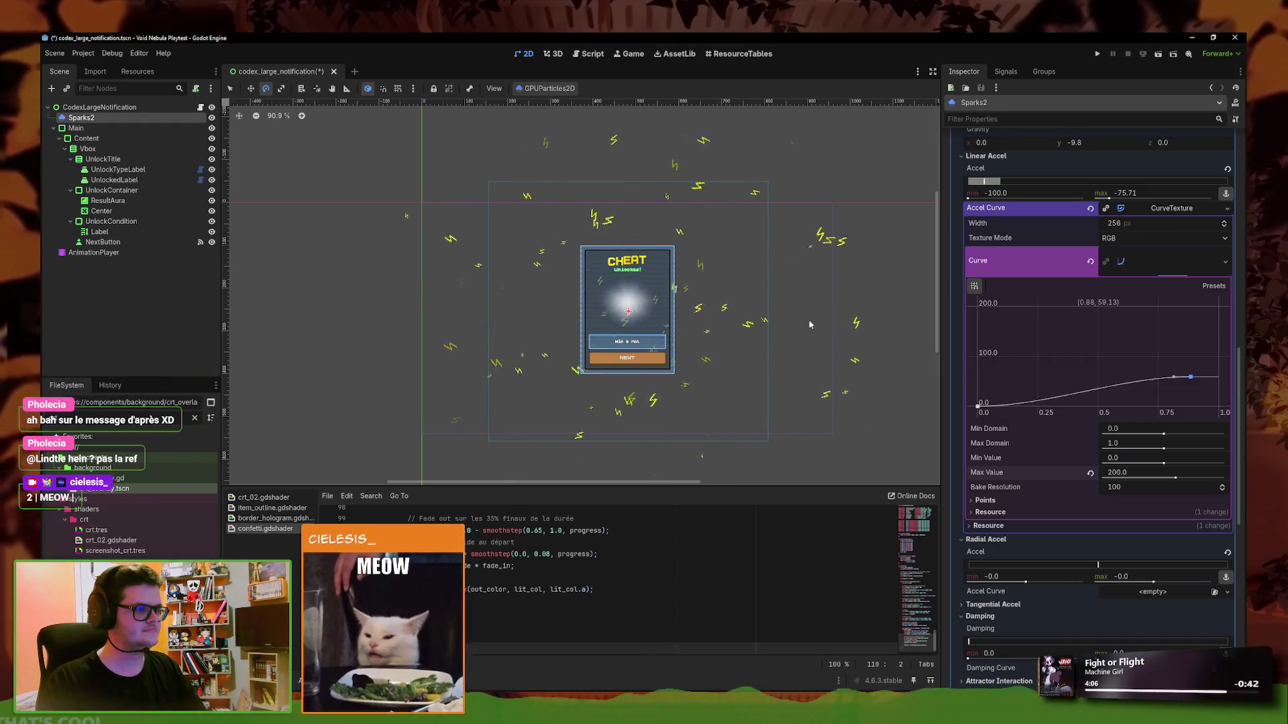
# Drag the accel curve's peak left to about (0.15, 33.6) so it rises early, then flattens
pyautogui.scroll(3, 795, 314)
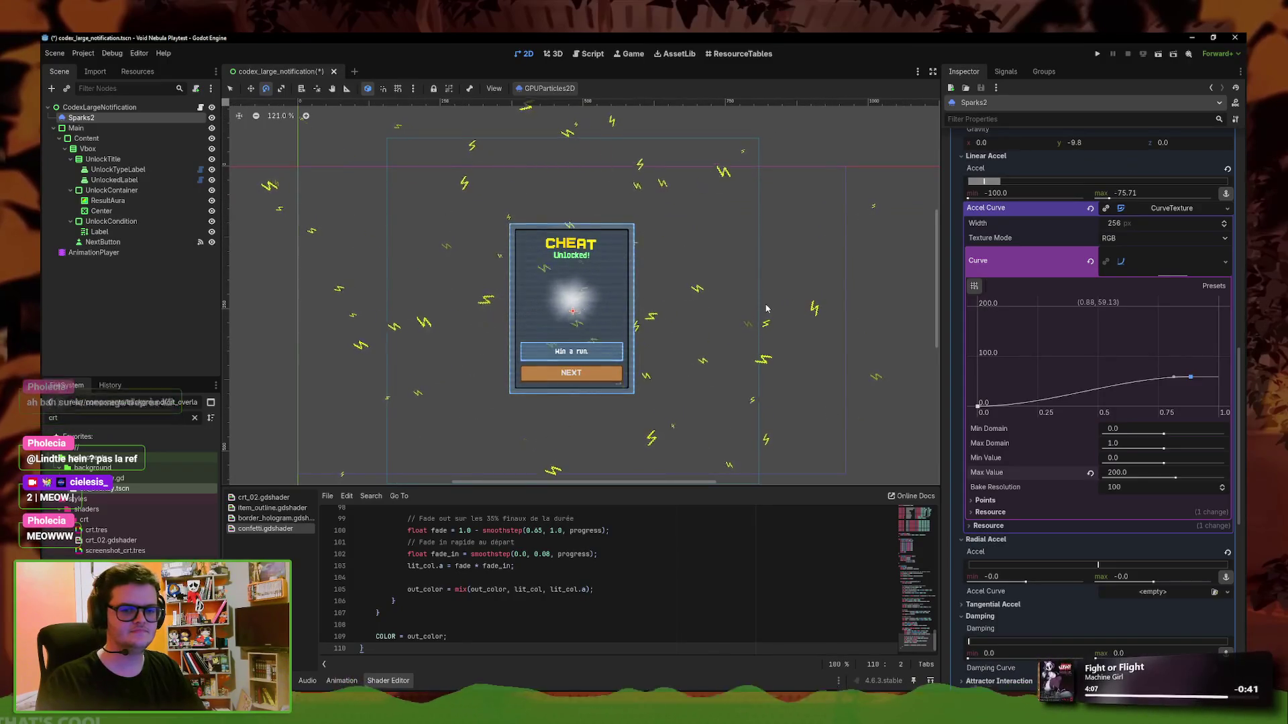
pyautogui.scroll(-1, 766, 308)
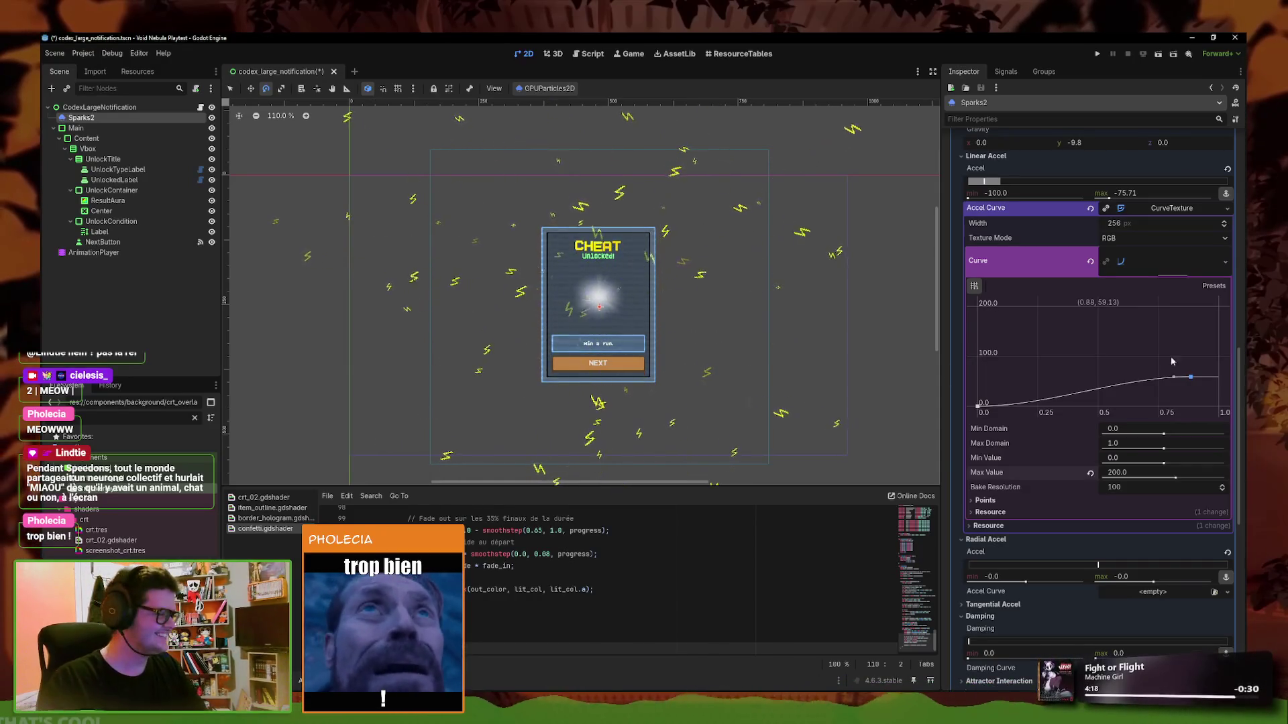
pyautogui.moveTo(1173, 383); pyautogui.dragTo(1168, 387)
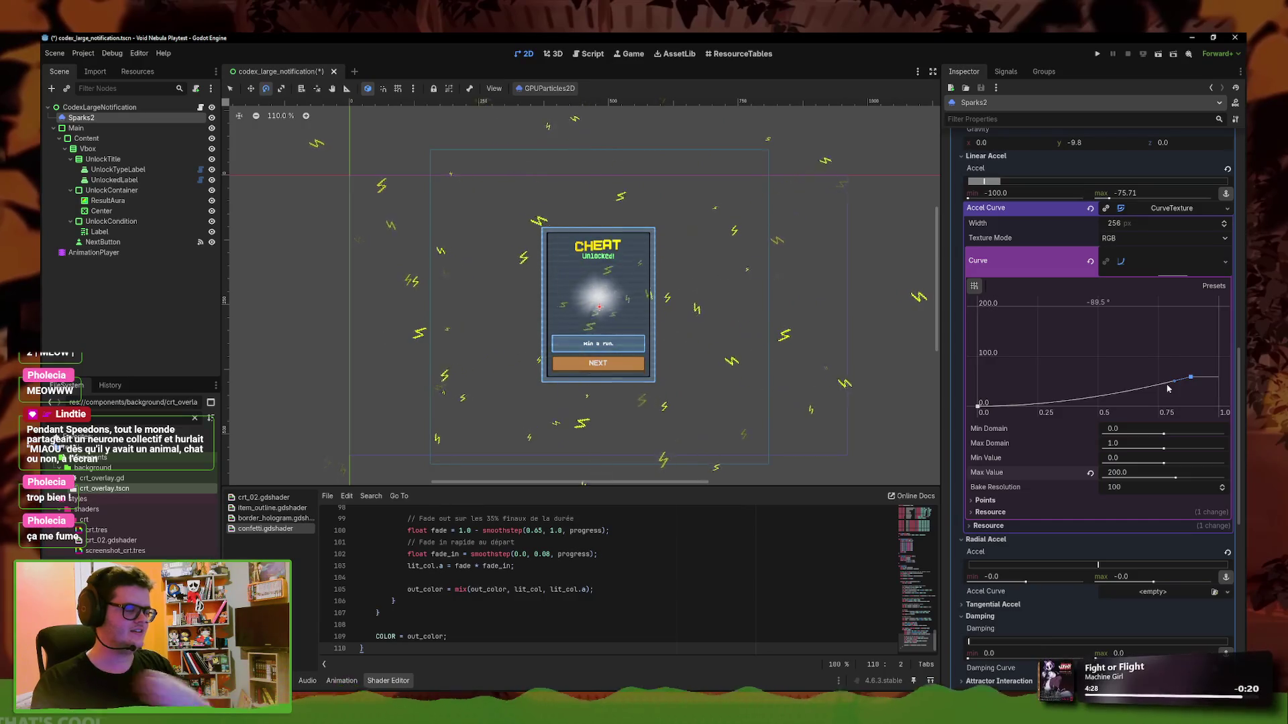
pyautogui.moveTo(1190, 377); pyautogui.dragTo(1056, 391)
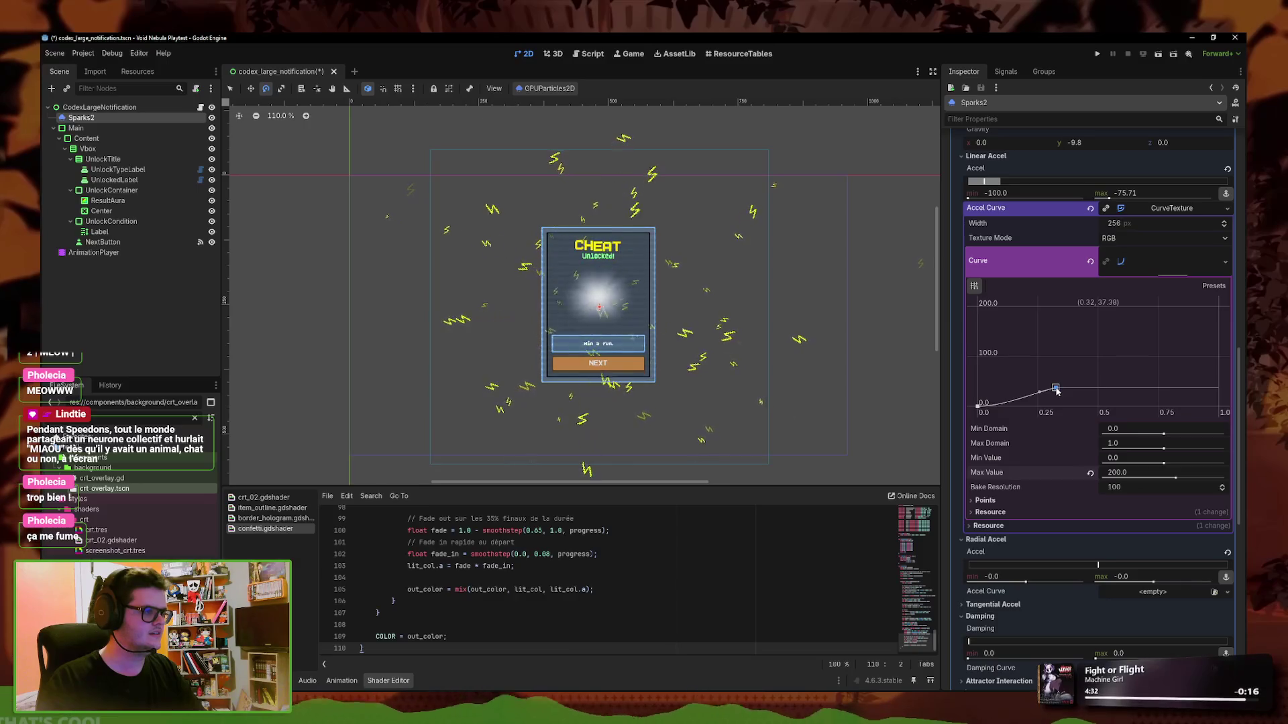
pyautogui.moveTo(1057, 391); pyautogui.dragTo(1015, 394)
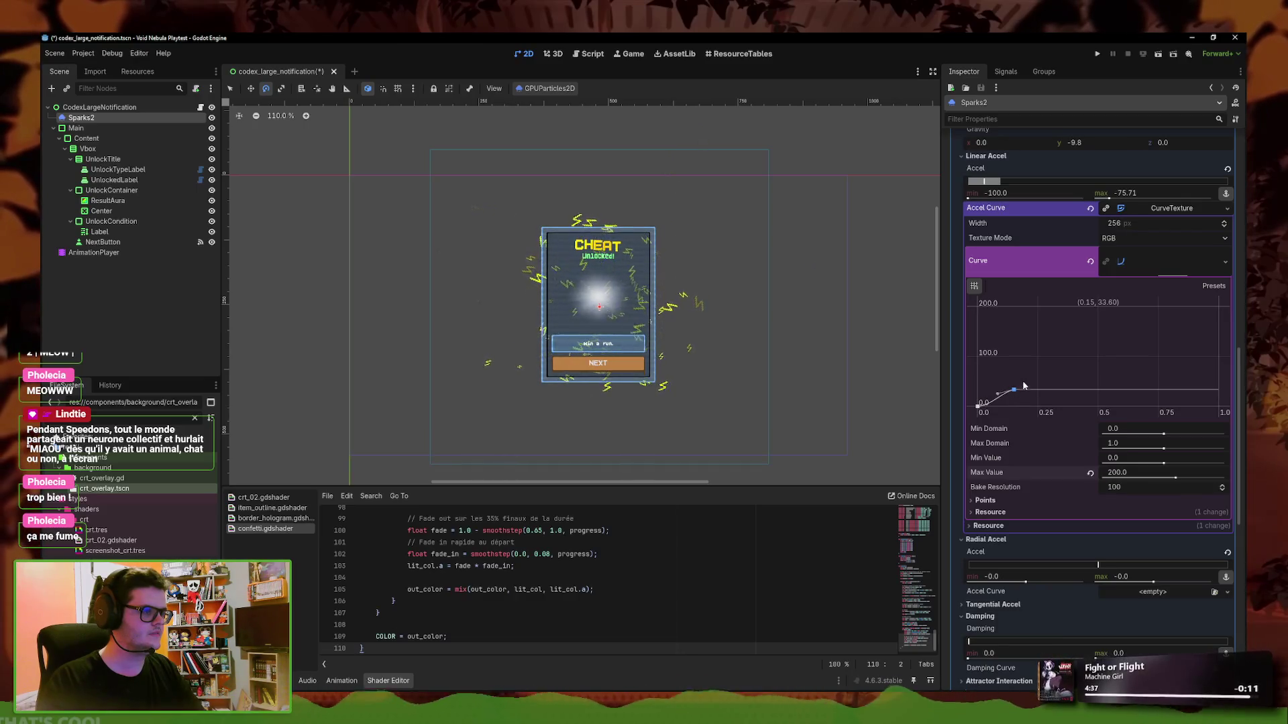
pyautogui.scroll(15, 1019, 375)
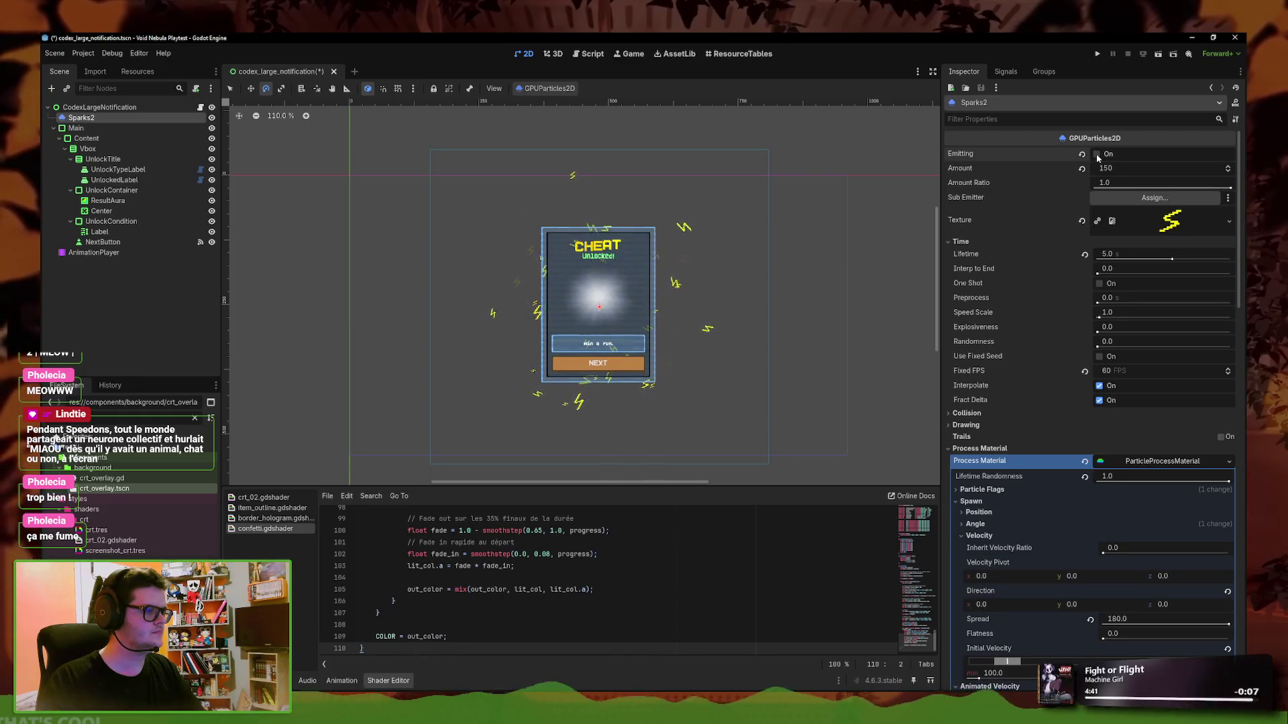
# Set the sparks' lifetime to 3.0 with emission off
pyautogui.click(1097, 155)
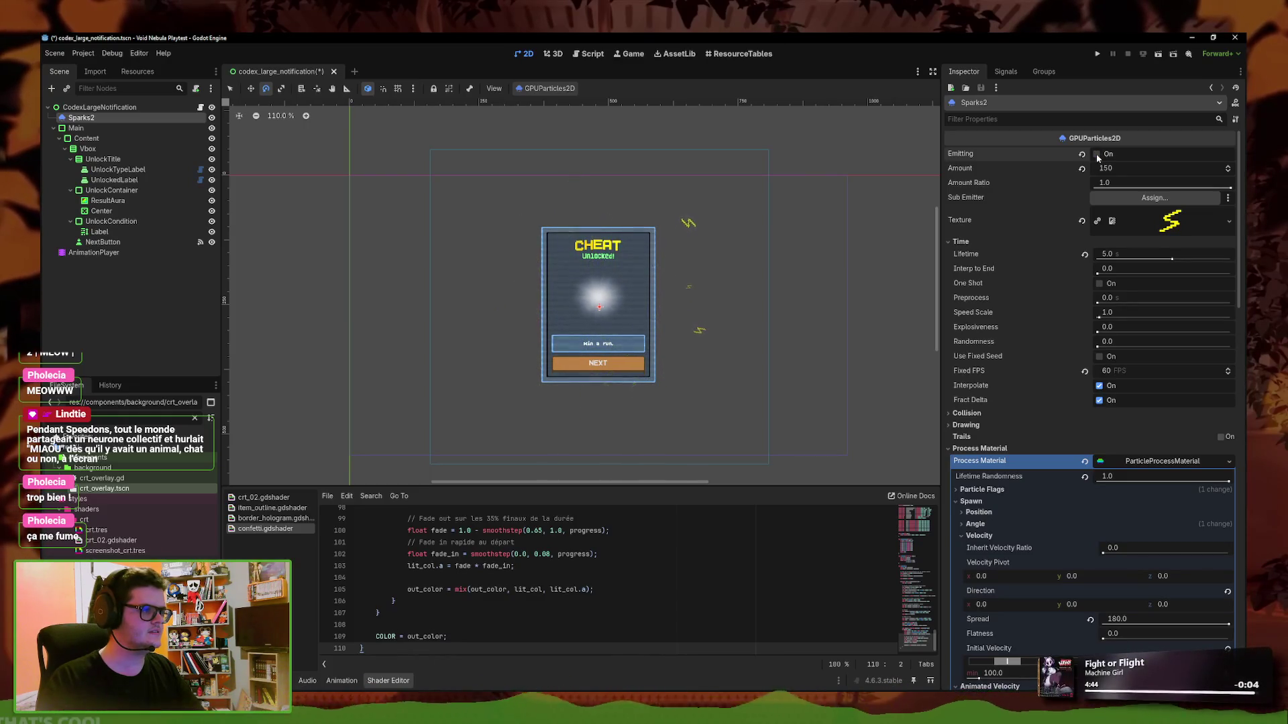
pyautogui.click(1099, 254)
pyautogui.write('3')
pyautogui.press('Return')
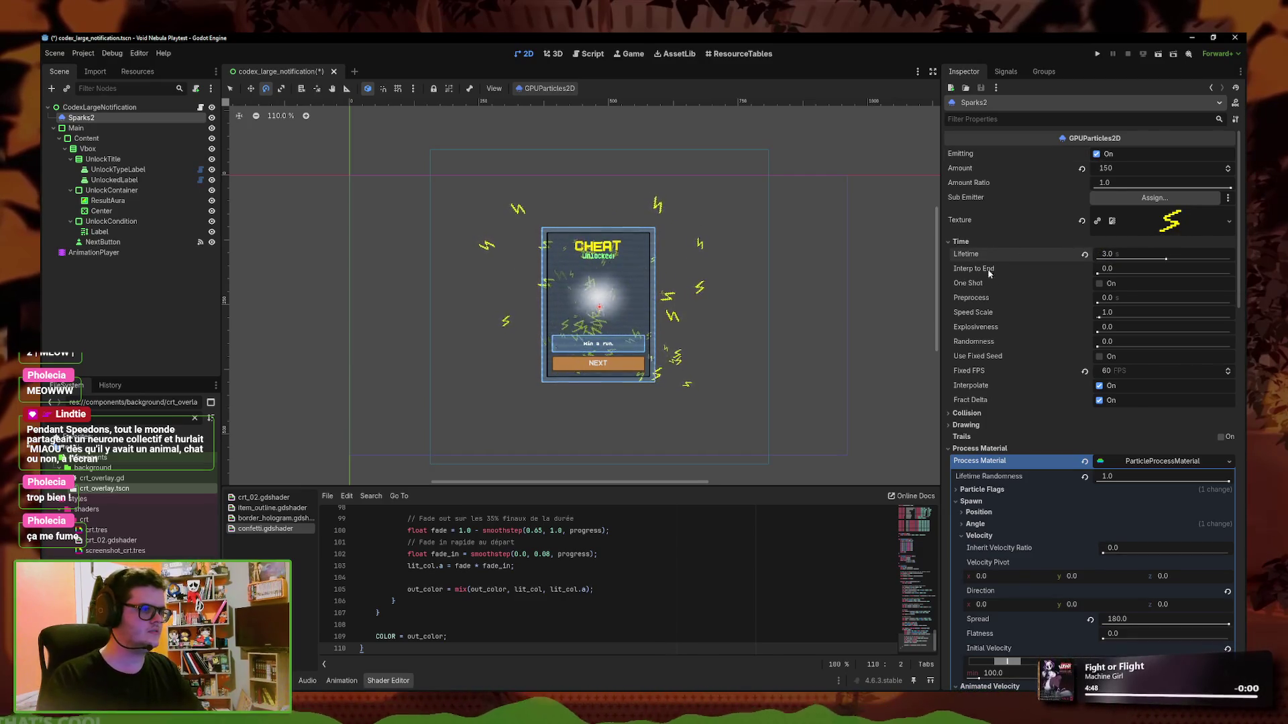
pyautogui.click(1104, 155)
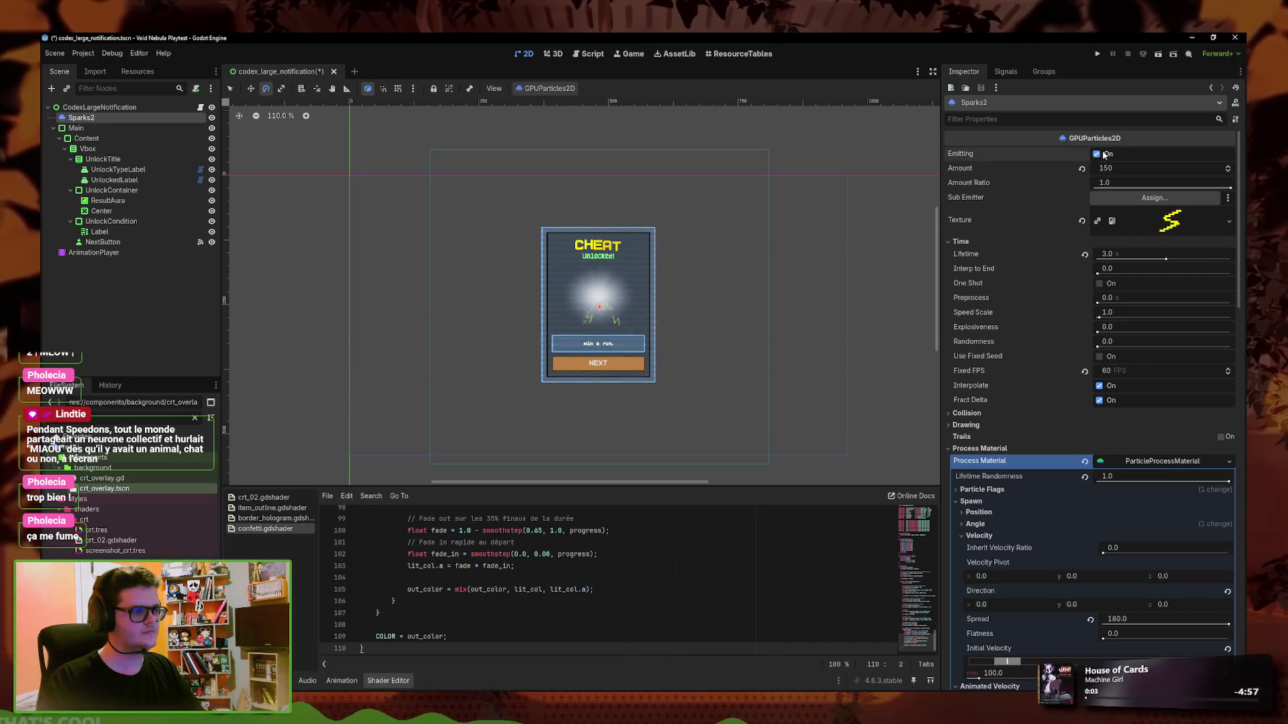
# Move the acceleration peak to about (0.29, 37.38), preview the sparks, then stop emitting
pyautogui.scroll(-5, 1085, 319)
pyautogui.scroll(-6, 1073, 335)
pyautogui.moveTo(1025, 329); pyautogui.dragTo(1047, 329)
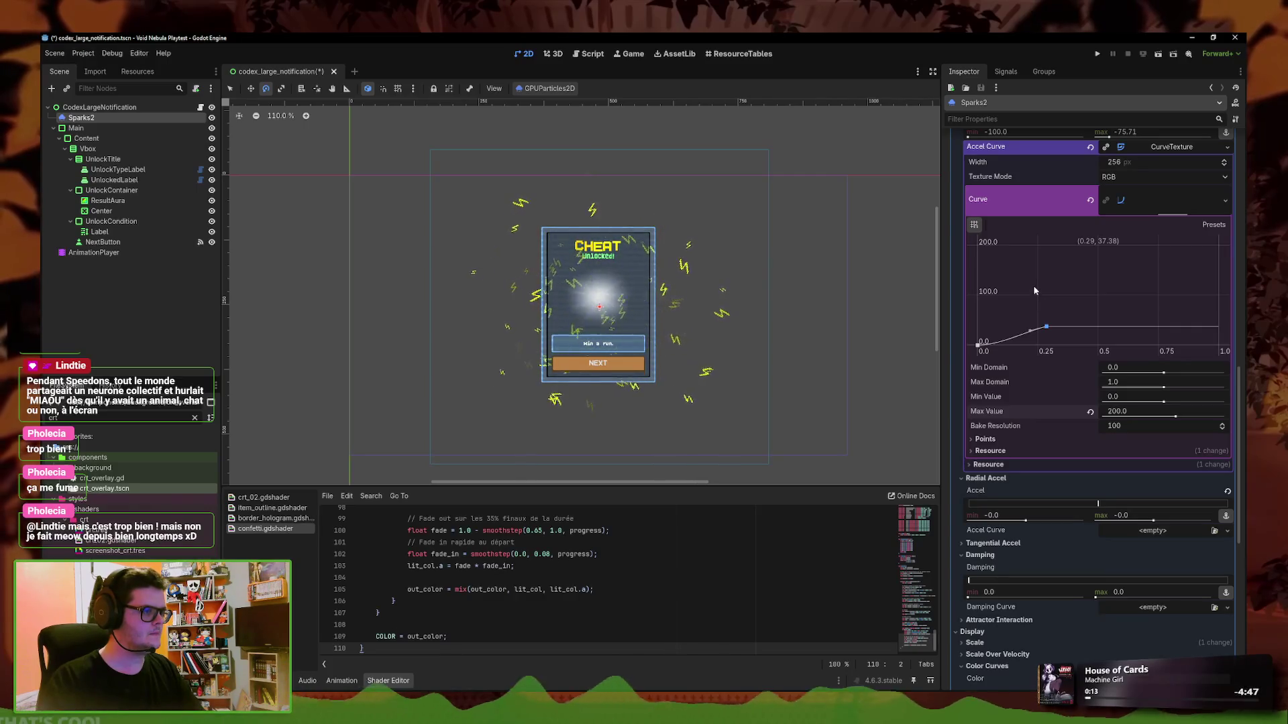
pyautogui.scroll(10, 1033, 289)
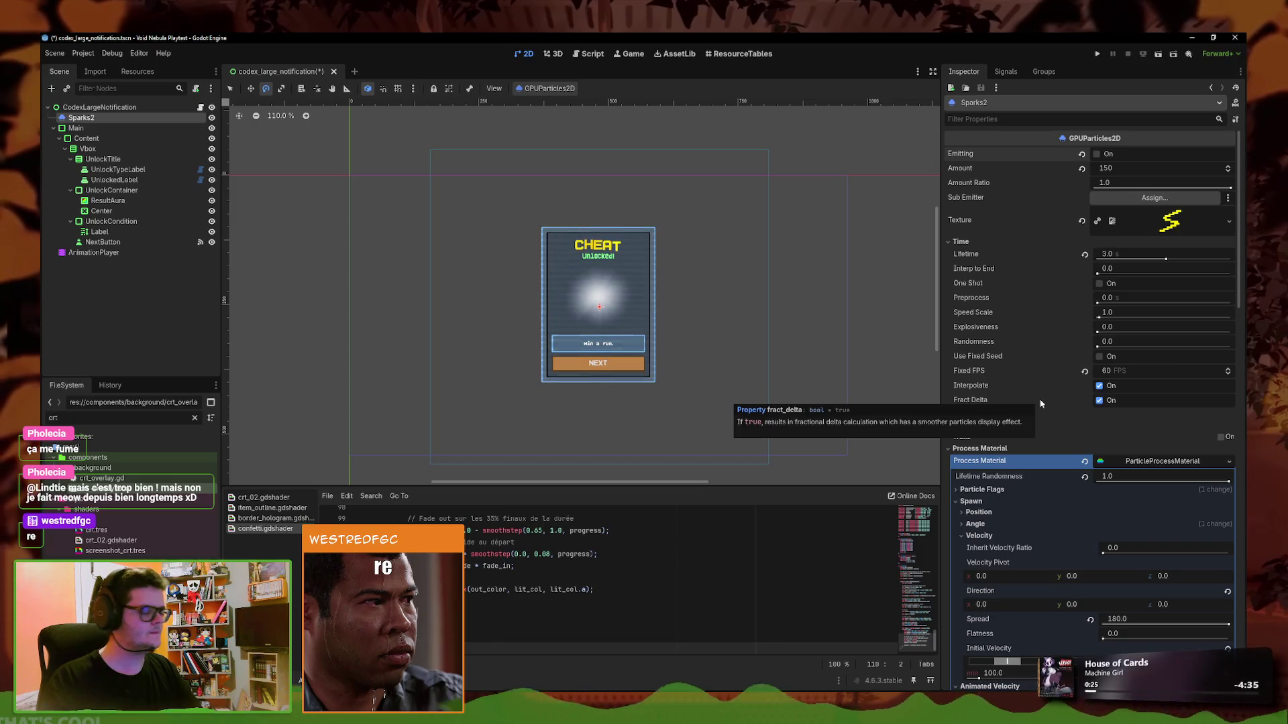
pyautogui.click(1108, 154)
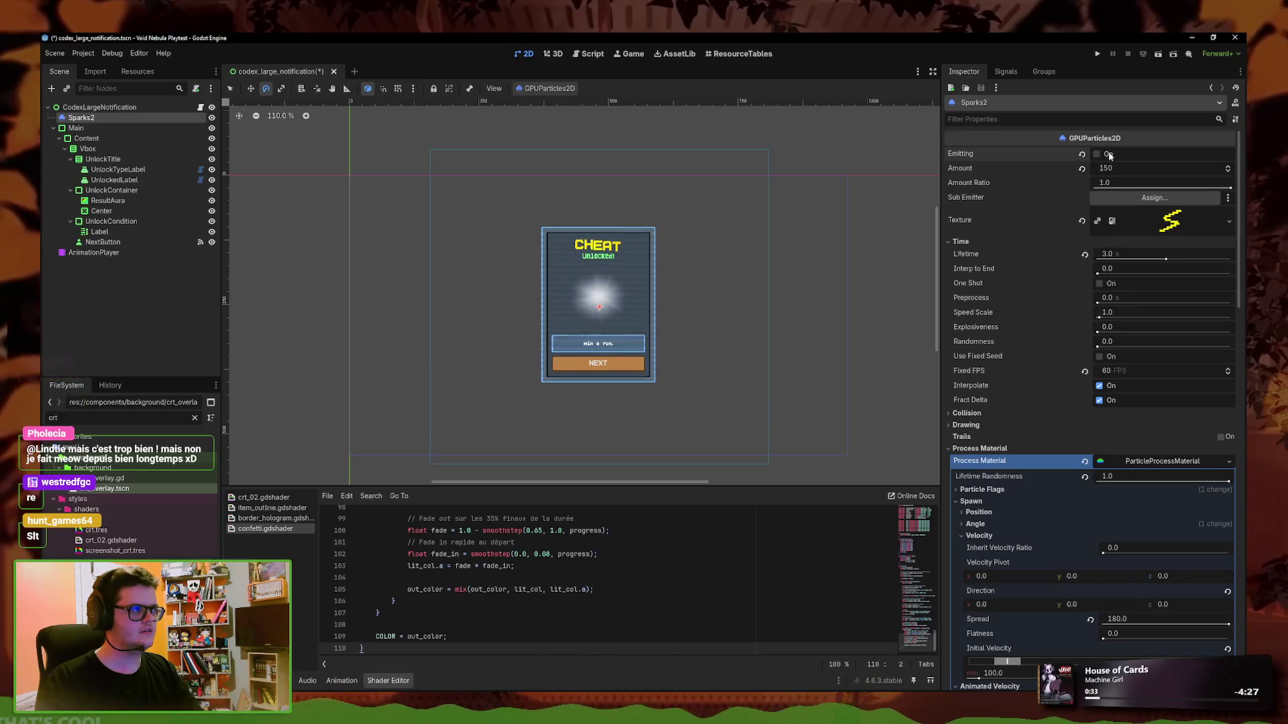
pyautogui.click(1108, 154)
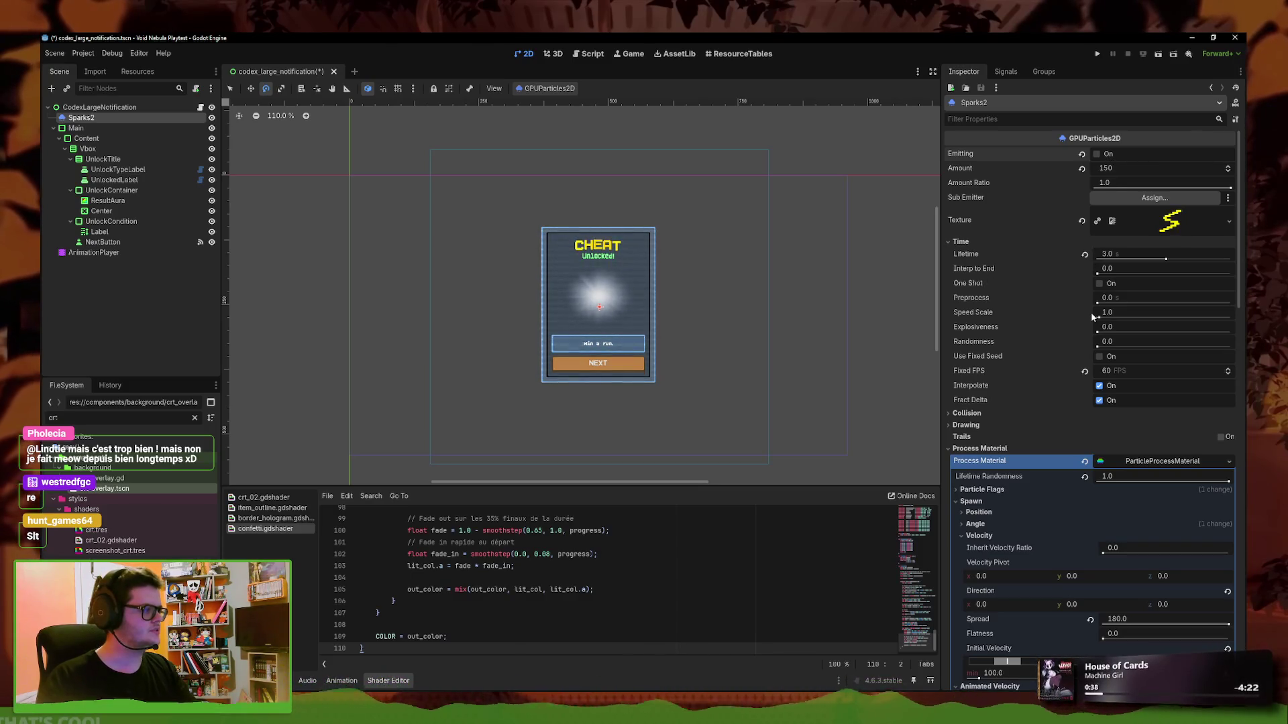
# Raise explosiveness to 1.0 and preview the single spark burst
pyautogui.moveTo(1098, 328); pyautogui.dragTo(1231, 332)
pyautogui.click(1107, 156)
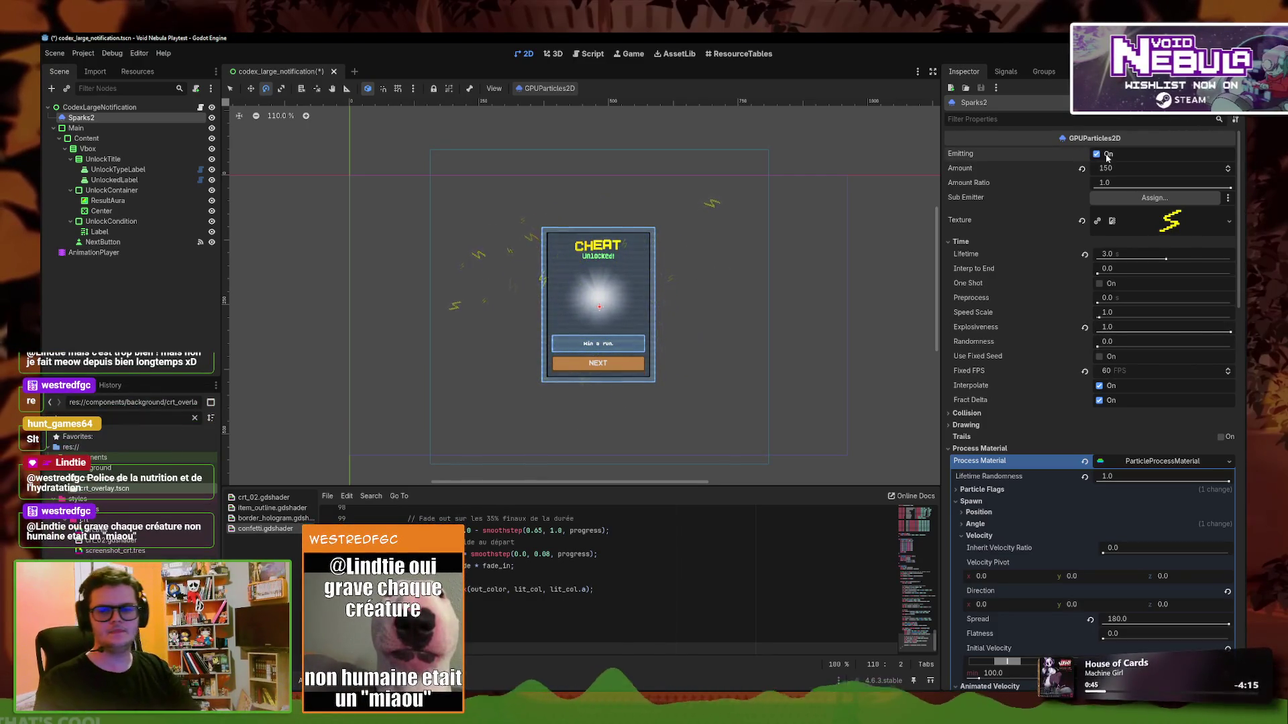
pyautogui.click(1107, 156)
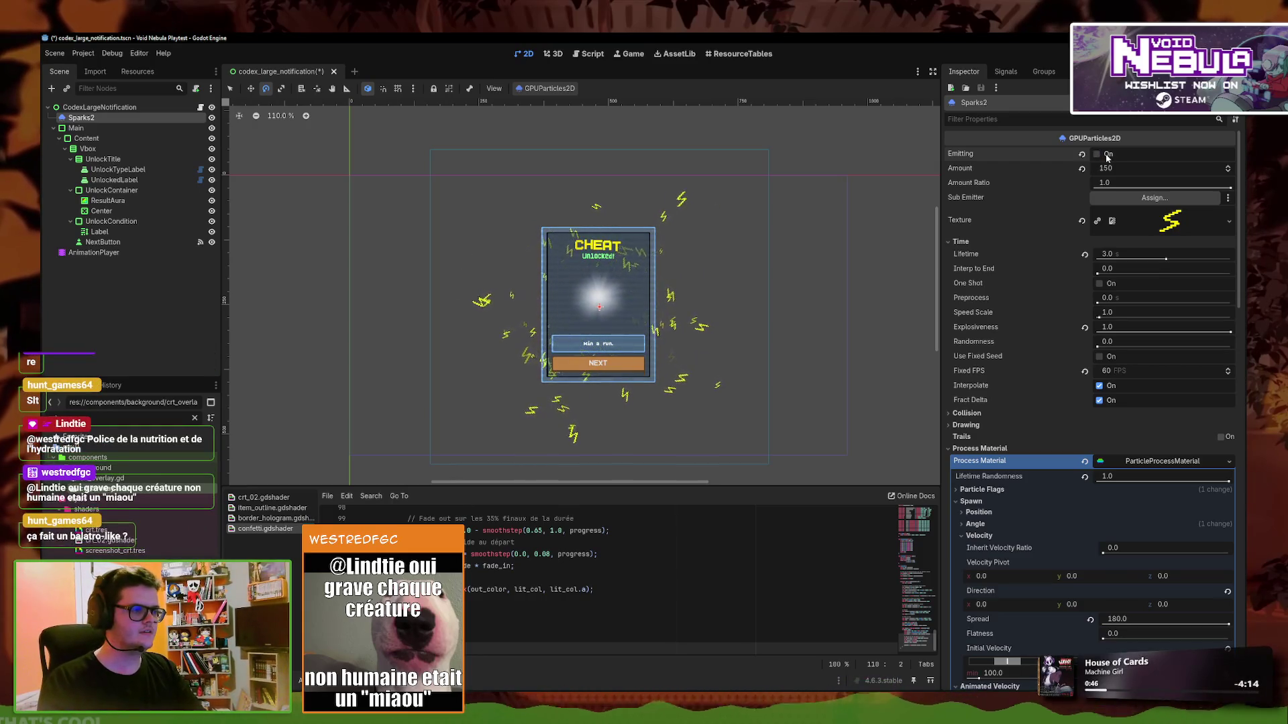
pyautogui.scroll(-15, 1137, 404)
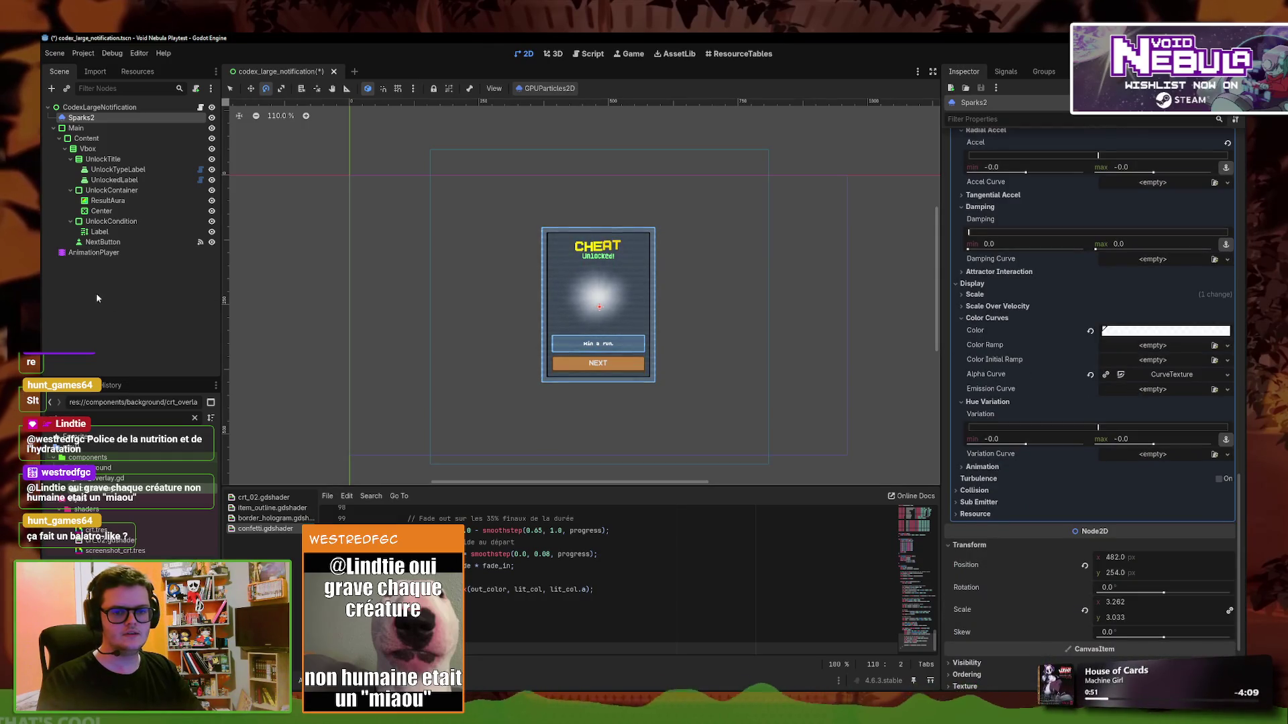
pyautogui.scroll(-4, 1033, 448)
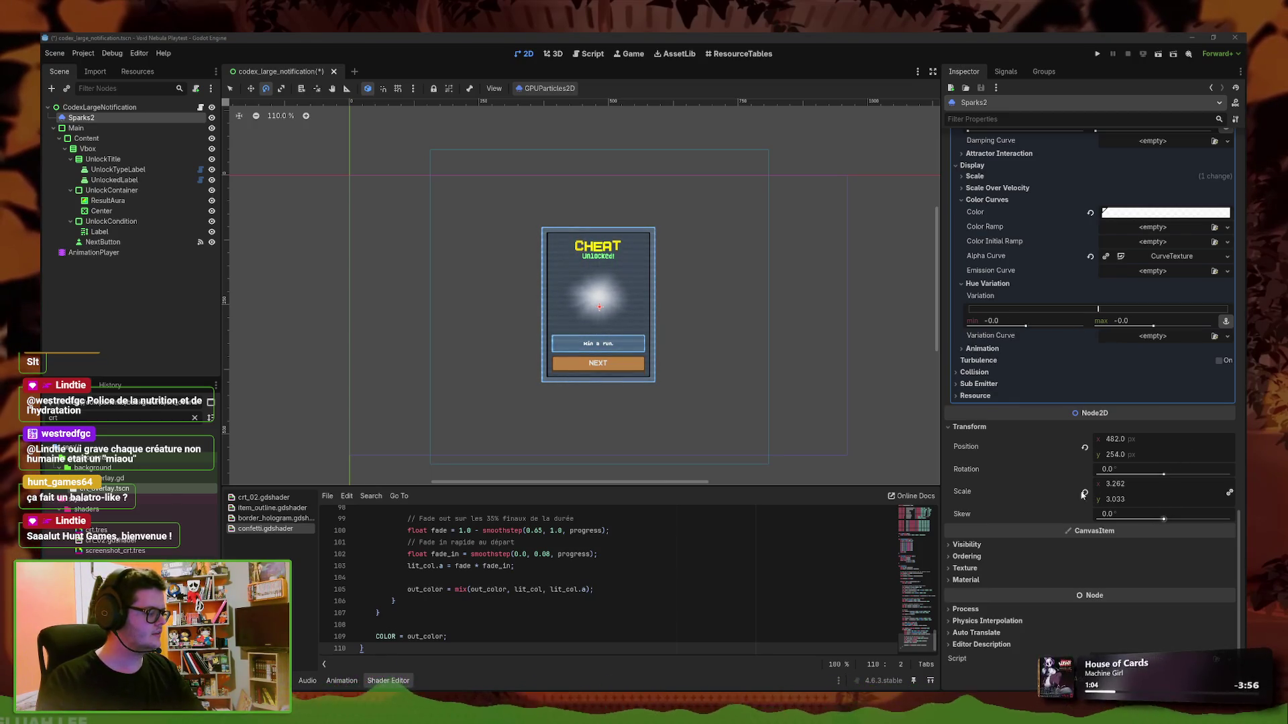
pyautogui.scroll(10, 1045, 350)
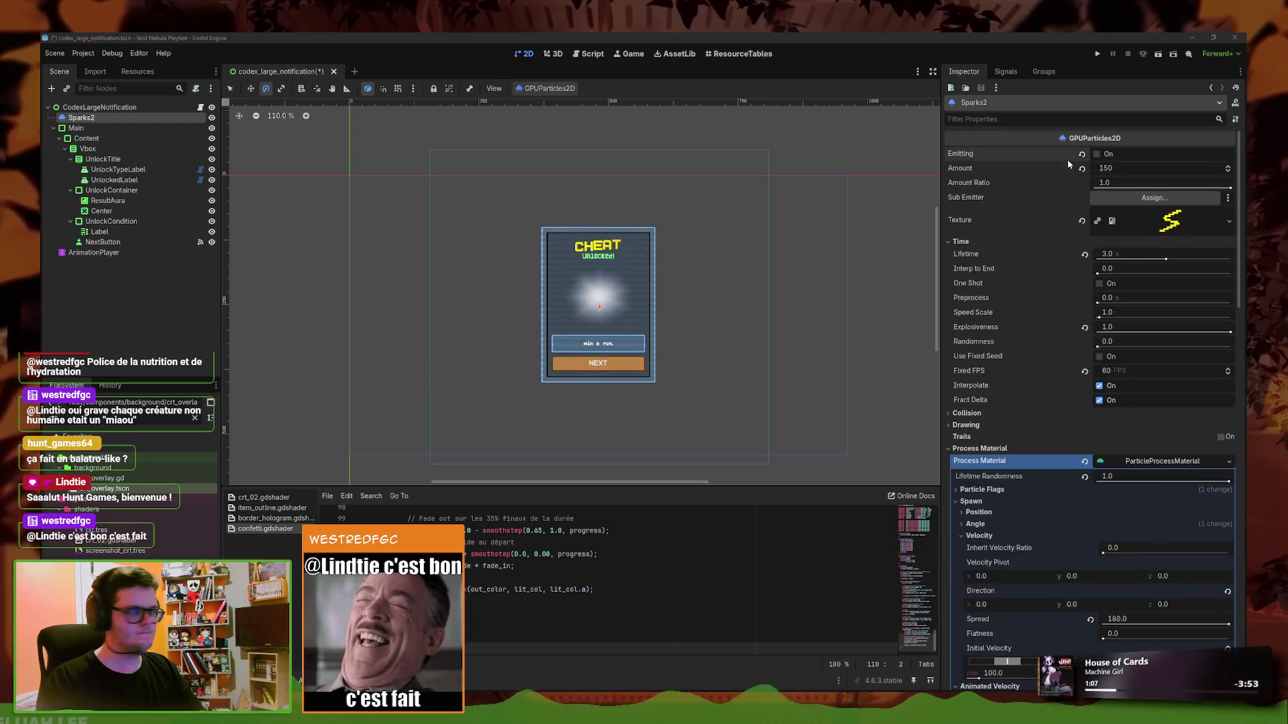
# Restore the spark amount to 100, preview the burst again, and stop emission
pyautogui.click(1097, 154)
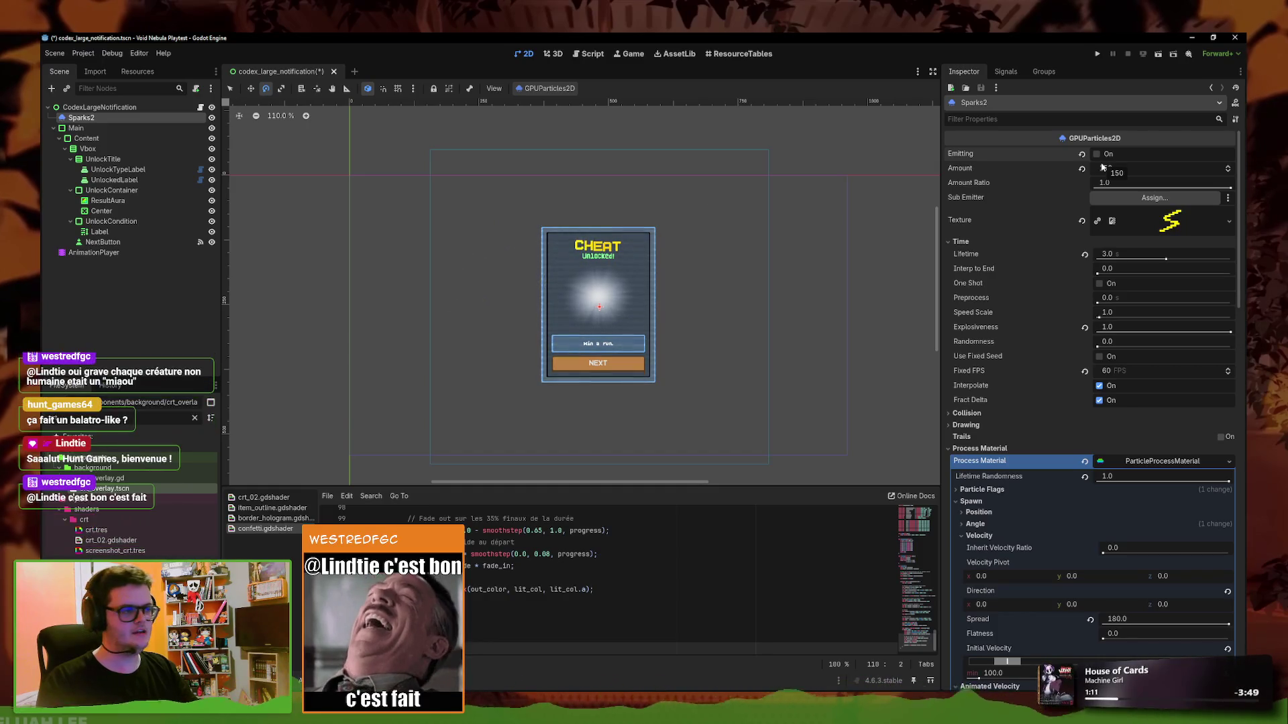
pyautogui.hotkey('ctrl', 'z')
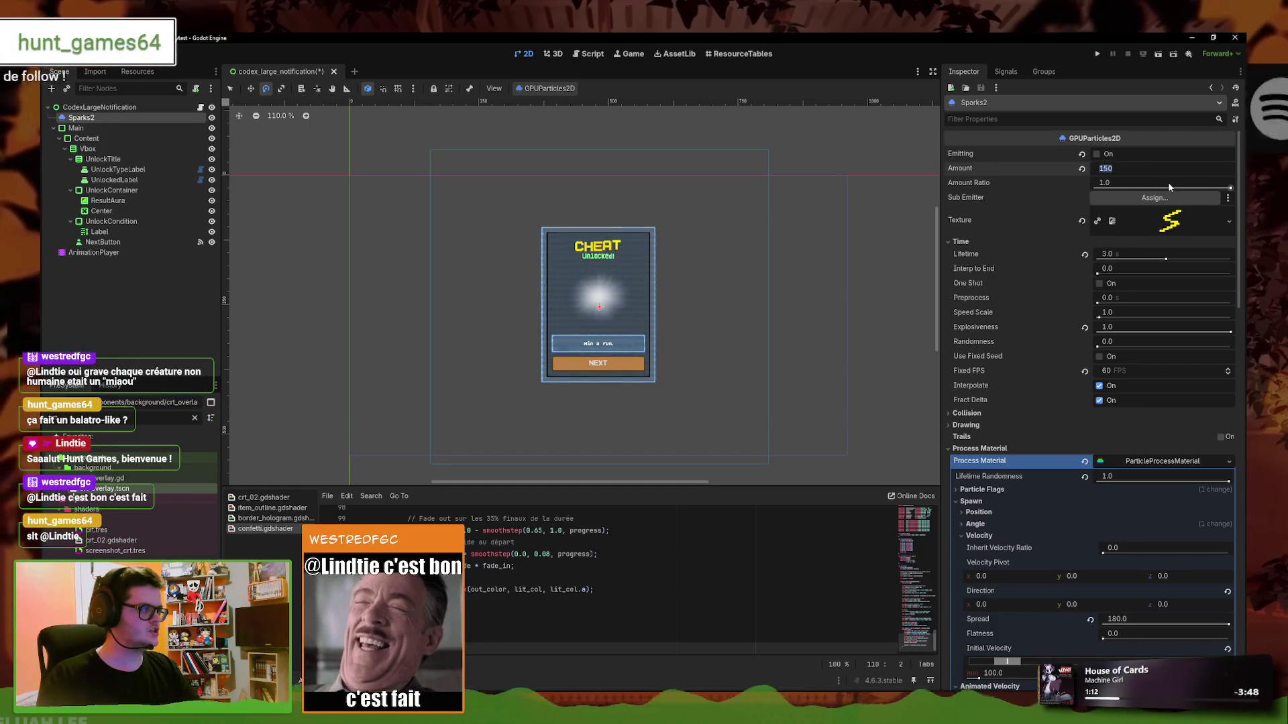
pyautogui.click(1105, 154)
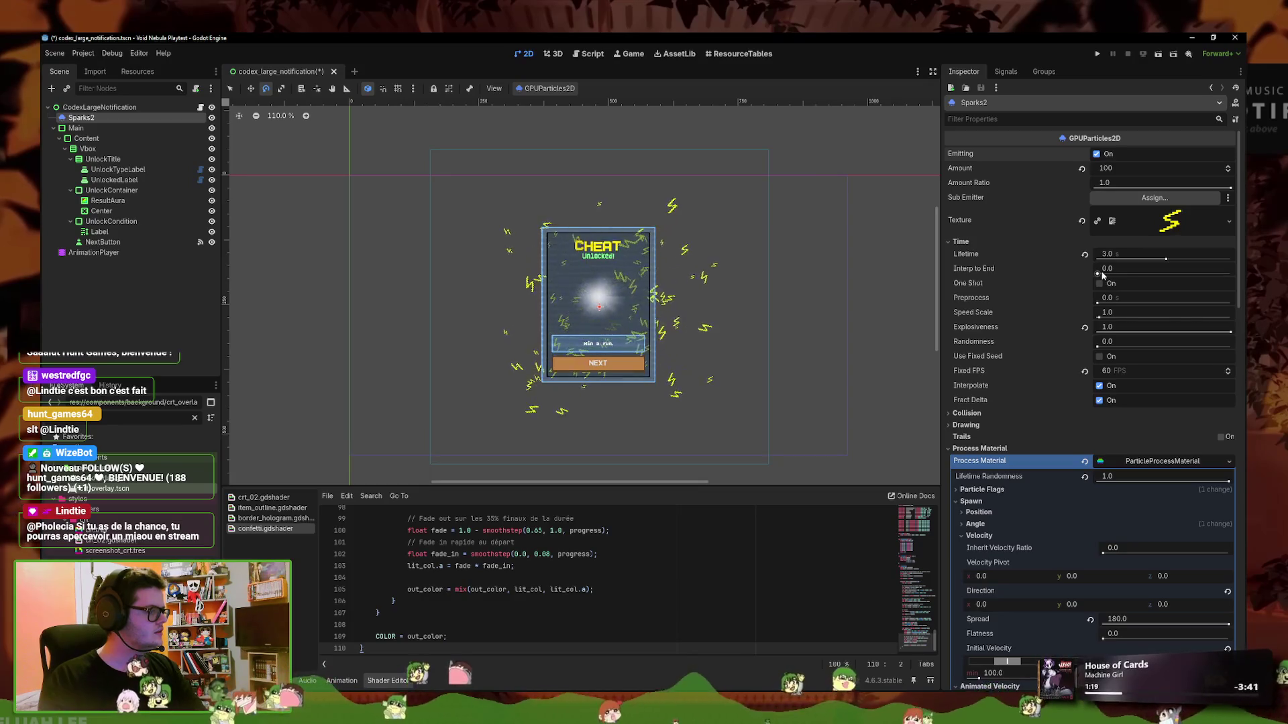
pyautogui.click(1104, 156)
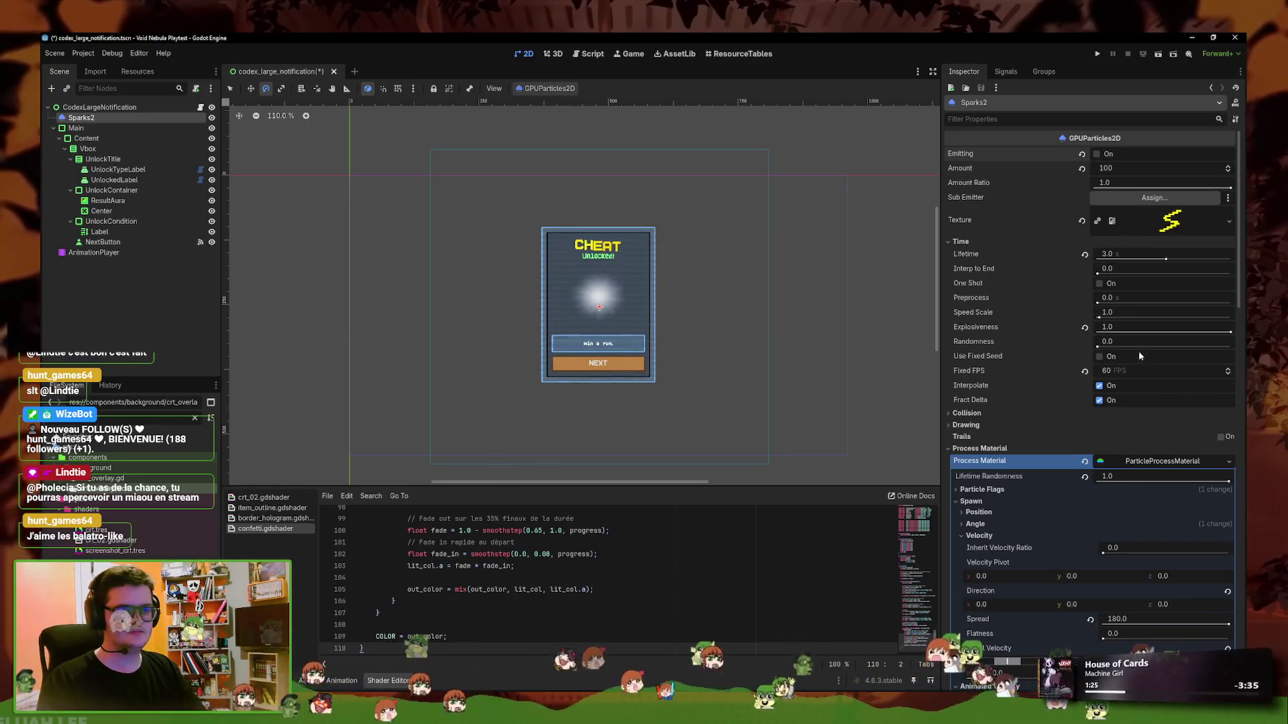
pyautogui.moveTo(1133, 347)
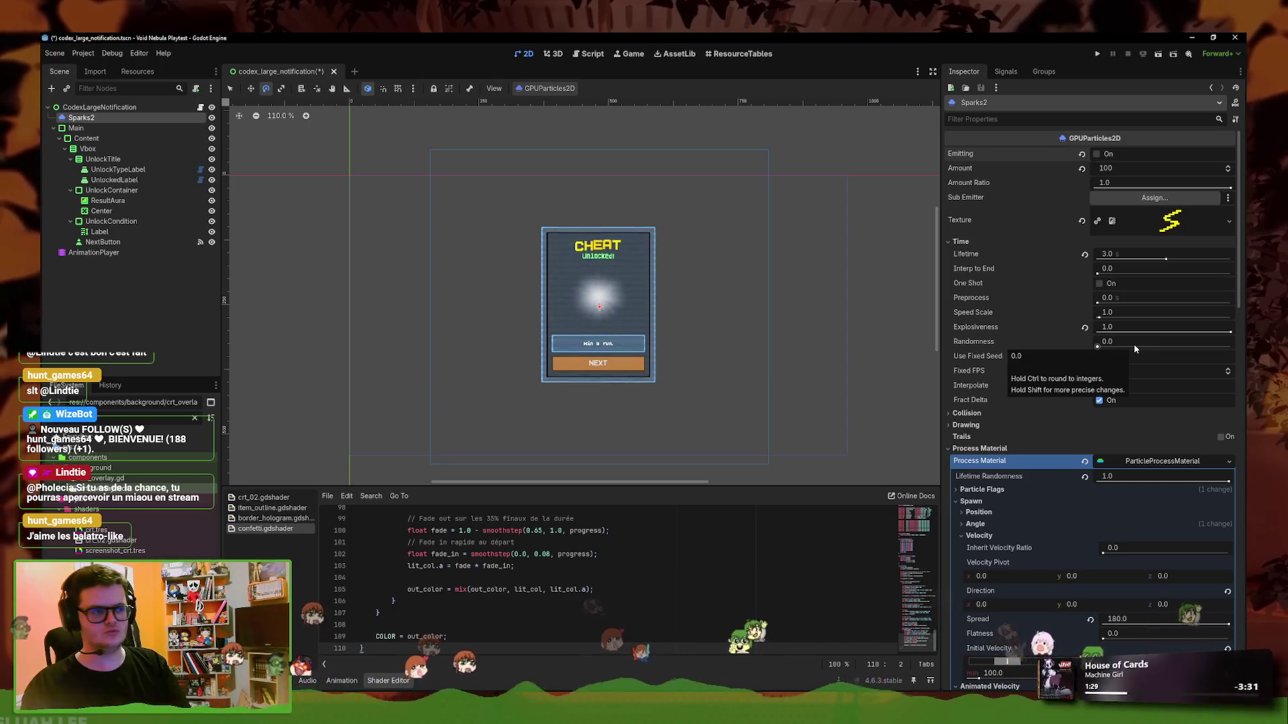
pyautogui.scroll(-10, 1081, 429)
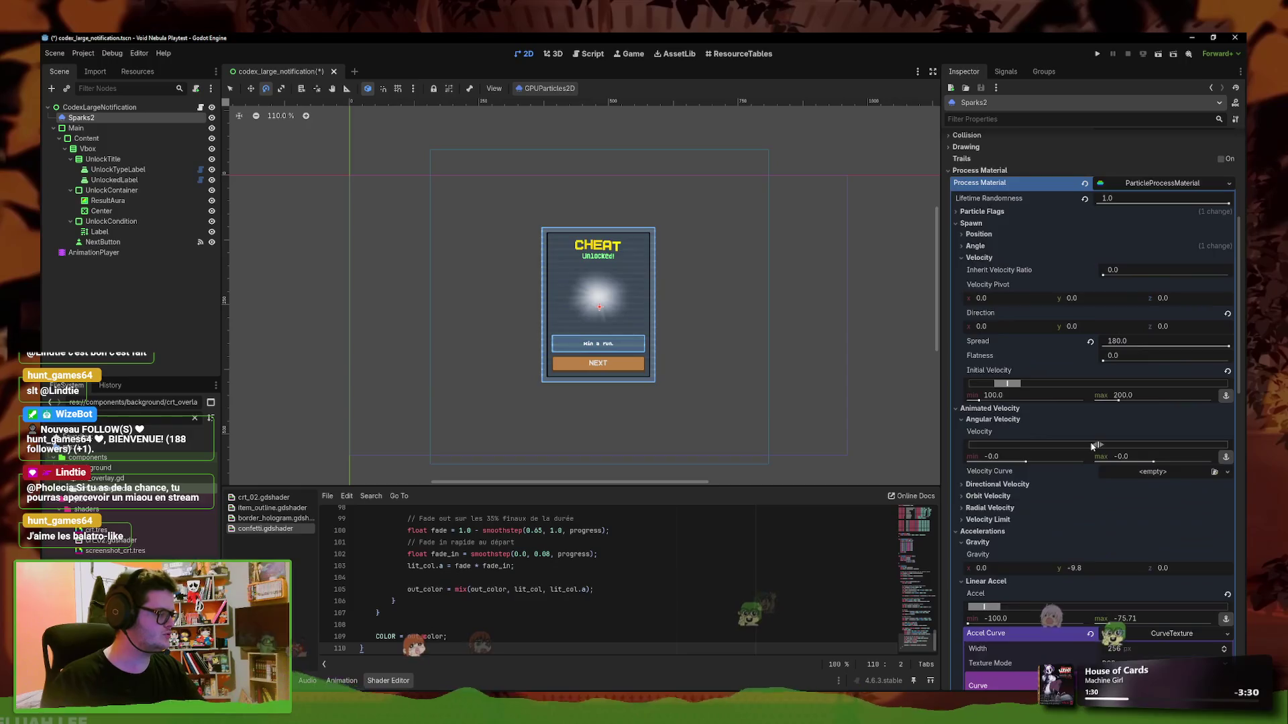
# Reshape the acceleration curve by dragging its first point
pyautogui.scroll(-5, 1089, 442)
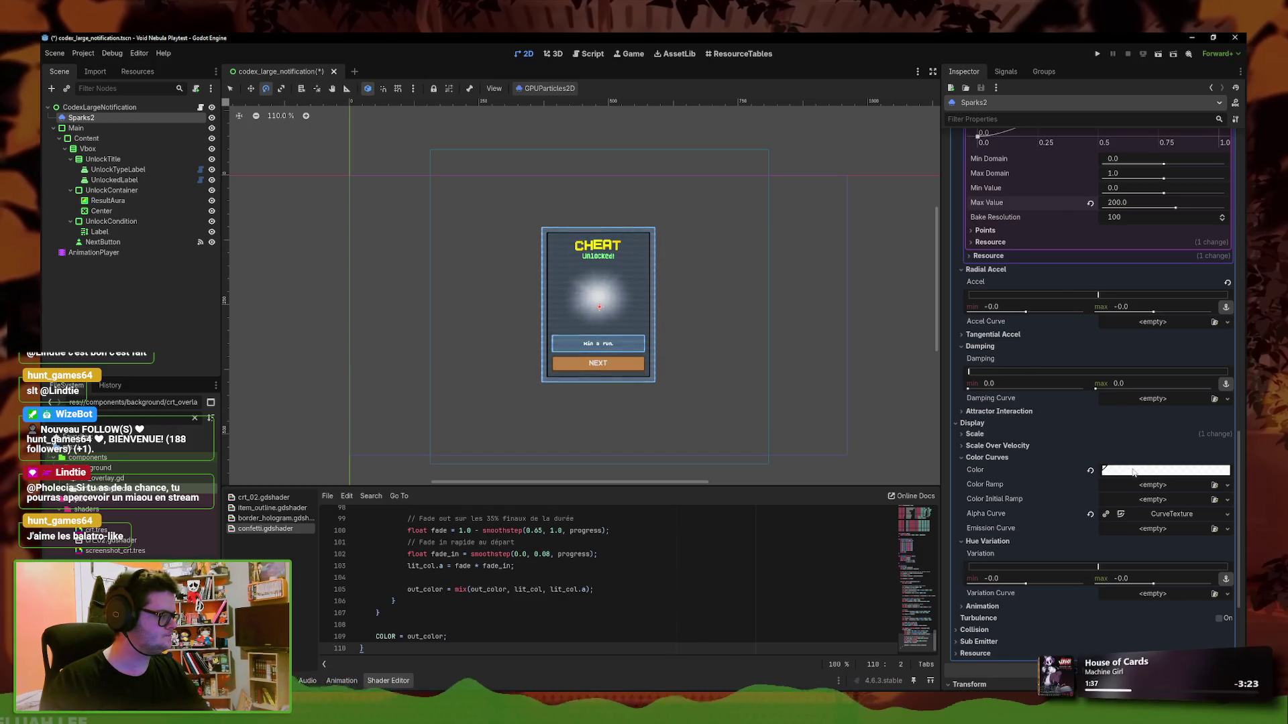
pyautogui.scroll(8, 1132, 471)
pyautogui.scroll(-3, 1118, 387)
pyautogui.moveTo(1050, 400); pyautogui.dragTo(1063, 401)
pyautogui.scroll(15, 1107, 289)
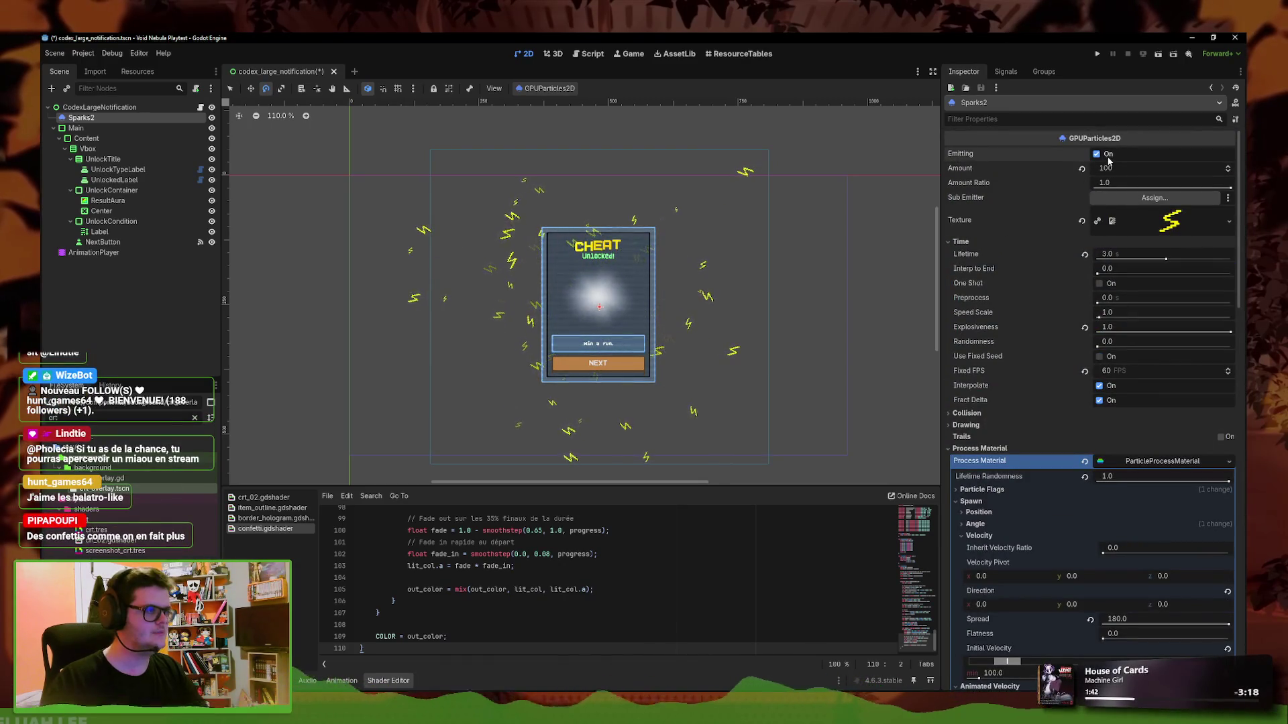
pyautogui.scroll(-15, 1092, 460)
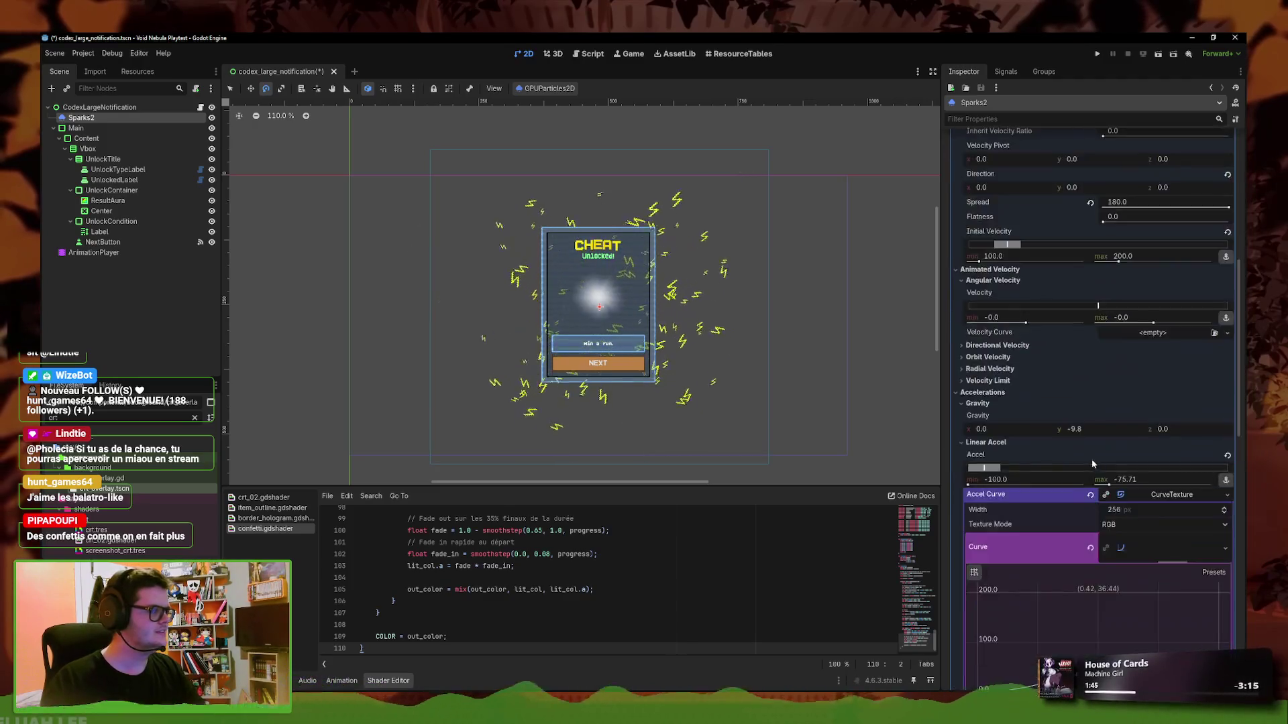
pyautogui.moveTo(1000, 339); pyautogui.dragTo(1013, 333)
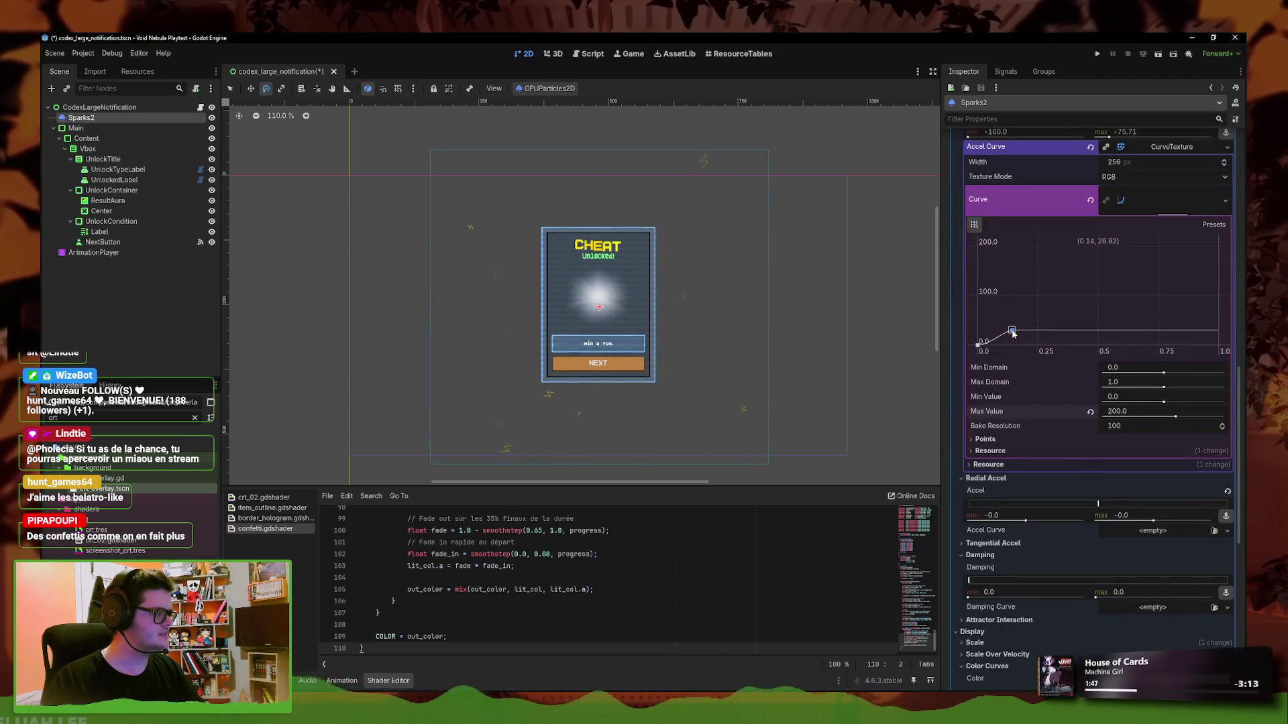
pyautogui.scroll(15, 1103, 326)
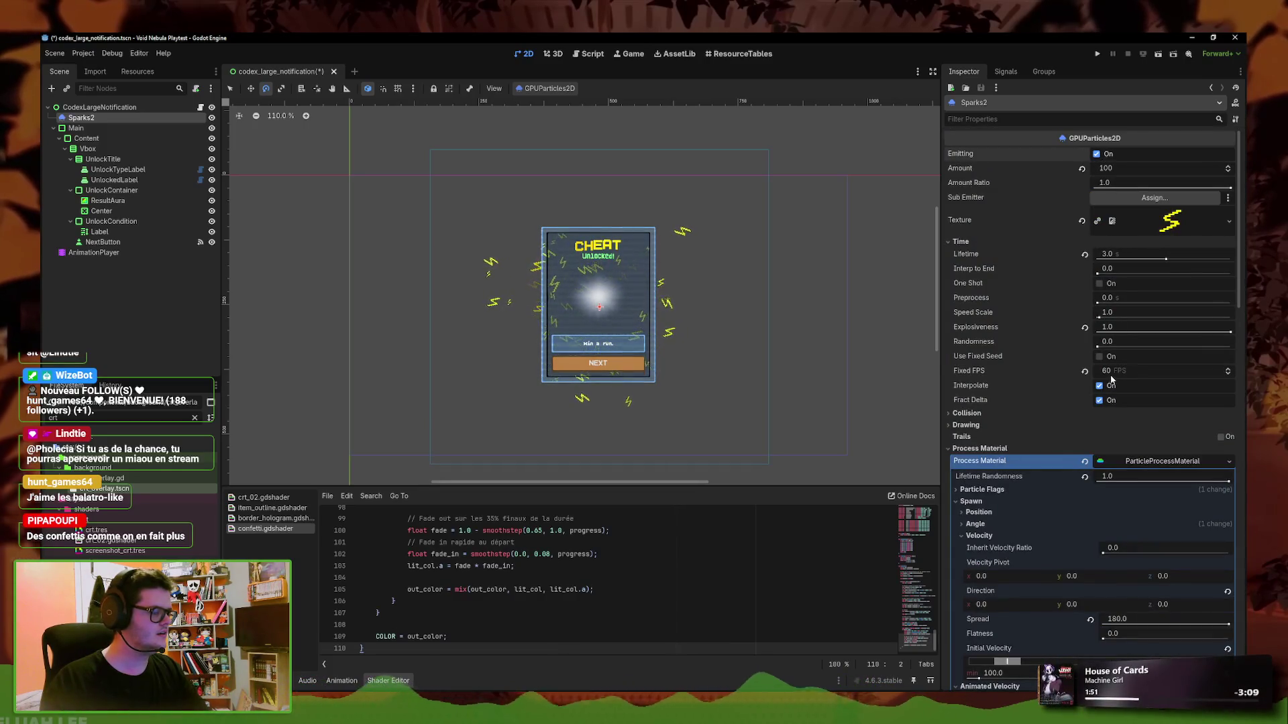
# Set initial velocity max to 300 for a 150–300 range and set gravity Y to 0
pyautogui.scroll(-15, 1111, 379)
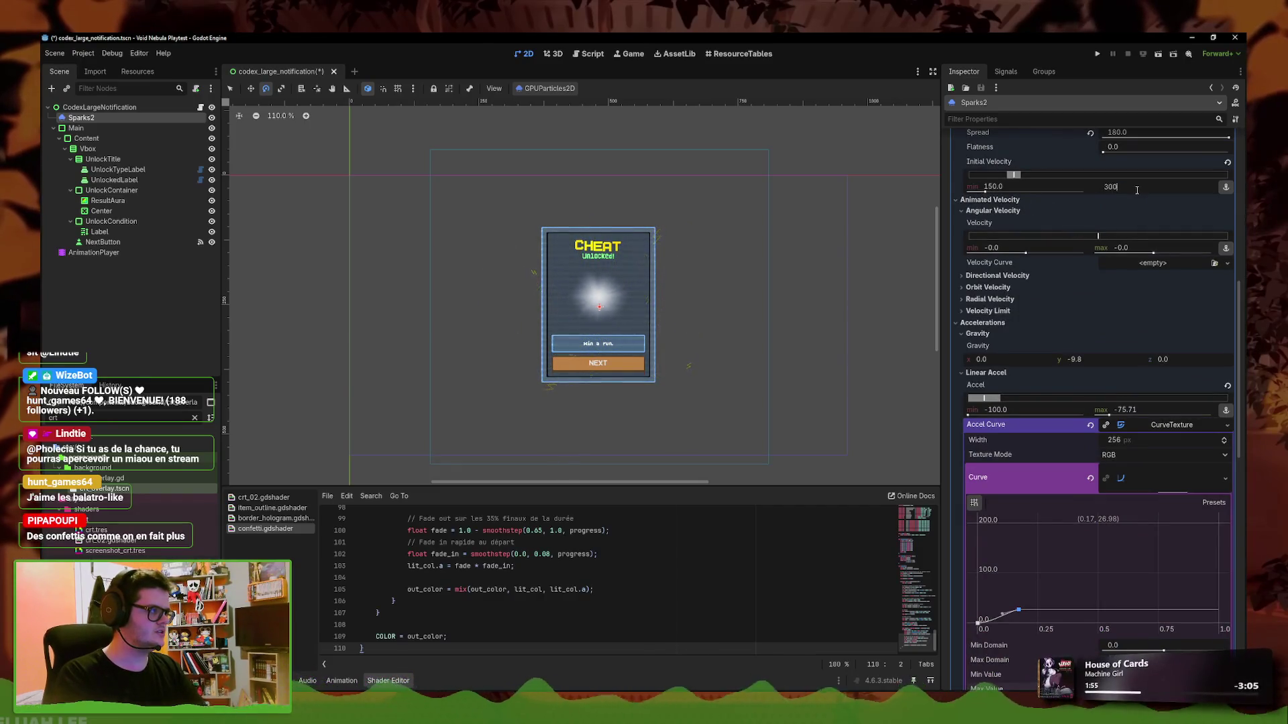
pyautogui.press('Return')
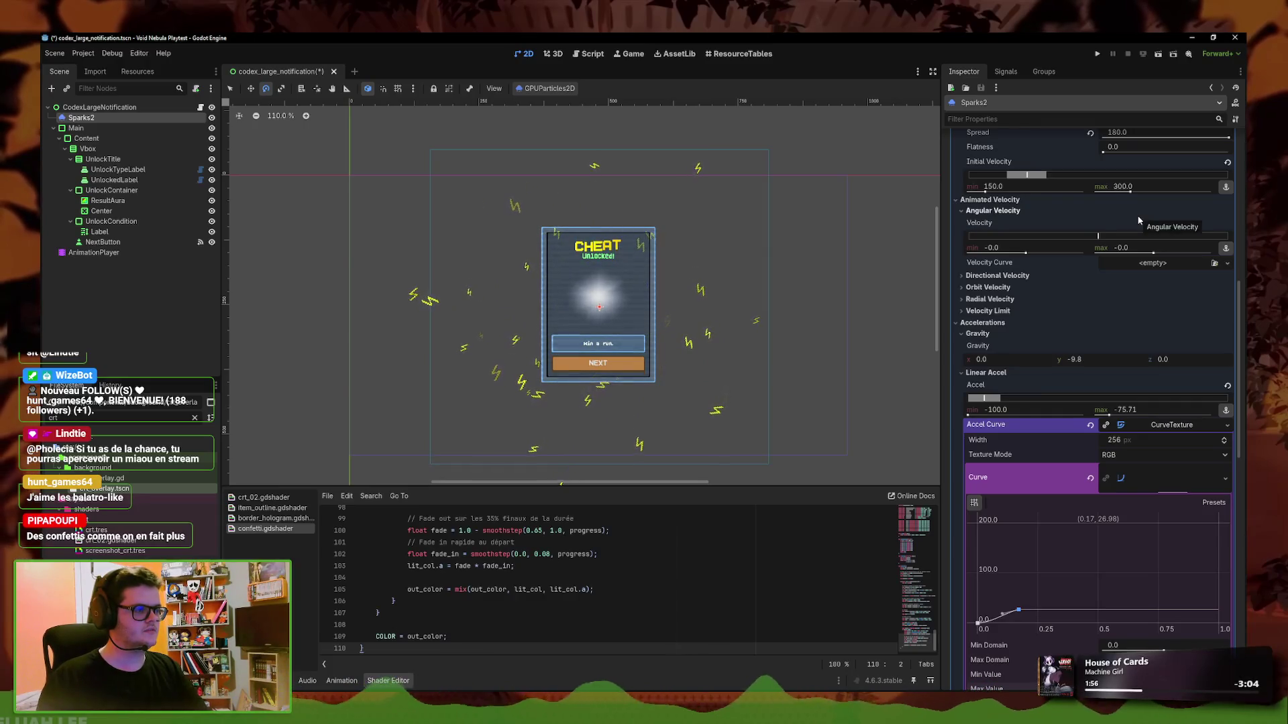
pyautogui.scroll(-2, 873, 320)
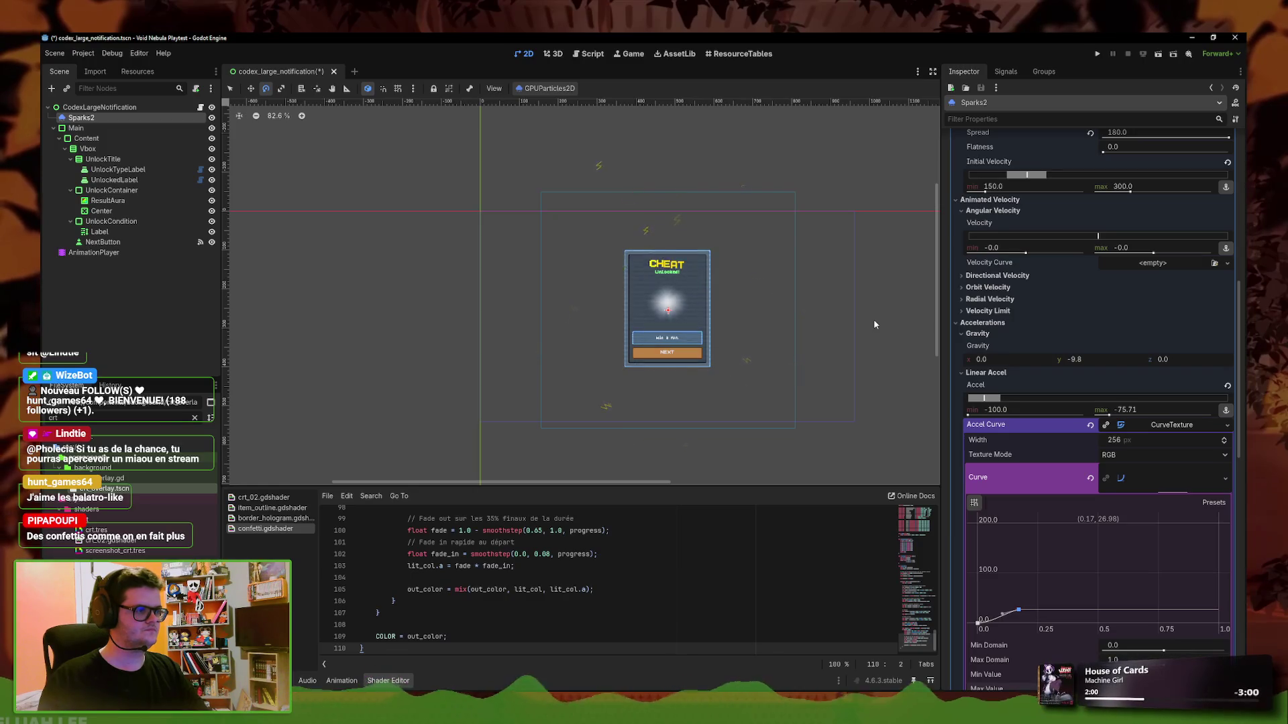
pyautogui.scroll(3, 873, 324)
pyautogui.scroll(1, 842, 322)
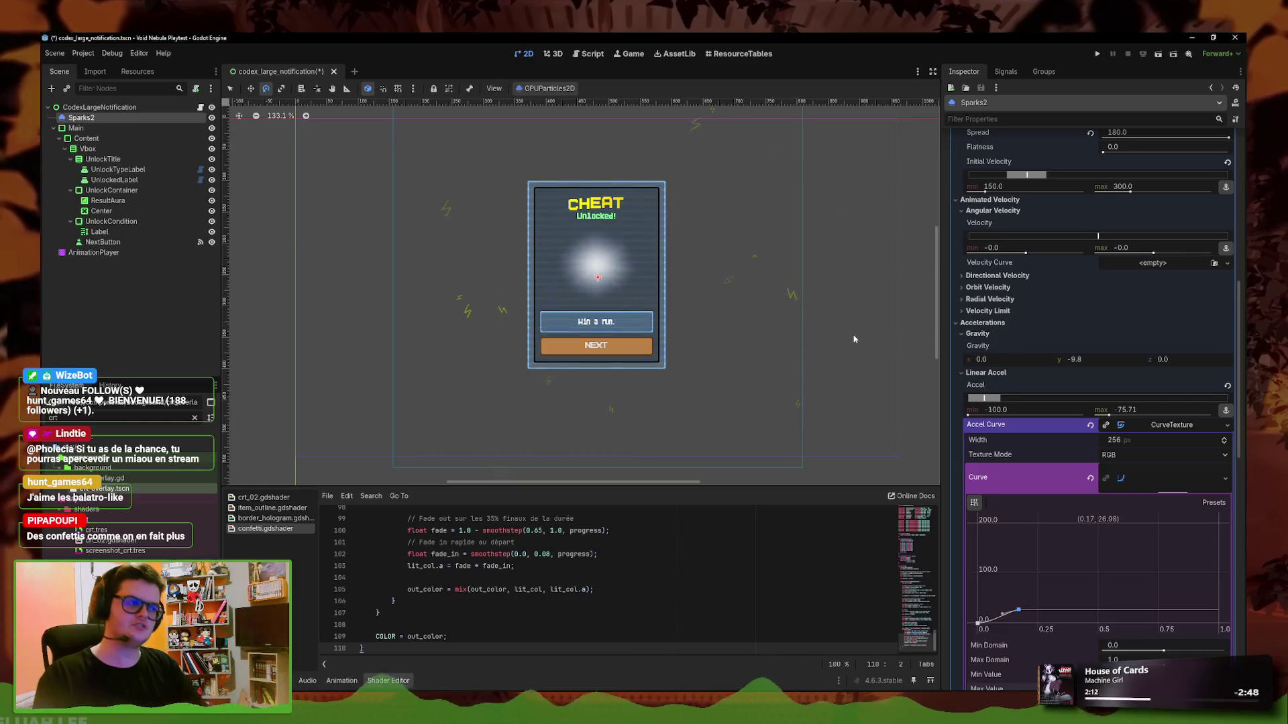
pyautogui.scroll(-10, 1089, 456)
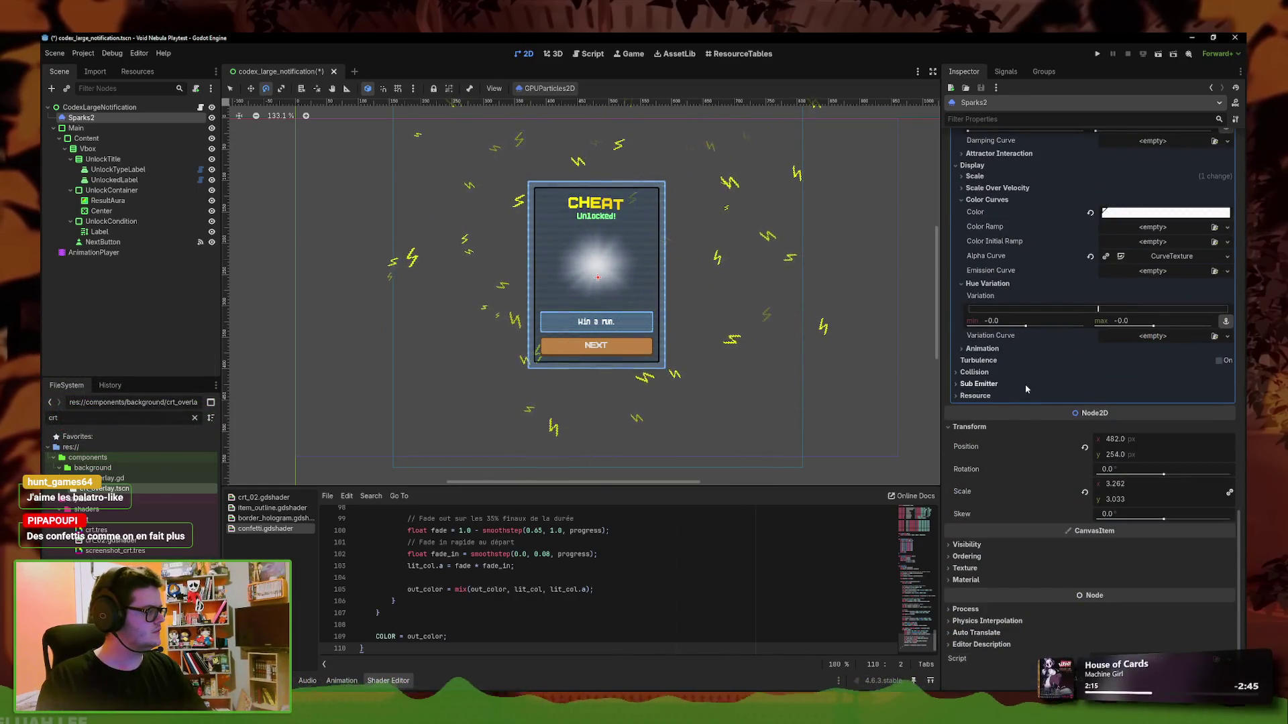
pyautogui.scroll(10, 1029, 388)
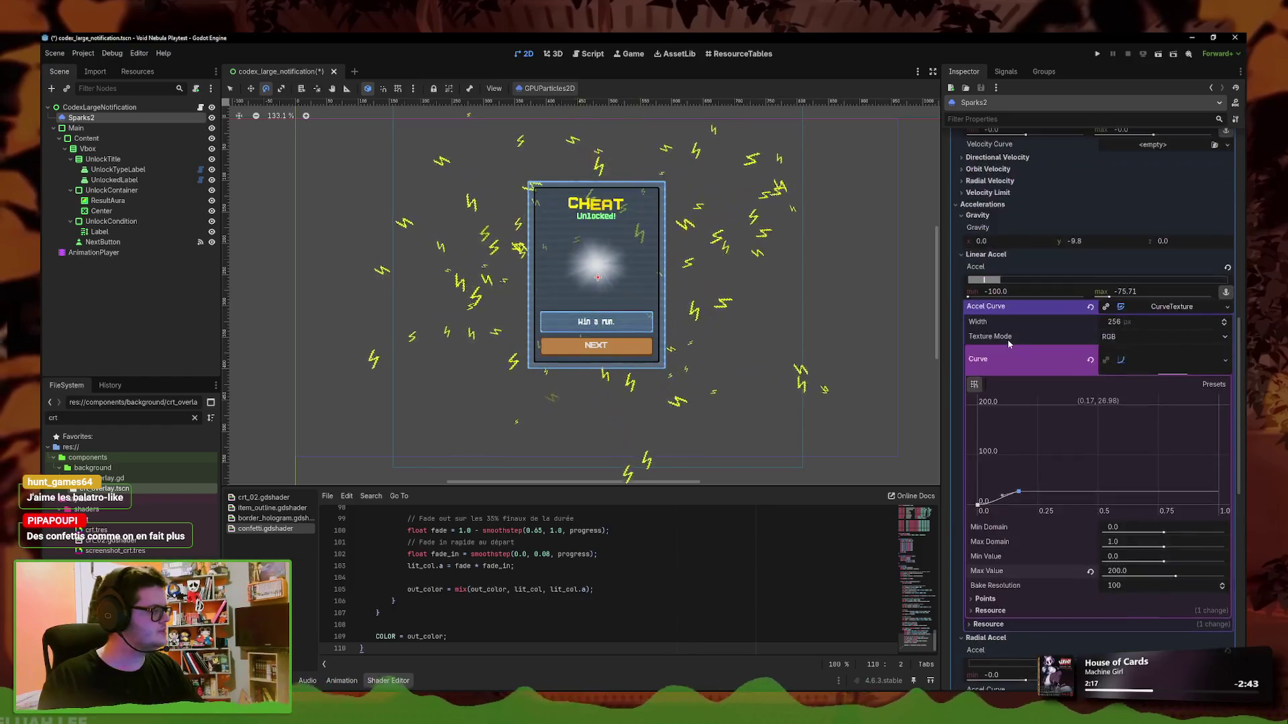
pyautogui.scroll(3, 1009, 343)
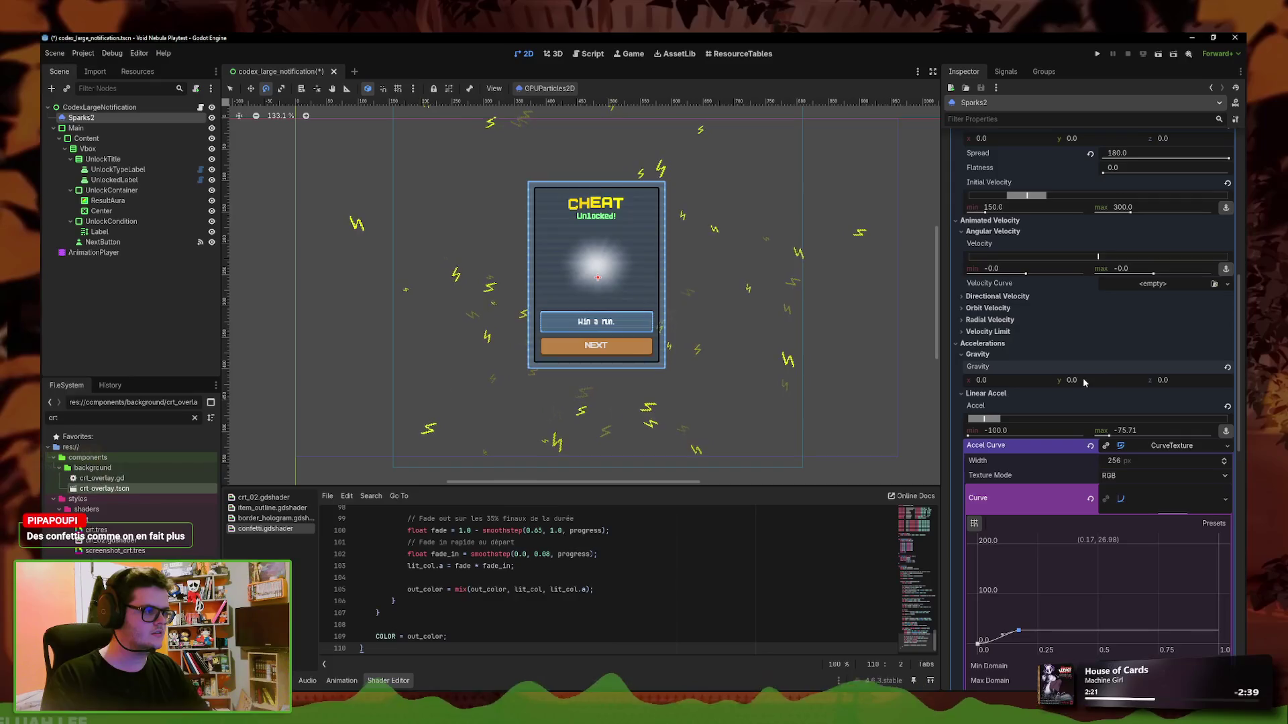
pyautogui.scroll(-2, 1023, 402)
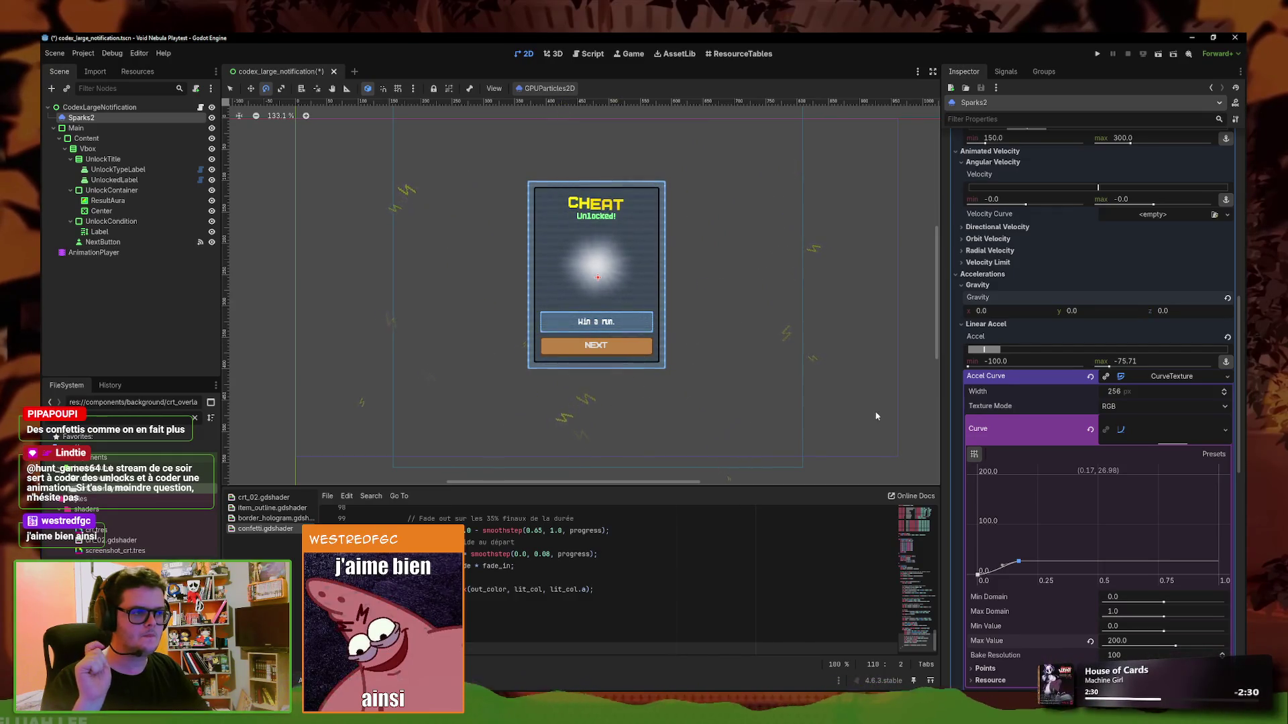
pyautogui.scroll(5, 1102, 407)
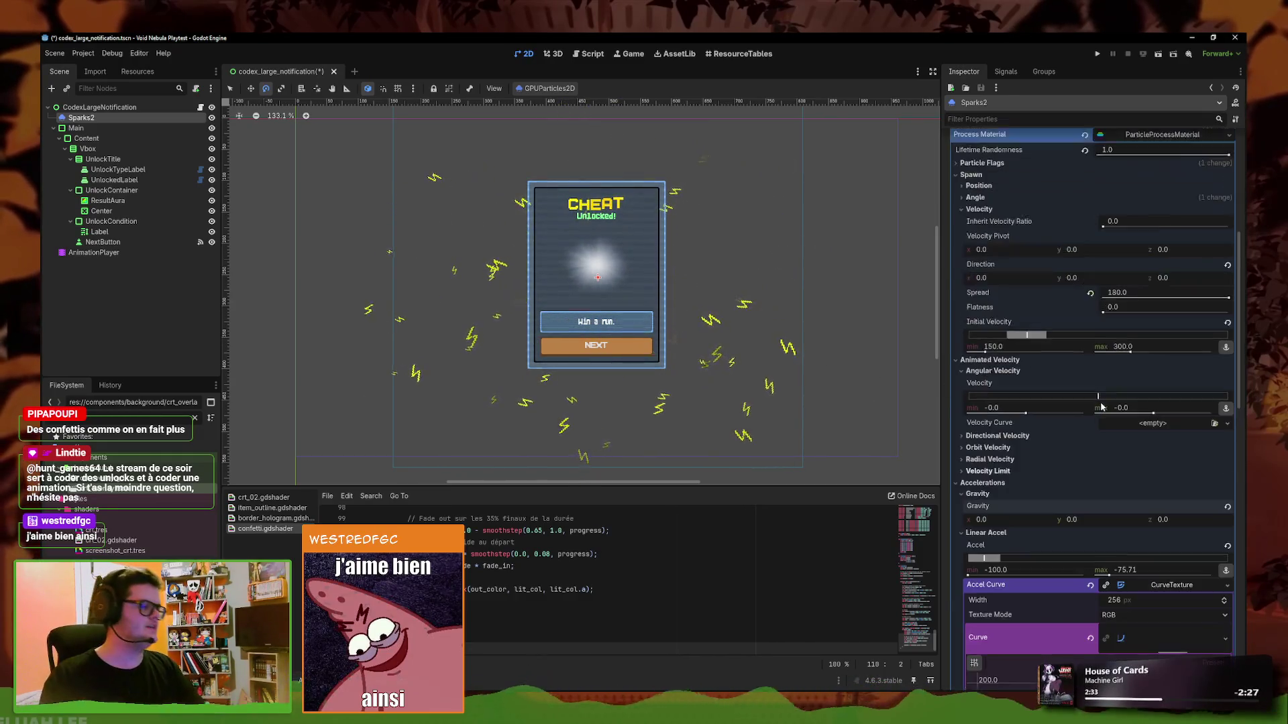
pyautogui.scroll(-8, 1006, 402)
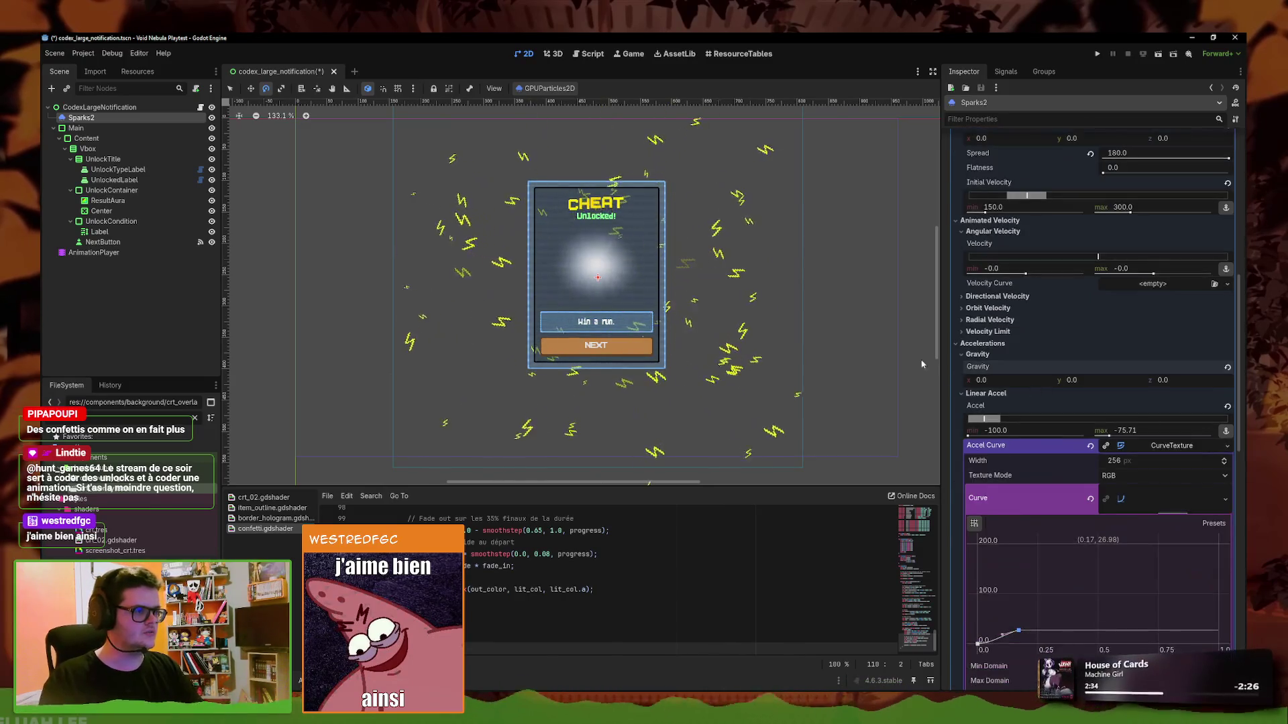
pyautogui.scroll(15, 1088, 450)
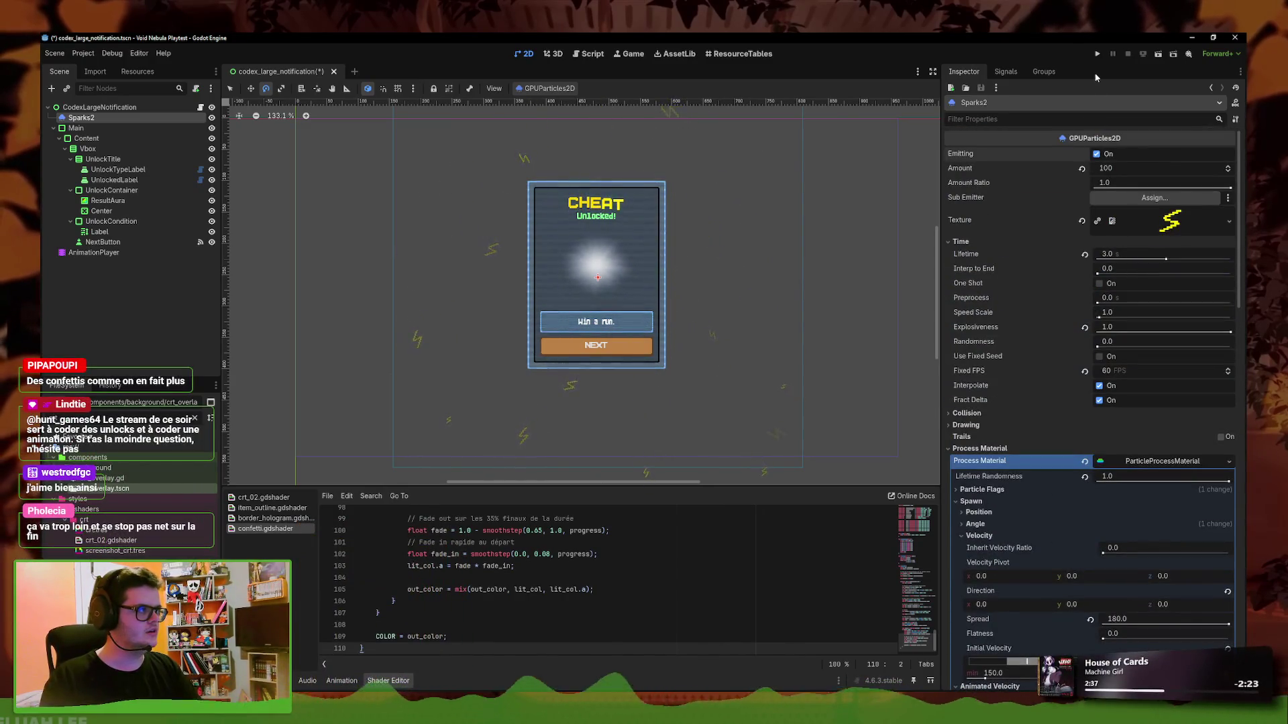
# Save the card scene, run it with F6, and maximize the game window
pyautogui.hotkey('ctrl', 's')
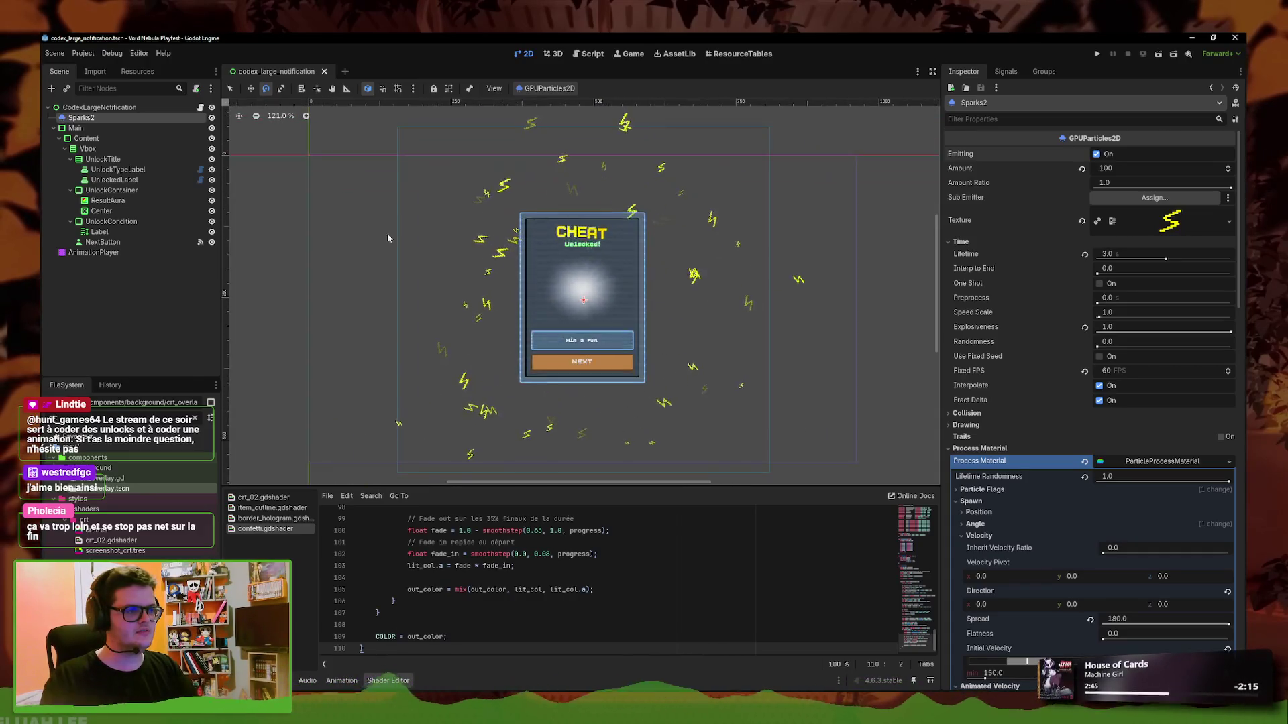
pyautogui.scroll(2, 442, 226)
pyautogui.scroll(-2, 466, 275)
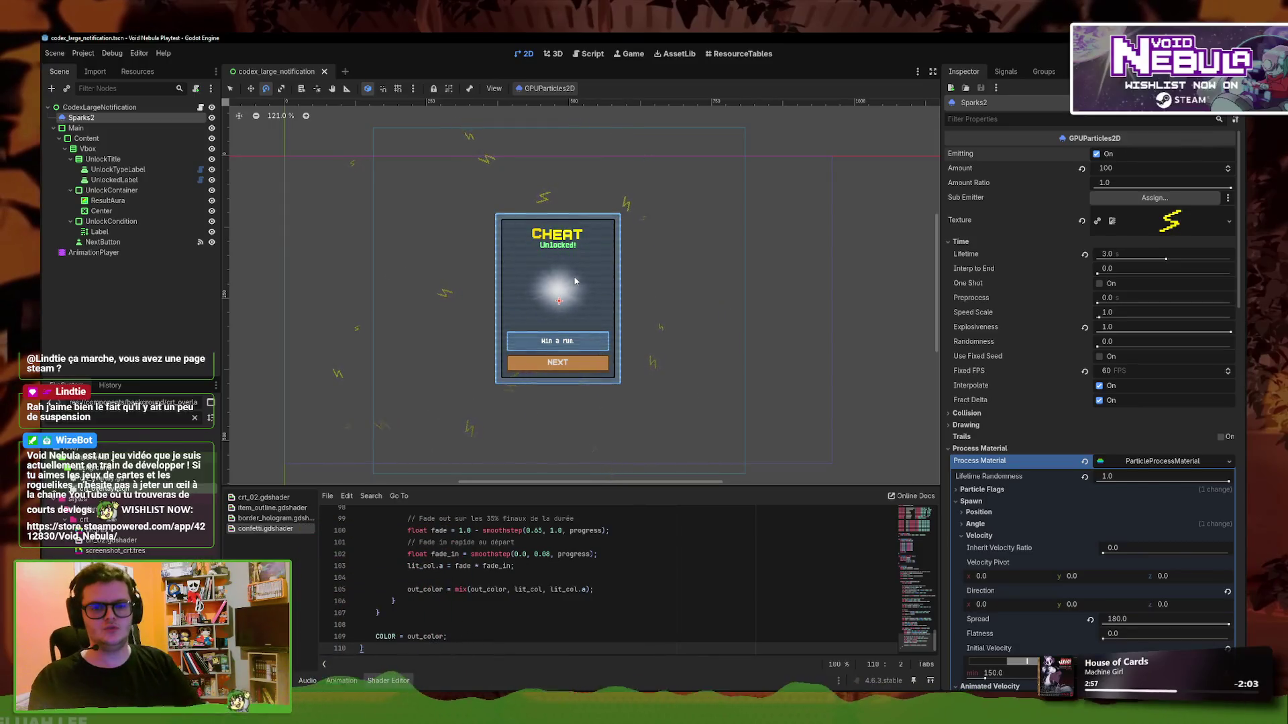
pyautogui.press('F6')
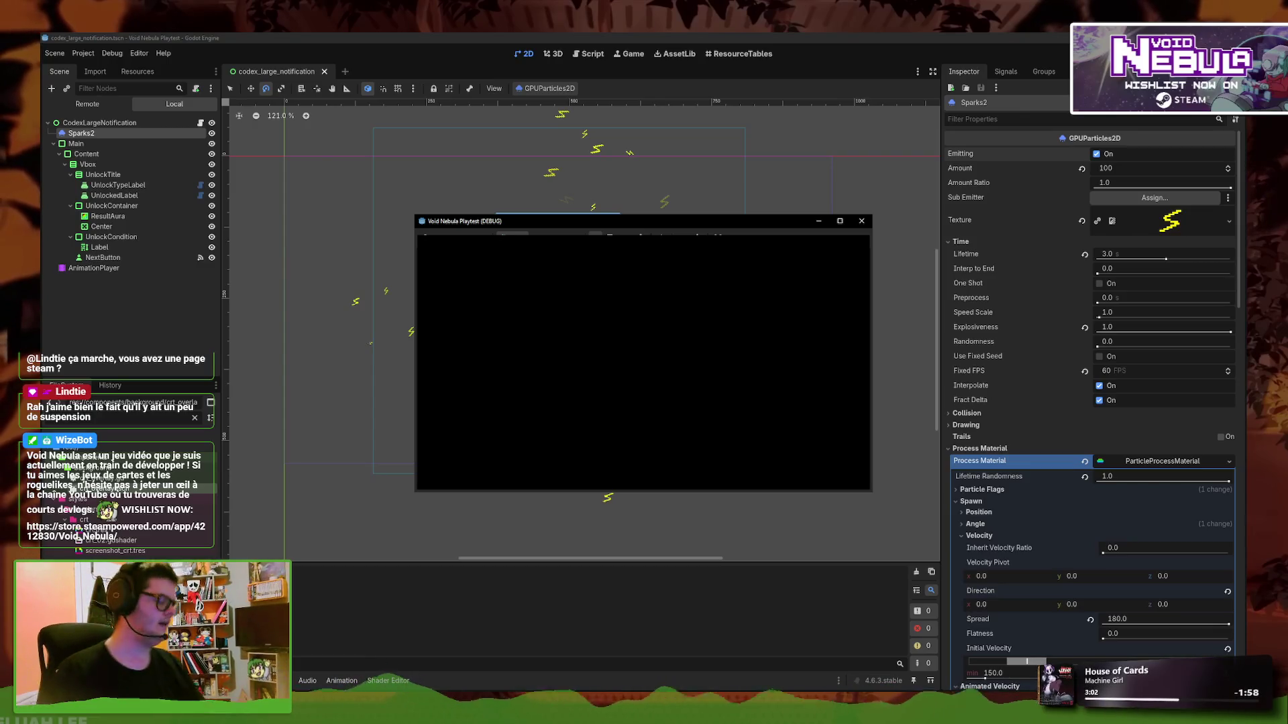
pyautogui.click(840, 221)
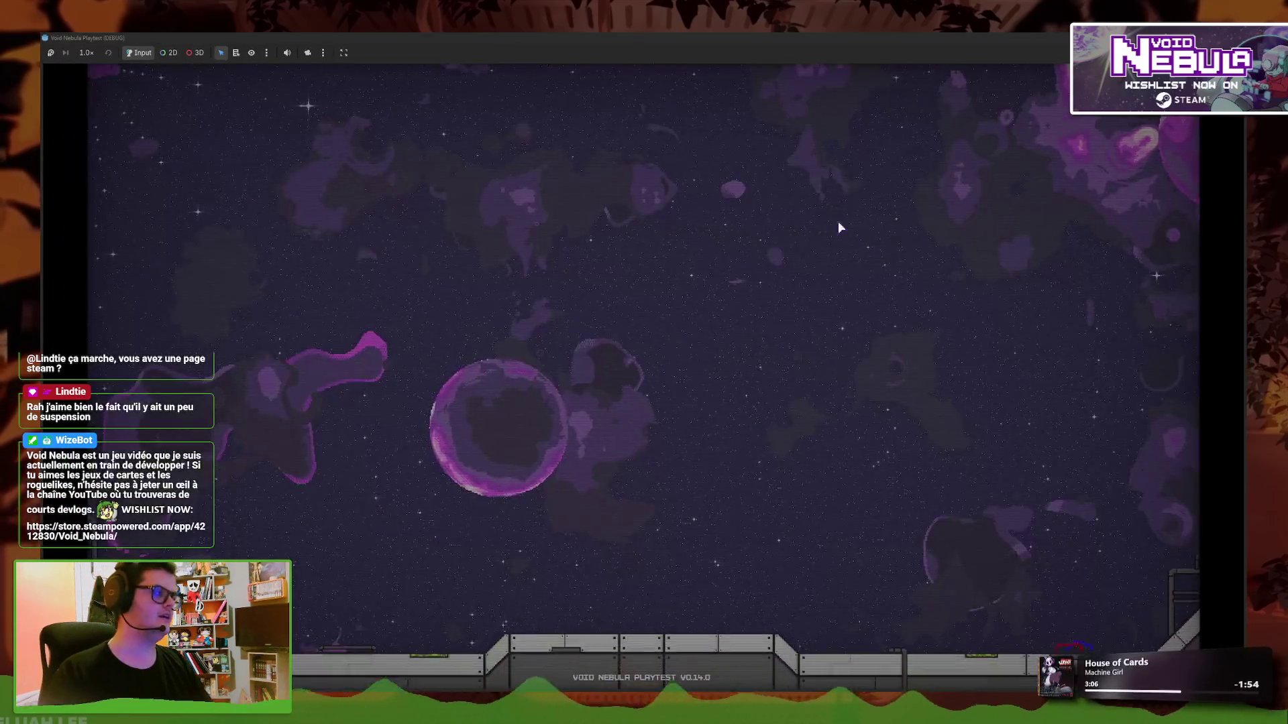
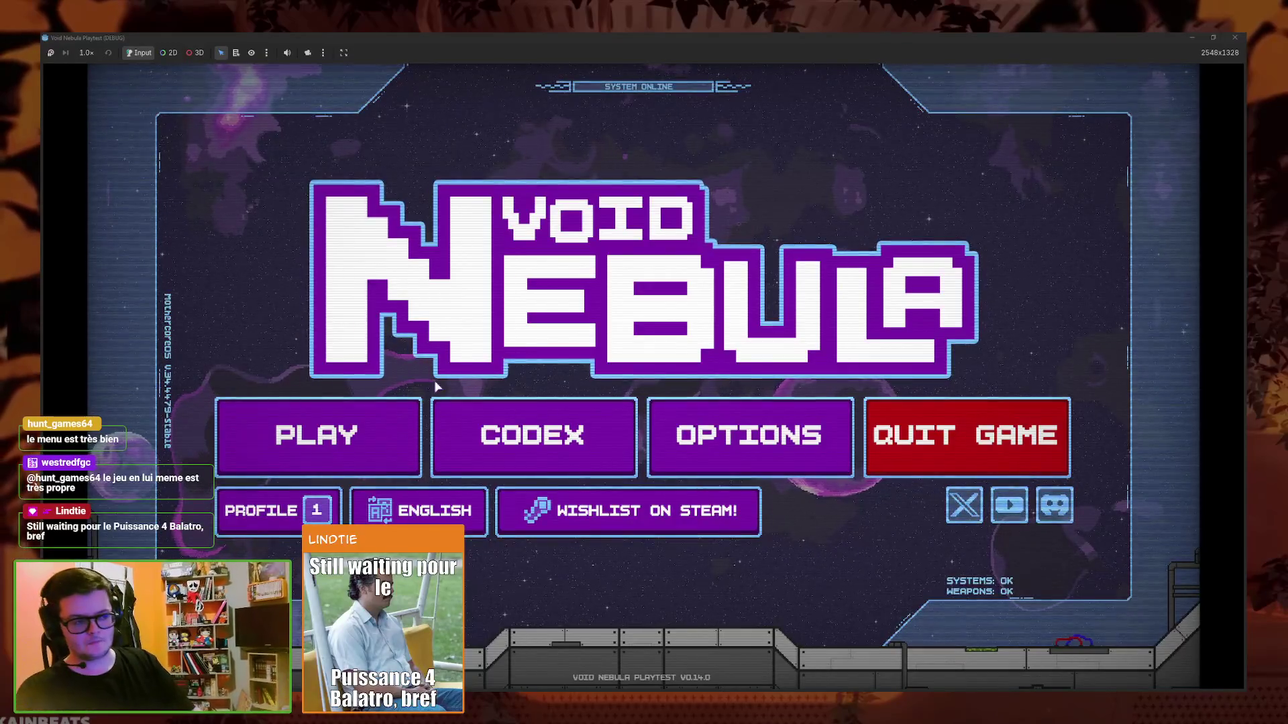
# Open Play and cycle through the playable characters to settle on one
pyautogui.click(396, 436)
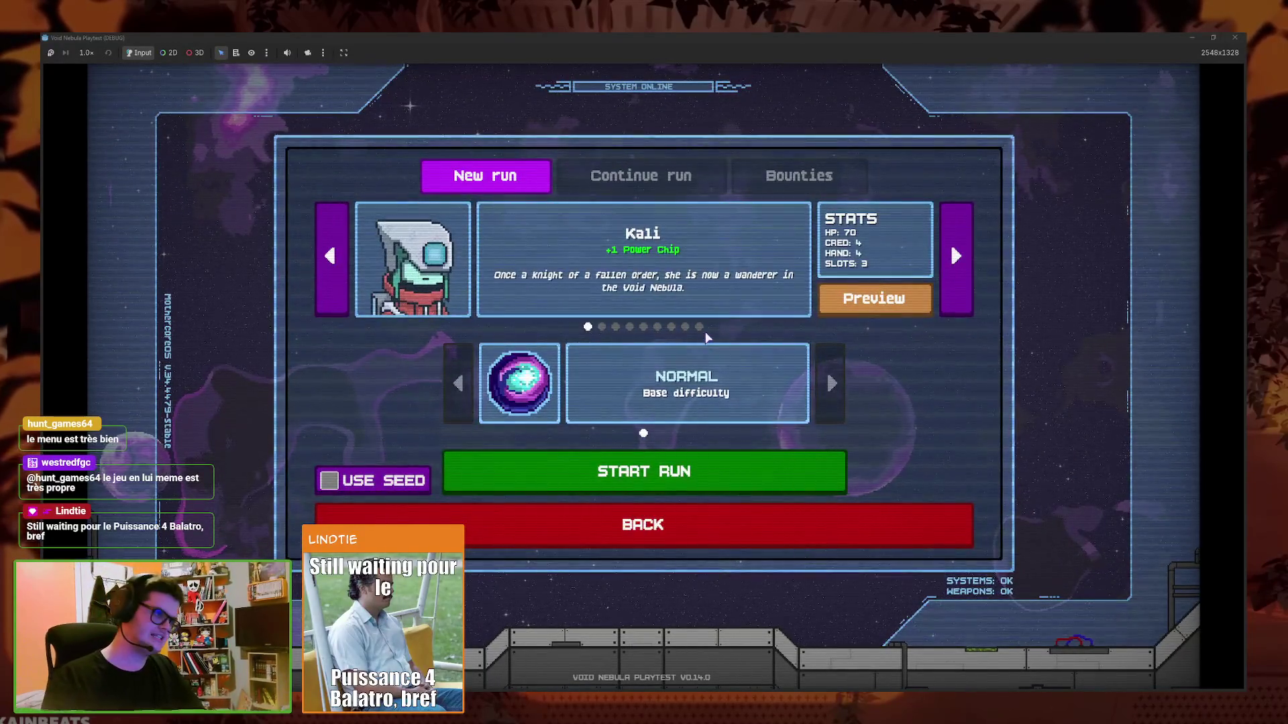
pyautogui.click(698, 327)
pyautogui.click(587, 327)
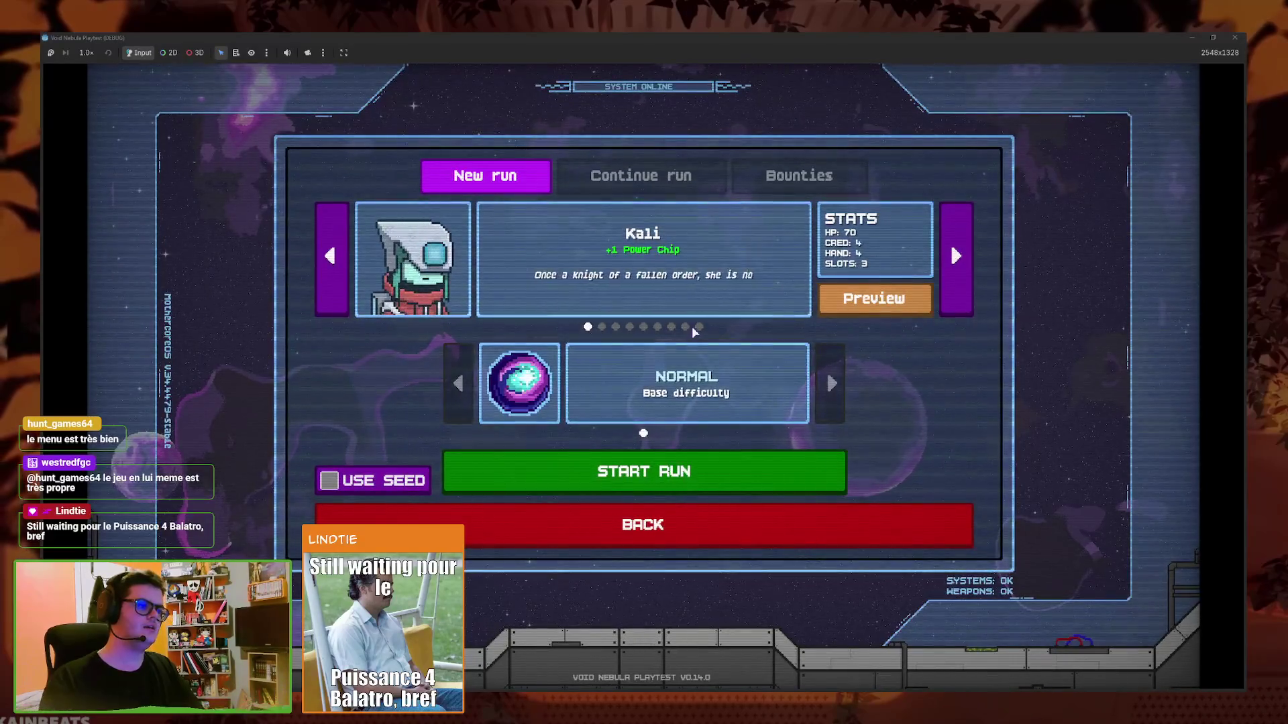
pyautogui.click(697, 327)
# Start the run and go through both parts of the basics tutorial to the Viper fight
pyautogui.click(717, 469)
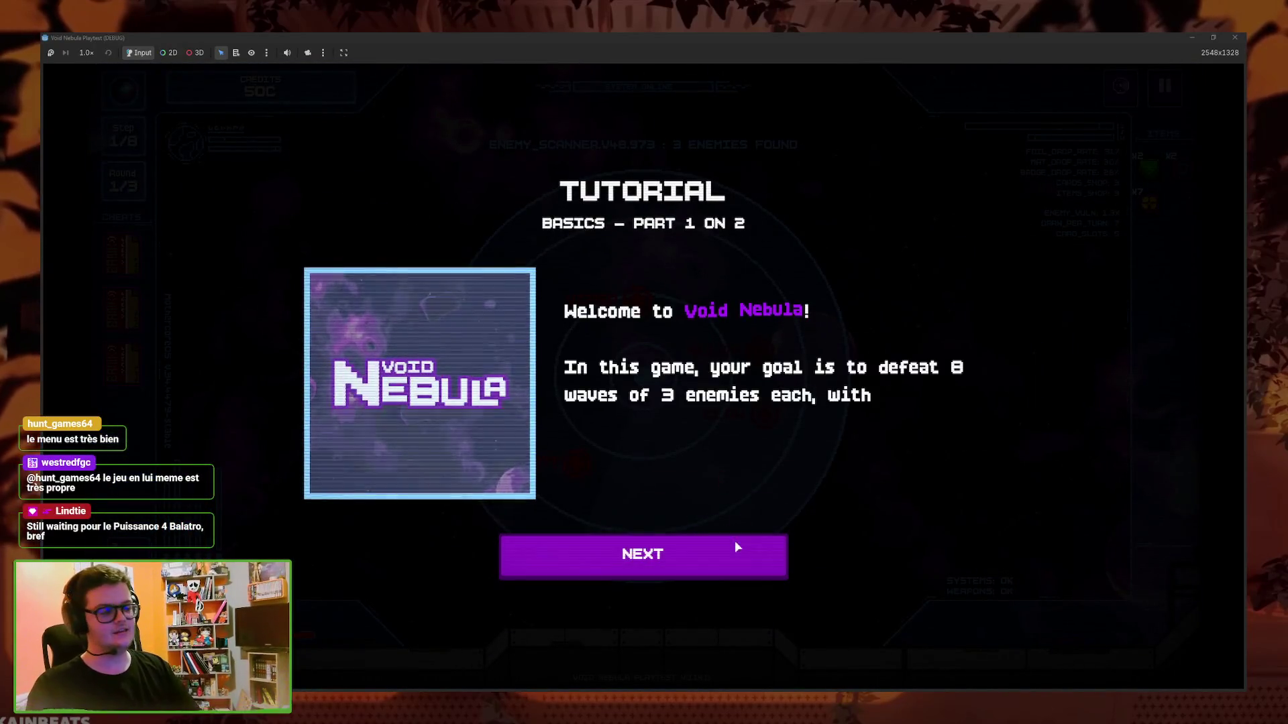
pyautogui.click(734, 541)
pyautogui.click(683, 567)
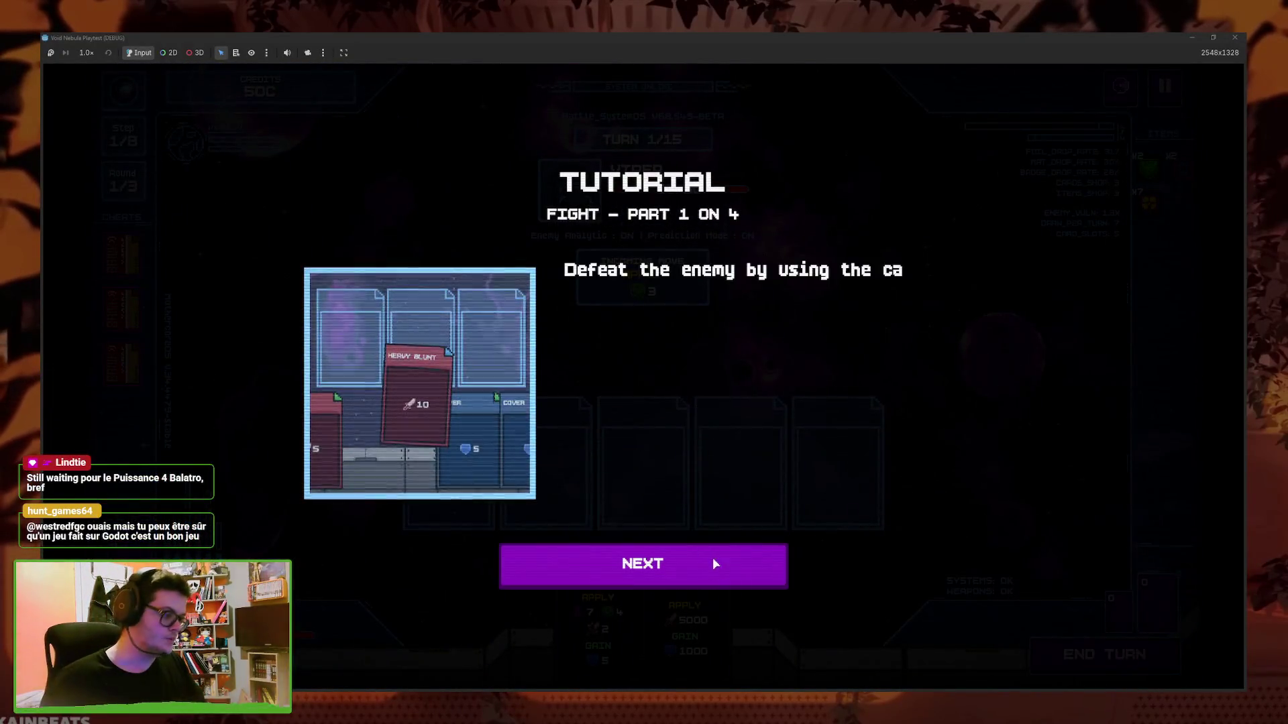
# Go through the four-part fight tutorial, play Insult into the middle slot and end the turn
pyautogui.click(716, 560)
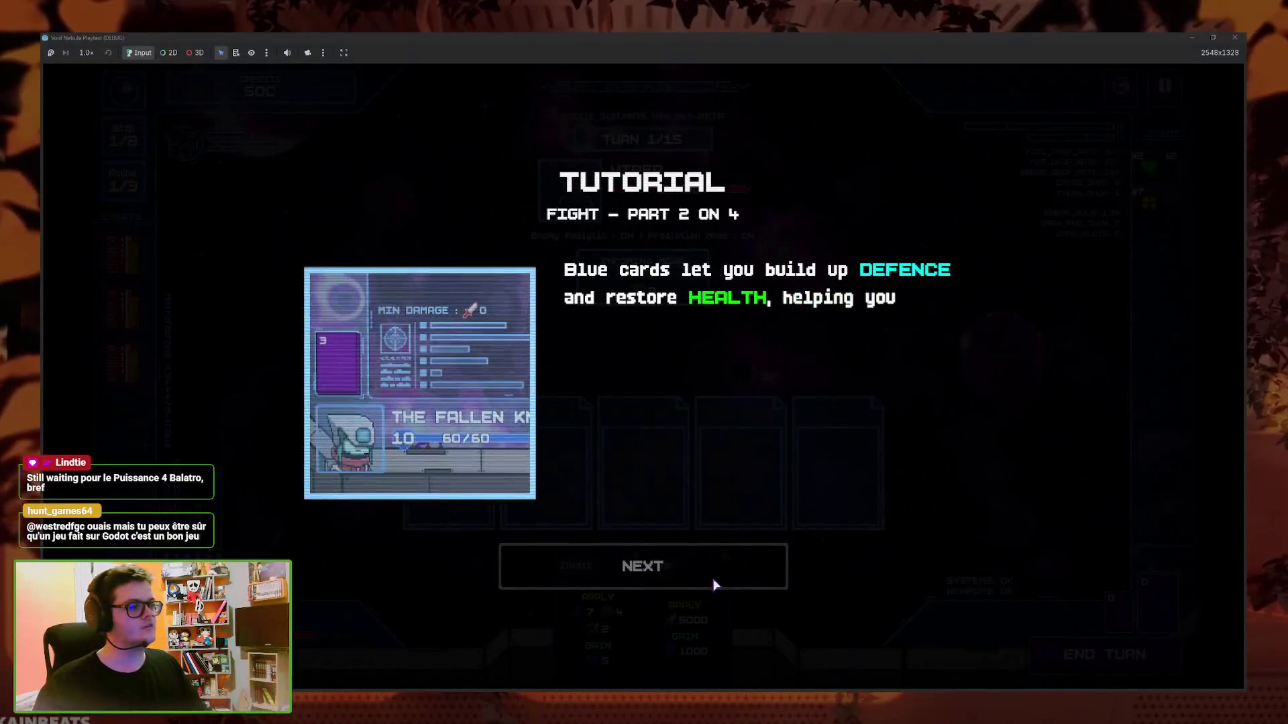
pyautogui.click(721, 570)
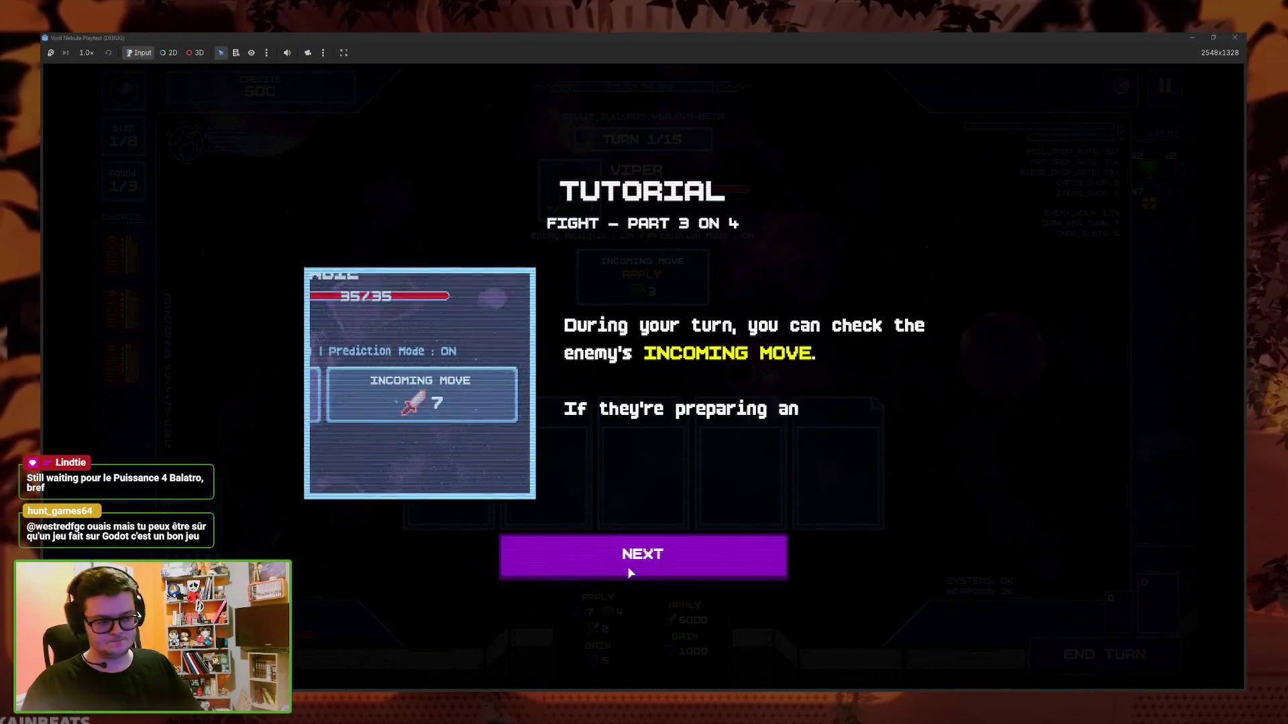
pyautogui.click(716, 559)
pyautogui.click(716, 560)
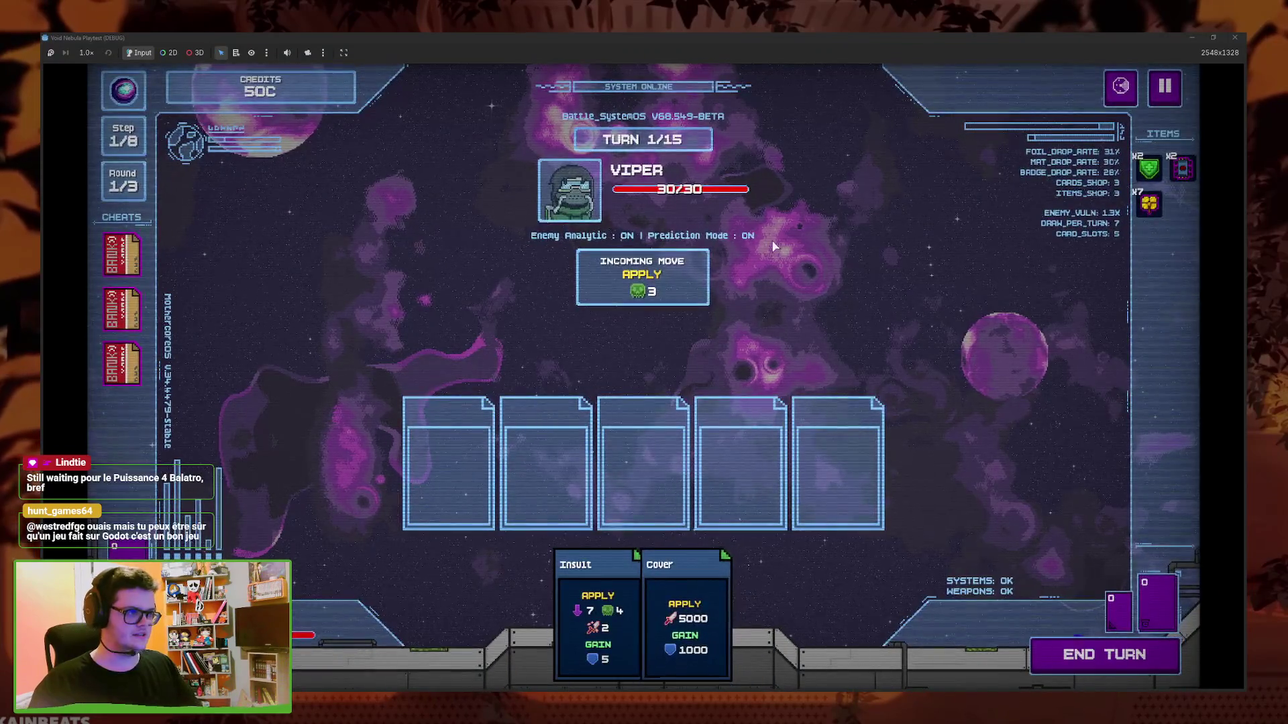
pyautogui.moveTo(658, 589)
pyautogui.mouseDown()
pyautogui.moveTo(635, 473)
pyautogui.moveTo(646, 463)
pyautogui.mouseUp()
pyautogui.press('space')
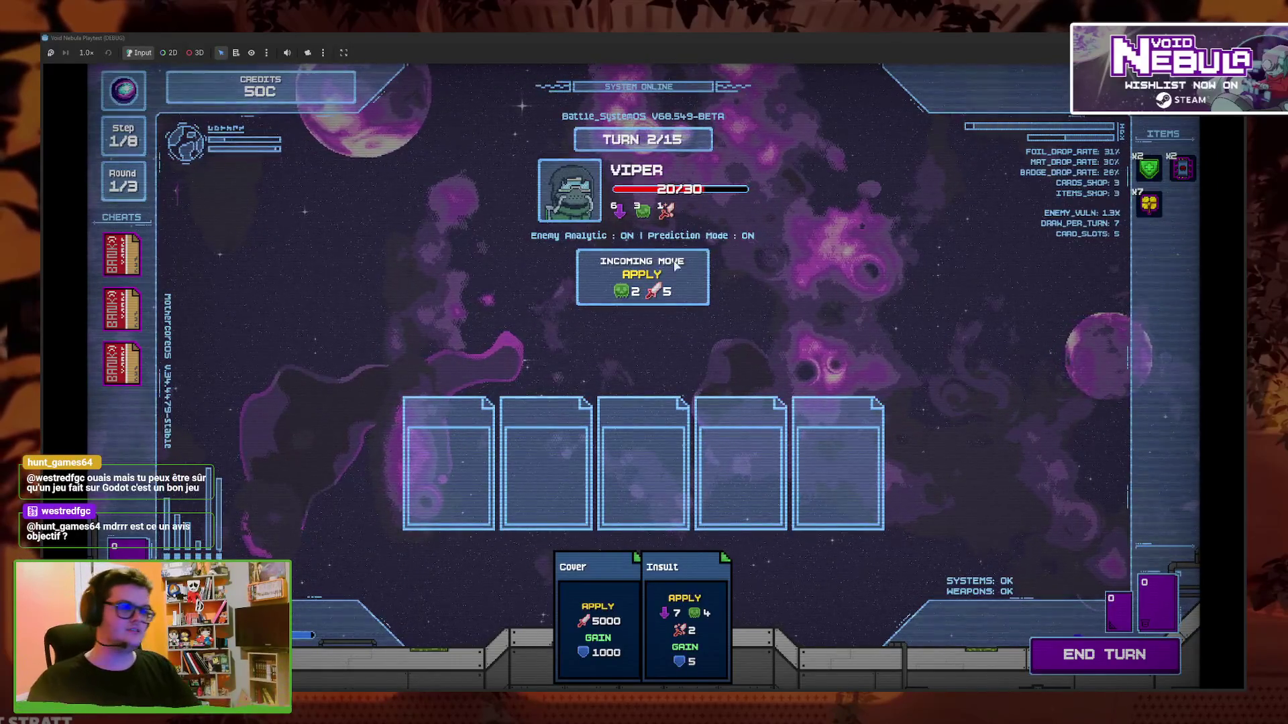
# Play Insult twice more to finish off Viper, then collect the 12C reward
pyautogui.moveTo(644, 305)
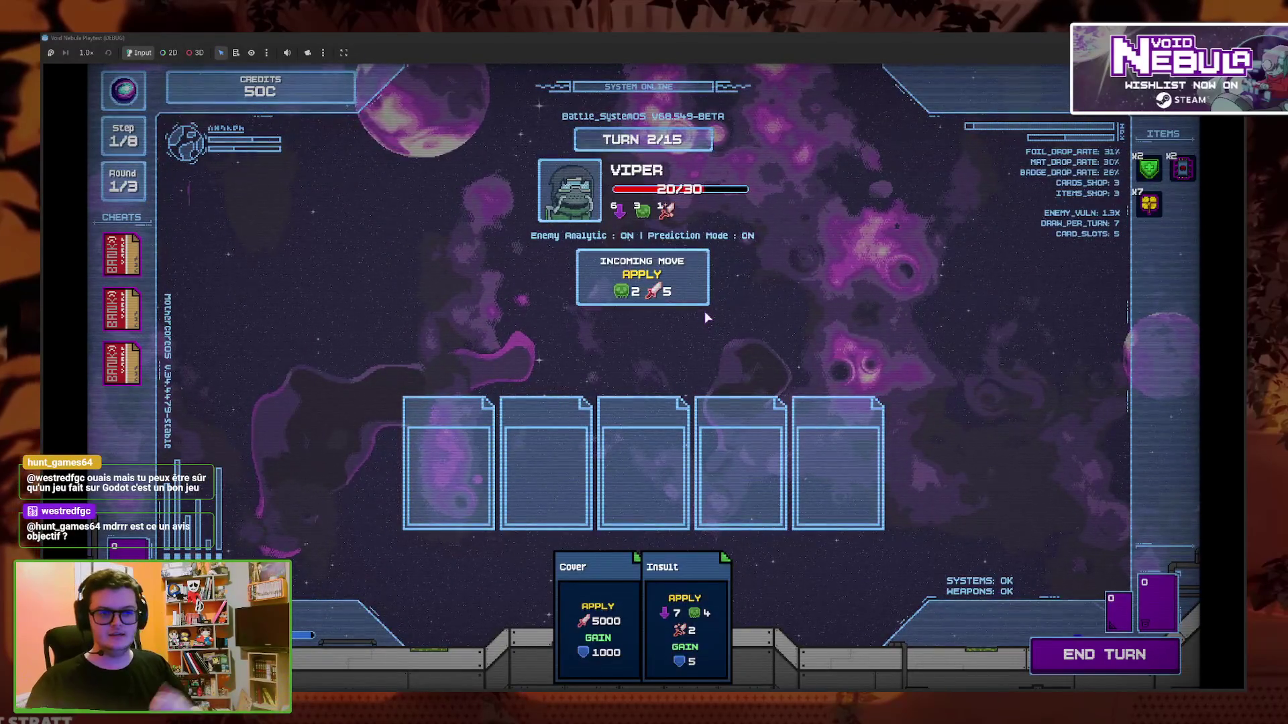
pyautogui.click(684, 617)
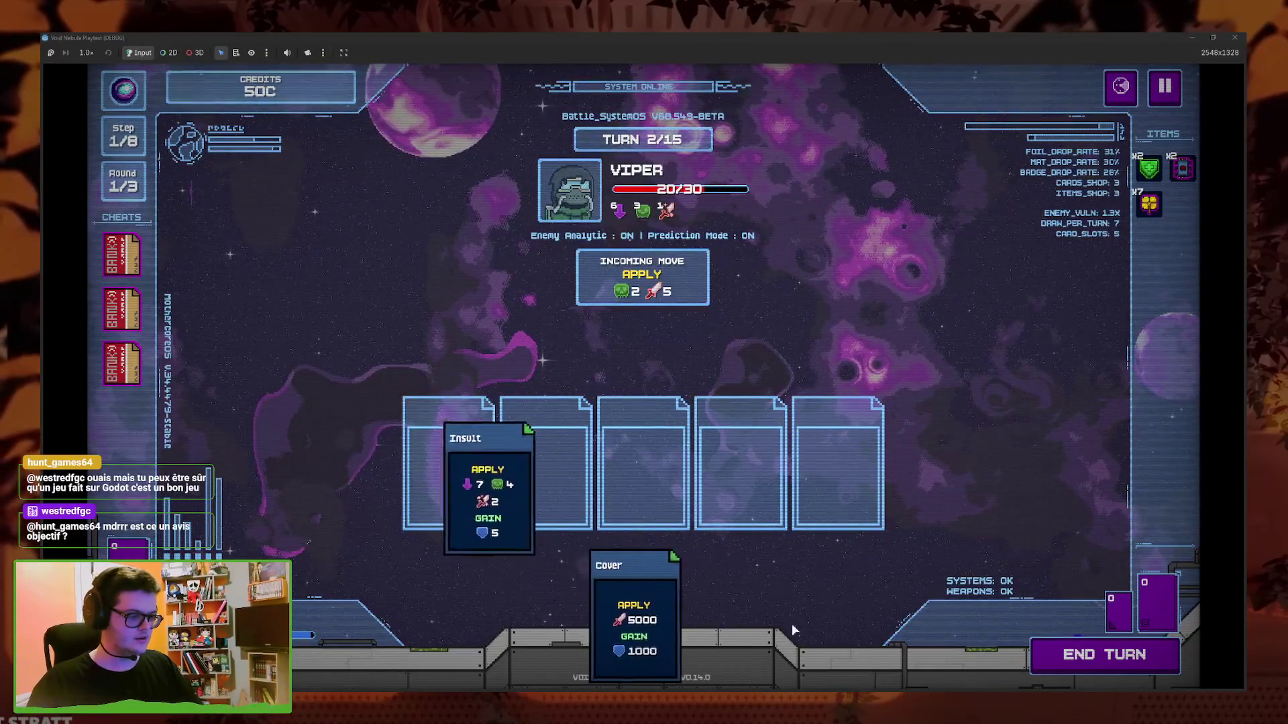
pyautogui.click(617, 611)
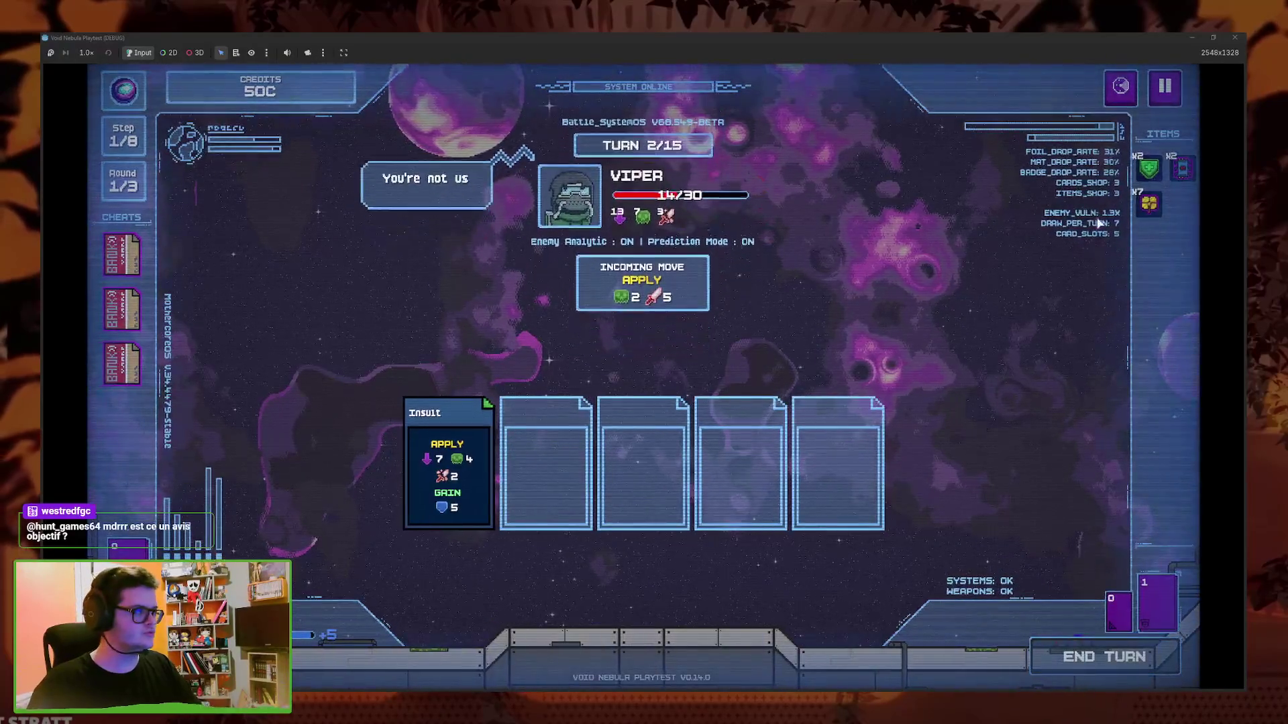
pyautogui.click(708, 623)
pyautogui.click(631, 604)
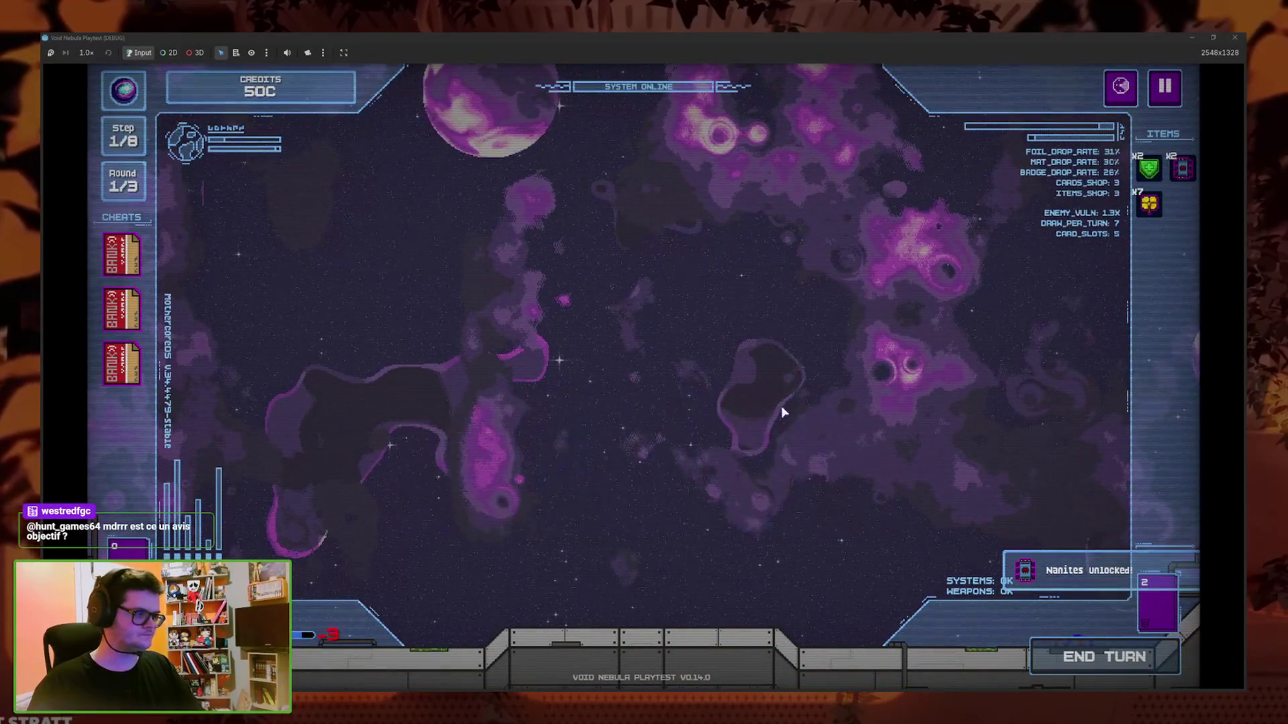
pyautogui.click(679, 536)
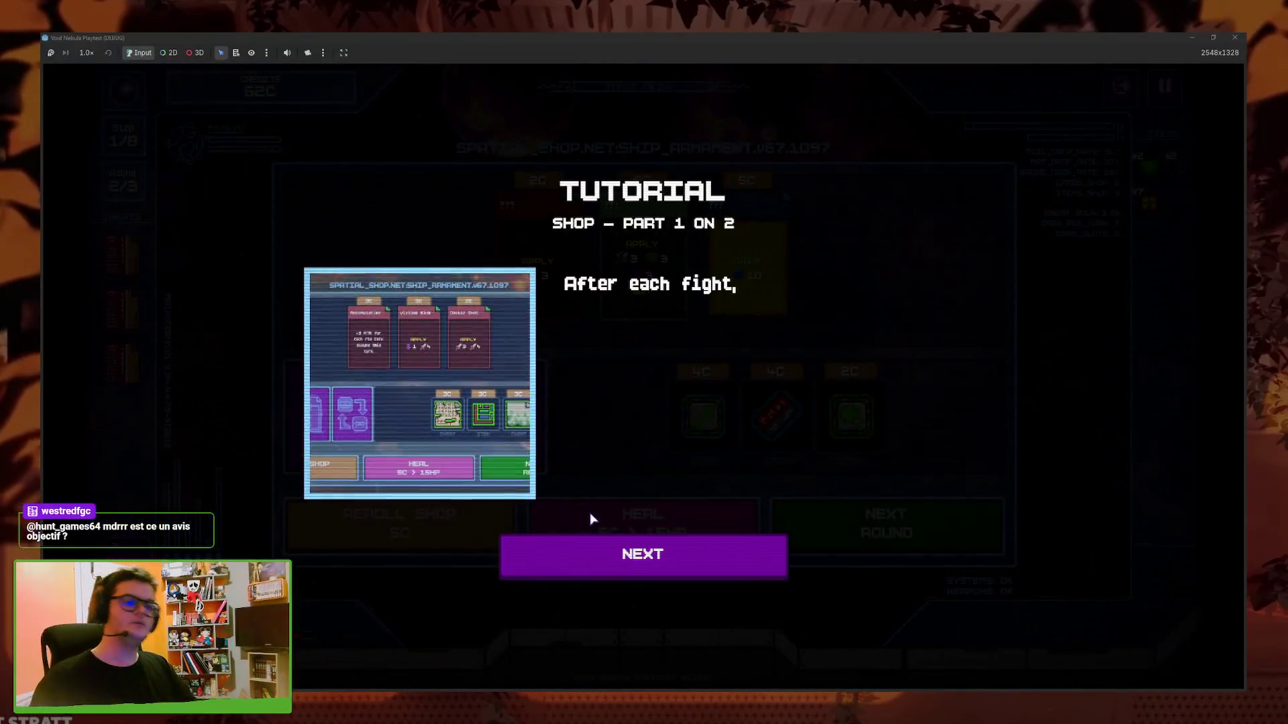
# Close the shop tutorial, sell two BANK cheat cards and use the third for credits
pyautogui.click(627, 563)
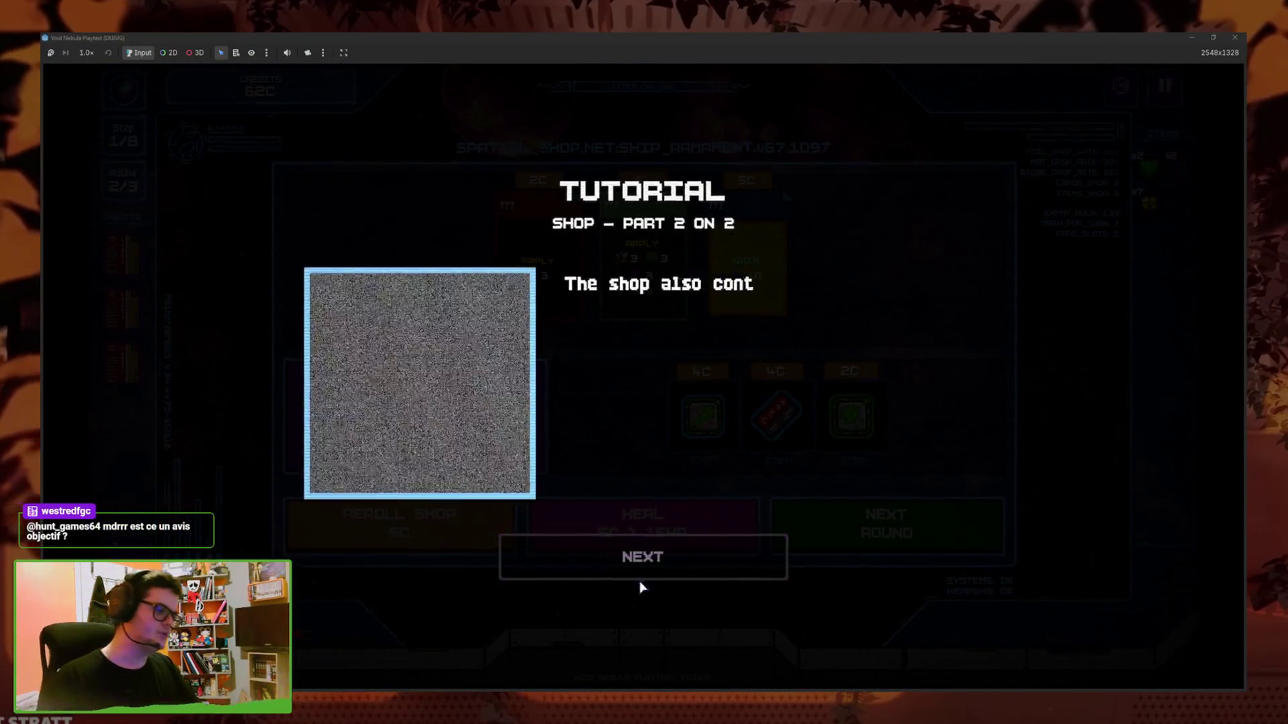
pyautogui.click(663, 572)
pyautogui.click(122, 364)
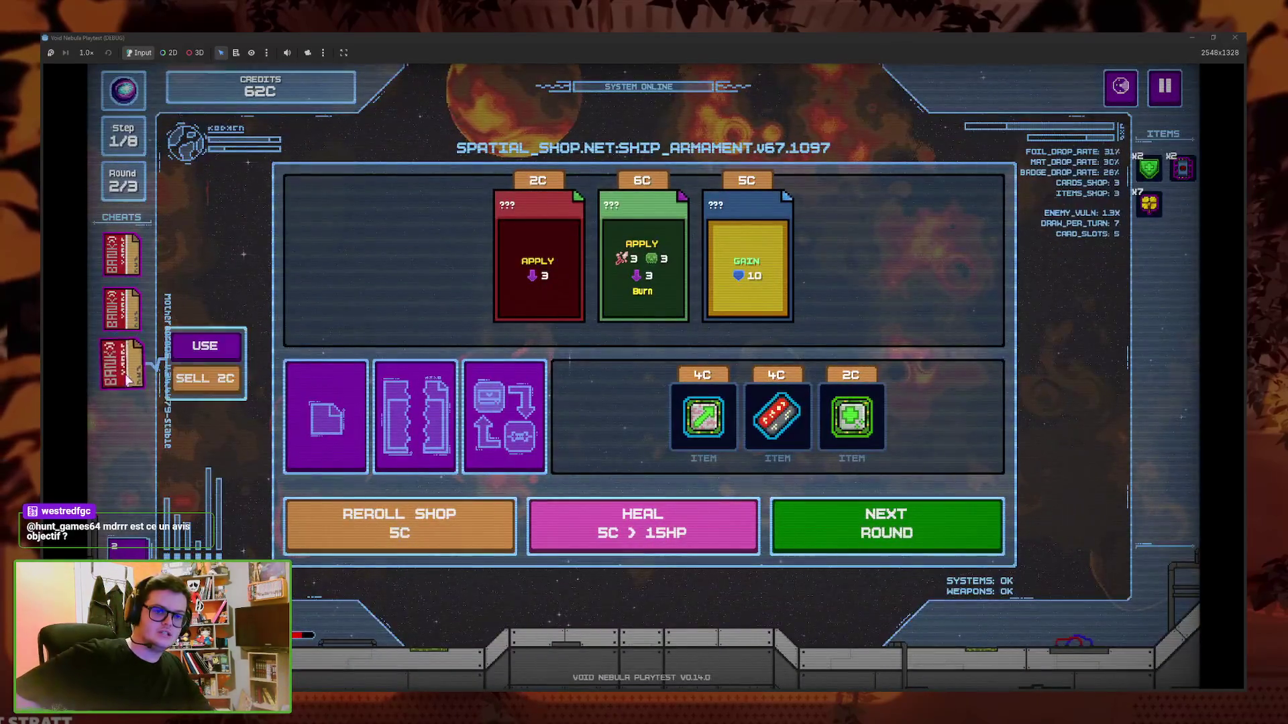
pyautogui.click(204, 379)
pyautogui.click(122, 309)
pyautogui.click(204, 324)
pyautogui.click(131, 260)
pyautogui.click(205, 237)
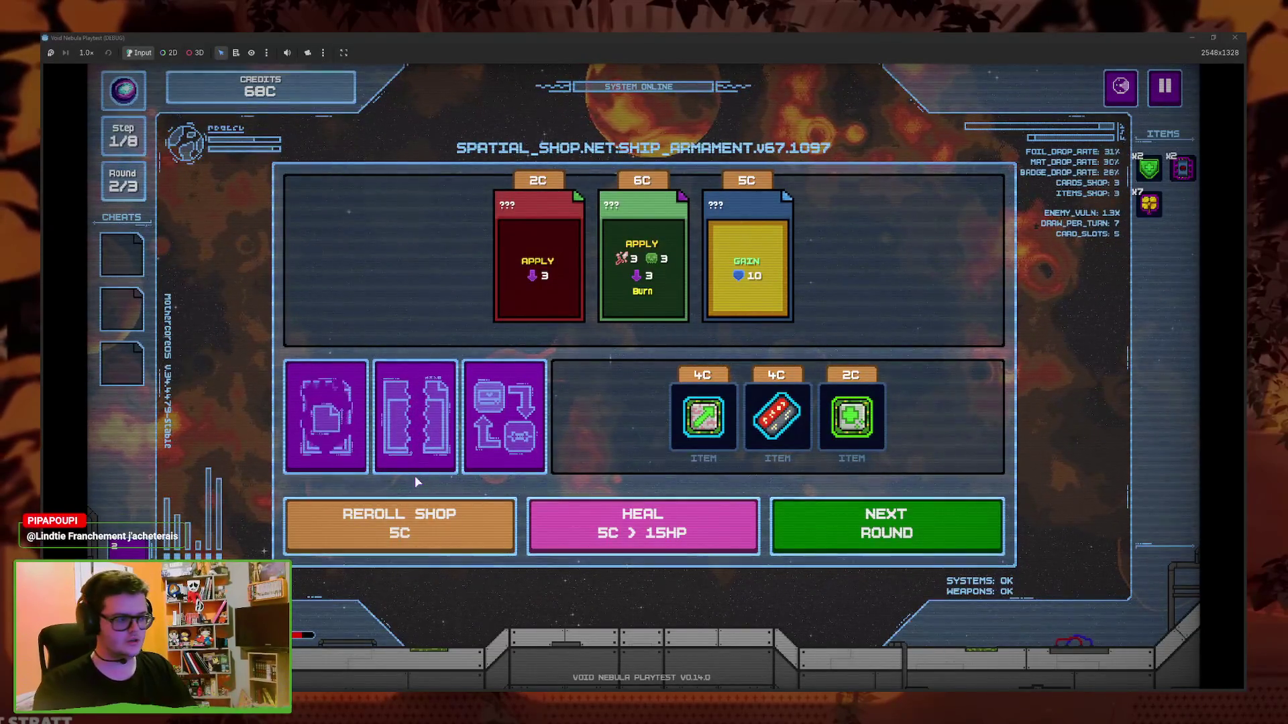
# Buy the red 2C Apply 3 Vulnerable card from the shop
pyautogui.moveTo(719, 432)
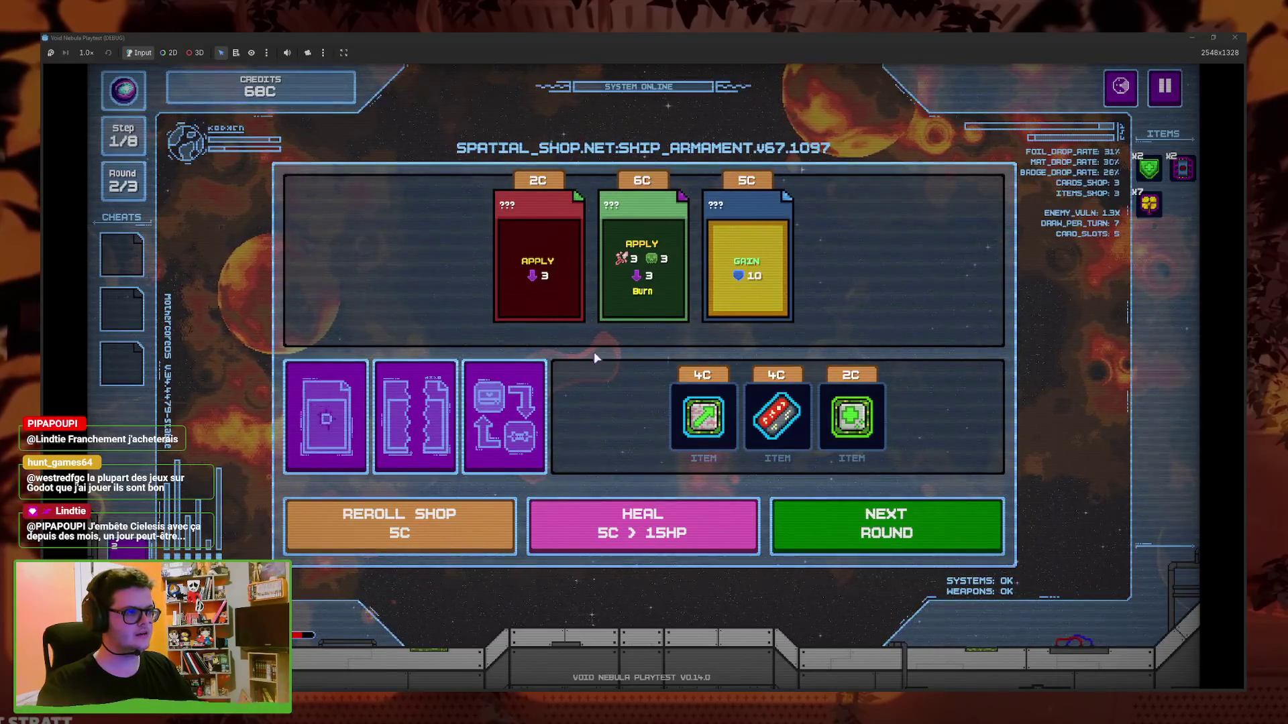
pyautogui.moveTo(556, 261)
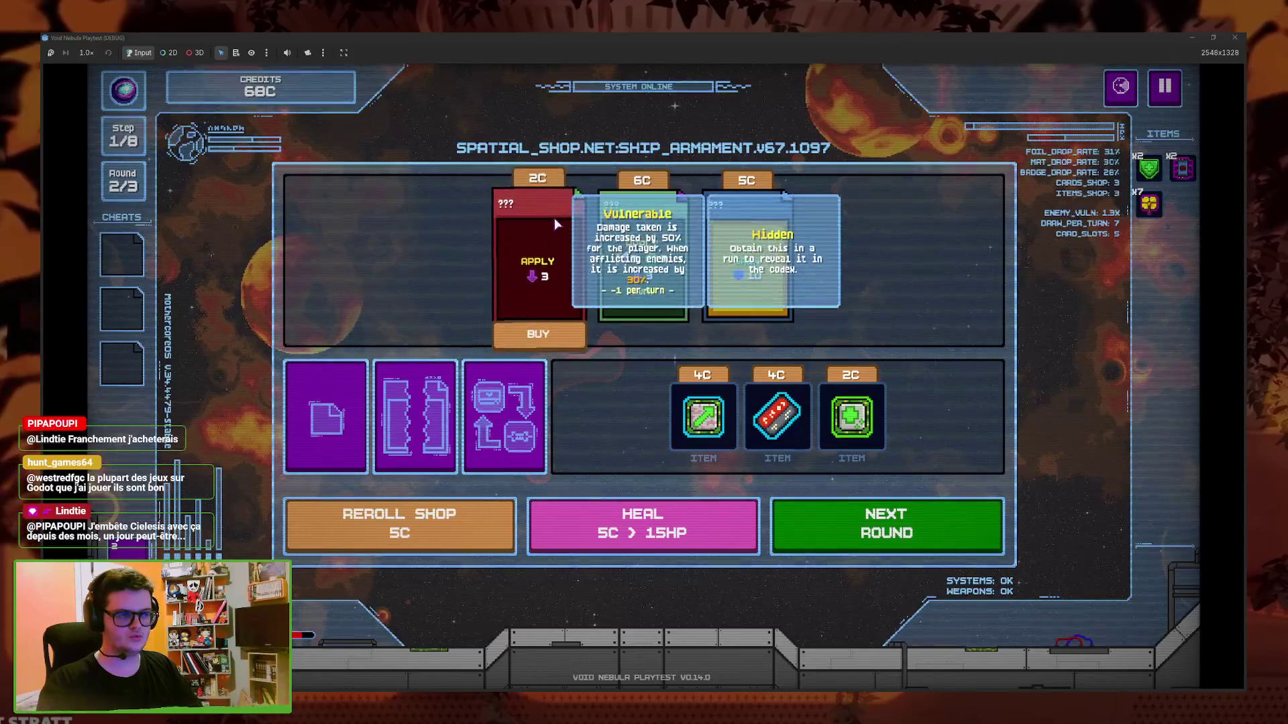
pyautogui.click(574, 341)
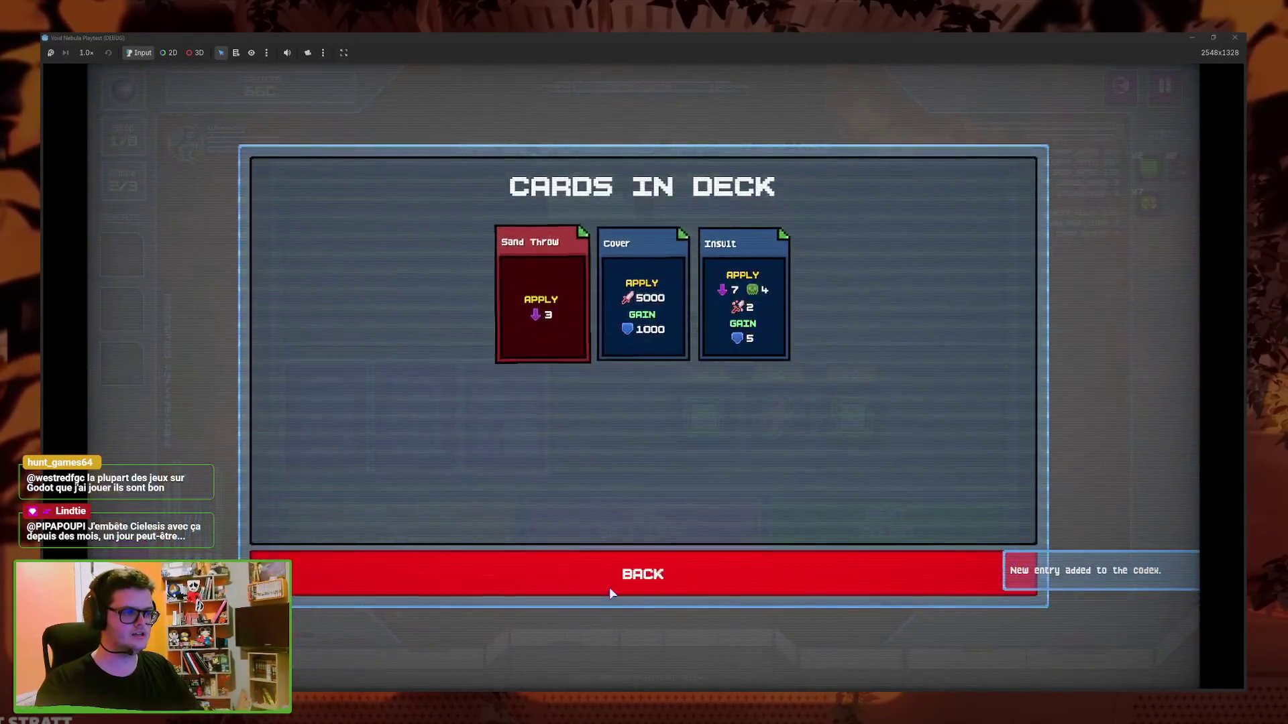
# Reroll the shop, buy the blue 2C Shield Bash card, and check the deck
pyautogui.click(609, 586)
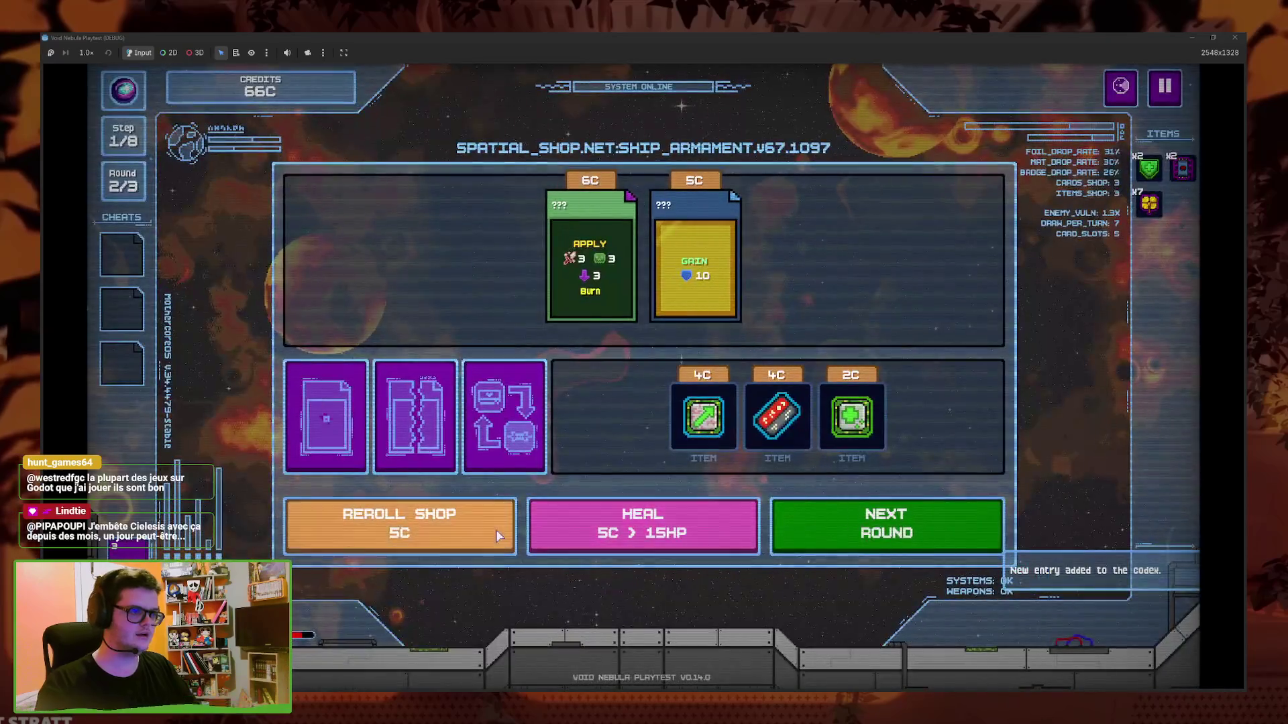
pyautogui.click(500, 536)
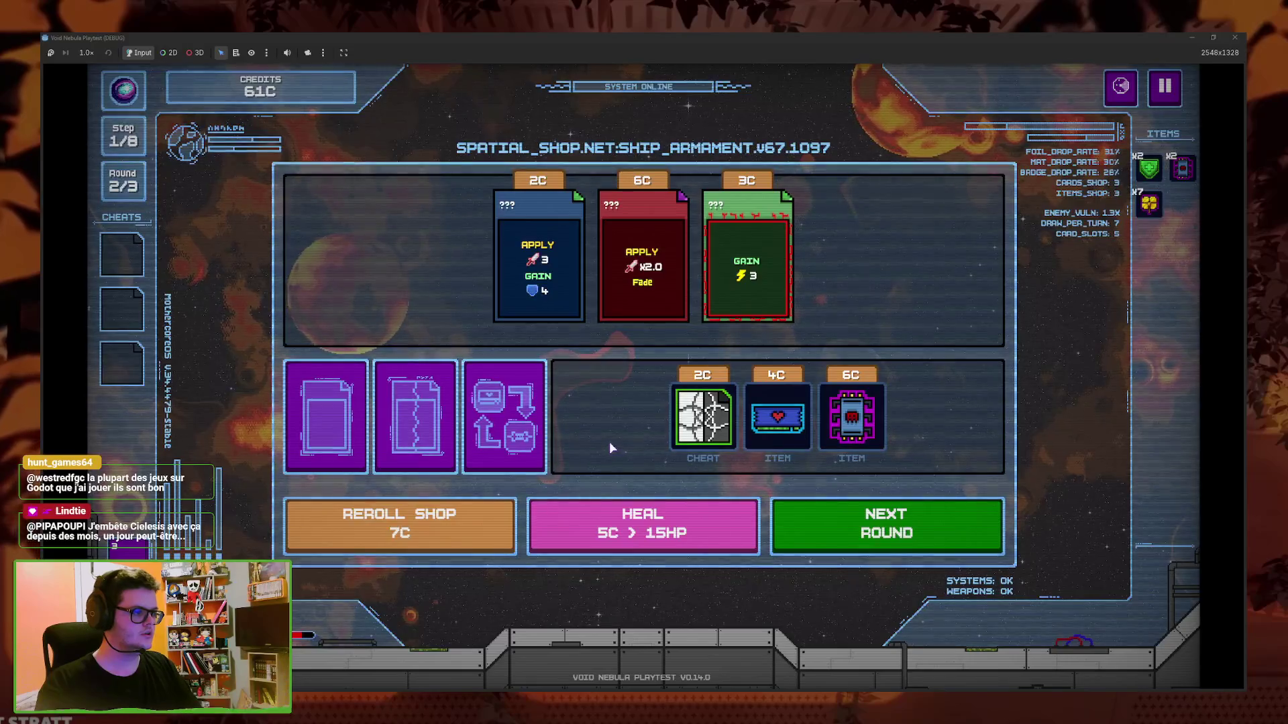
pyautogui.click(560, 299)
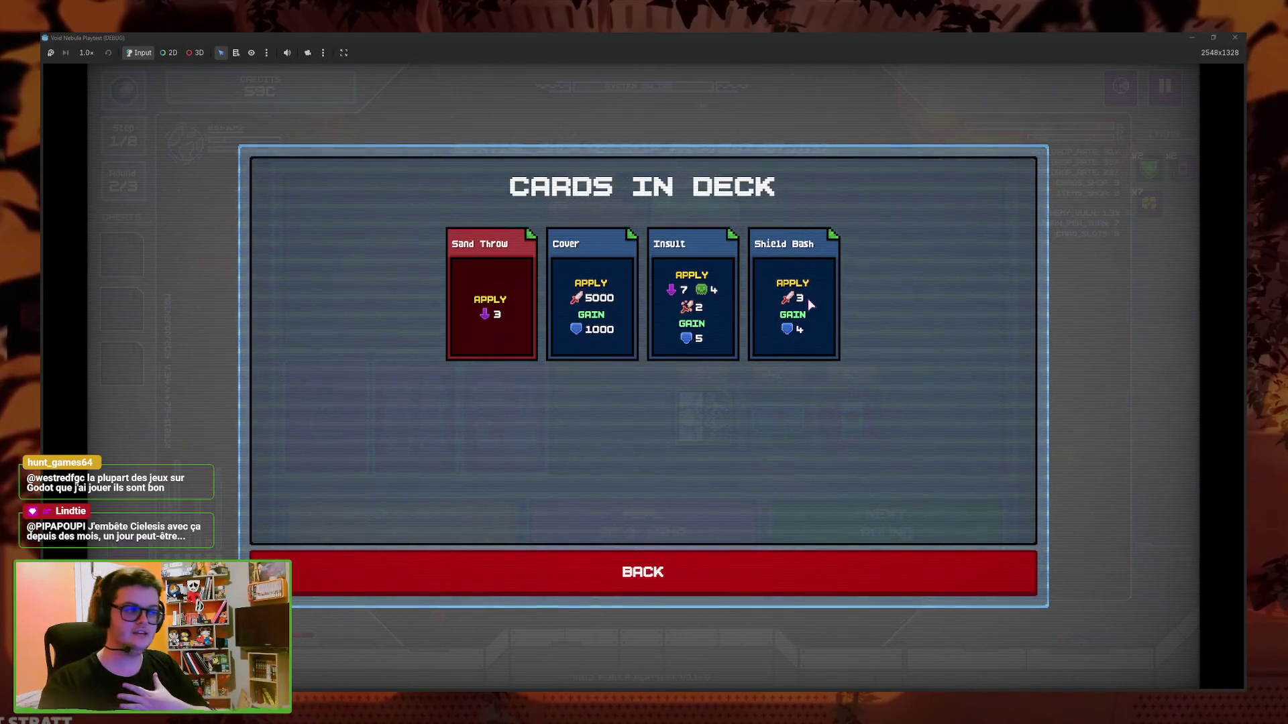
pyautogui.click(760, 571)
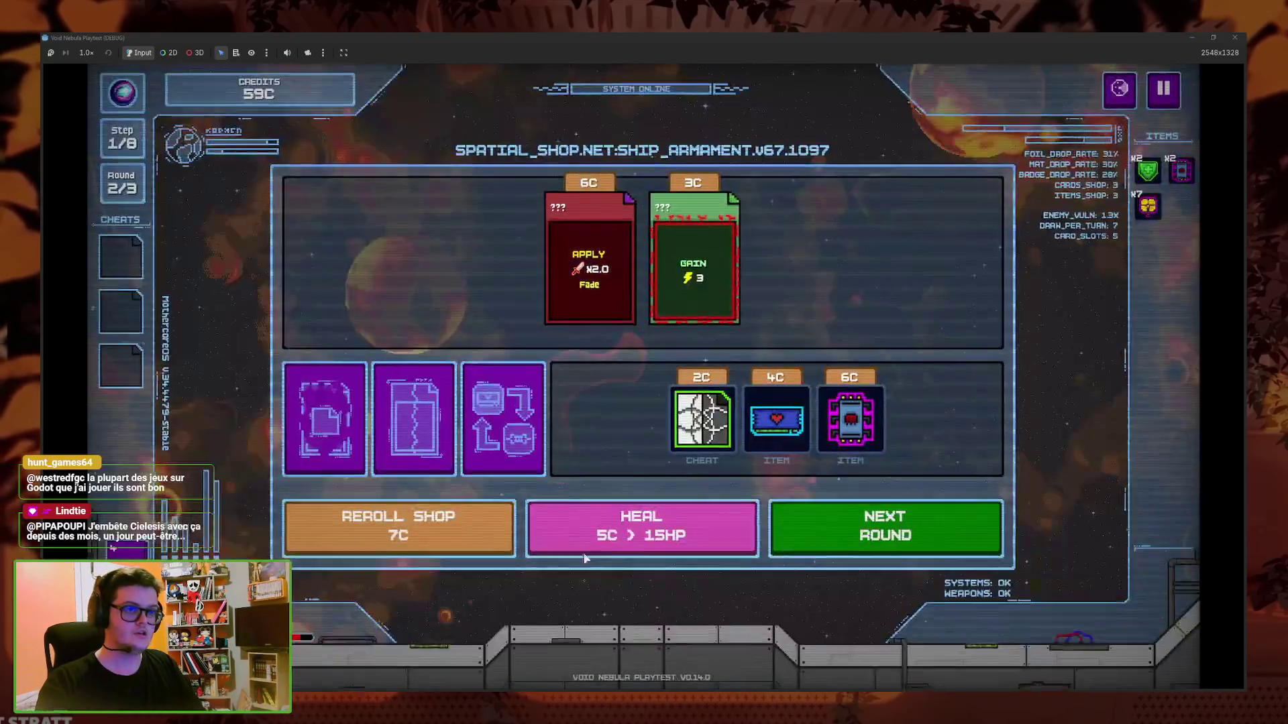
pyautogui.click(440, 469)
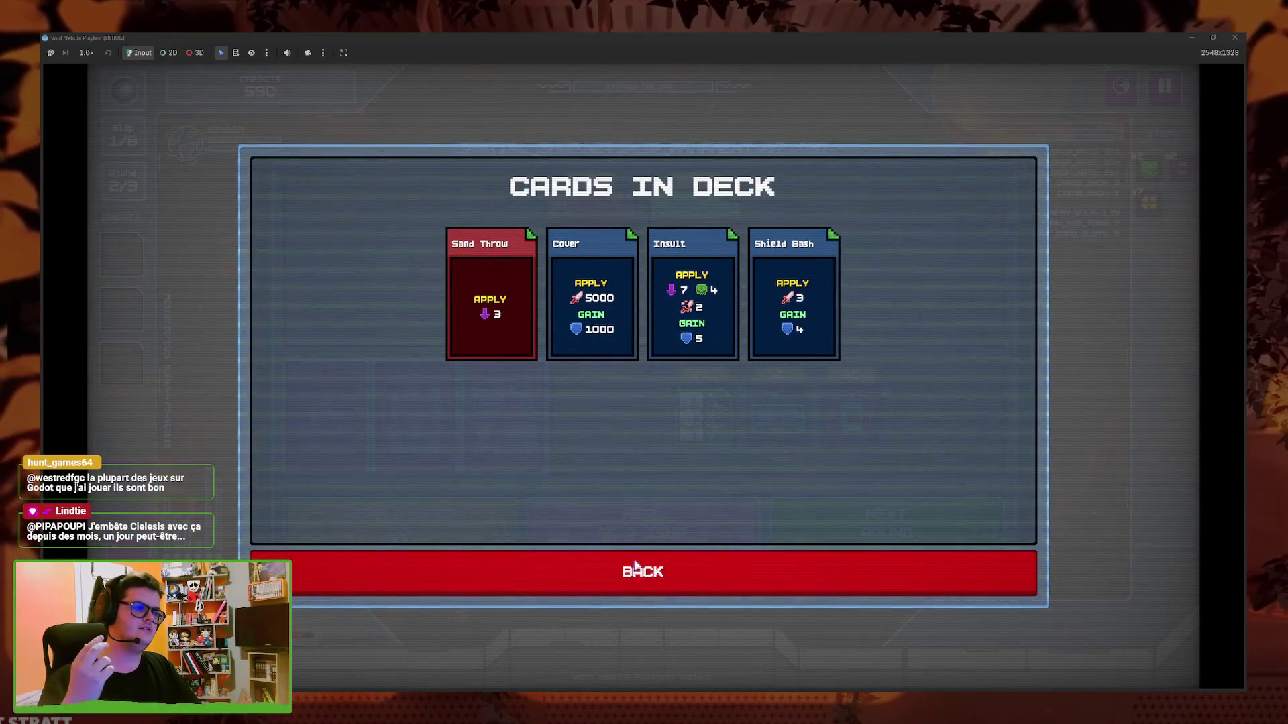
pyautogui.click(635, 565)
# In card fusion, put Sand Throw left and Shield Bash right, then fuse them
pyautogui.click(508, 426)
pyautogui.click(663, 560)
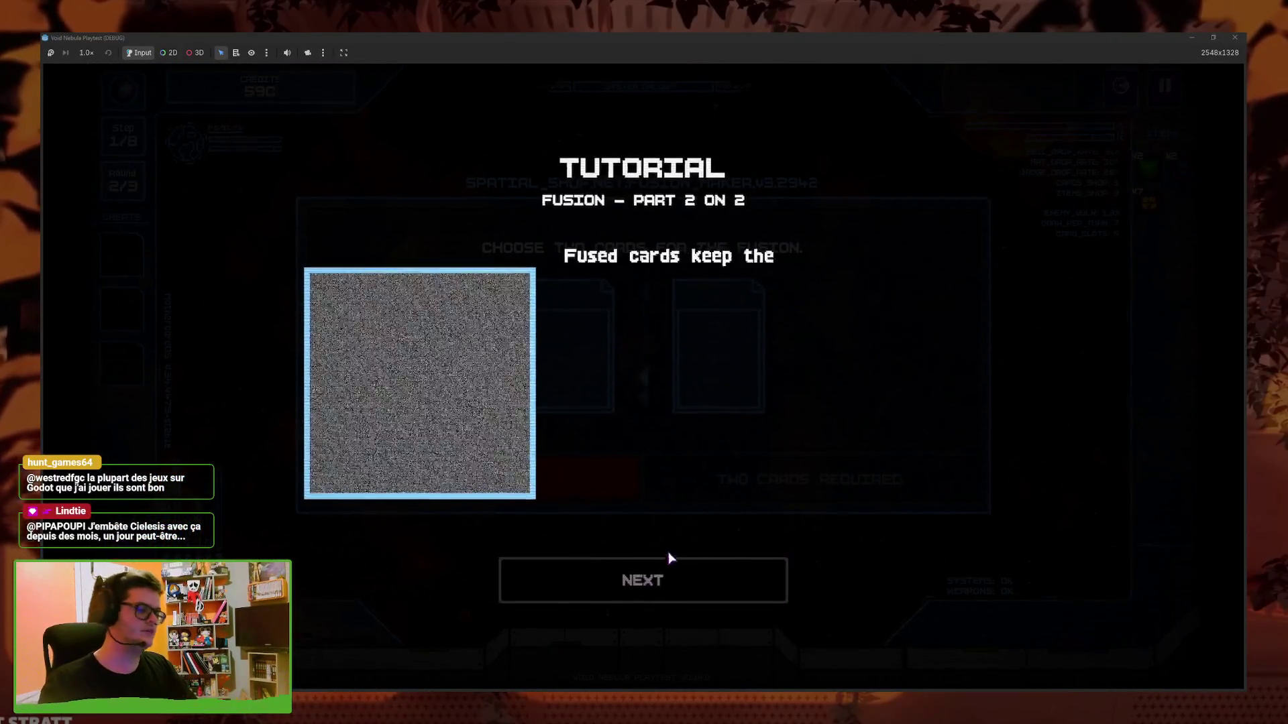
pyautogui.click(661, 590)
pyautogui.click(582, 376)
pyautogui.click(490, 308)
pyautogui.click(735, 388)
pyautogui.click(820, 348)
pyautogui.click(835, 484)
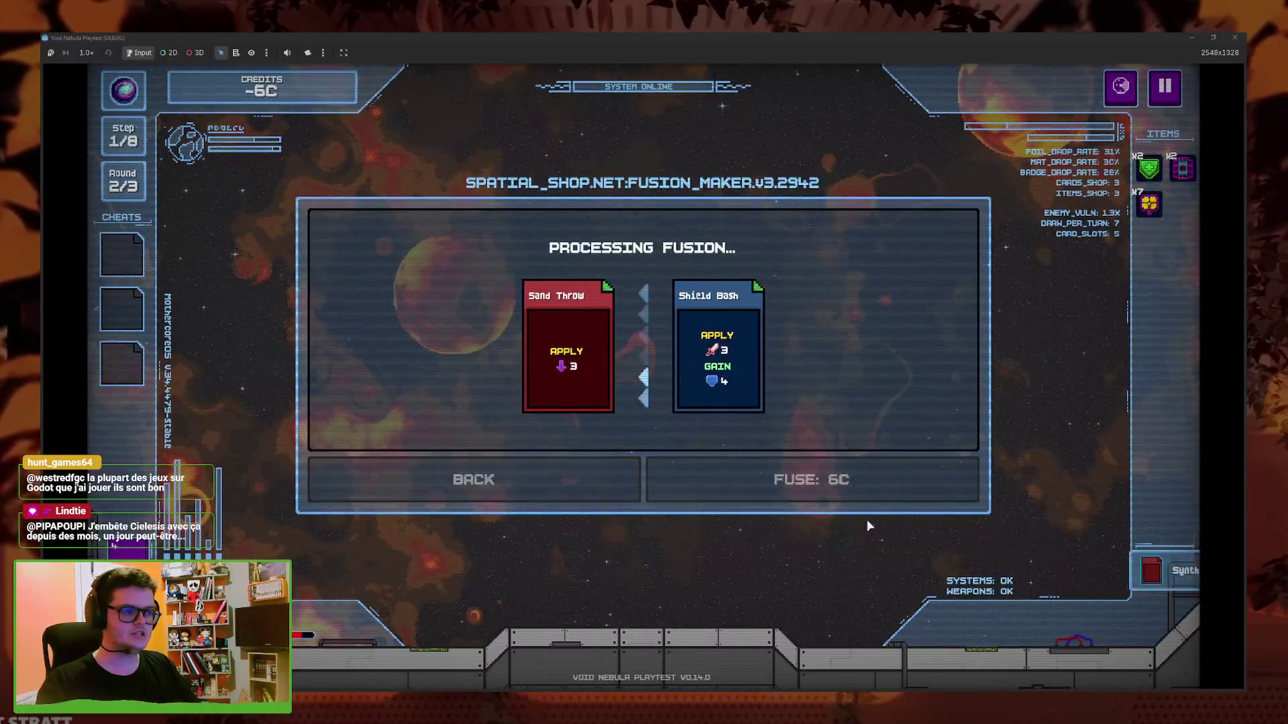
# Close the fusion result and view the deck showing the new Sand D Bash card
pyautogui.click(920, 472)
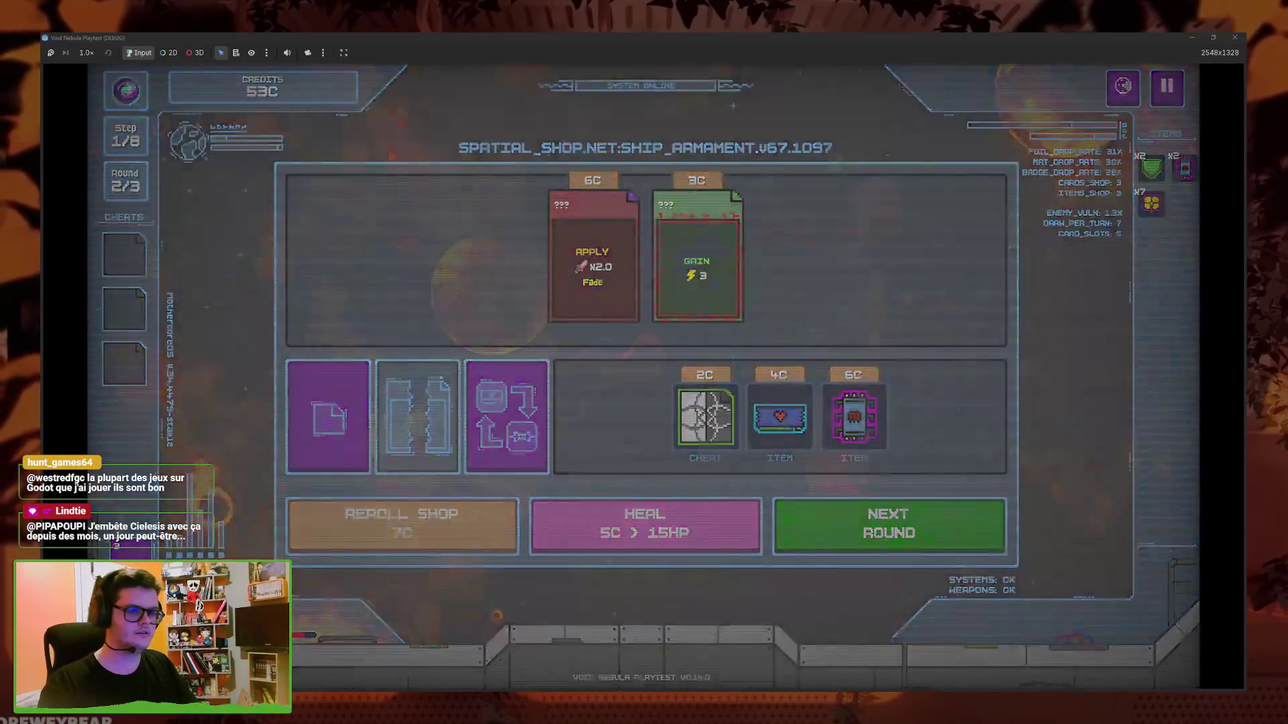
pyautogui.click(325, 416)
pyautogui.moveTo(572, 254)
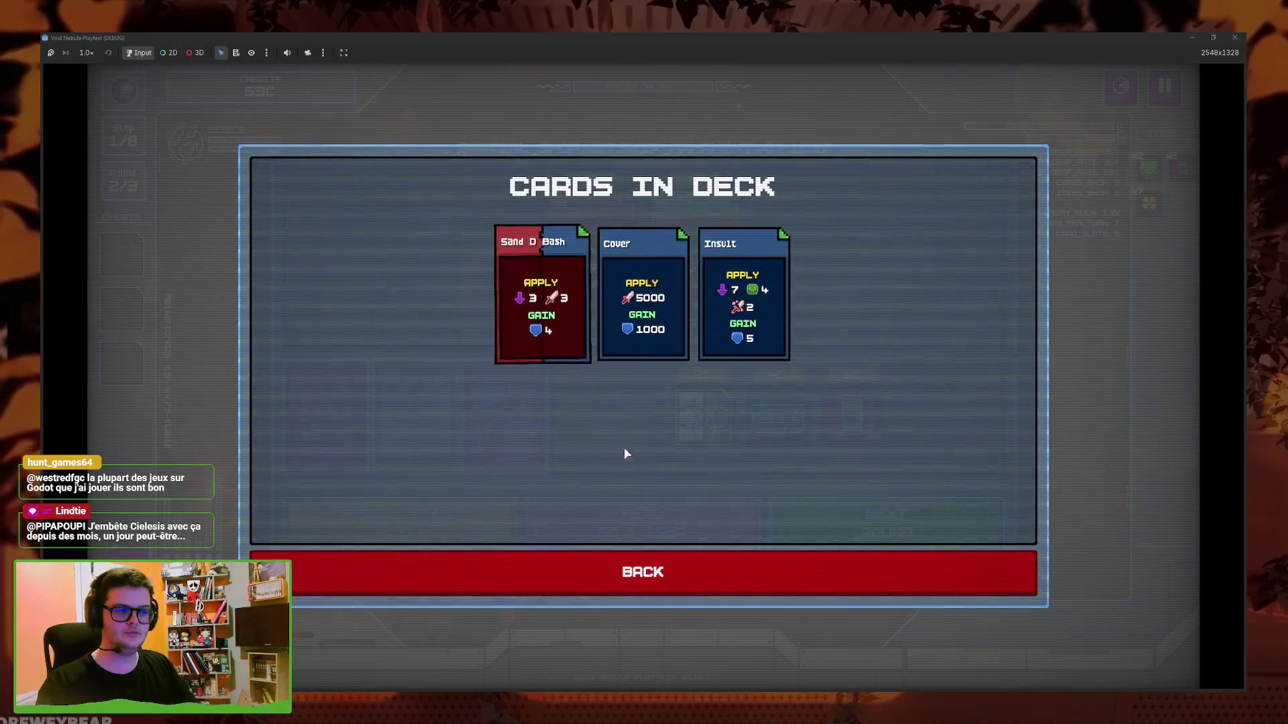
# Buy the funnel cheat into the first Cheats slot and apply it to a deck card
pyautogui.click(635, 588)
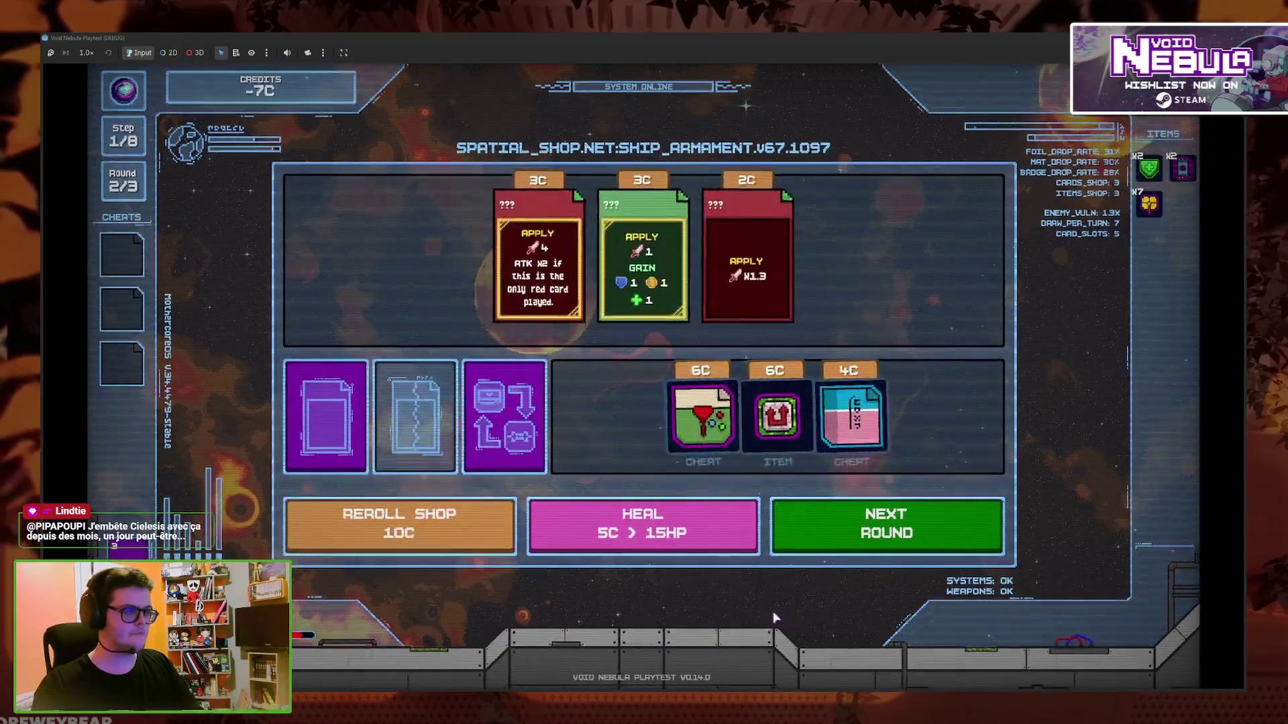
pyautogui.moveTo(702, 415)
pyautogui.mouseDown()
pyautogui.moveTo(702, 471)
pyautogui.moveTo(146, 267)
pyautogui.mouseUp()
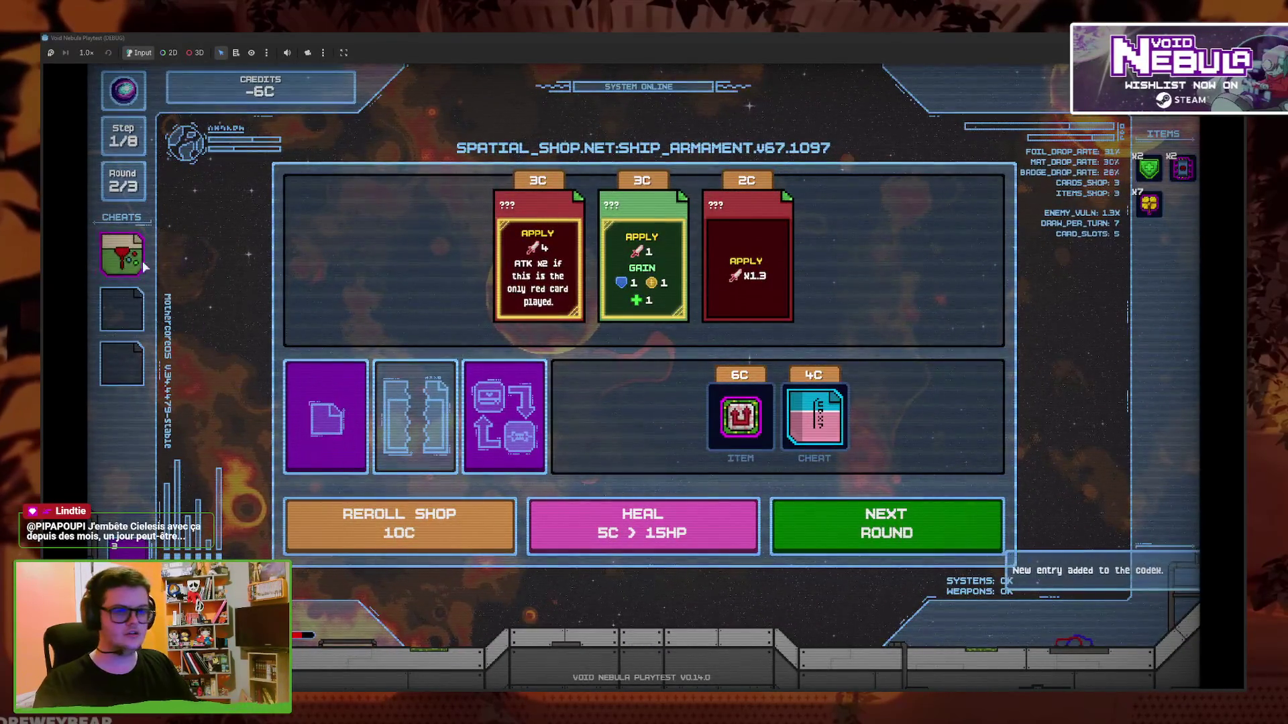
pyautogui.click(142, 263)
pyautogui.click(195, 234)
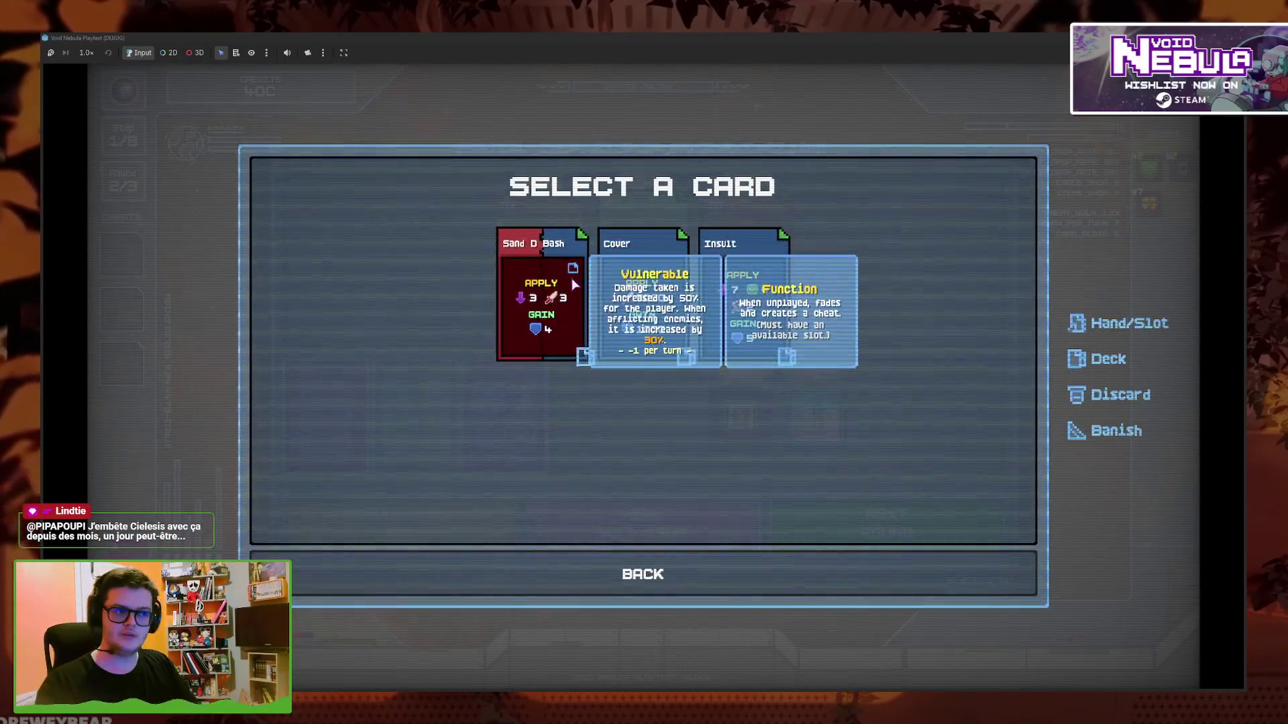
pyautogui.click(574, 285)
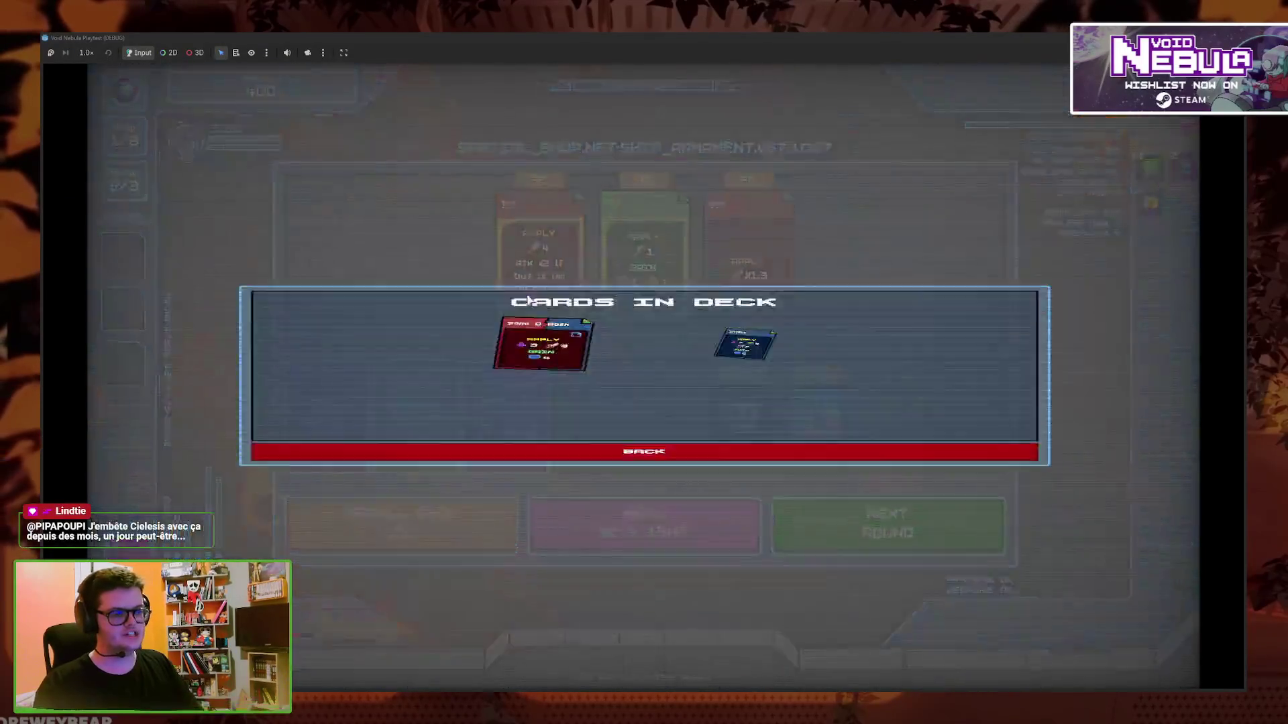
pyautogui.moveTo(573, 270)
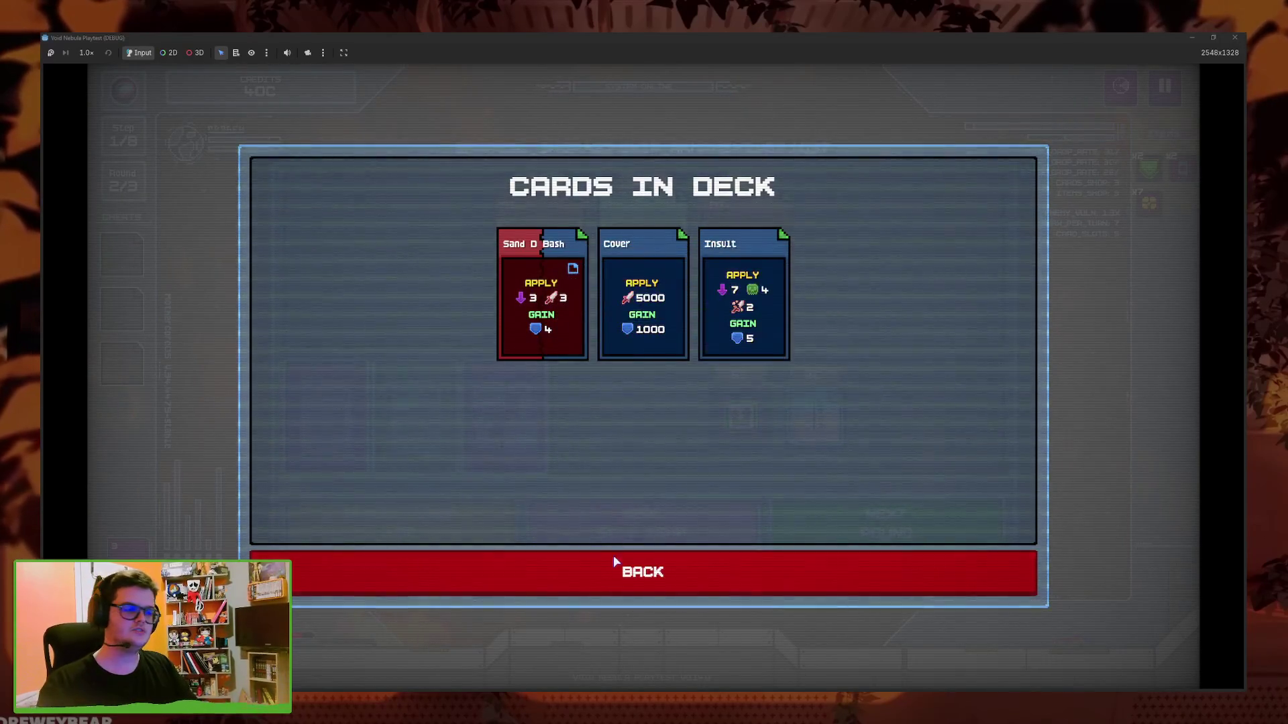
pyautogui.click(629, 572)
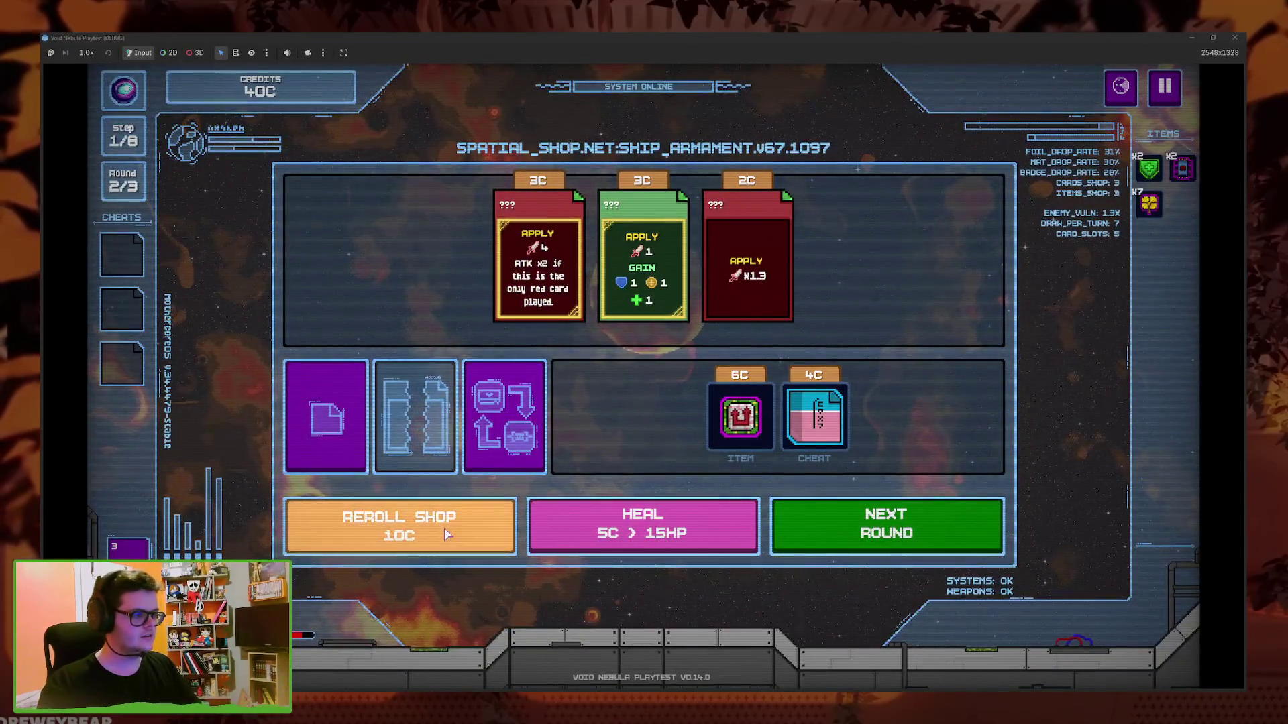
# Reroll the shop twice, then pause and abandon the run for the main menu
pyautogui.click(448, 540)
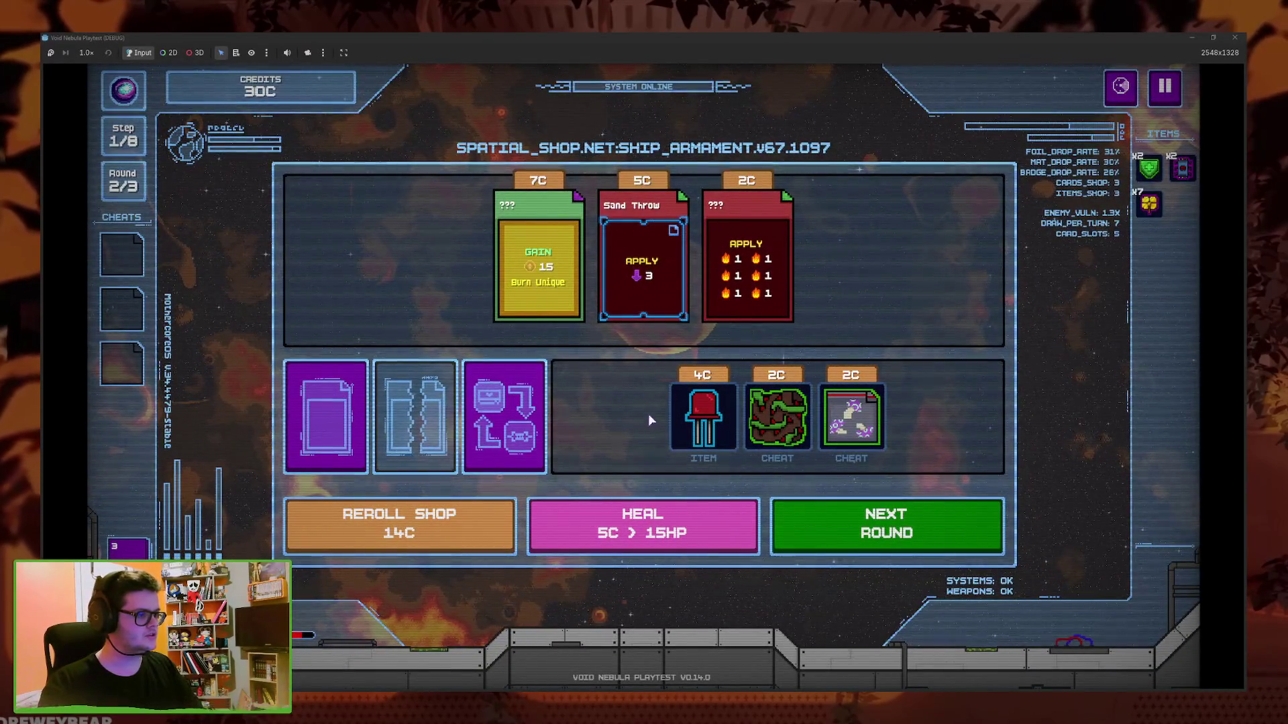
pyautogui.click(511, 511)
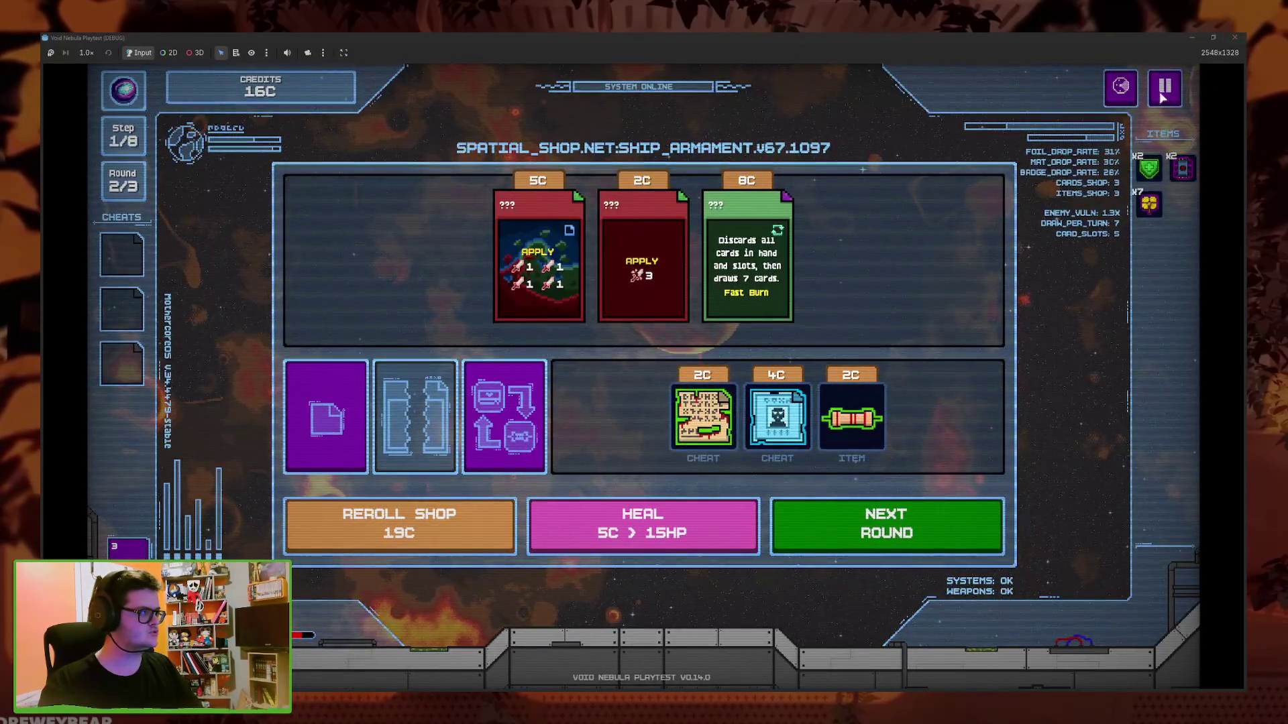
pyautogui.press('Escape')
pyautogui.click(647, 442)
pyautogui.click(647, 443)
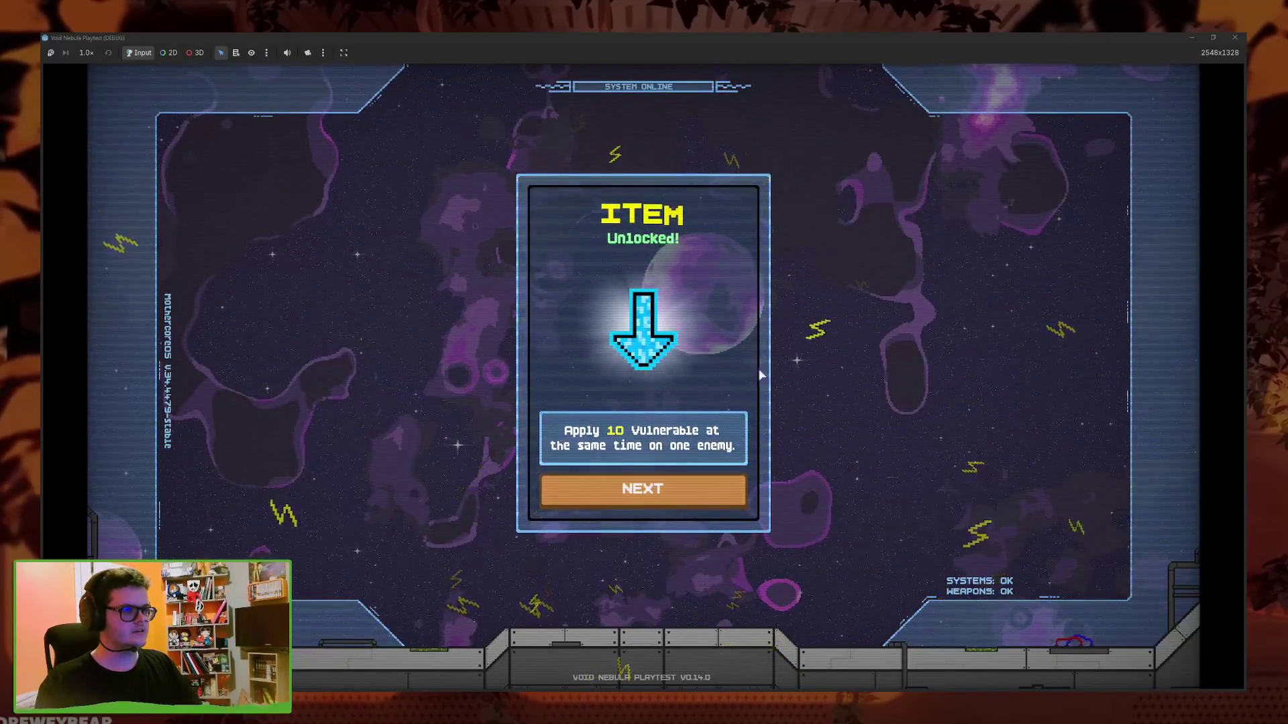
# Dismiss the item and card unlock popups and browse the Codex Cards and Cheats sections
pyautogui.click(695, 498)
pyautogui.click(624, 484)
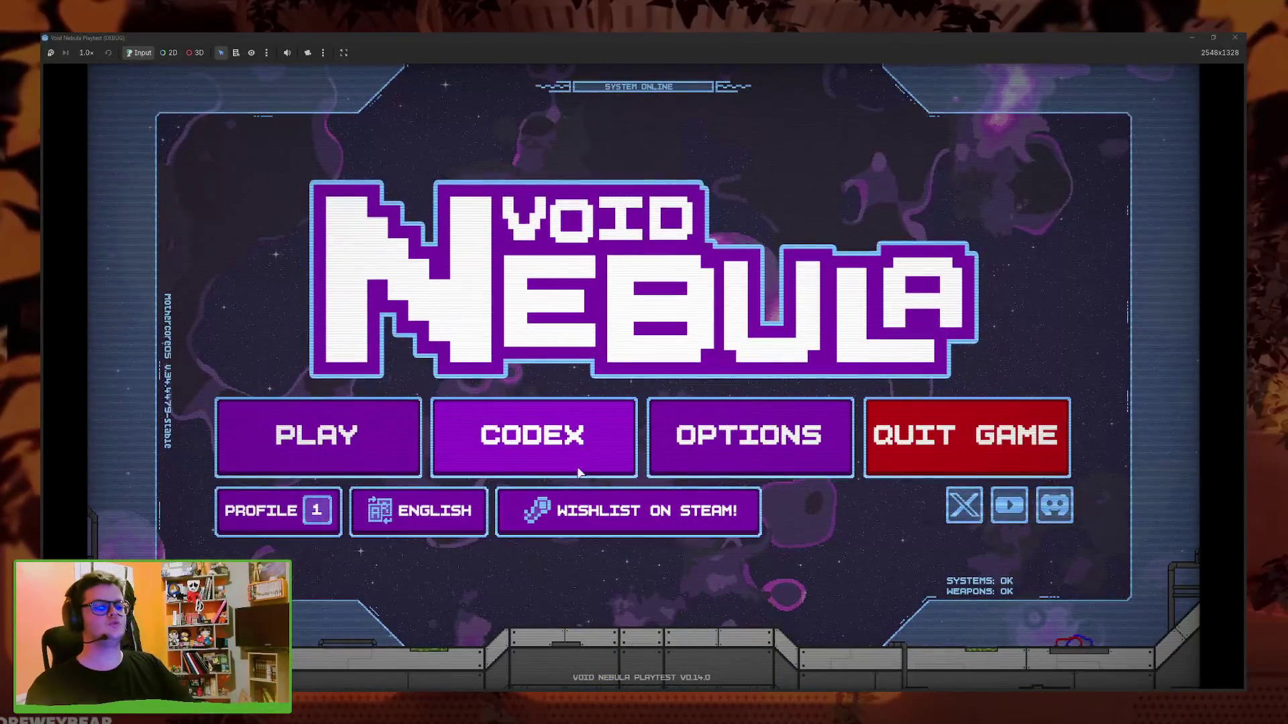
pyautogui.click(563, 460)
pyautogui.click(606, 253)
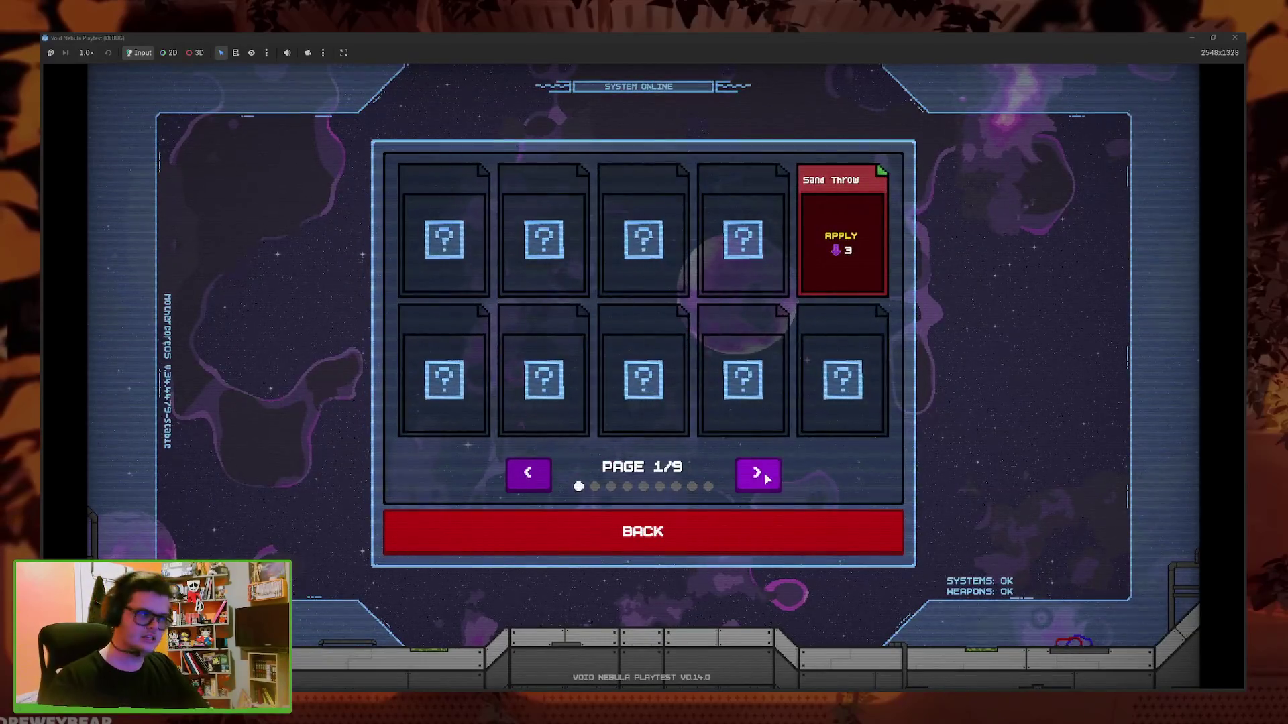
pyautogui.click(757, 473)
pyautogui.click(726, 531)
pyautogui.click(509, 295)
pyautogui.click(707, 530)
pyautogui.click(444, 502)
# Load Save 03 and page through its Codex Cards and both Cheats pages
pyautogui.click(299, 528)
pyautogui.click(799, 271)
pyautogui.click(776, 366)
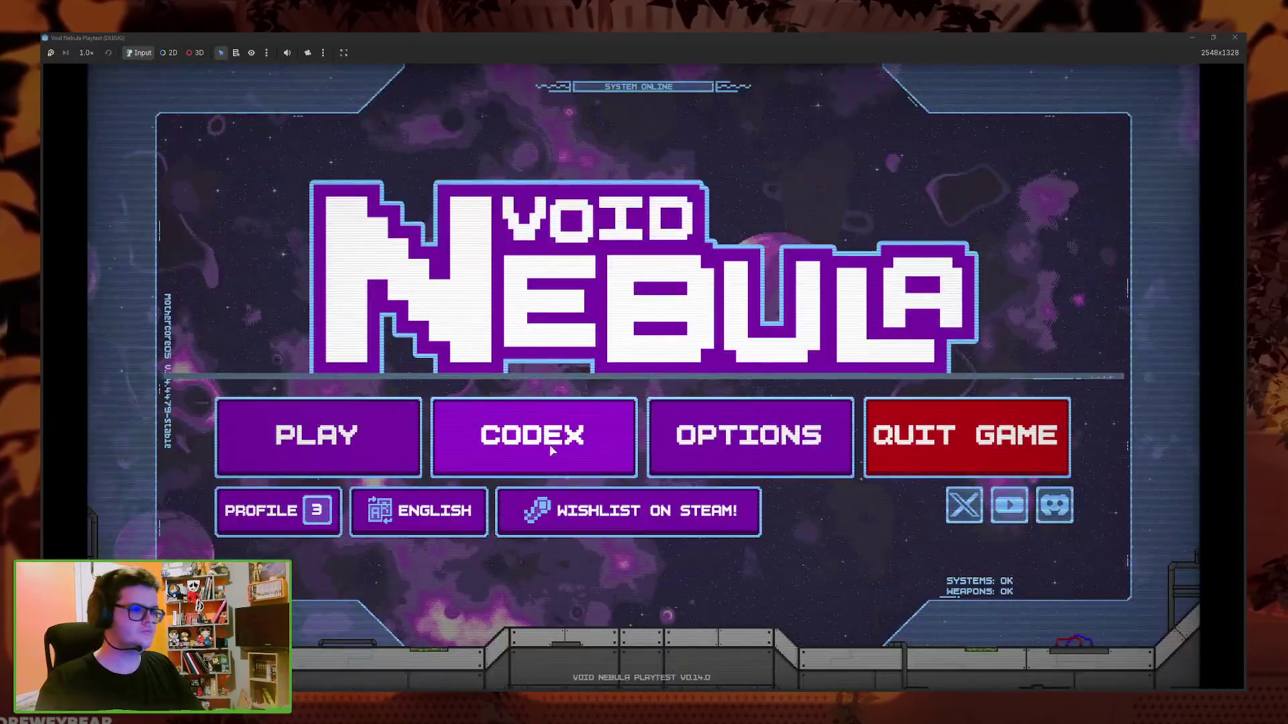
pyautogui.click(587, 439)
pyautogui.click(586, 255)
pyautogui.click(757, 473)
pyautogui.click(643, 531)
pyautogui.click(764, 230)
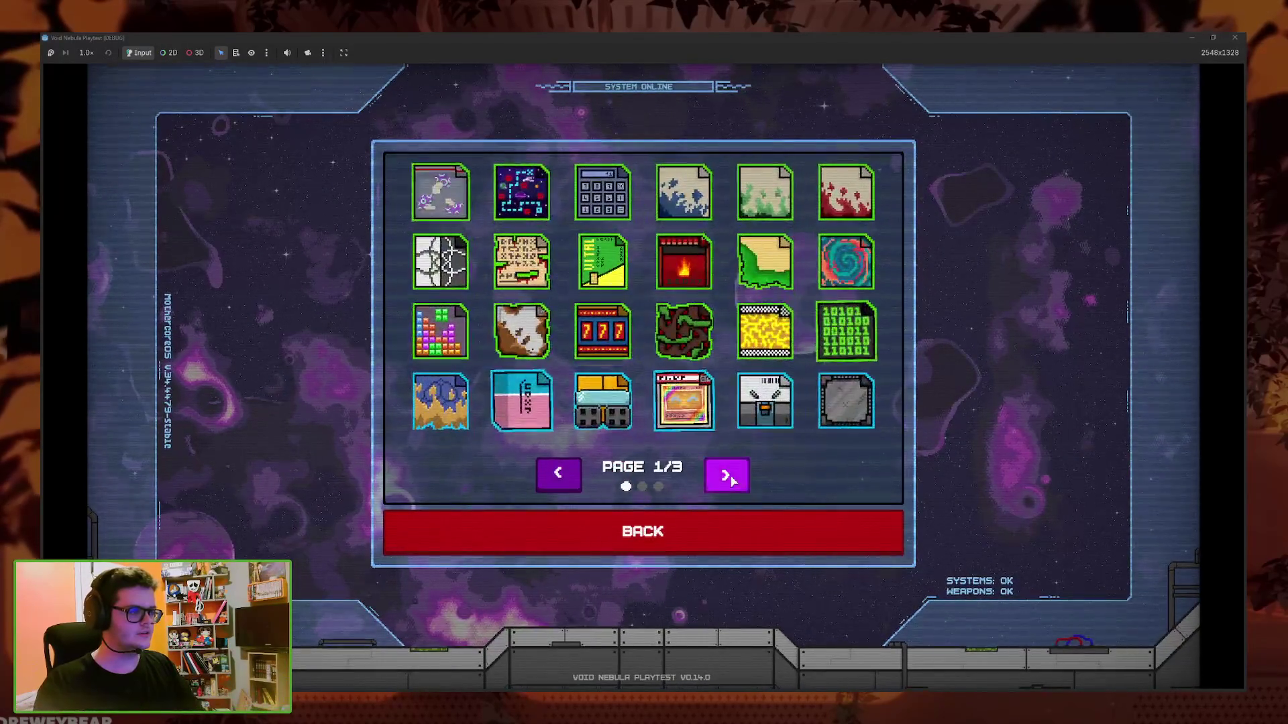
pyautogui.click(726, 475)
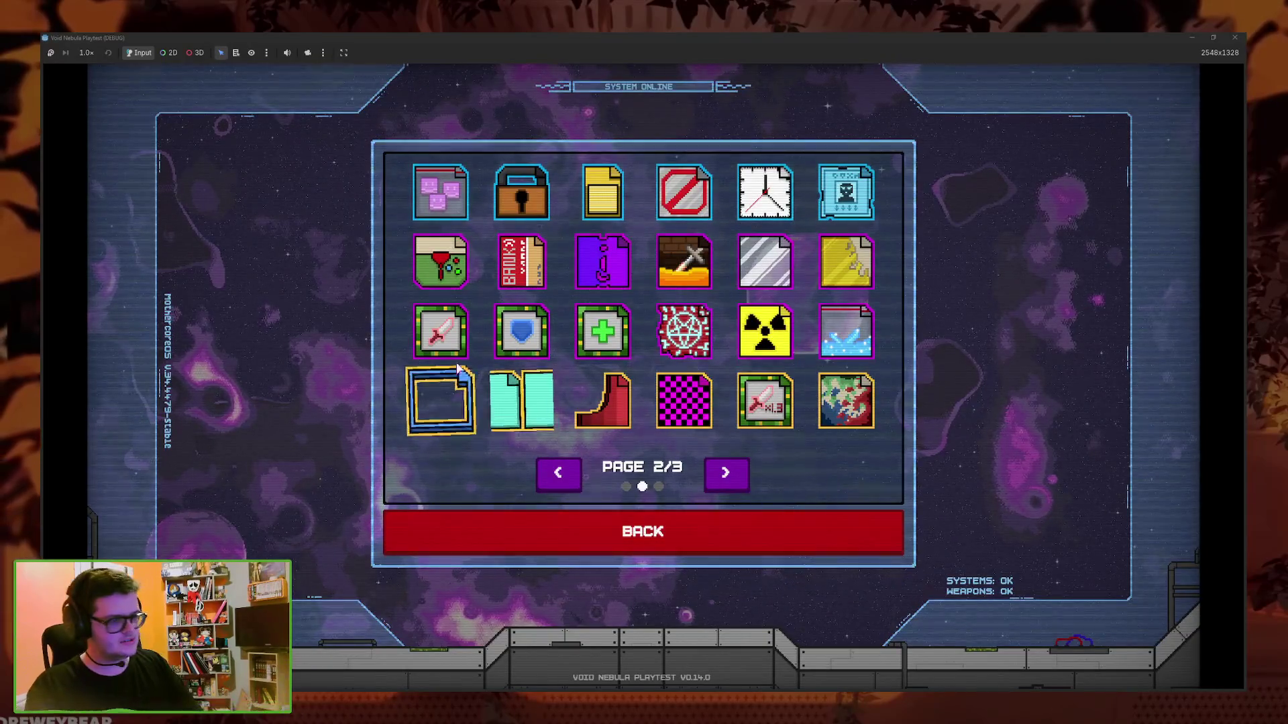
pyautogui.moveTo(442, 342)
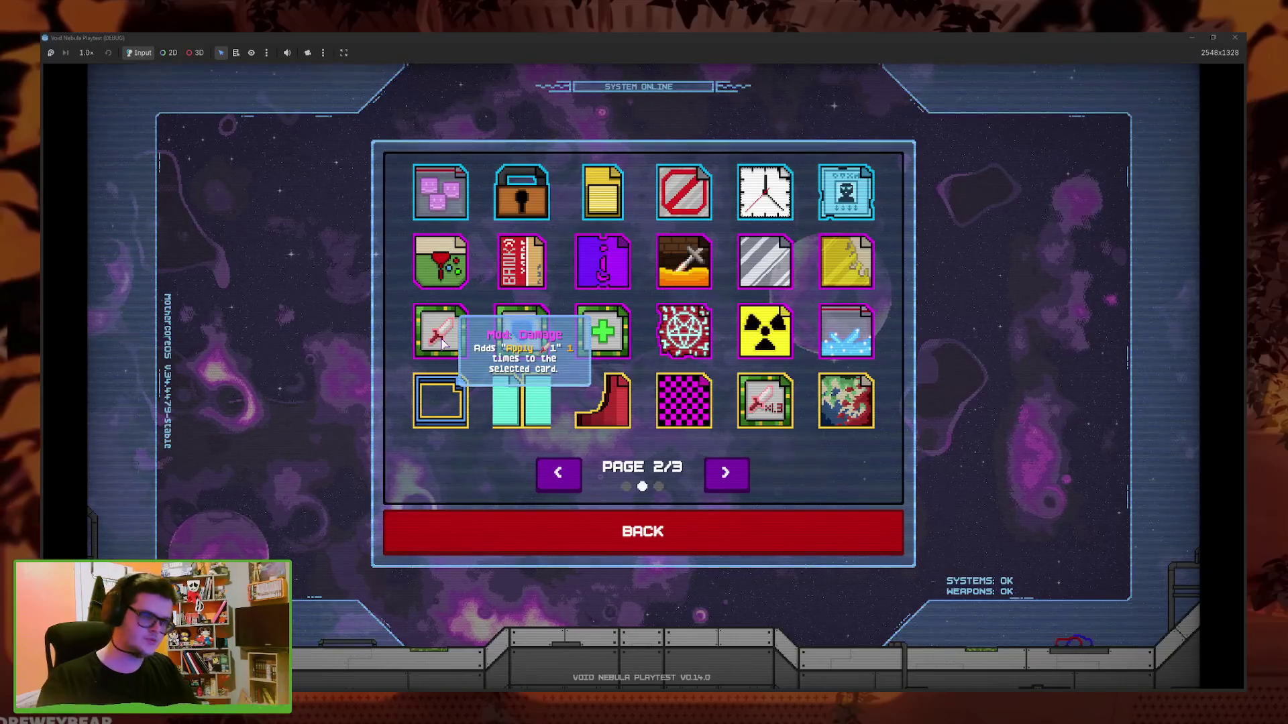
# Go back to the main menu, open and close the new run screen, and reopen Codex Cards
pyautogui.press('Escape')
pyautogui.press('Escape')
pyautogui.press('Return')
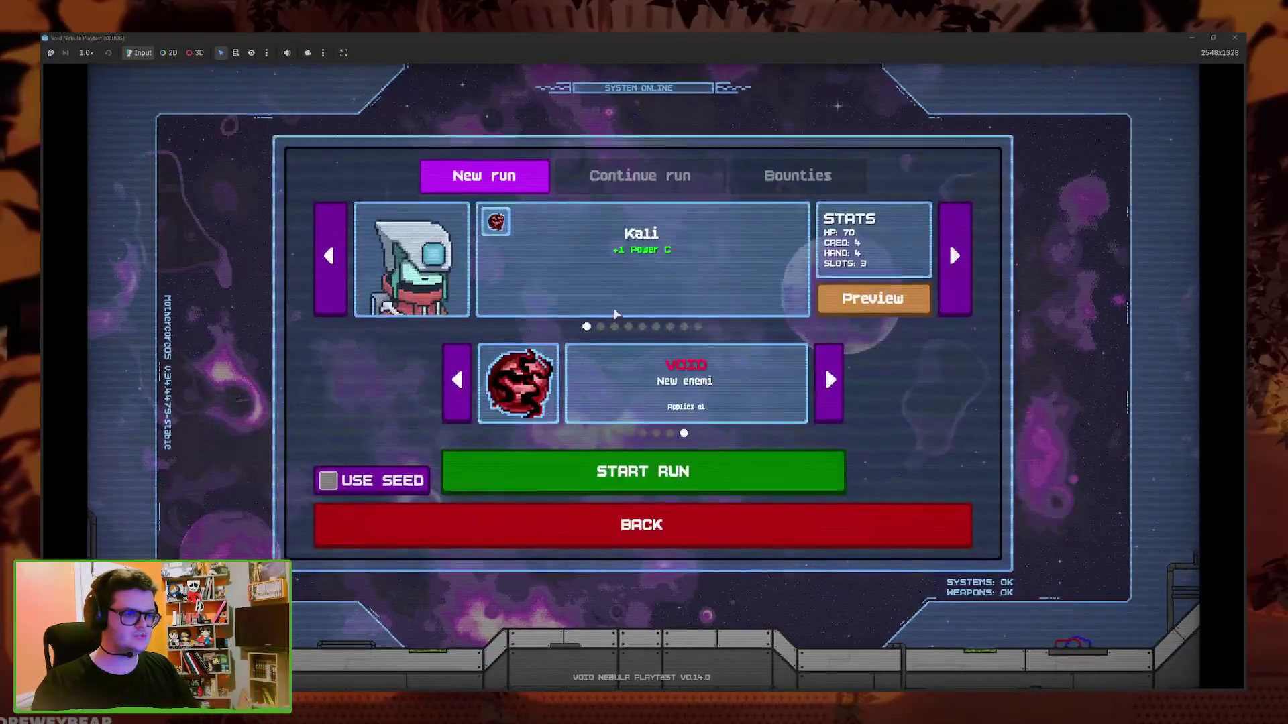
pyautogui.click(619, 530)
pyautogui.click(624, 413)
pyautogui.click(551, 244)
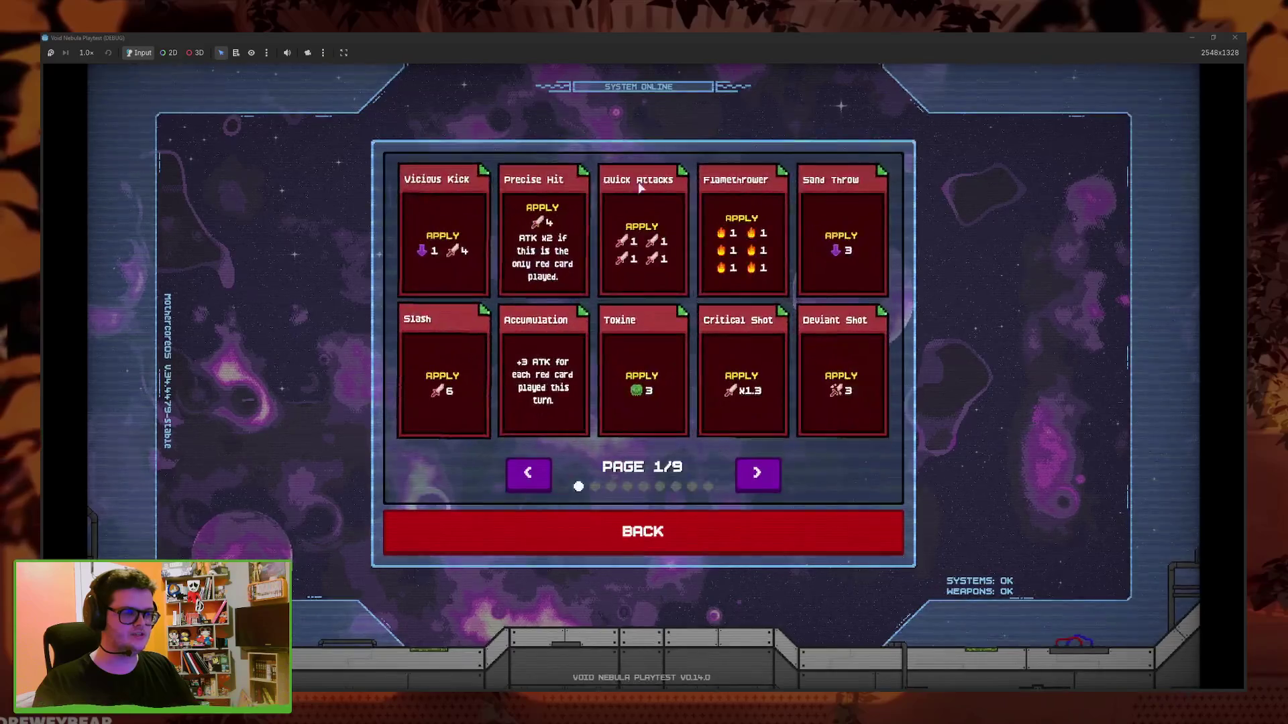
# Page forward through all card pages to the last one, then return to the Codex categories
pyautogui.click(753, 484)
pyautogui.click(752, 481)
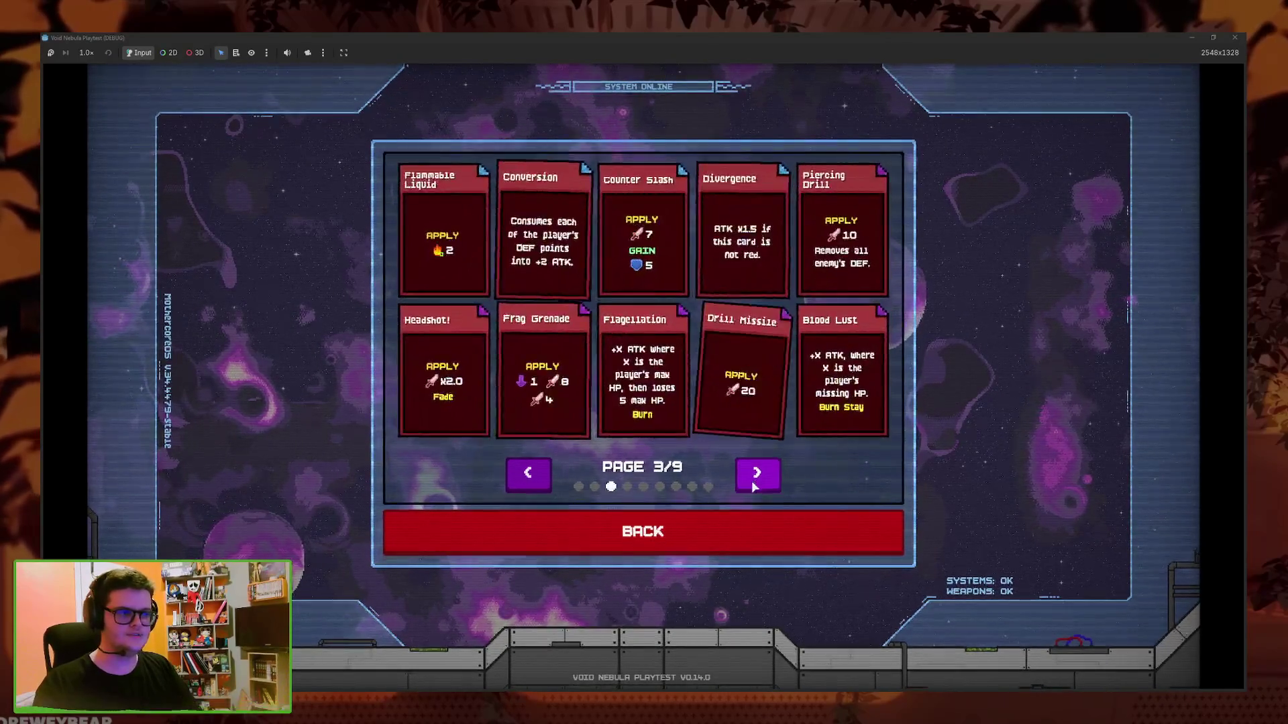
pyautogui.click(756, 482)
pyautogui.click(760, 484)
pyautogui.click(754, 491)
pyautogui.click(754, 492)
pyautogui.click(754, 491)
pyautogui.click(754, 492)
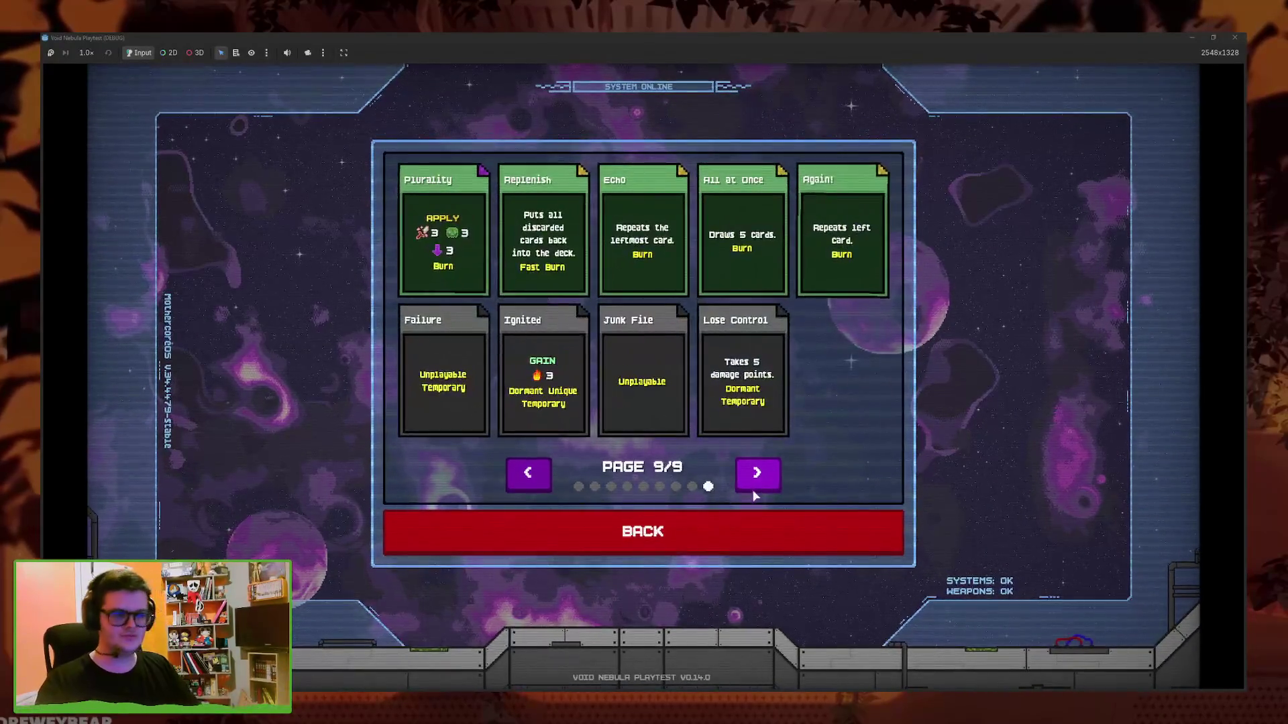
pyautogui.click(700, 537)
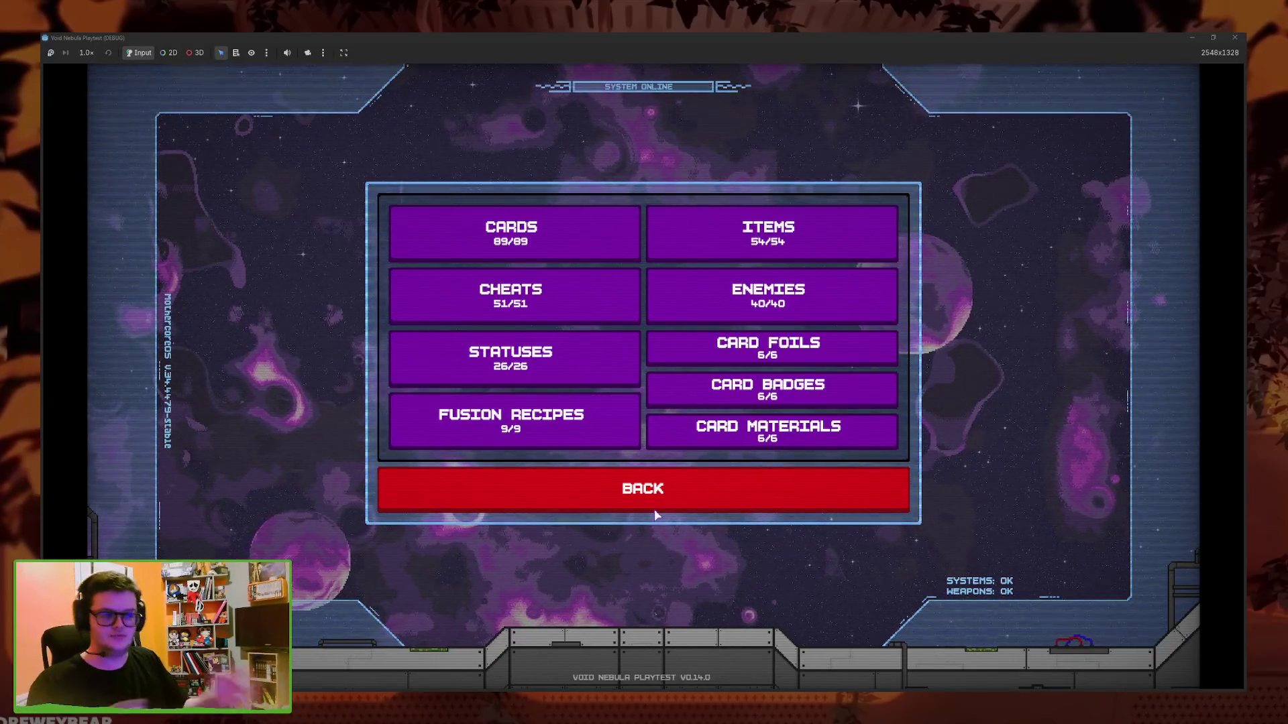
pyautogui.click(768, 347)
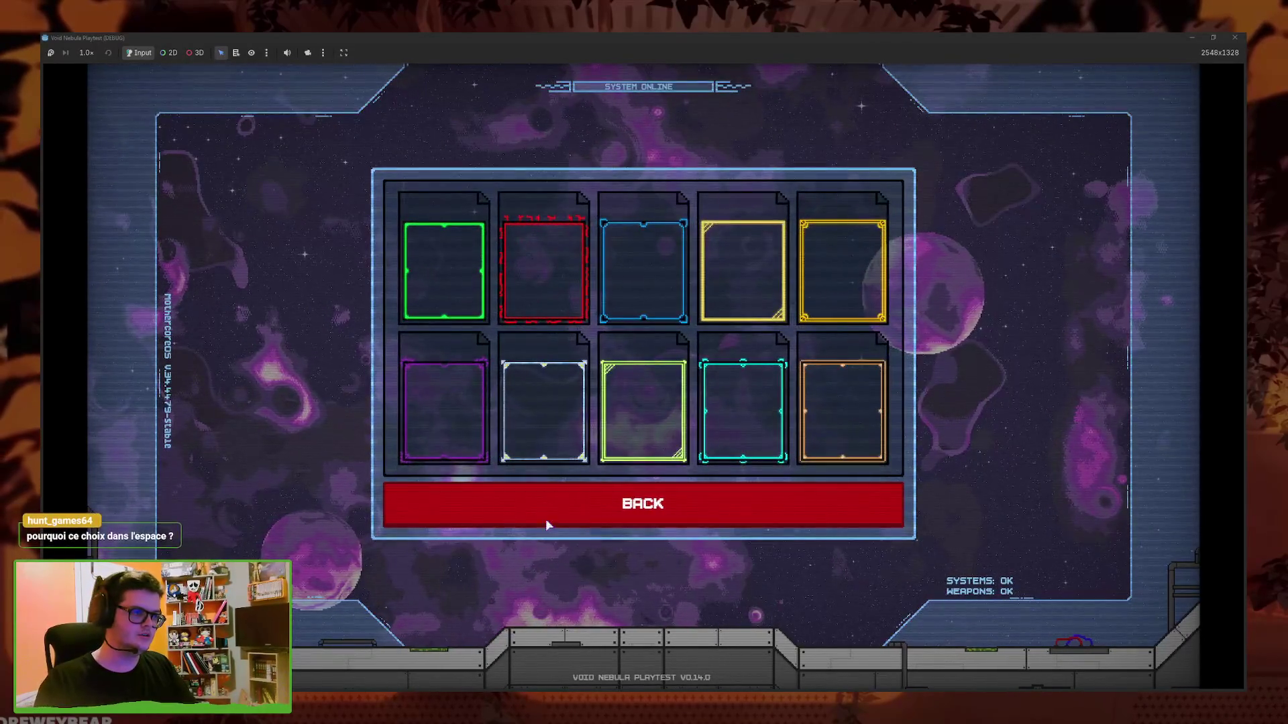
pyautogui.click(674, 514)
pyautogui.click(521, 401)
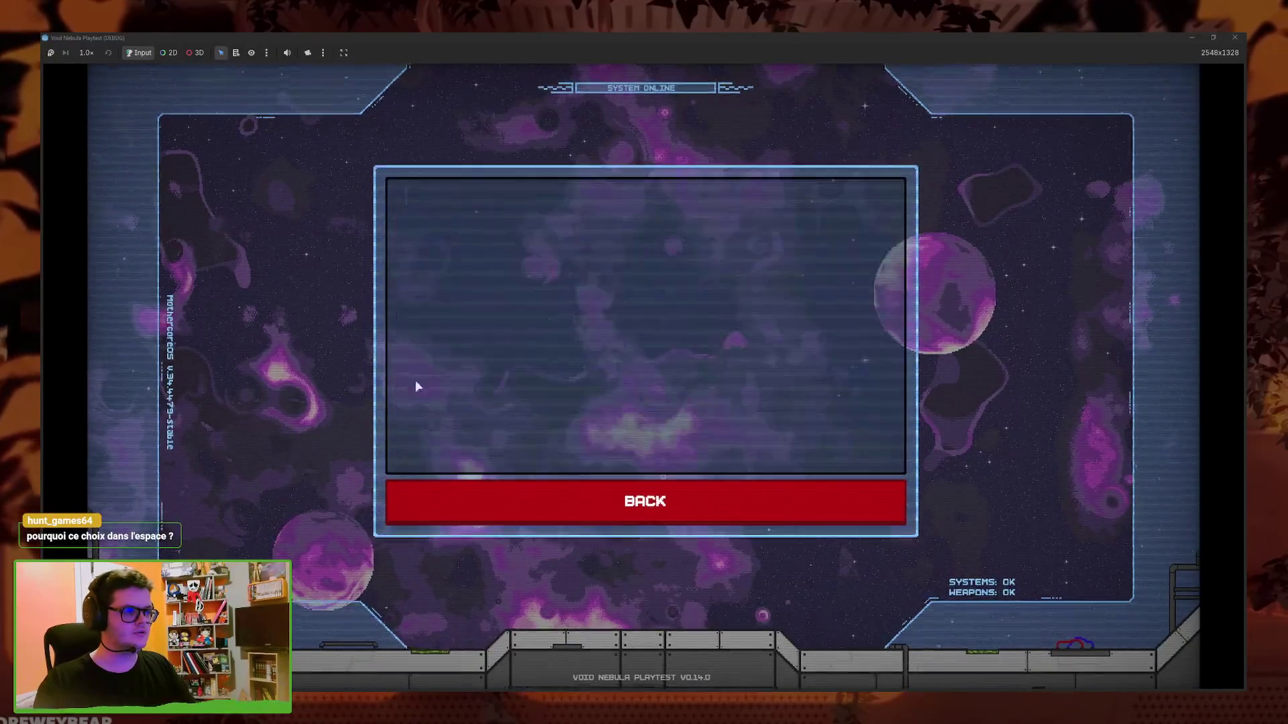
pyautogui.click(897, 500)
pyautogui.click(778, 429)
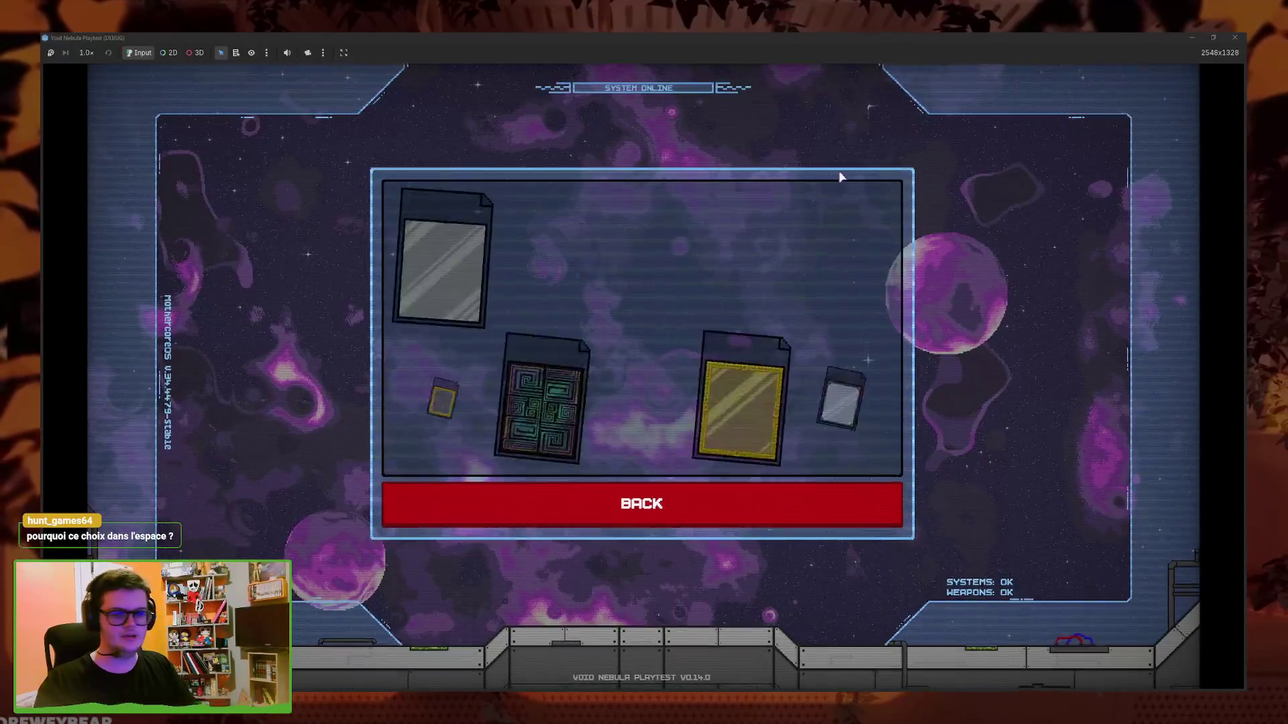
pyautogui.click(794, 510)
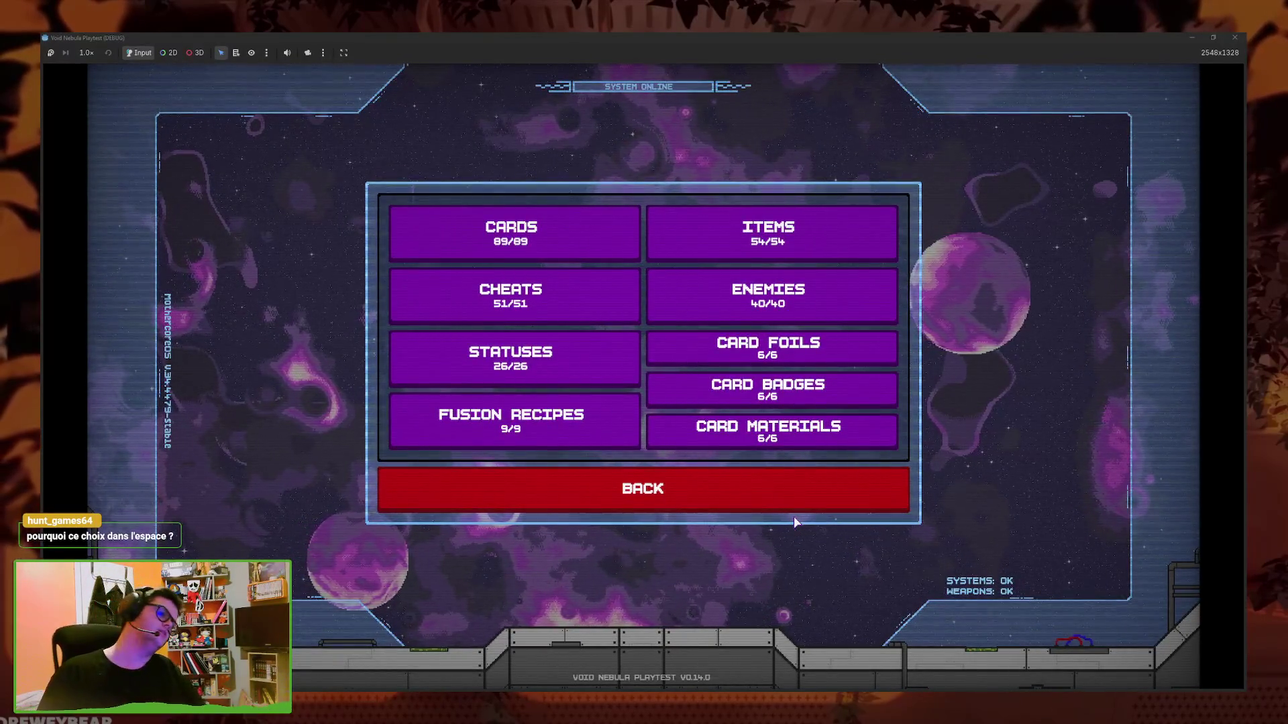
pyautogui.click(849, 386)
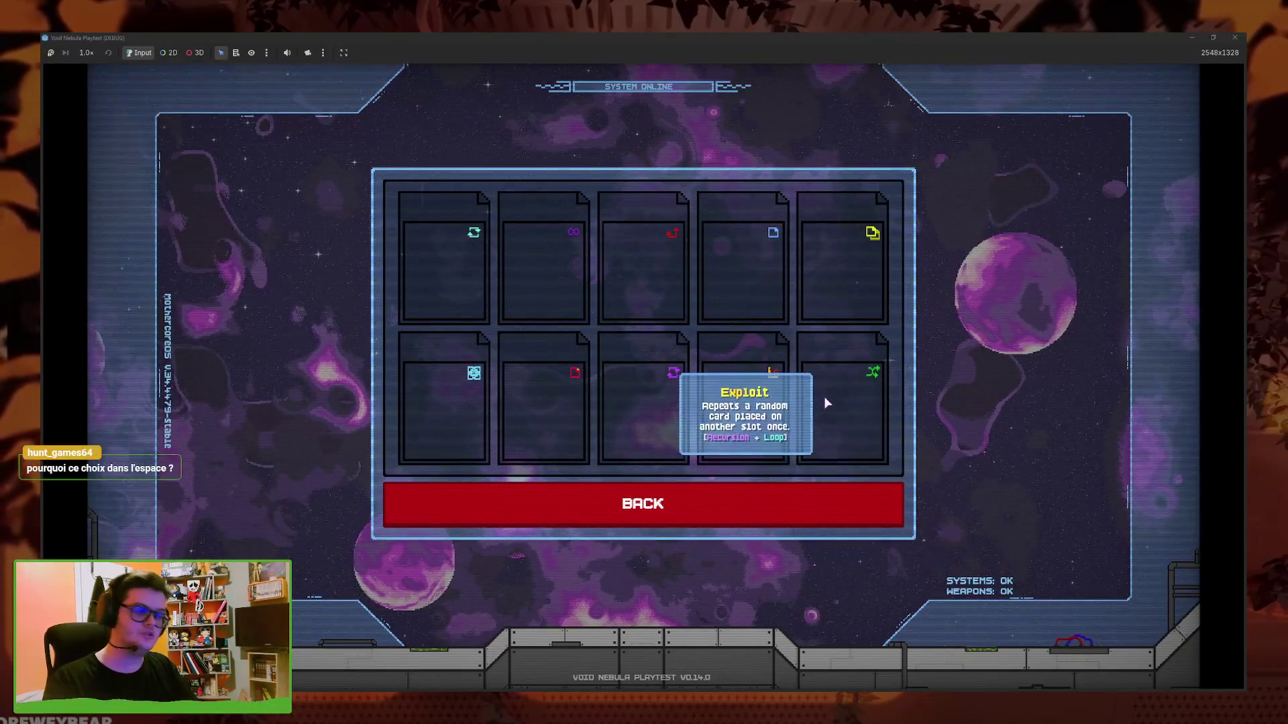
pyautogui.click(687, 503)
pyautogui.click(592, 374)
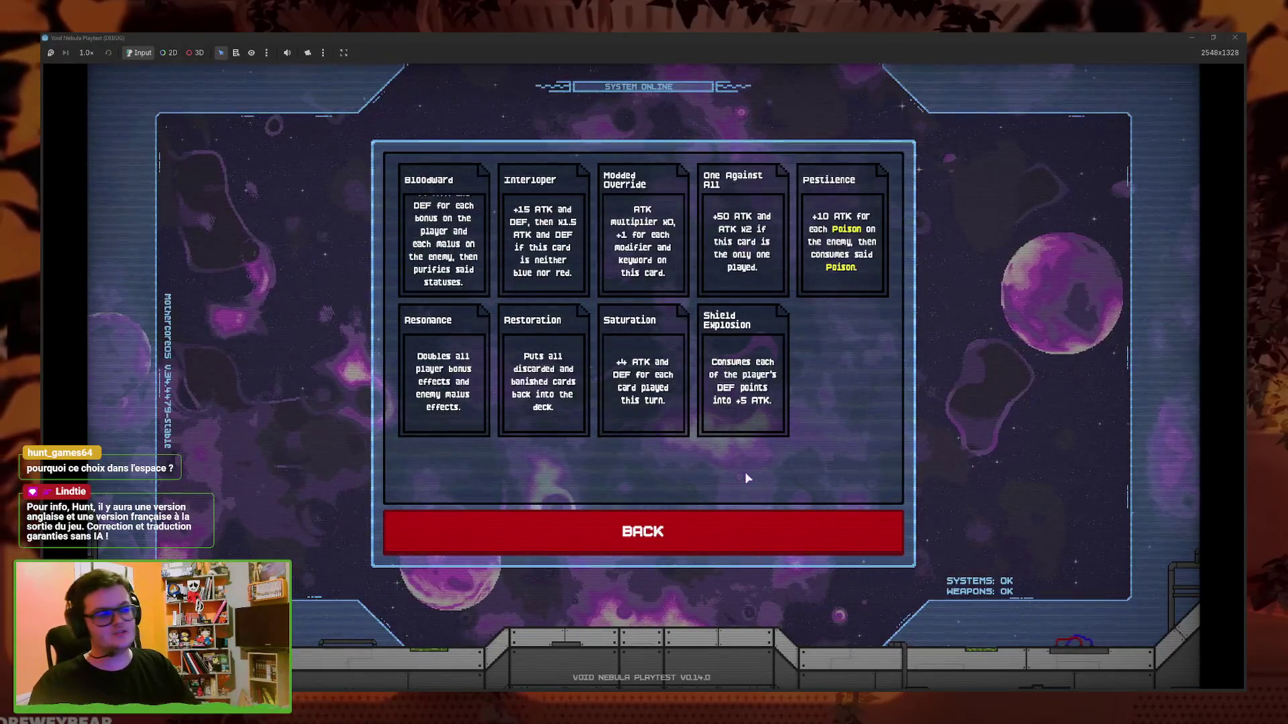
pyautogui.click(781, 529)
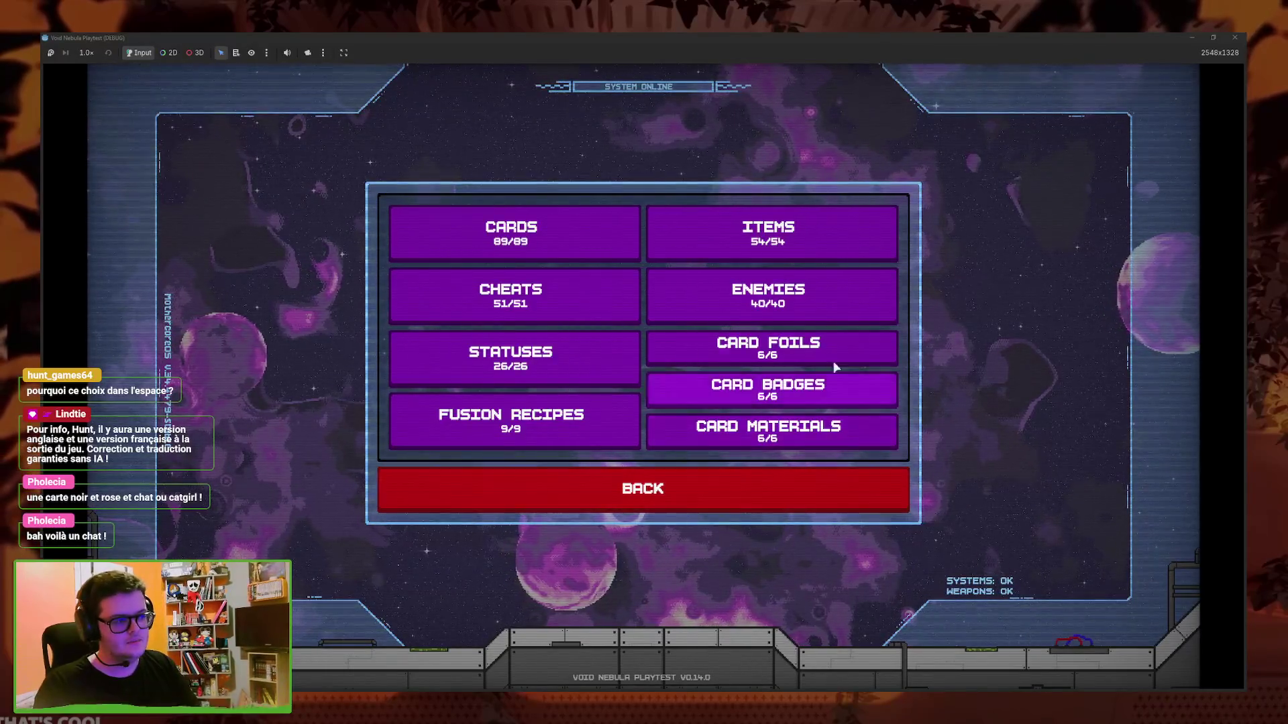
# Page the Codex Enemies section forward to 4/7, then back out to the main menu
pyautogui.click(826, 383)
pyautogui.click(744, 475)
pyautogui.click(745, 475)
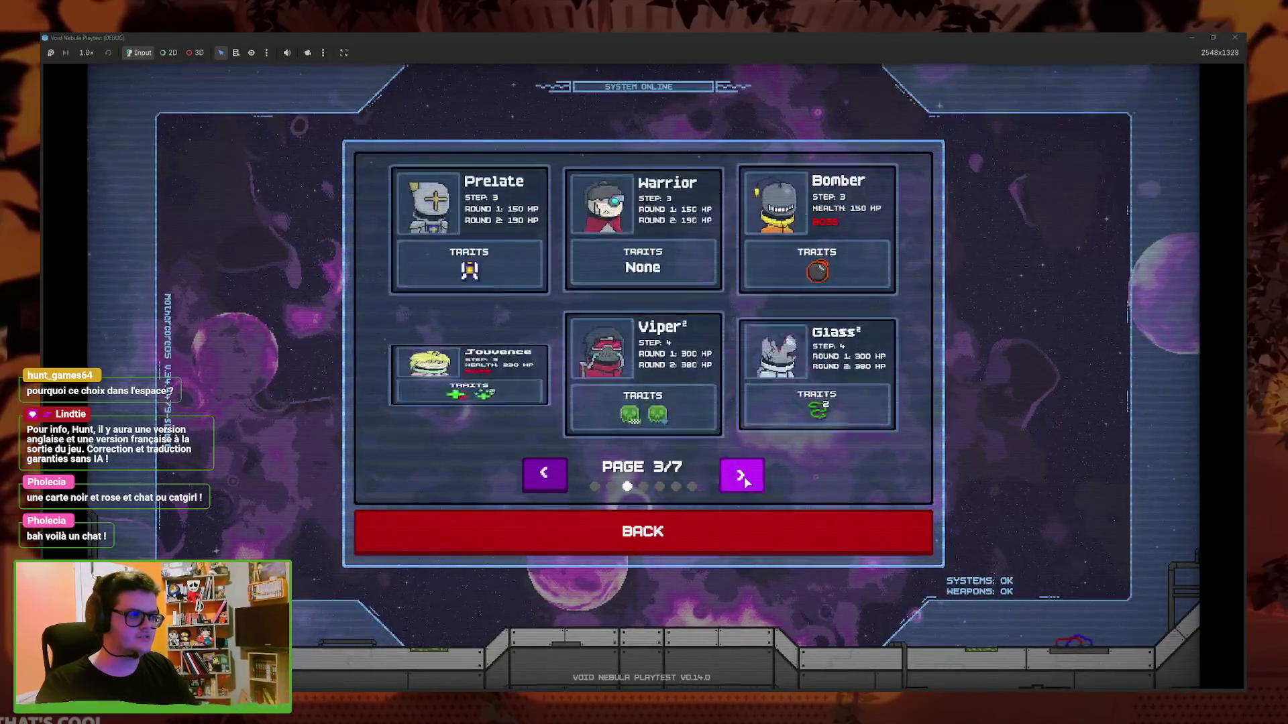
pyautogui.click(745, 476)
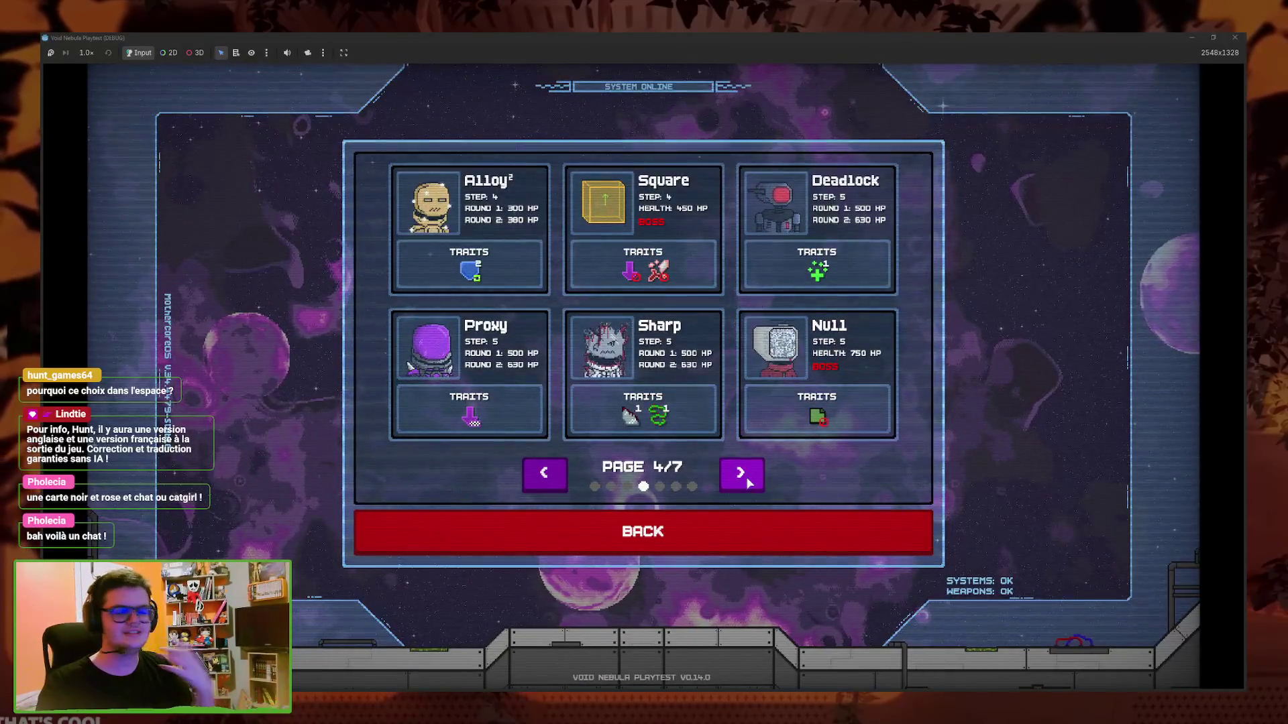
pyautogui.click(761, 527)
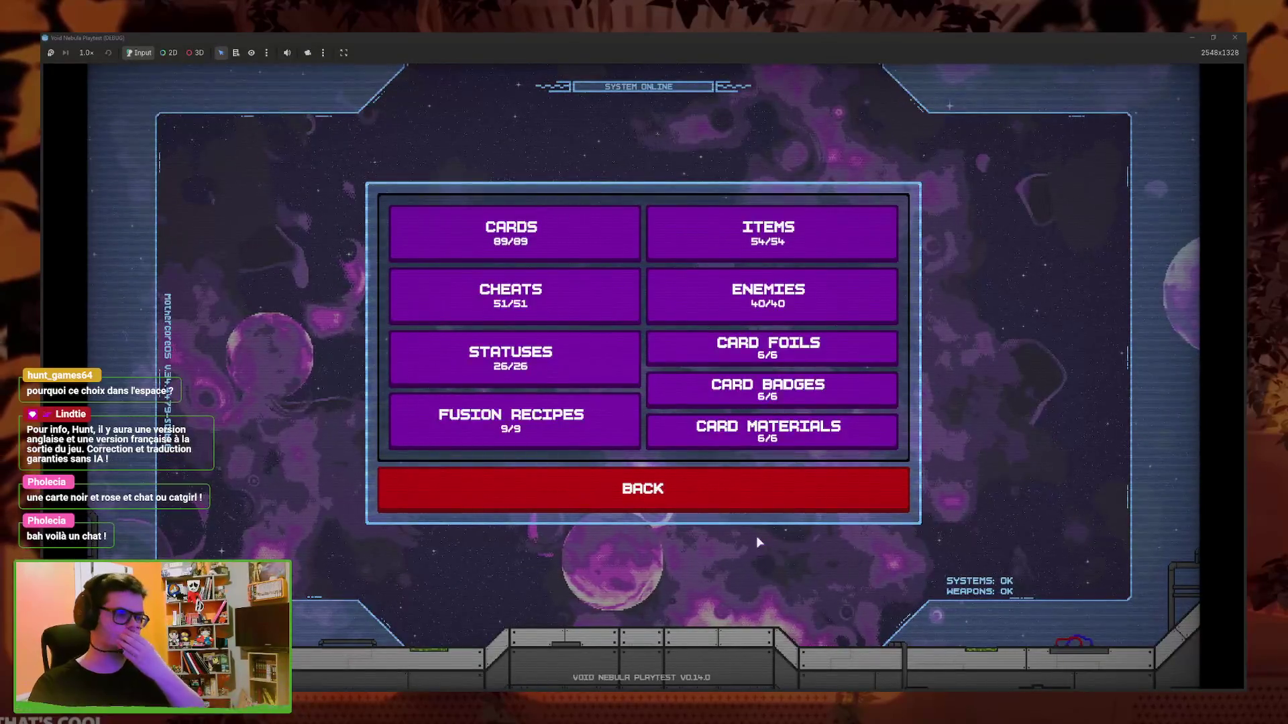
pyautogui.click(700, 488)
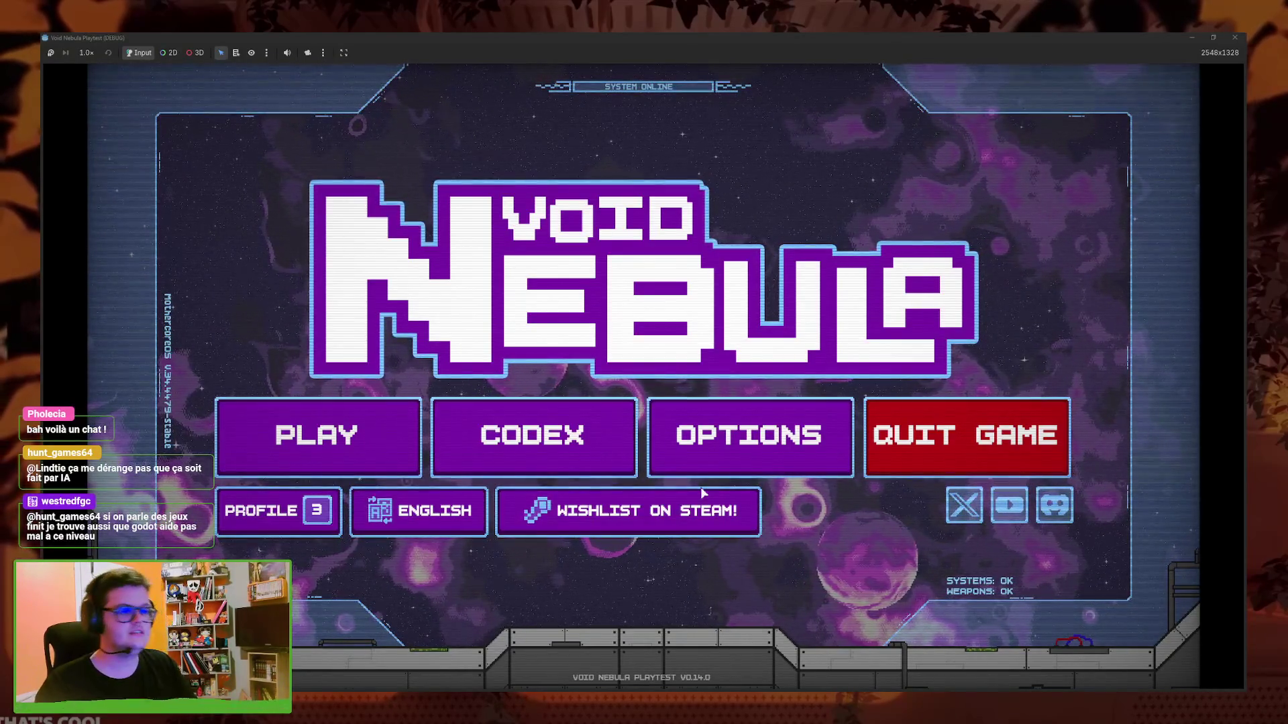
# Start a new run as Faceless, pause it, and choose Back to main menu to bring up YOU SURE?
pyautogui.press('Return')
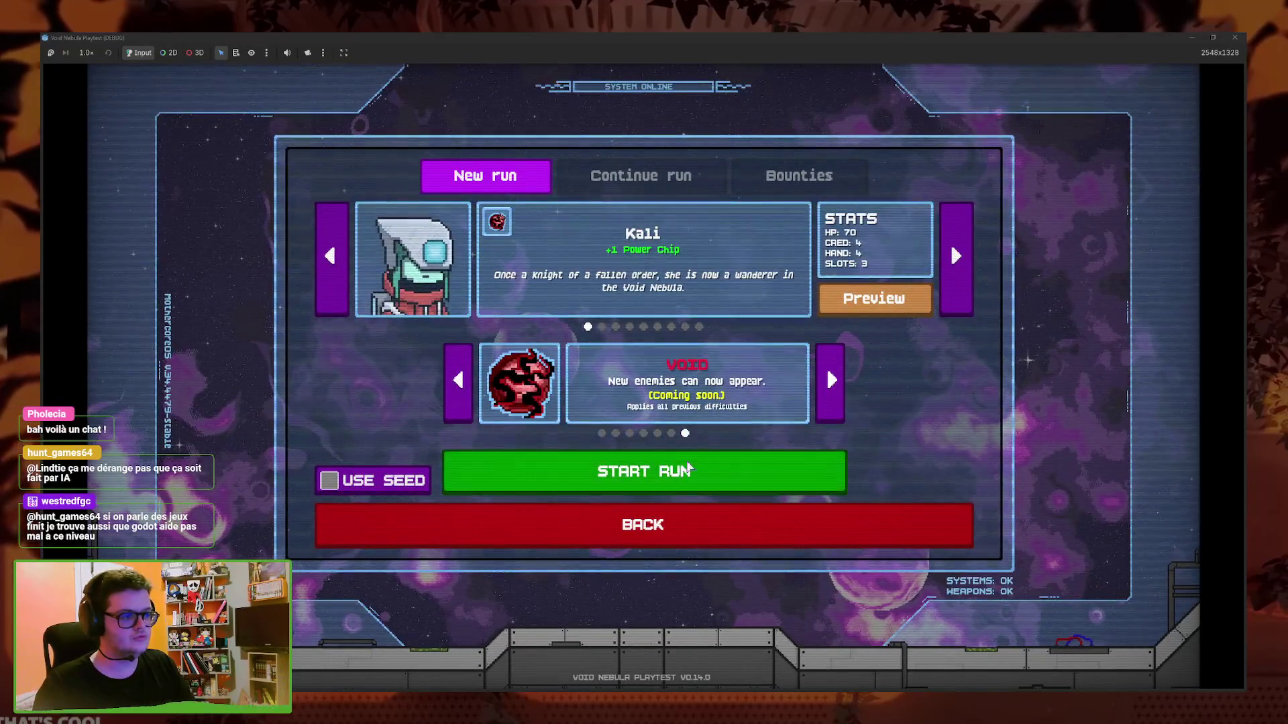
pyautogui.press('Left')
pyautogui.click(689, 482)
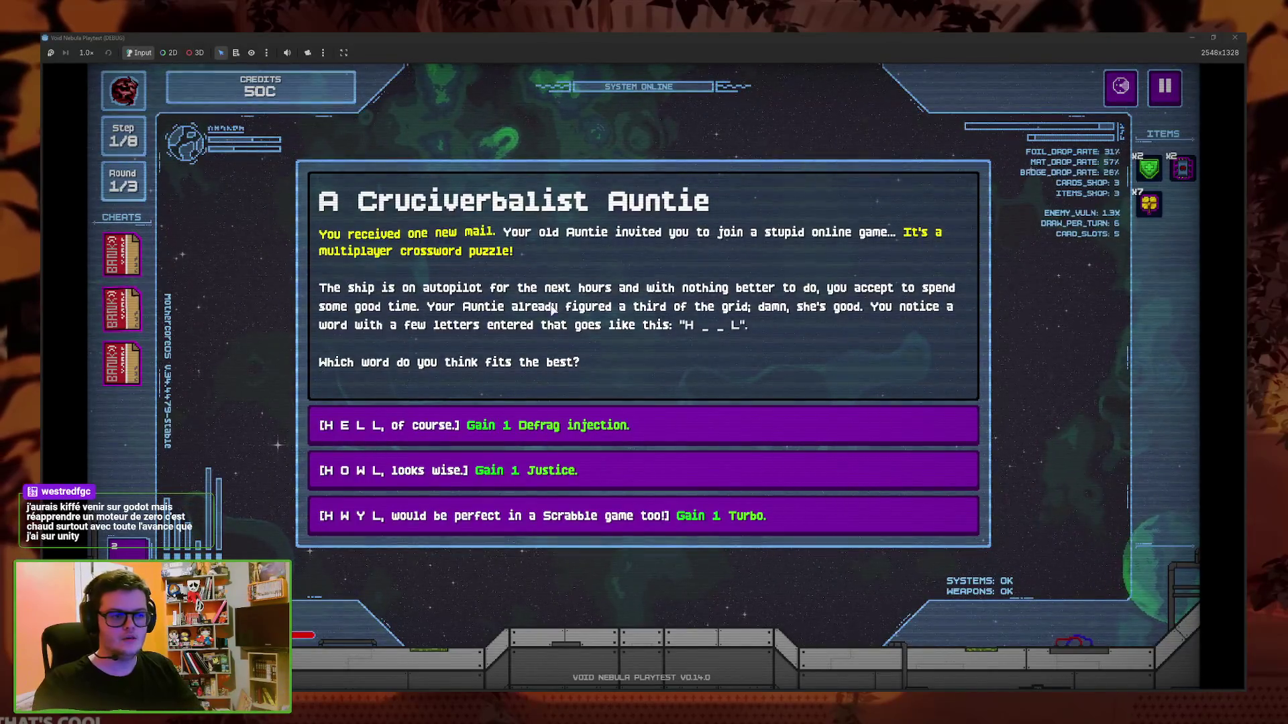
pyautogui.press('Escape')
pyautogui.click(644, 444)
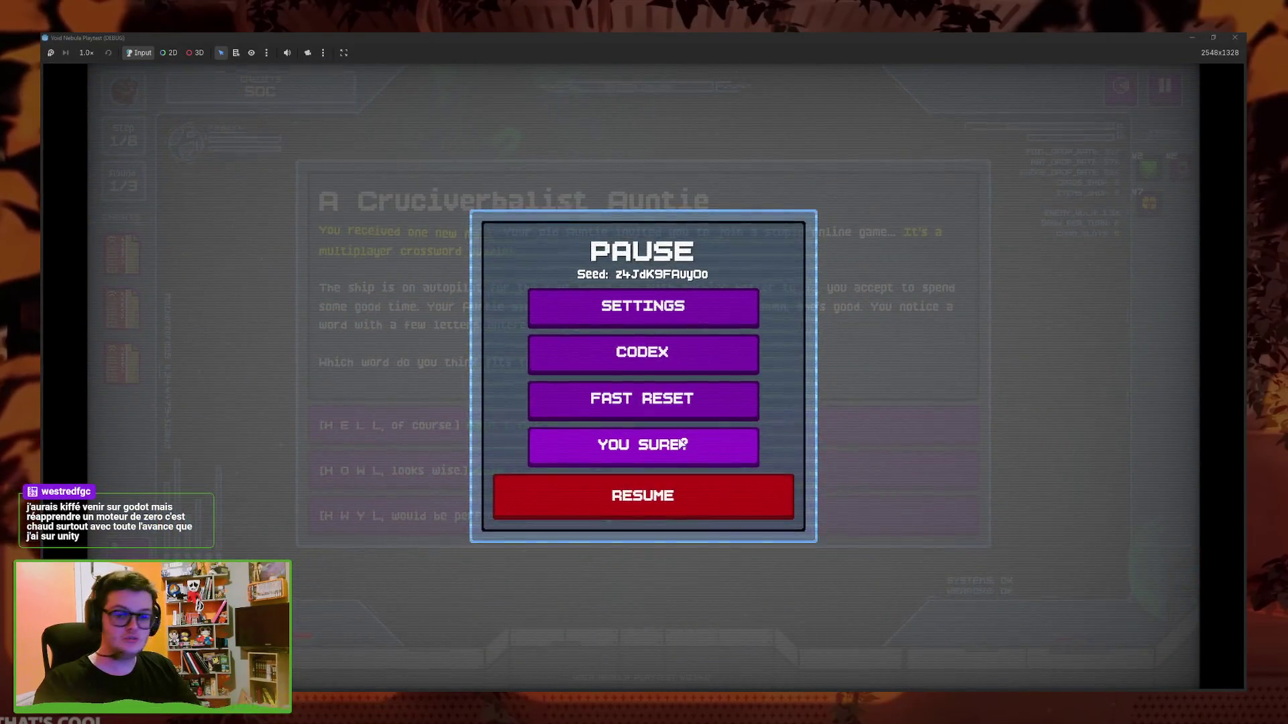
# Confirm abandoning the run, cycle through five characters in run setup, then back out and quit the game
pyautogui.click(604, 446)
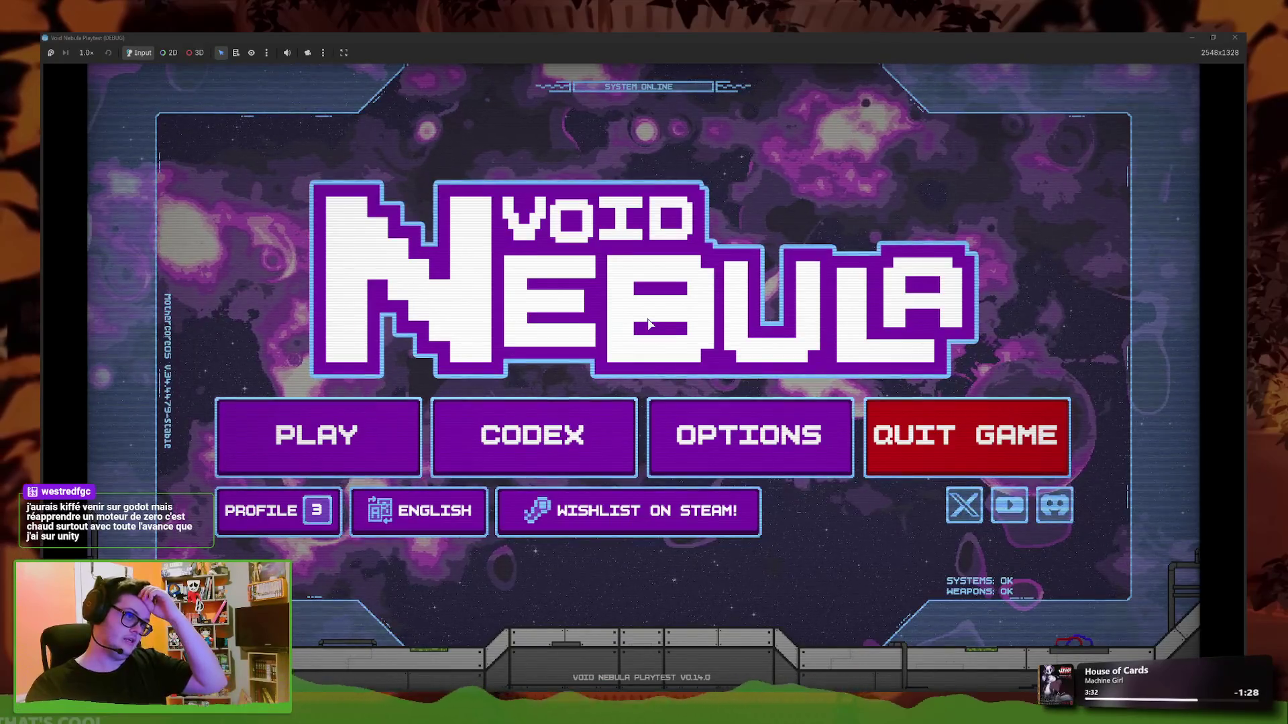
pyautogui.click(312, 444)
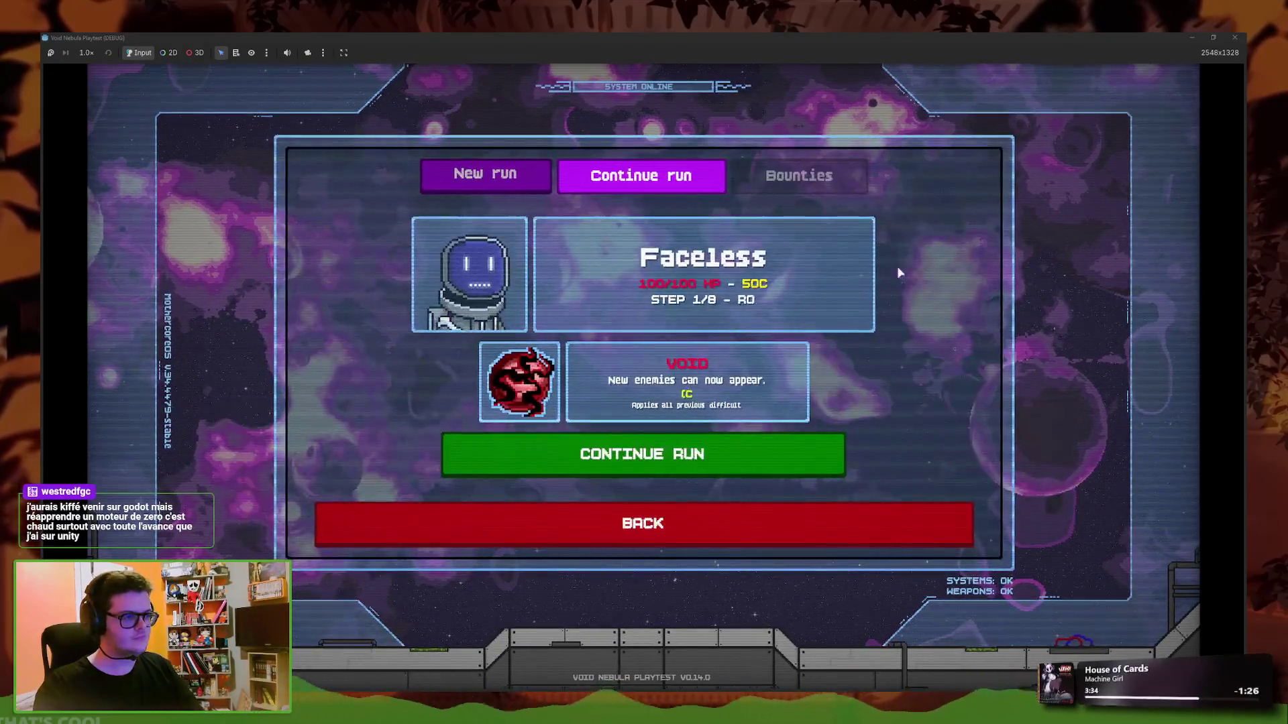
pyautogui.click(469, 174)
pyautogui.click(963, 263)
pyautogui.click(963, 263)
pyautogui.click(963, 263)
pyautogui.click(963, 263)
pyautogui.click(963, 263)
pyautogui.click(675, 523)
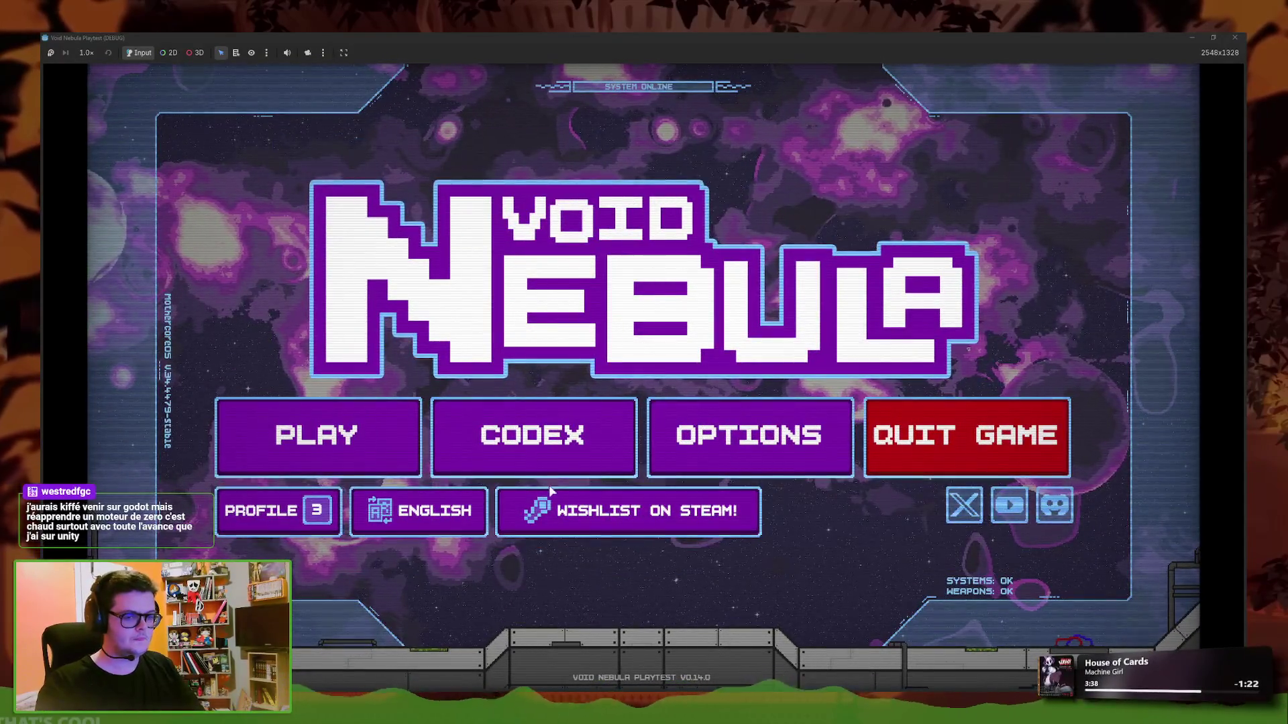
pyautogui.click(965, 433)
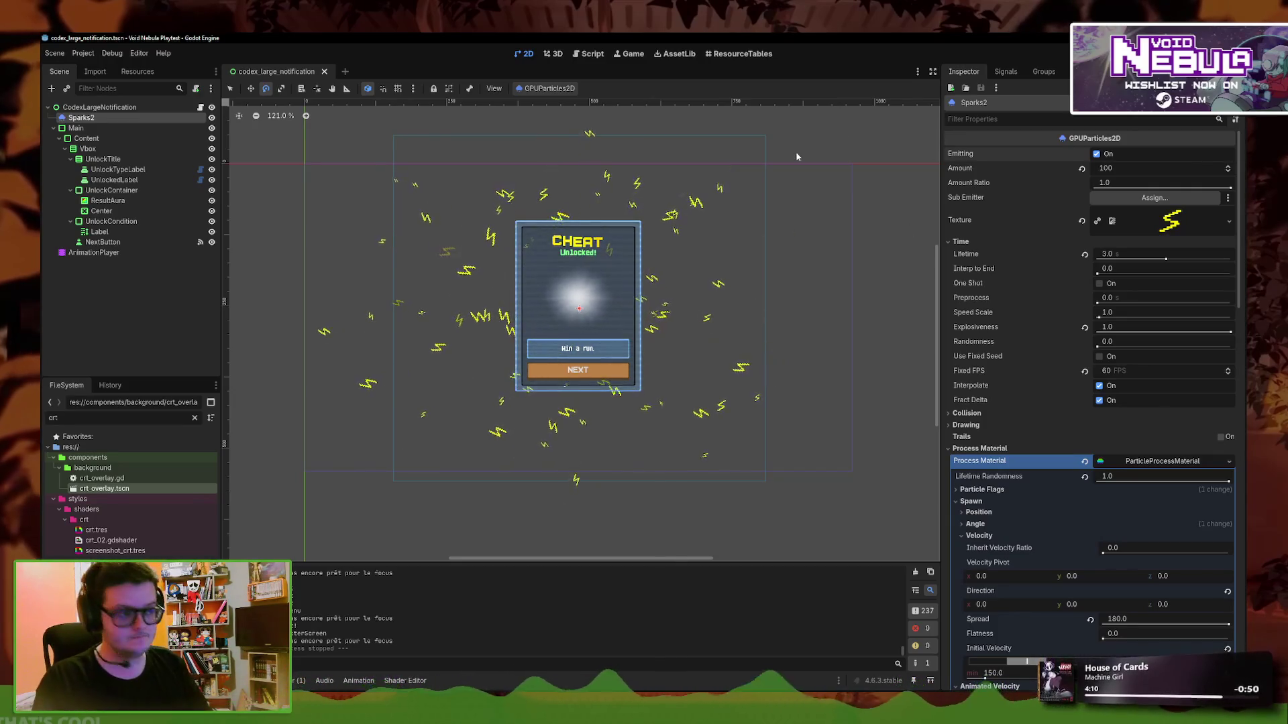
# Zoom into the Cheat Unlocked card canvas and run the project with F5
pyautogui.scroll(1, 689, 262)
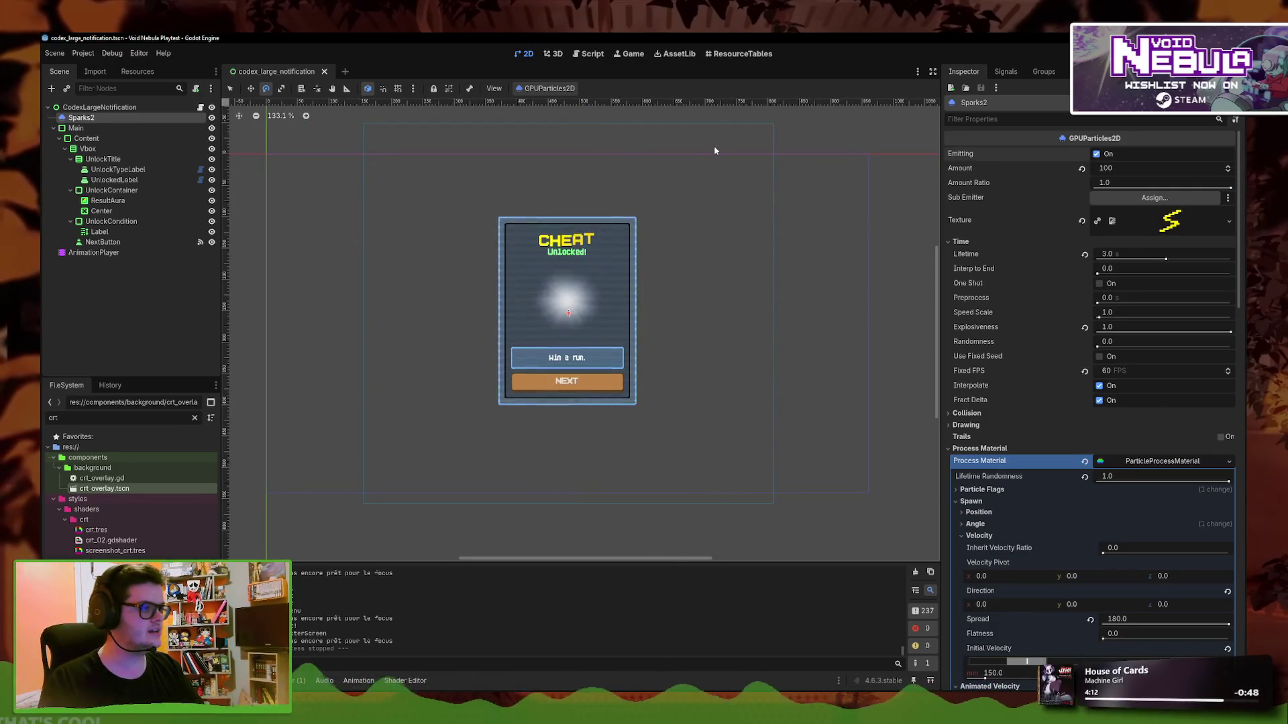
pyautogui.scroll(1, 693, 221)
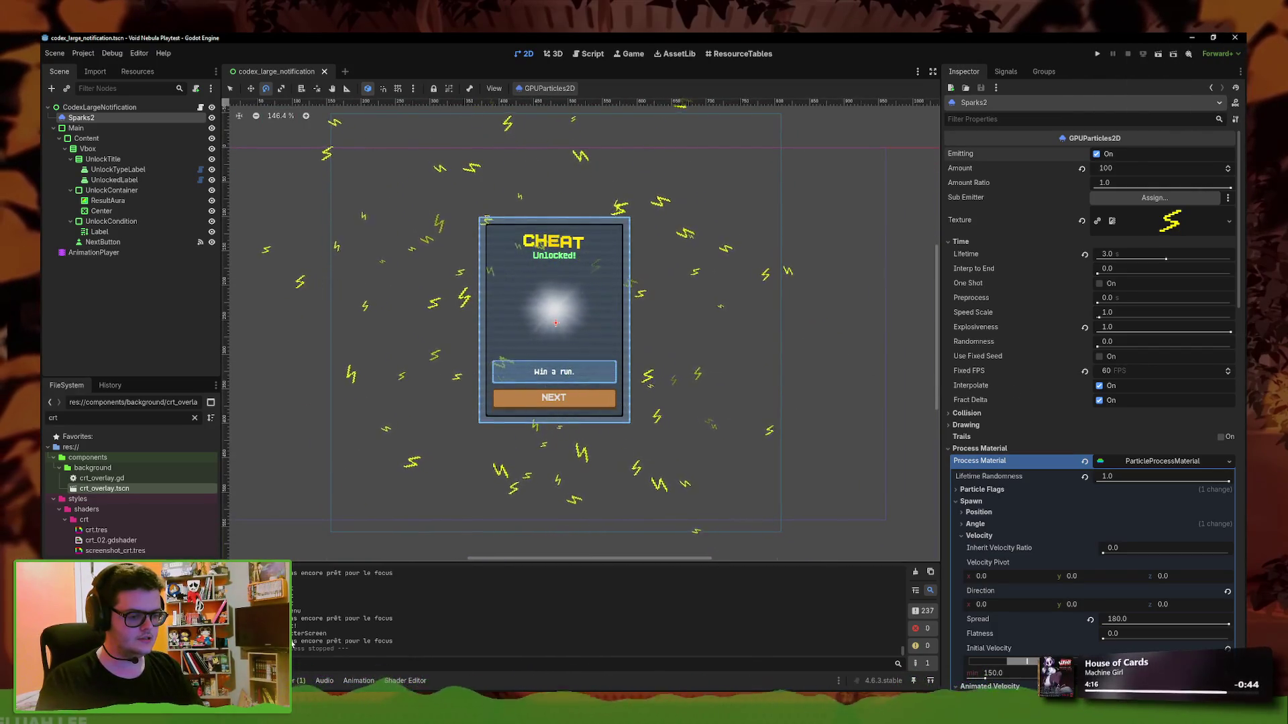
pyautogui.press('F5')
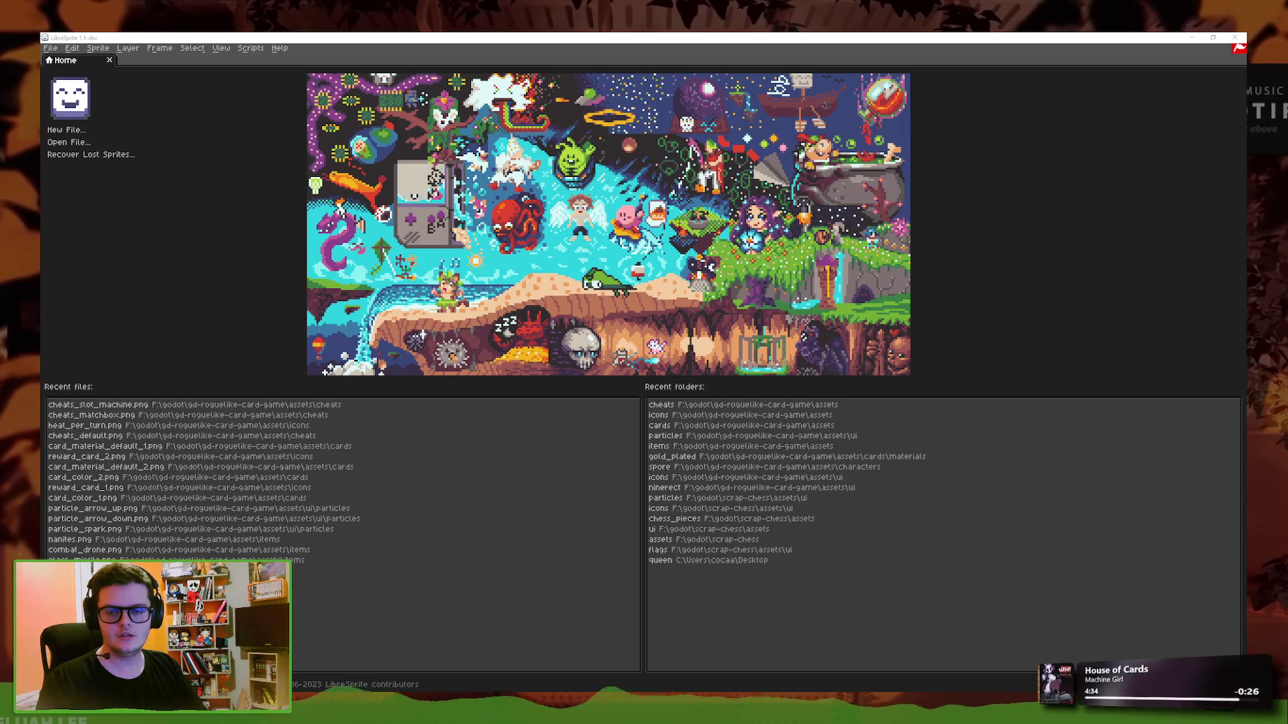
# Clear the spark sprite and paint a solid white rectangle on the canvas with the pencil
pyautogui.scroll(8, 702, 339)
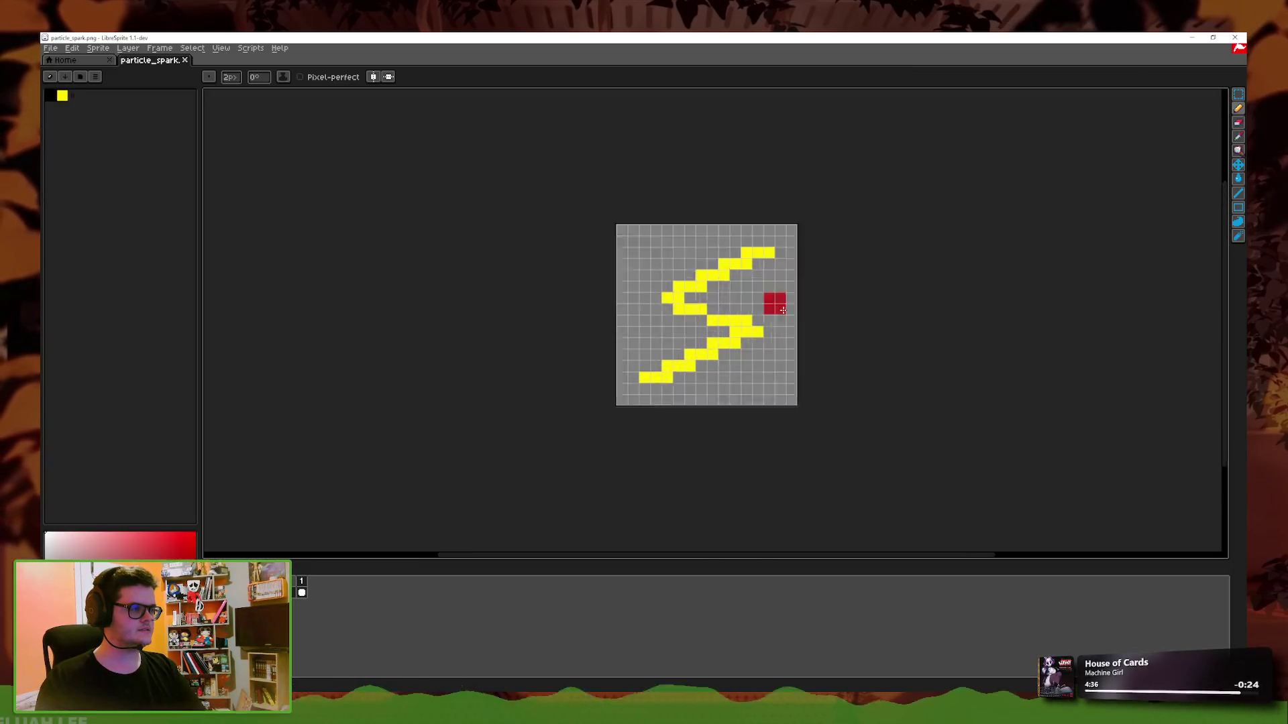
pyautogui.press('Delete')
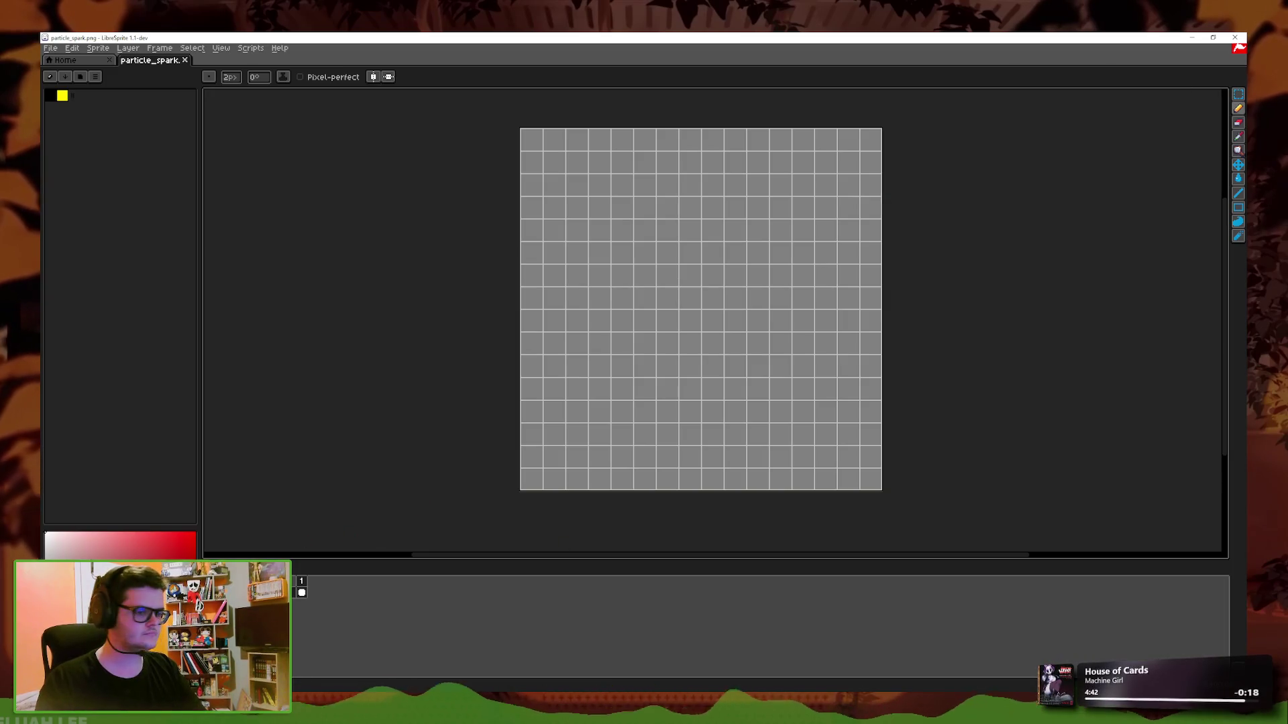
pyautogui.moveTo(565, 446)
pyautogui.mouseDown()
pyautogui.moveTo(807, 237)
pyautogui.moveTo(782, 190)
pyautogui.moveTo(721, 182)
pyautogui.moveTo(609, 258)
pyautogui.mouseUp()
pyautogui.hotkey('ctrl', 'z')
pyautogui.click(603, 428)
pyautogui.moveTo(603, 428); pyautogui.dragTo(781, 184)
pyautogui.hotkey('ctrl', 'z')
pyautogui.moveTo(644, 181)
pyautogui.mouseDown()
pyautogui.moveTo(764, 178)
pyautogui.moveTo(778, 443)
pyautogui.moveTo(663, 457)
pyautogui.moveTo(653, 207)
pyautogui.moveTo(667, 282)
pyautogui.moveTo(733, 207)
pyautogui.moveTo(715, 396)
pyautogui.mouseUp()
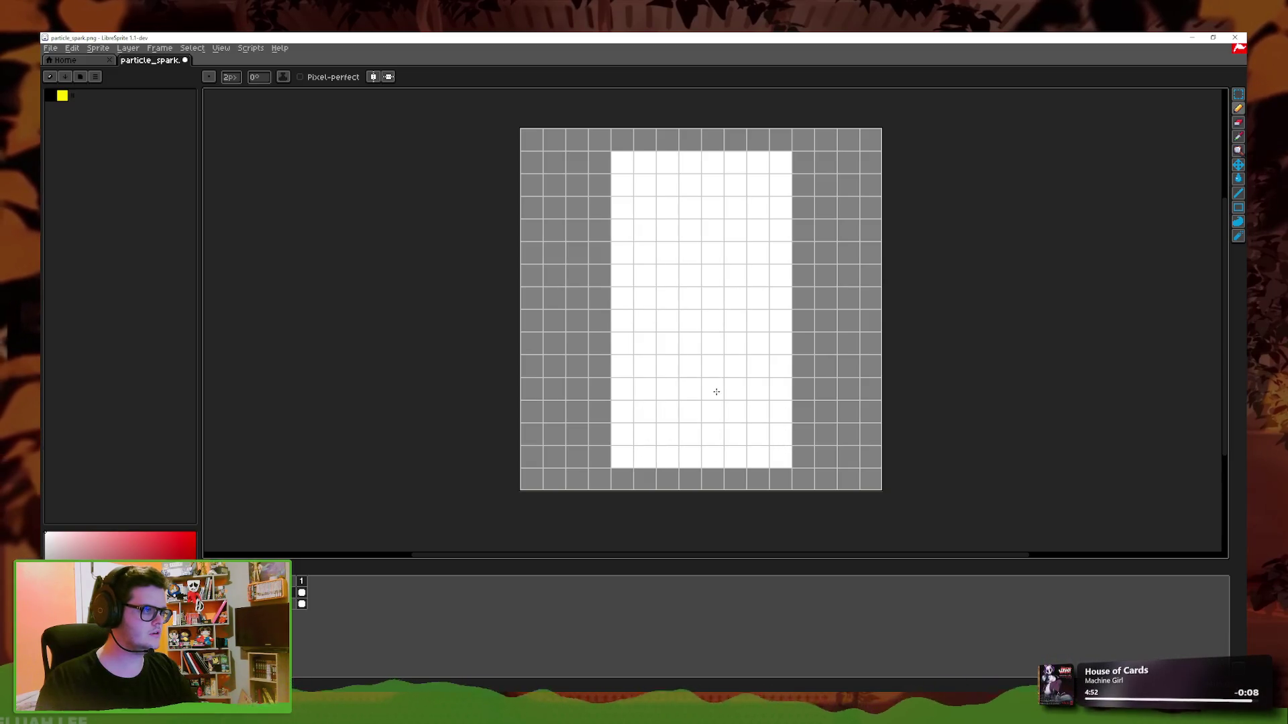
# Save a copy of the sprite as a PNG in the particles folder, accepting the no-layers warning
pyautogui.scroll(-3, 879, 379)
pyautogui.scroll(3, 930, 361)
pyautogui.scroll(-2, 981, 337)
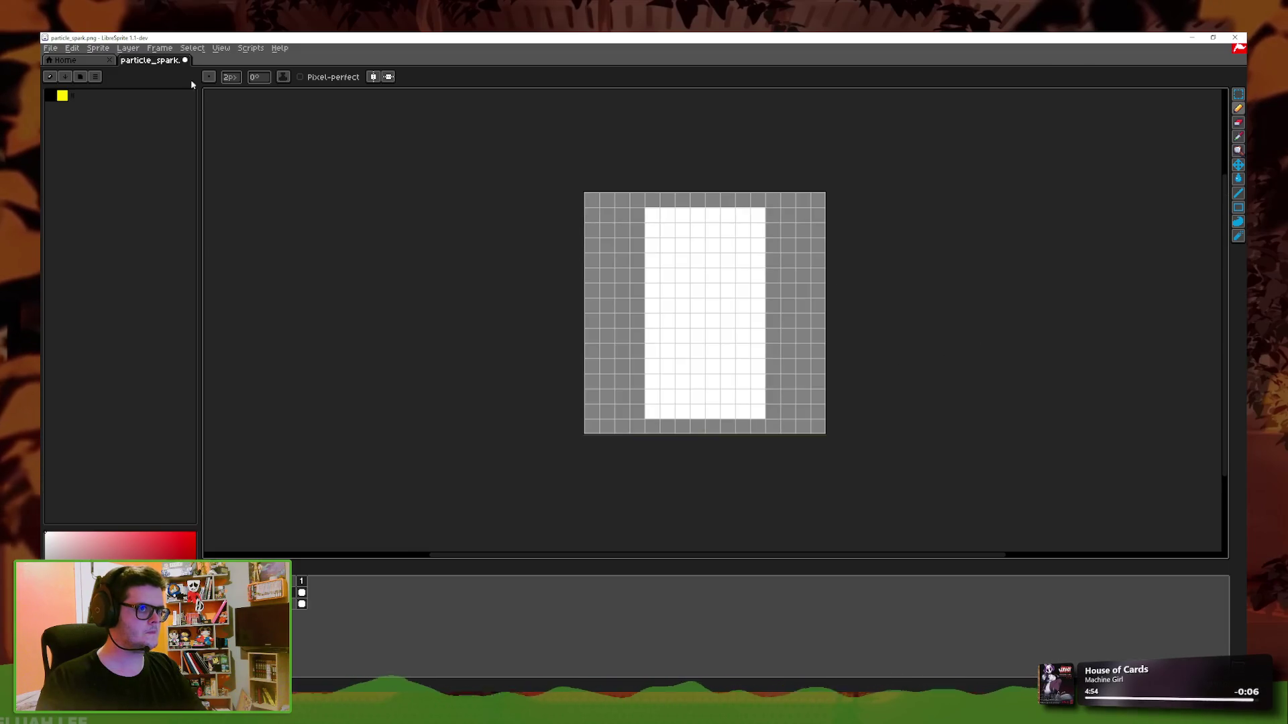
pyautogui.click(50, 48)
pyautogui.click(67, 104)
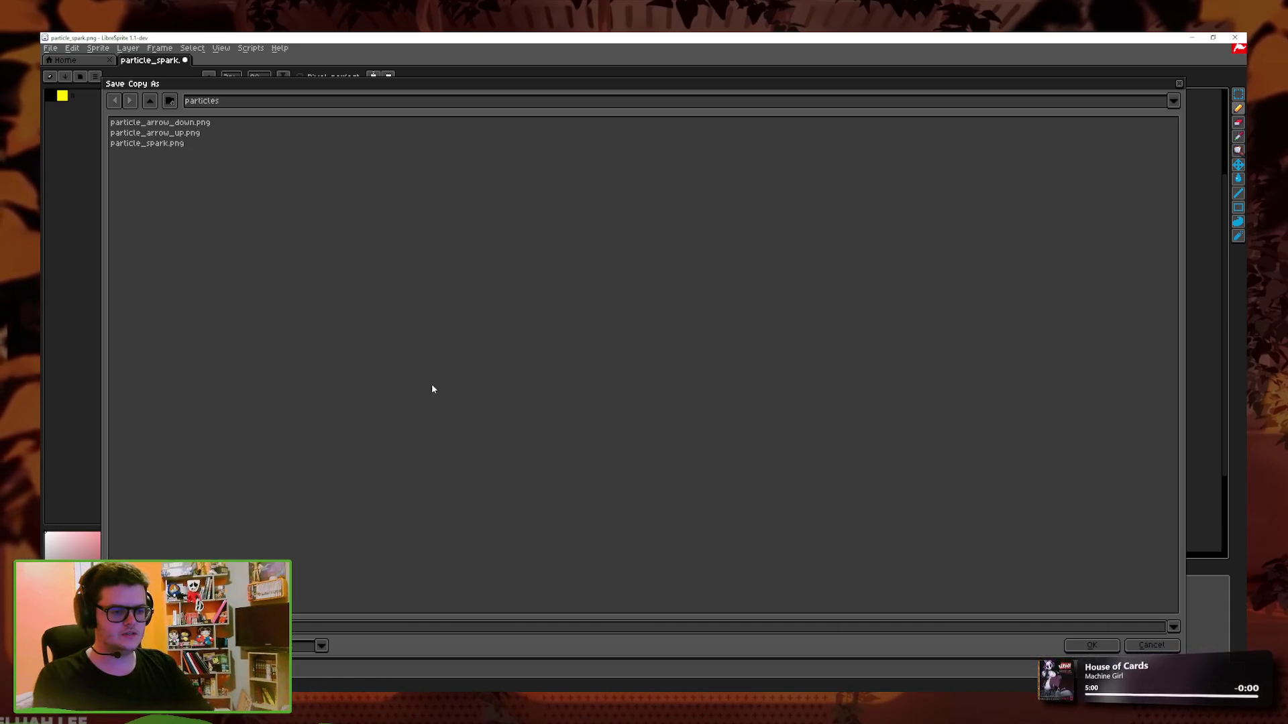
pyautogui.click(1084, 648)
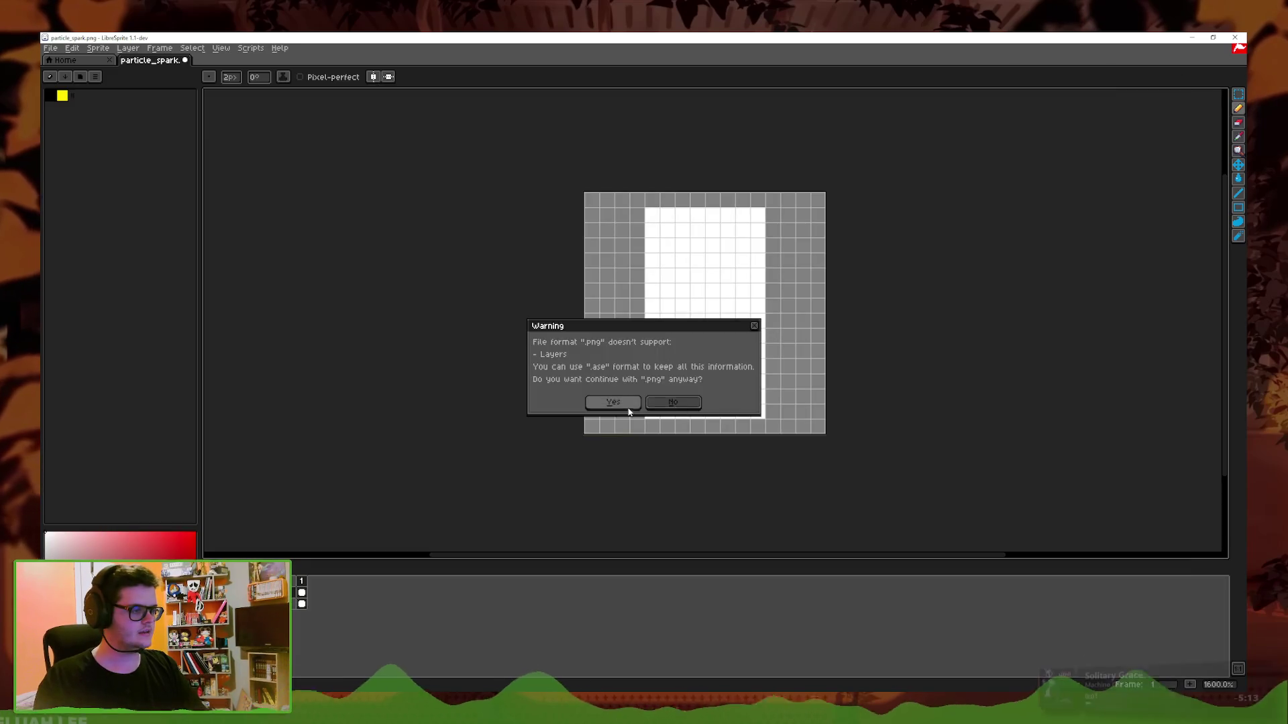
pyautogui.click(629, 408)
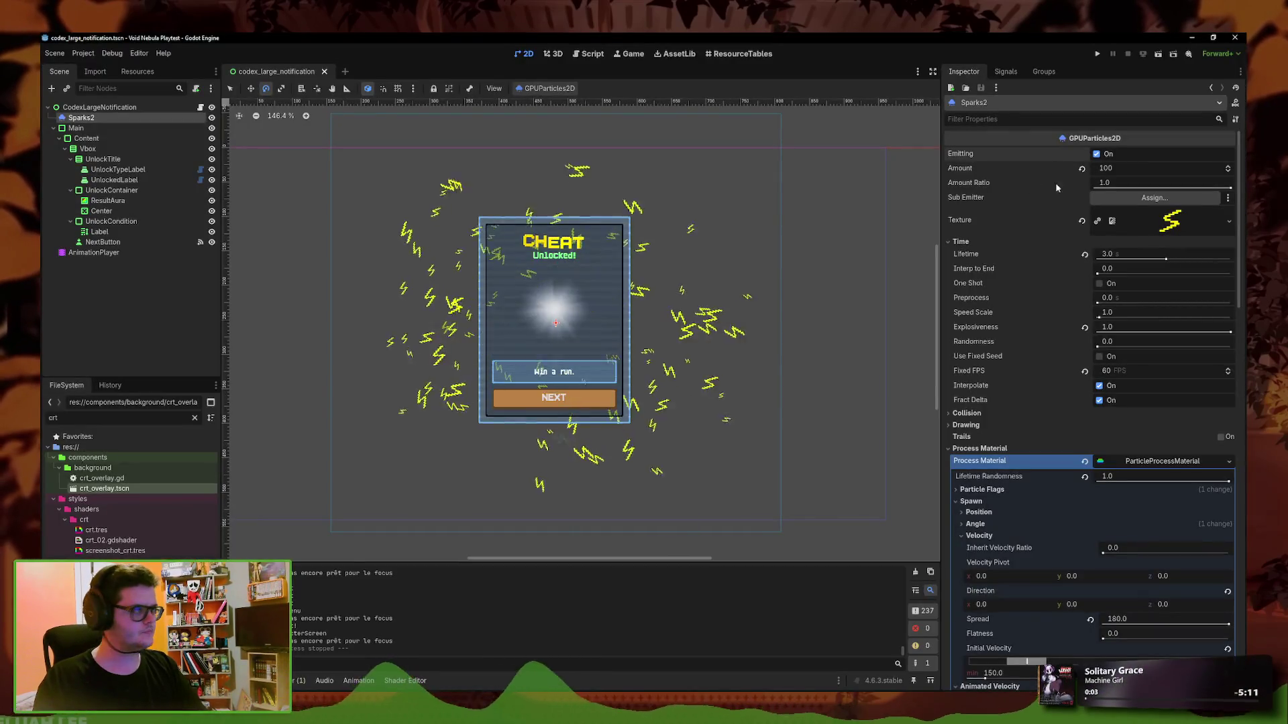
pyautogui.click(1232, 220)
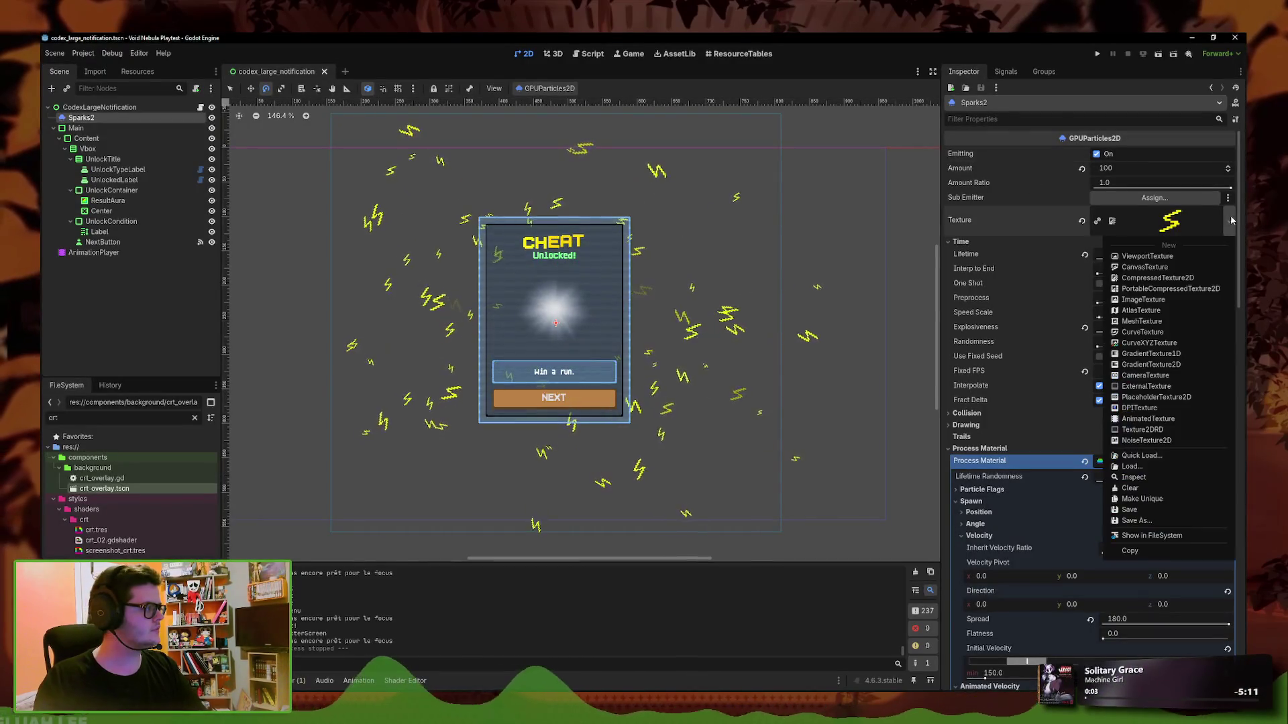
# Quick-load particle_confetti.png as the Sparks2 particles' texture
pyautogui.click(1138, 455)
pyautogui.write('confett')
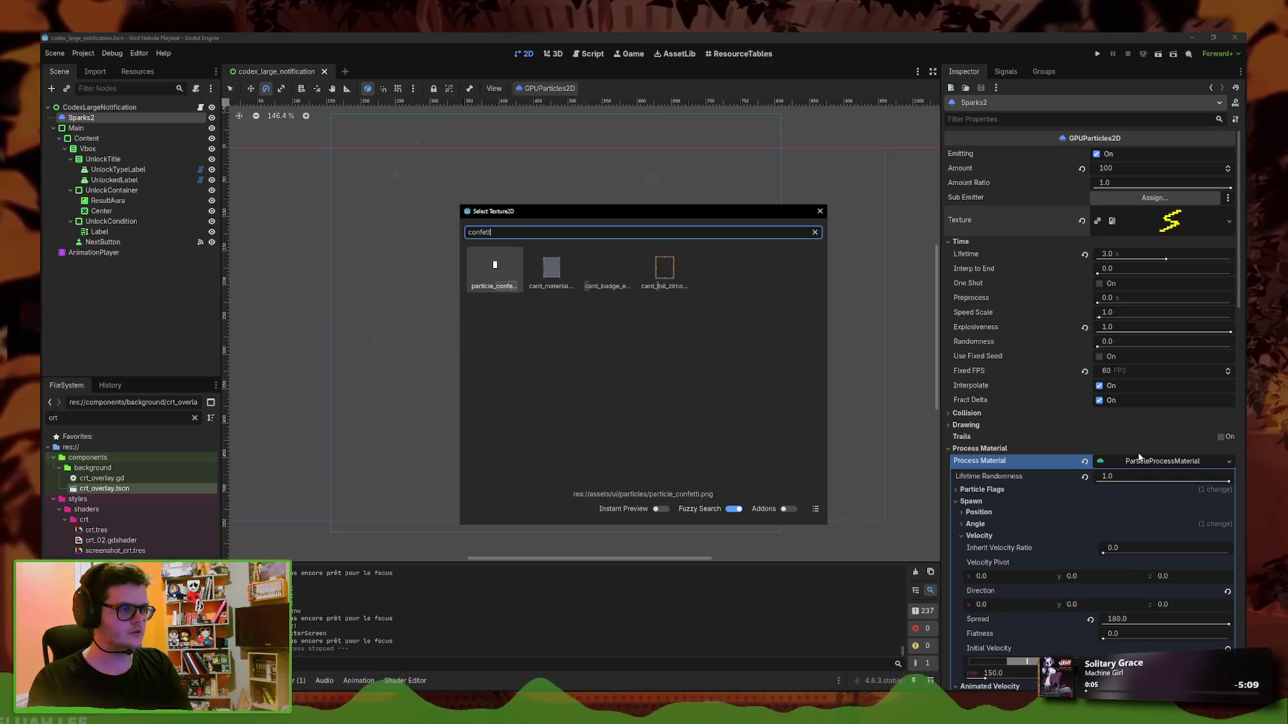
pyautogui.press('Return')
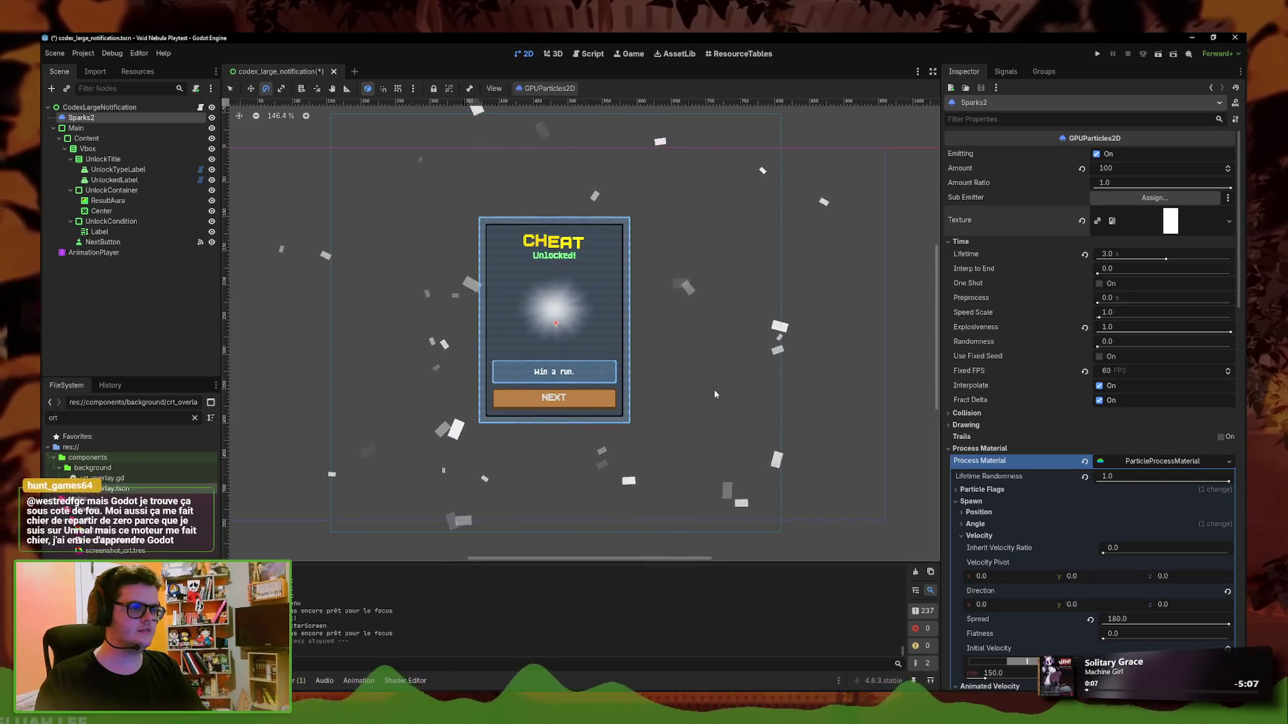
# Set the Hue Variation range from -1.0 minimum to 1.0 maximum
pyautogui.scroll(-2, 664, 355)
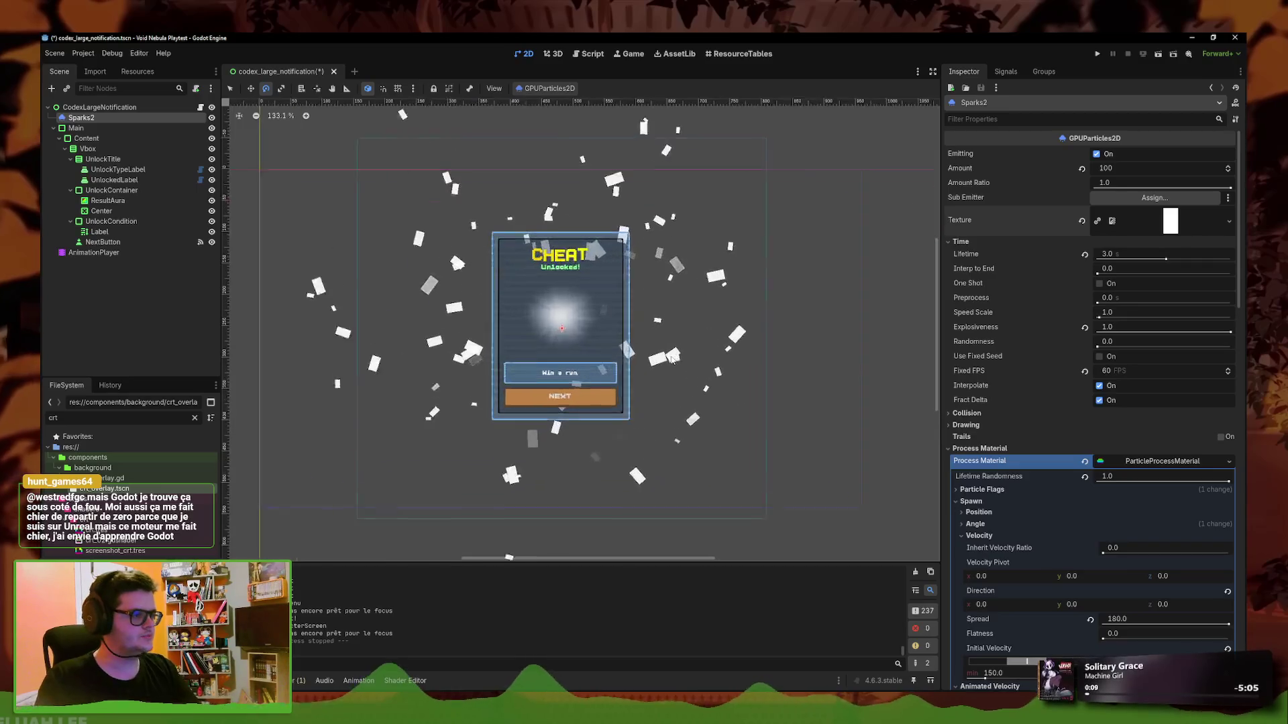
pyautogui.scroll(2, 432, 232)
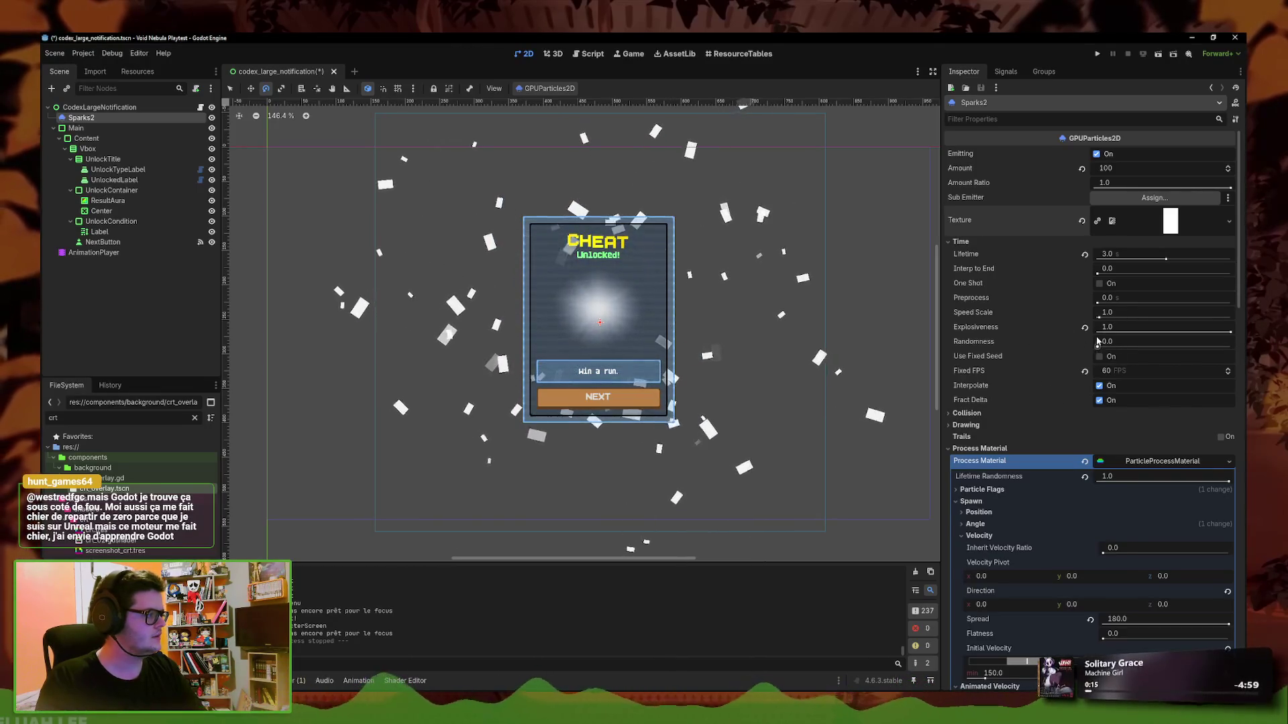
pyautogui.scroll(-15, 1063, 421)
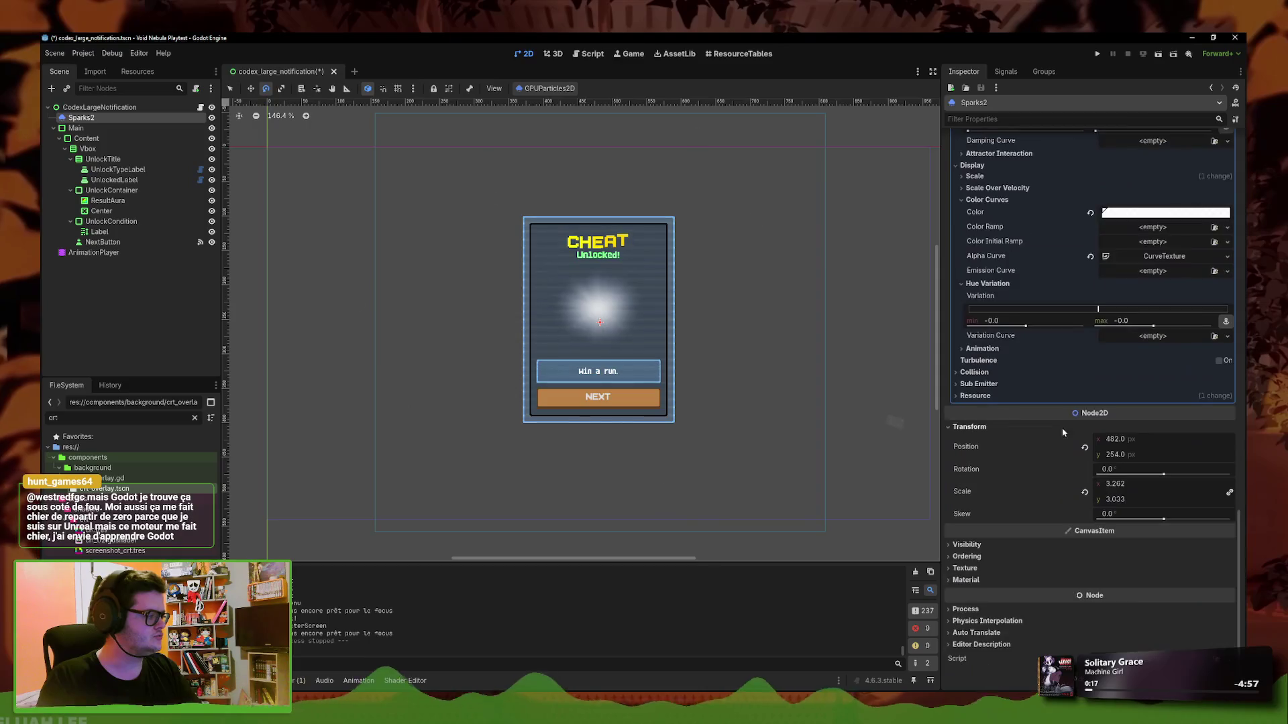
pyautogui.scroll(3, 1058, 395)
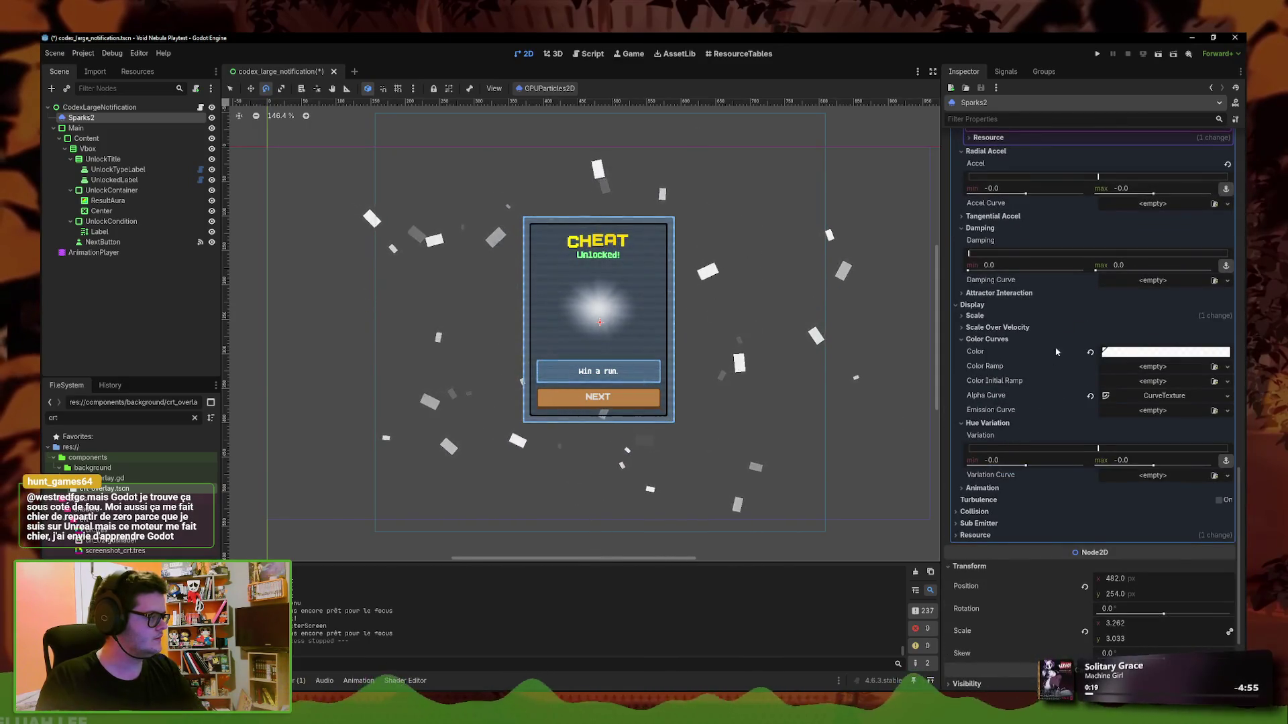
pyautogui.moveTo(1026, 465); pyautogui.dragTo(972, 465)
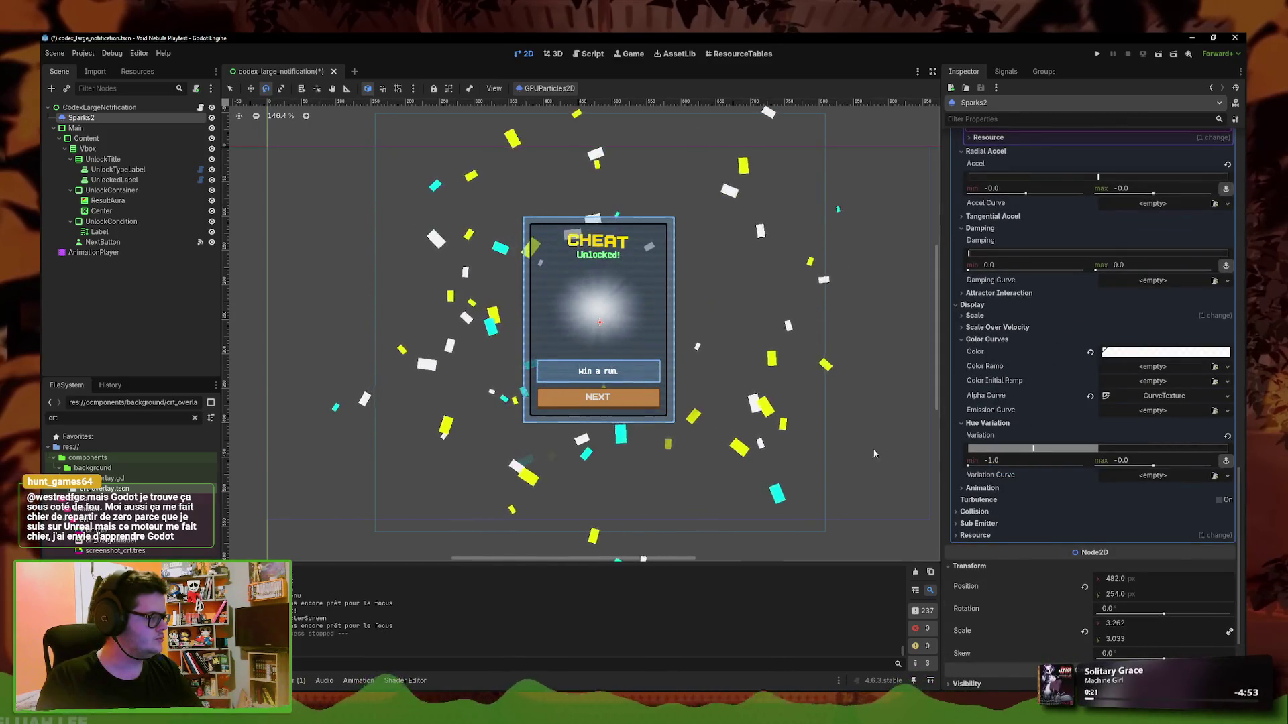
pyautogui.moveTo(1145, 468); pyautogui.dragTo(1211, 464)
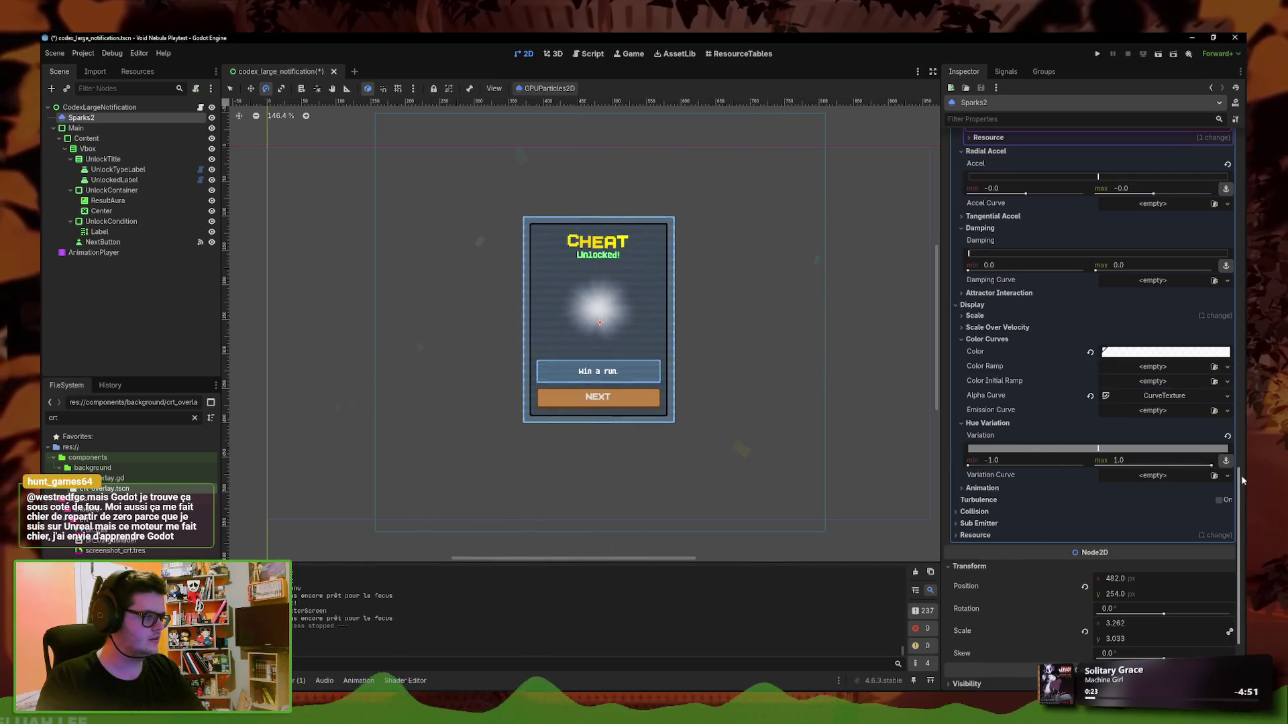
# Assign a new CurveTexture as the hue Variation Curve, sloping down from 1 to -1
pyautogui.click(1152, 476)
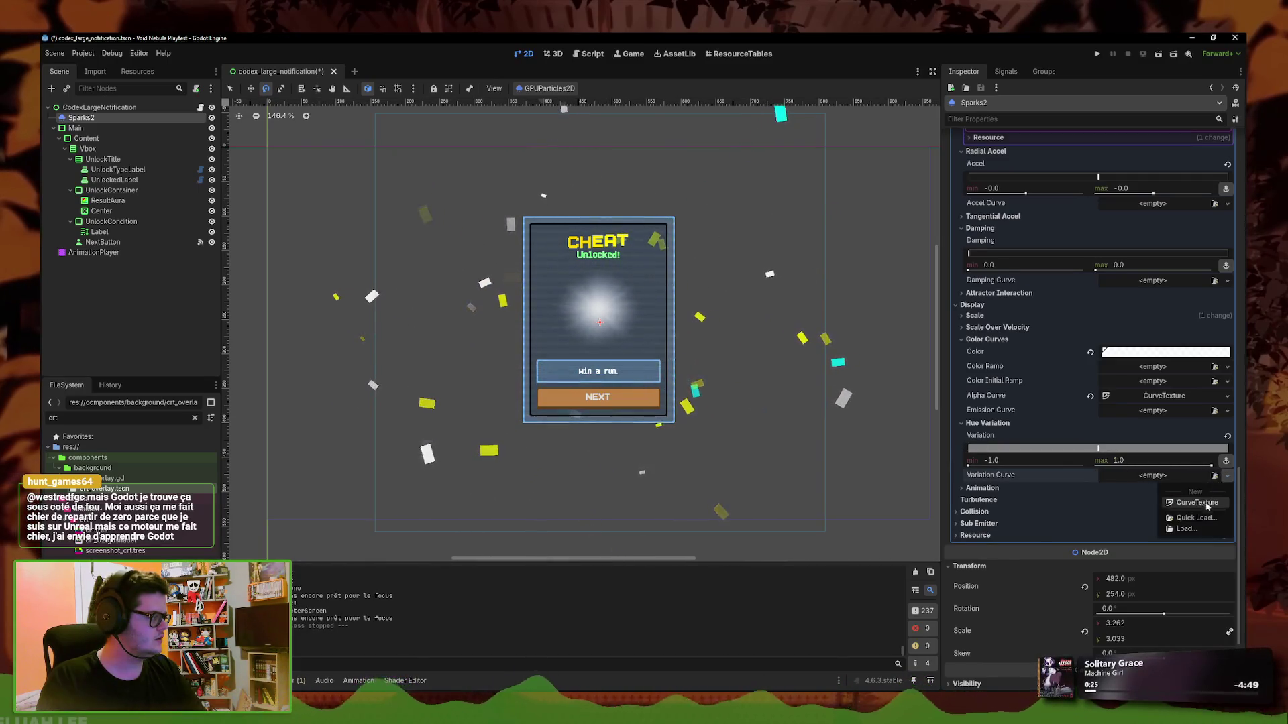
pyautogui.click(1171, 493)
pyautogui.click(1116, 527)
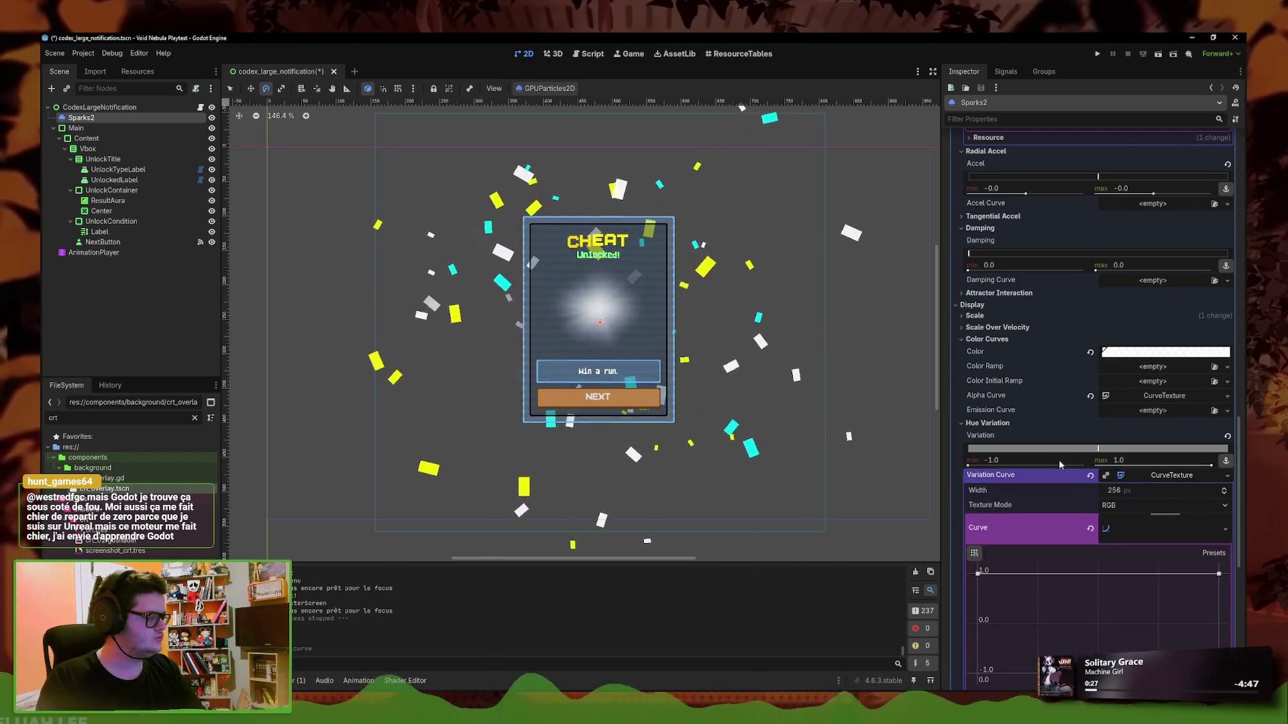
pyautogui.scroll(-3, 1047, 463)
pyautogui.moveTo(1218, 436)
pyautogui.mouseDown()
pyautogui.moveTo(1212, 464)
pyautogui.moveTo(1138, 469)
pyautogui.mouseUp()
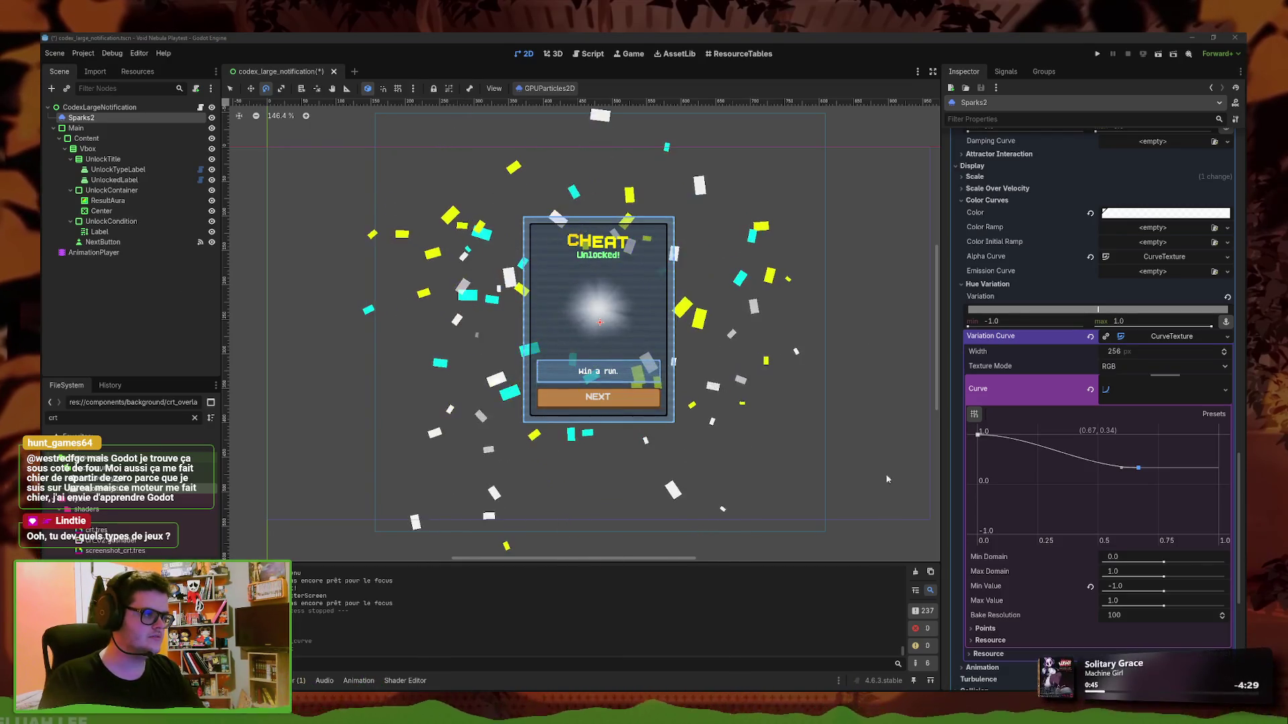
pyautogui.scroll(-3, 702, 408)
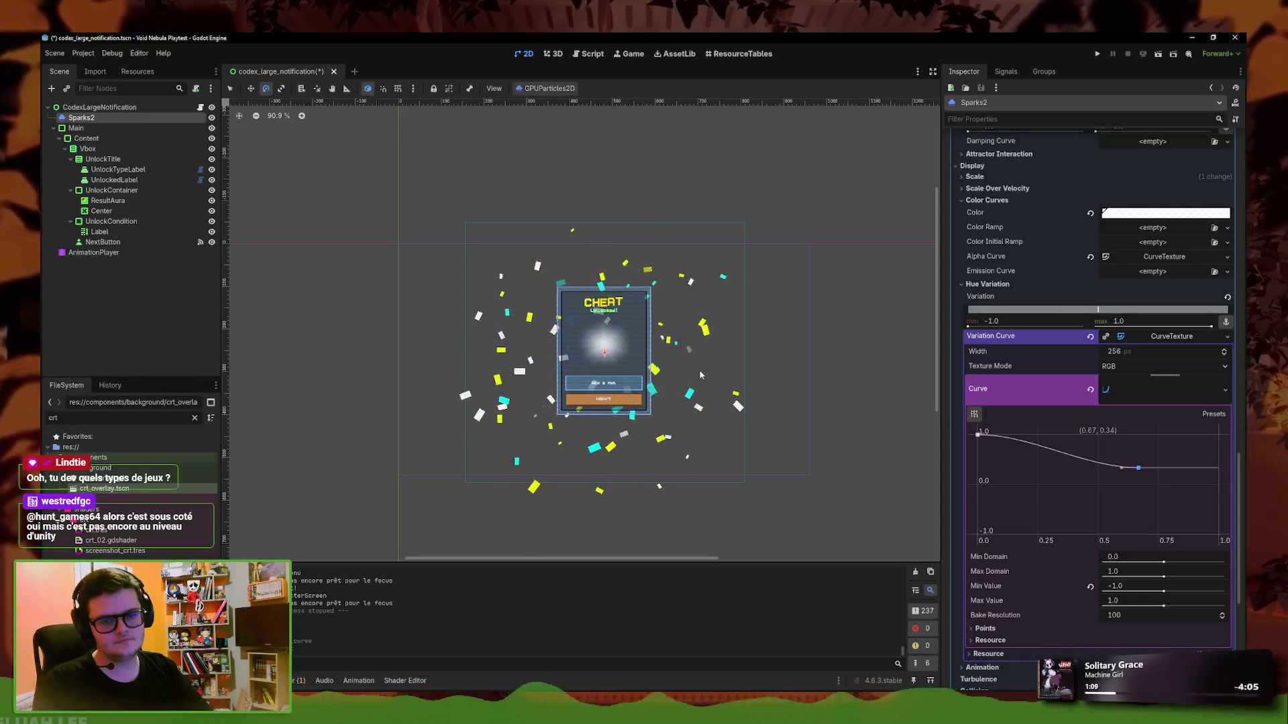
pyautogui.scroll(2, 748, 364)
pyautogui.scroll(1, 748, 364)
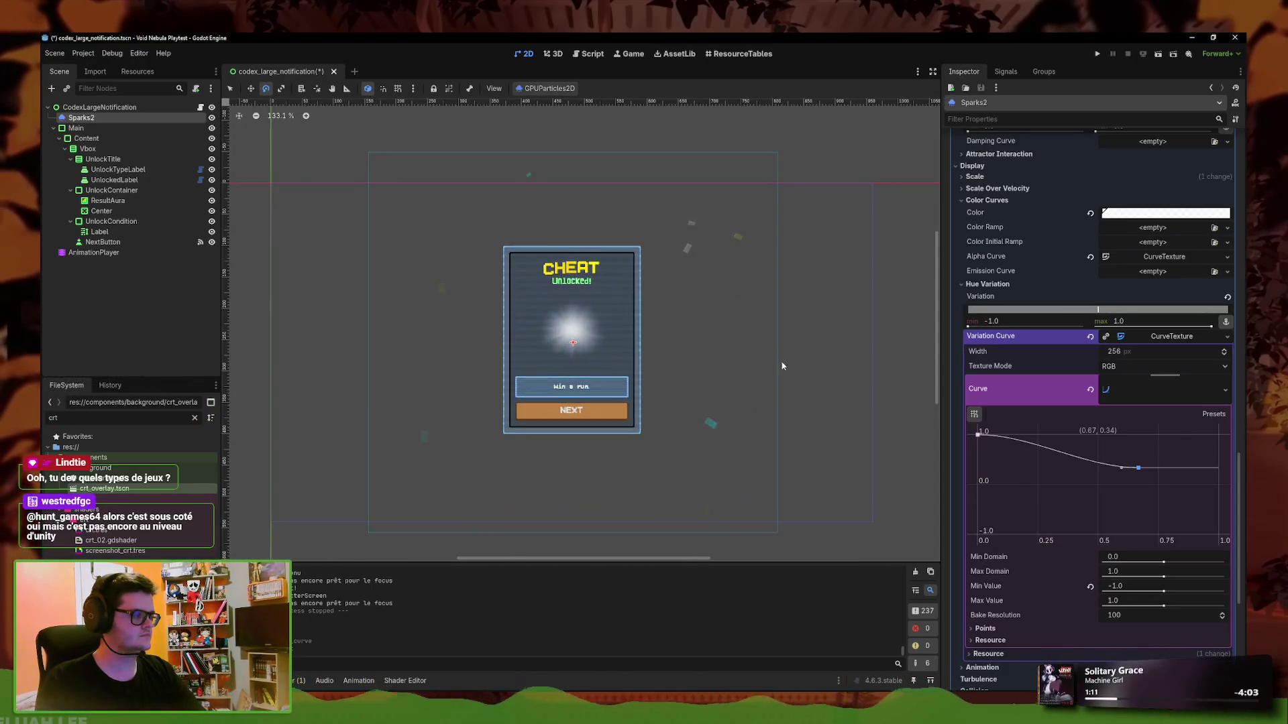
pyautogui.moveTo(1138, 468)
pyautogui.mouseDown()
pyautogui.moveTo(1149, 513)
pyautogui.moveTo(1217, 449)
pyautogui.moveTo(1238, 405)
pyautogui.moveTo(1210, 546)
pyautogui.mouseUp()
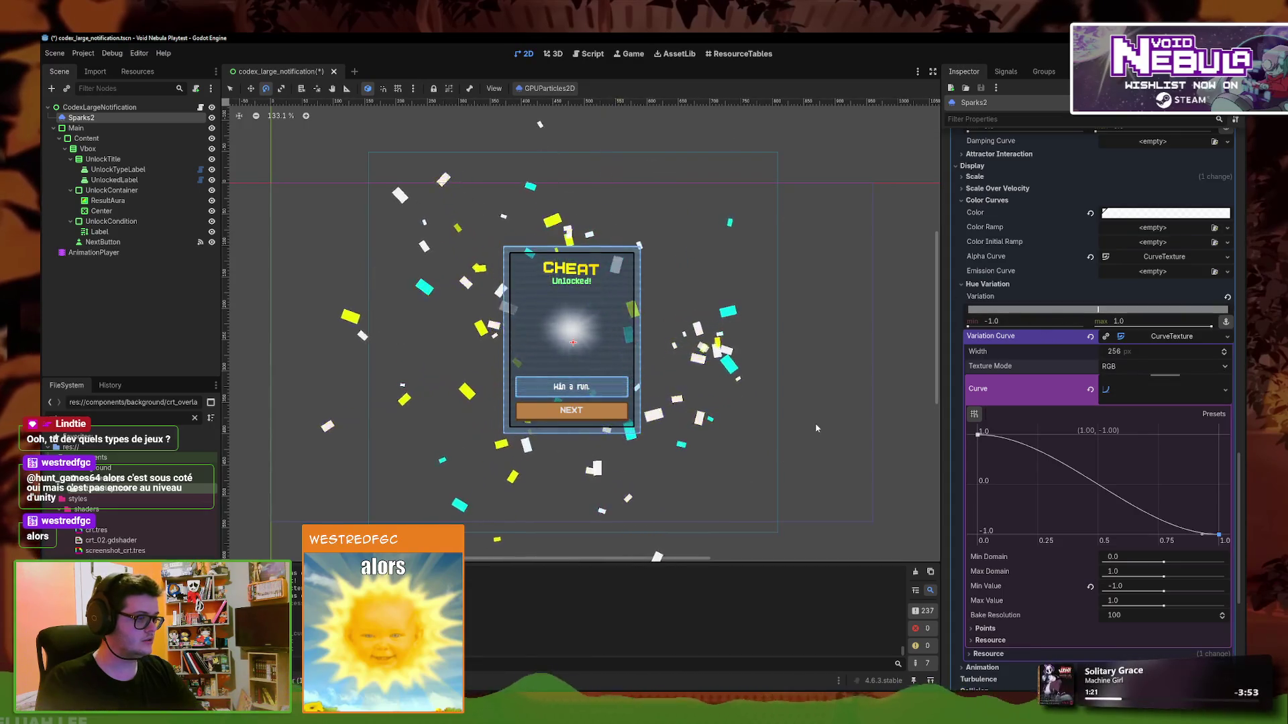
pyautogui.scroll(-1, 838, 413)
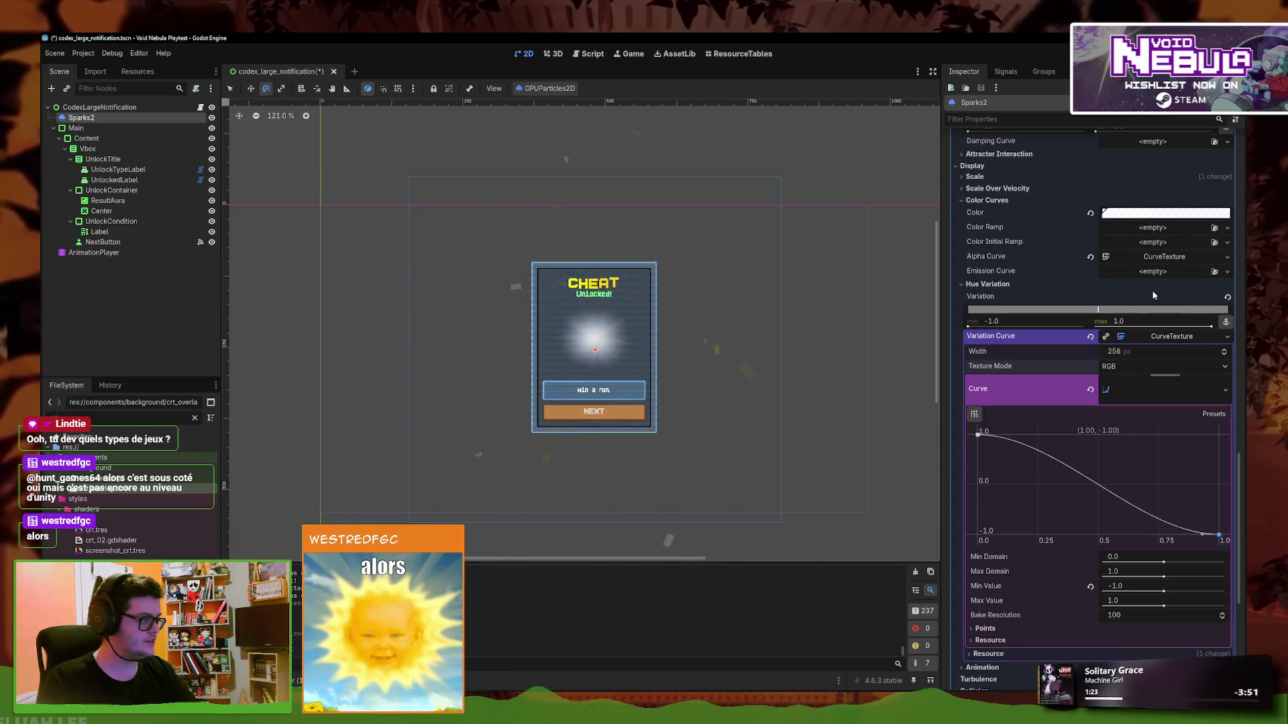
pyautogui.click(1167, 214)
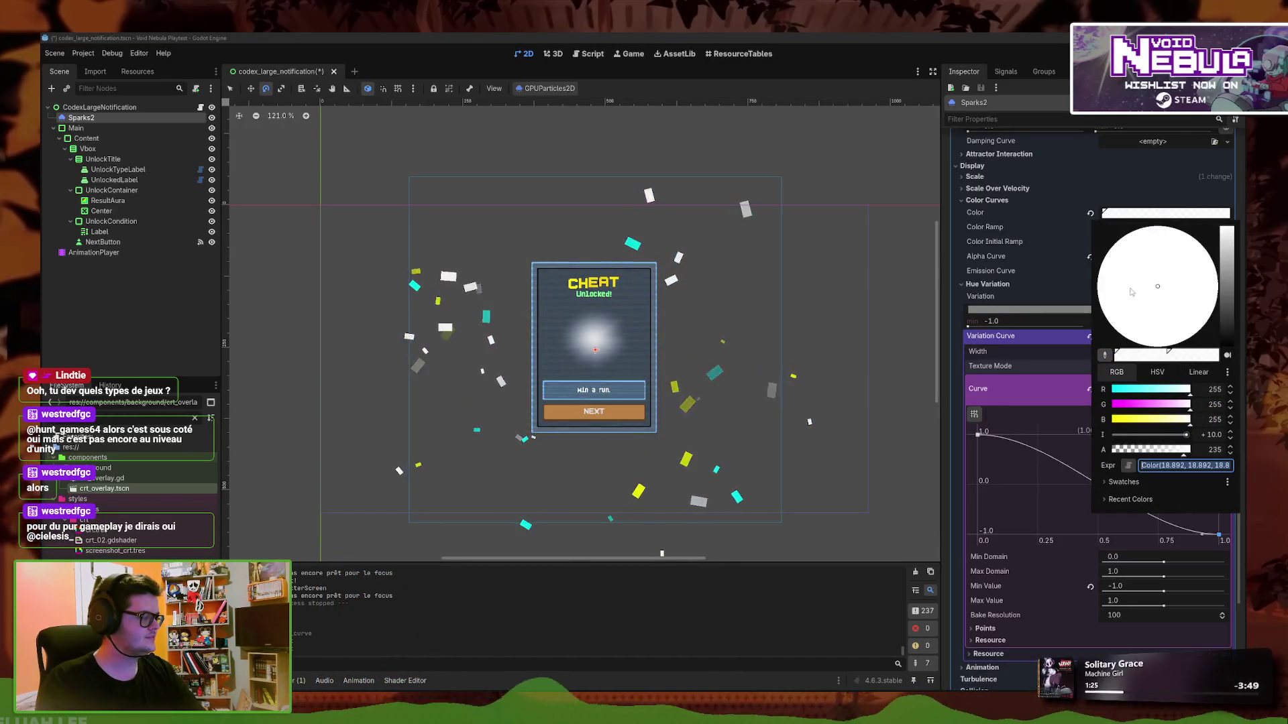
# Drop the base colour's green component to 0 and clear the hue Variation Curve
pyautogui.click(1144, 405)
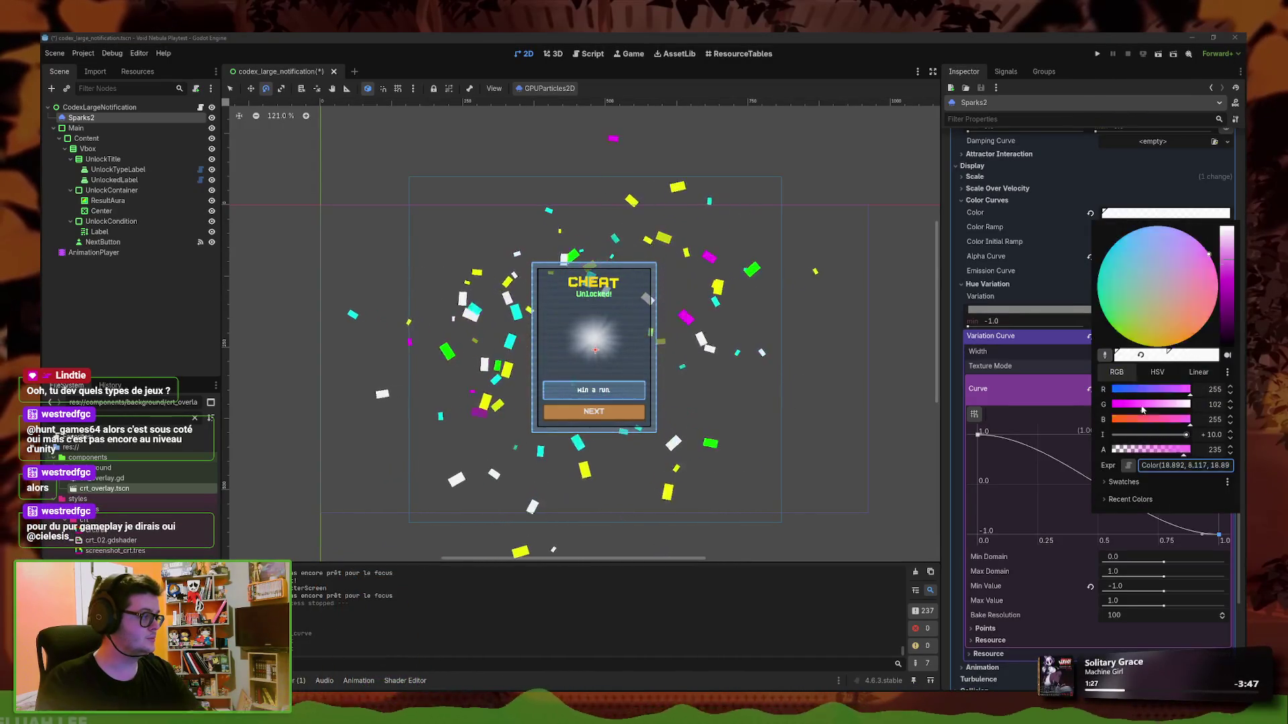
pyautogui.moveTo(1144, 409); pyautogui.dragTo(1090, 411)
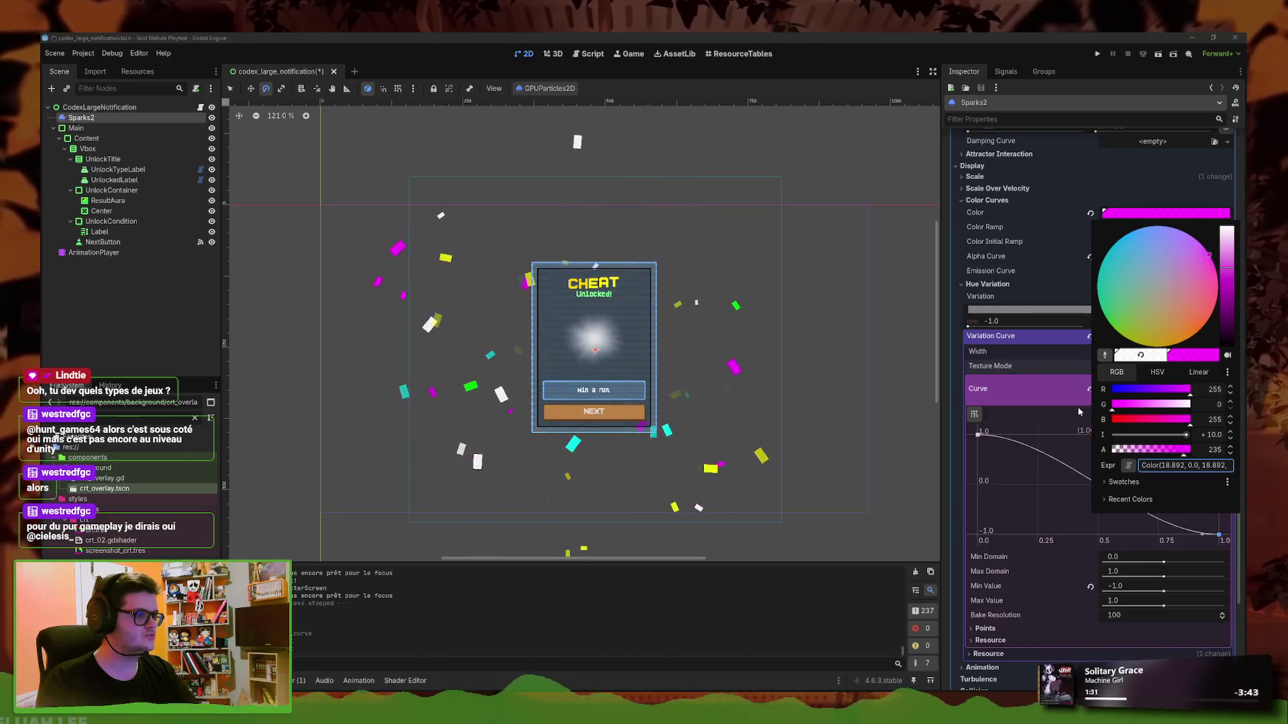
pyautogui.click(1025, 427)
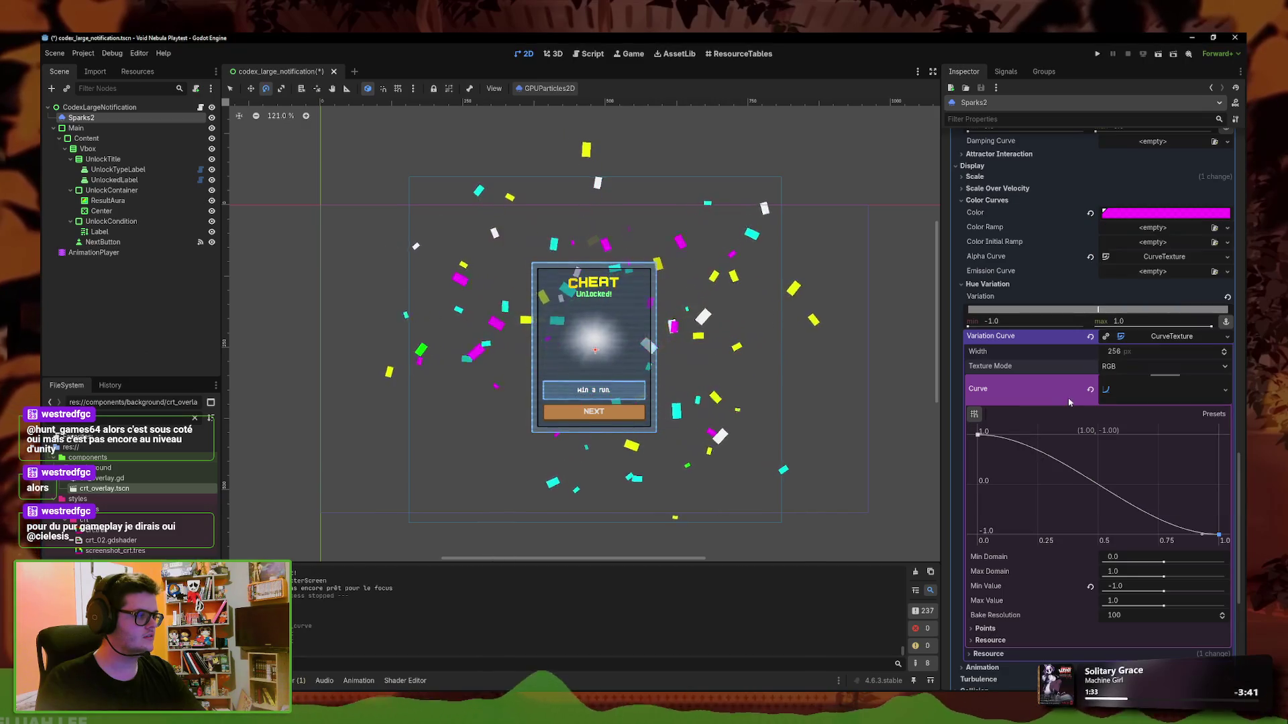
pyautogui.click(1089, 389)
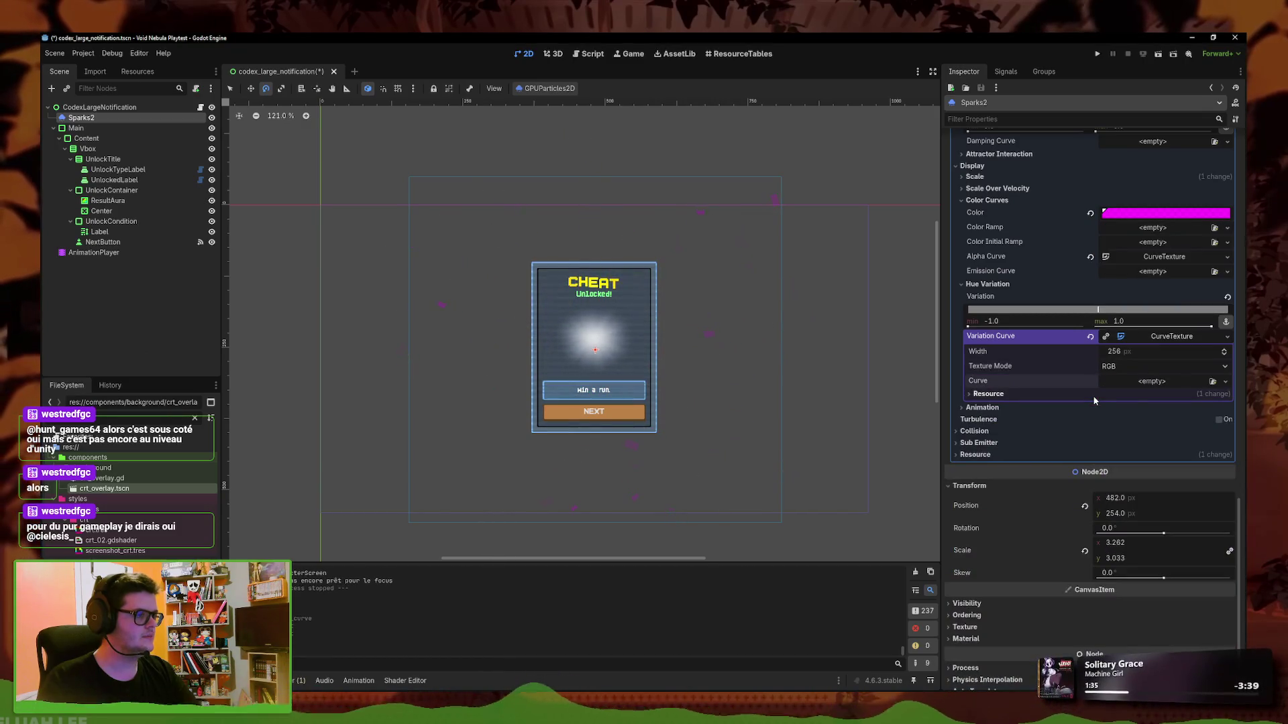
pyautogui.click(1154, 215)
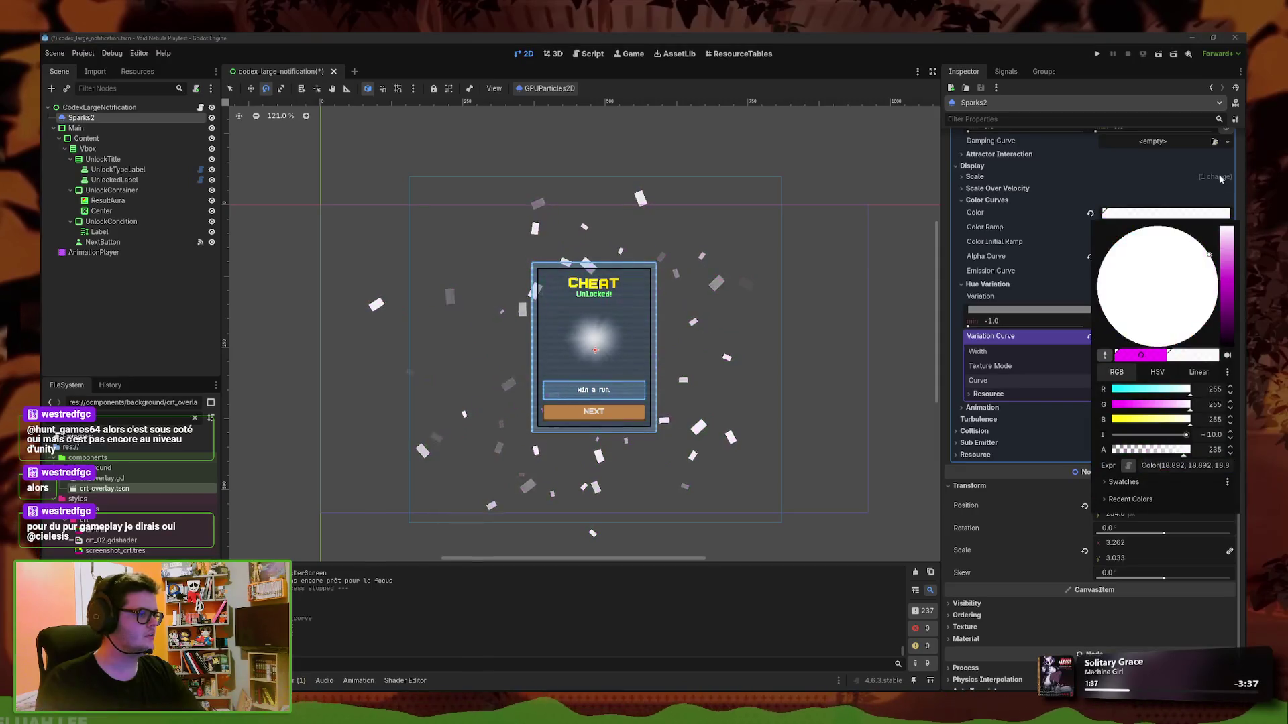
pyautogui.press('Escape')
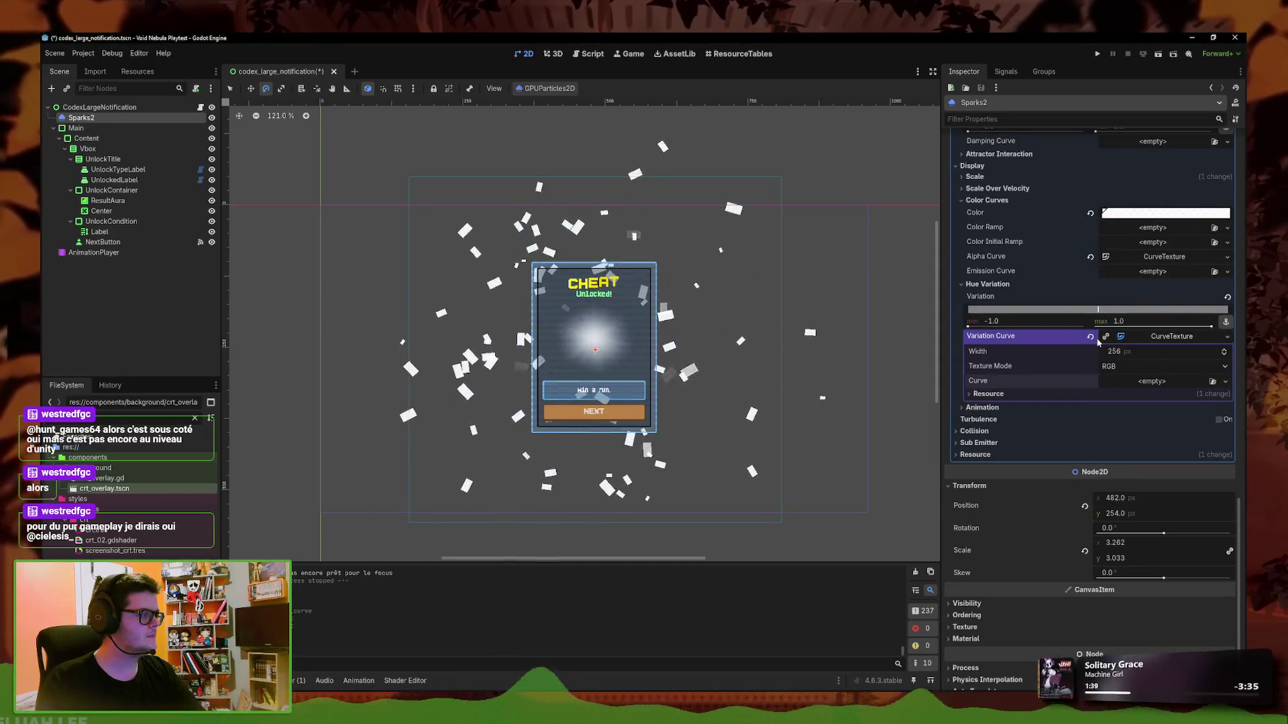
pyautogui.click(1090, 336)
# Tone down the overbright base colour and set its hue to magenta
pyautogui.click(1144, 213)
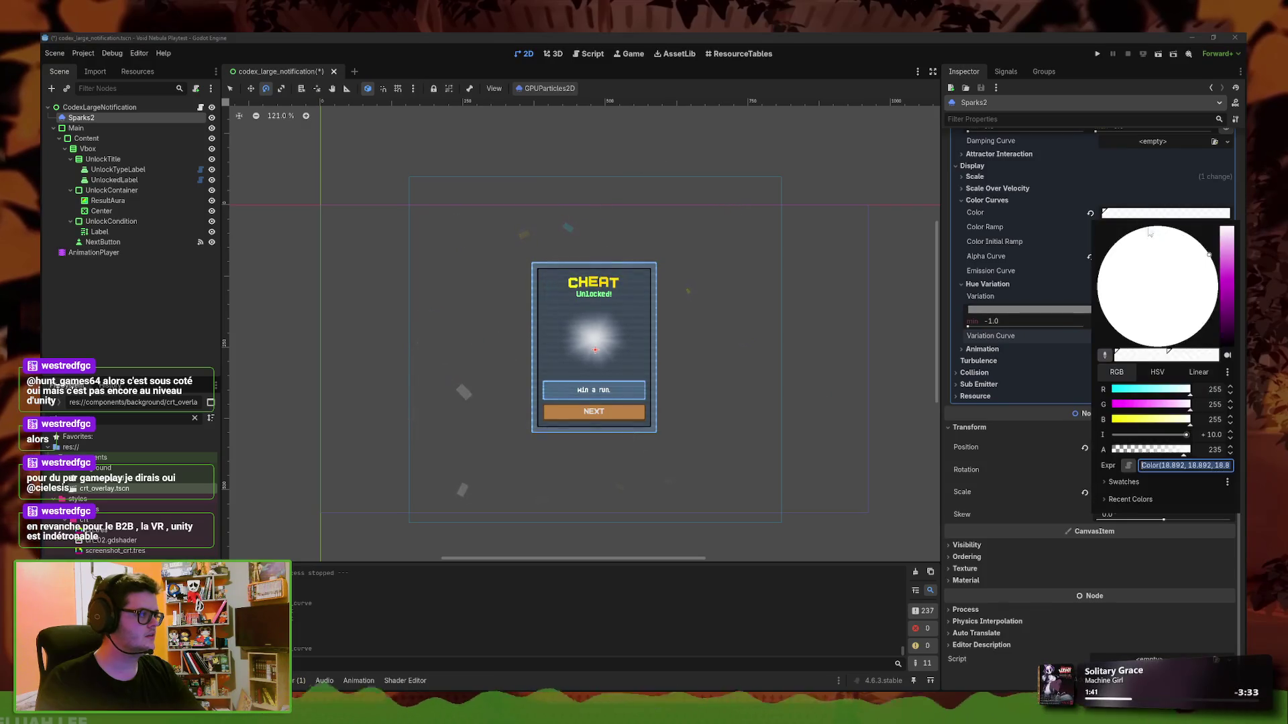
pyautogui.moveTo(1218, 295); pyautogui.dragTo(1230, 288)
pyautogui.moveTo(1211, 274)
pyautogui.mouseDown()
pyautogui.moveTo(1245, 275)
pyautogui.moveTo(1224, 320)
pyautogui.mouseUp()
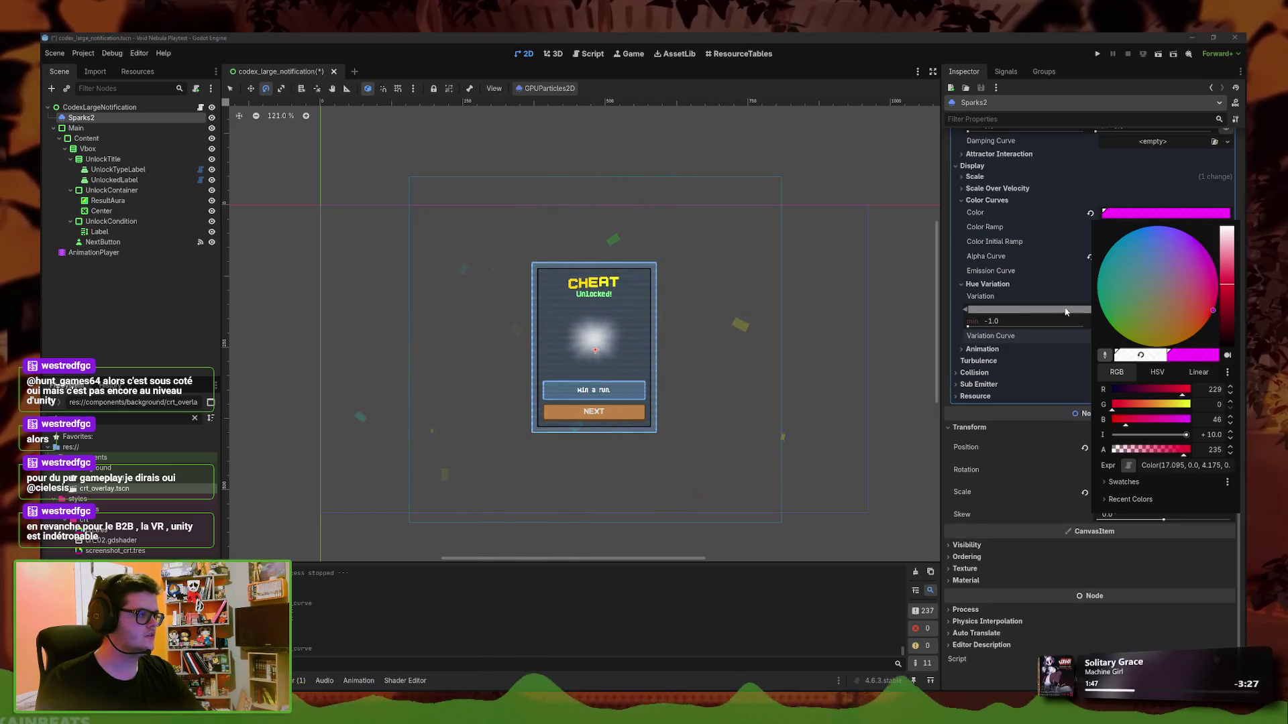
pyautogui.click(1013, 287)
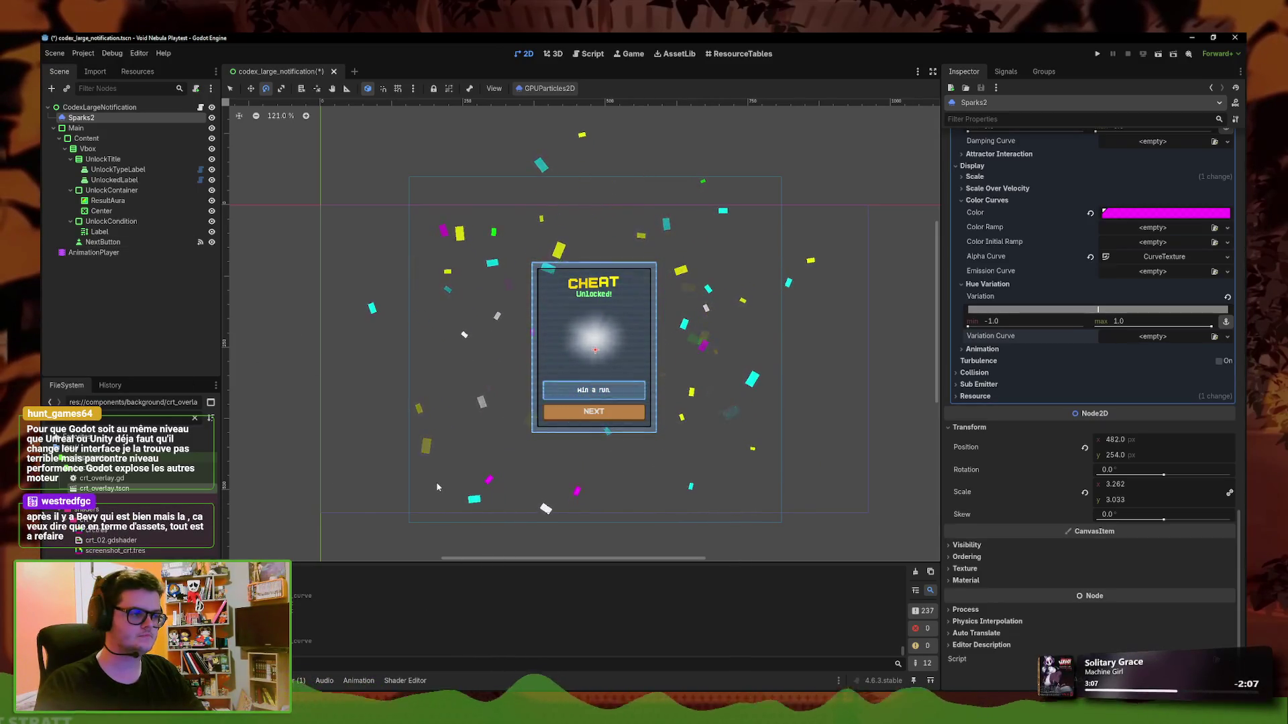
# Raise the magenta base colour's alpha from 235 to 255
pyautogui.scroll(3, 1024, 399)
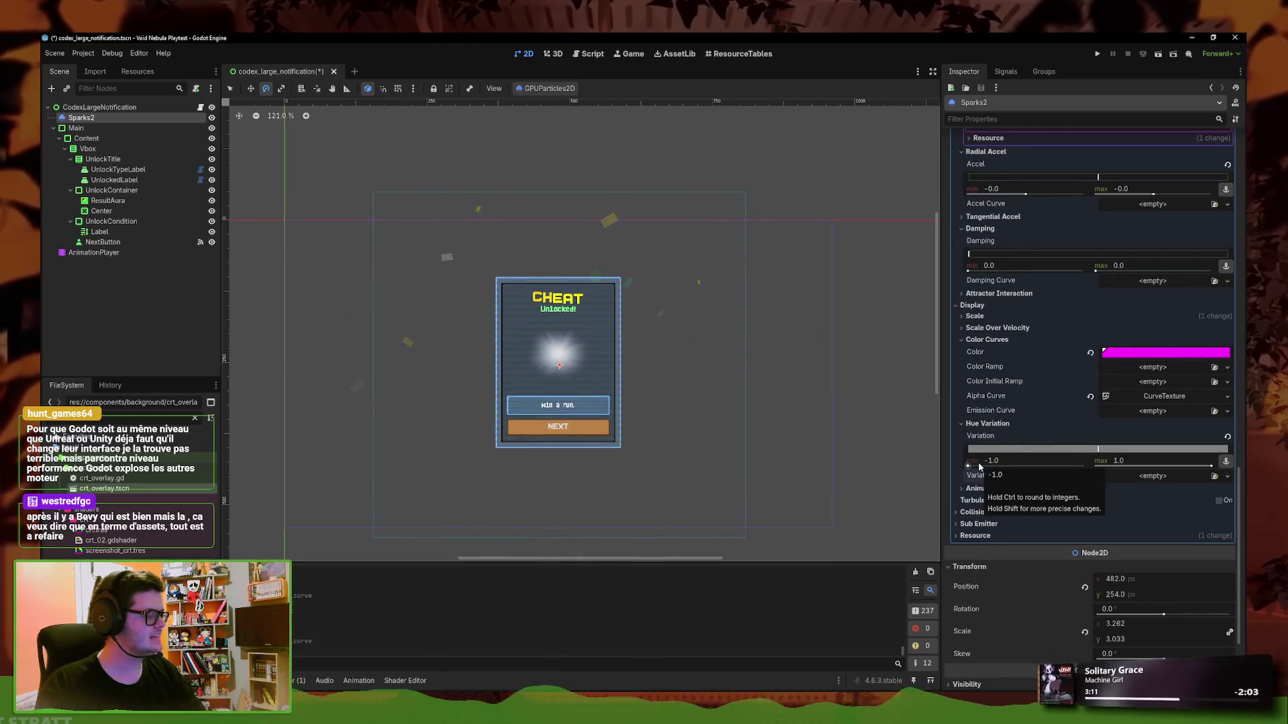
pyautogui.click(1180, 352)
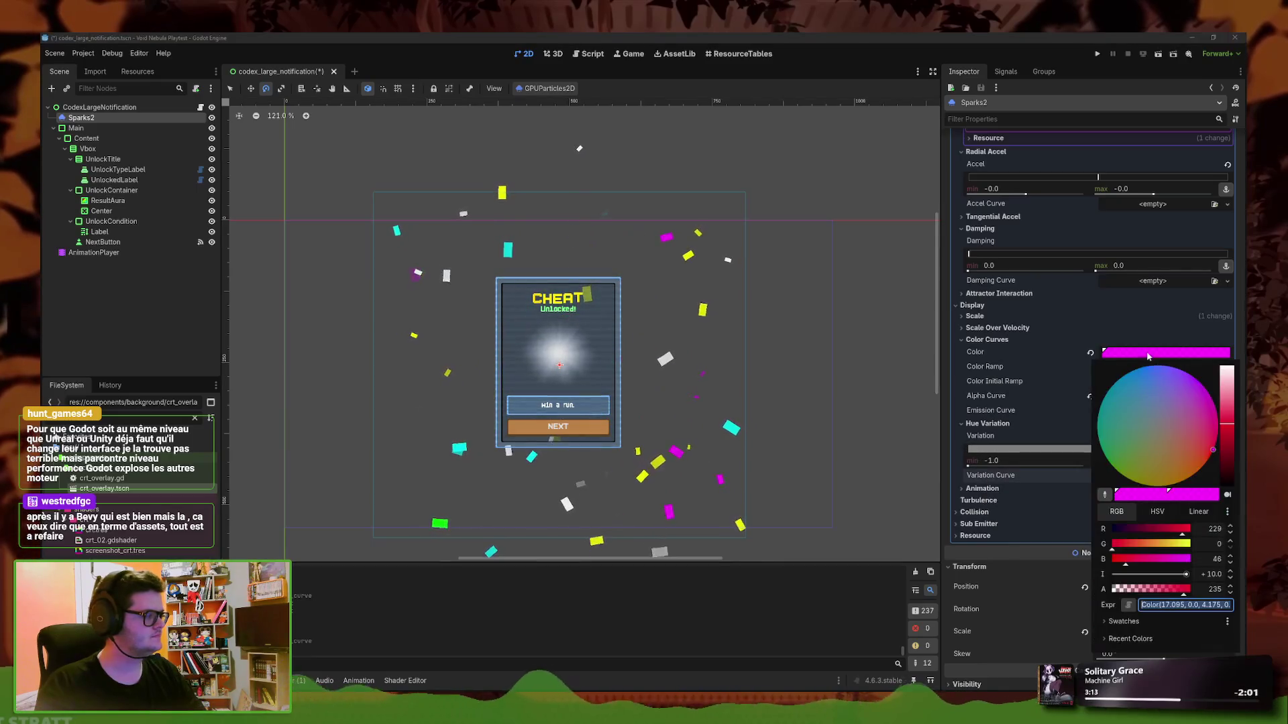
pyautogui.hotkey('ctrl', 'z')
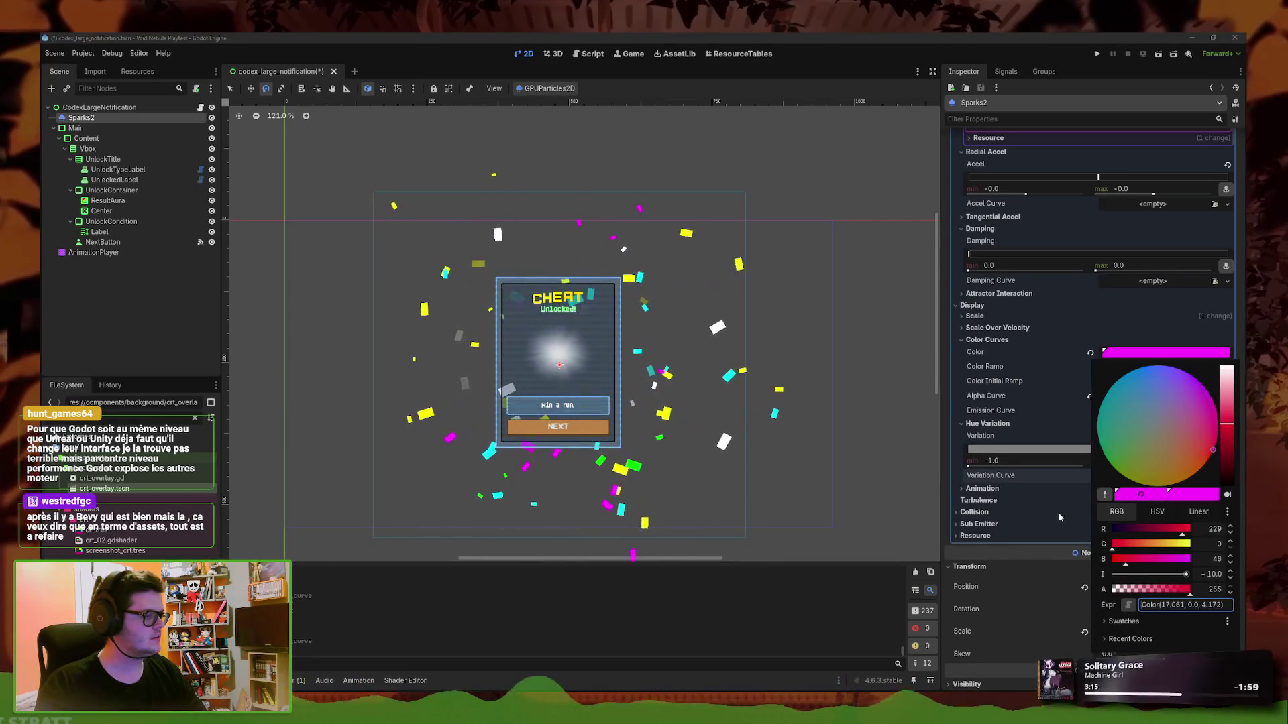
pyautogui.click(998, 368)
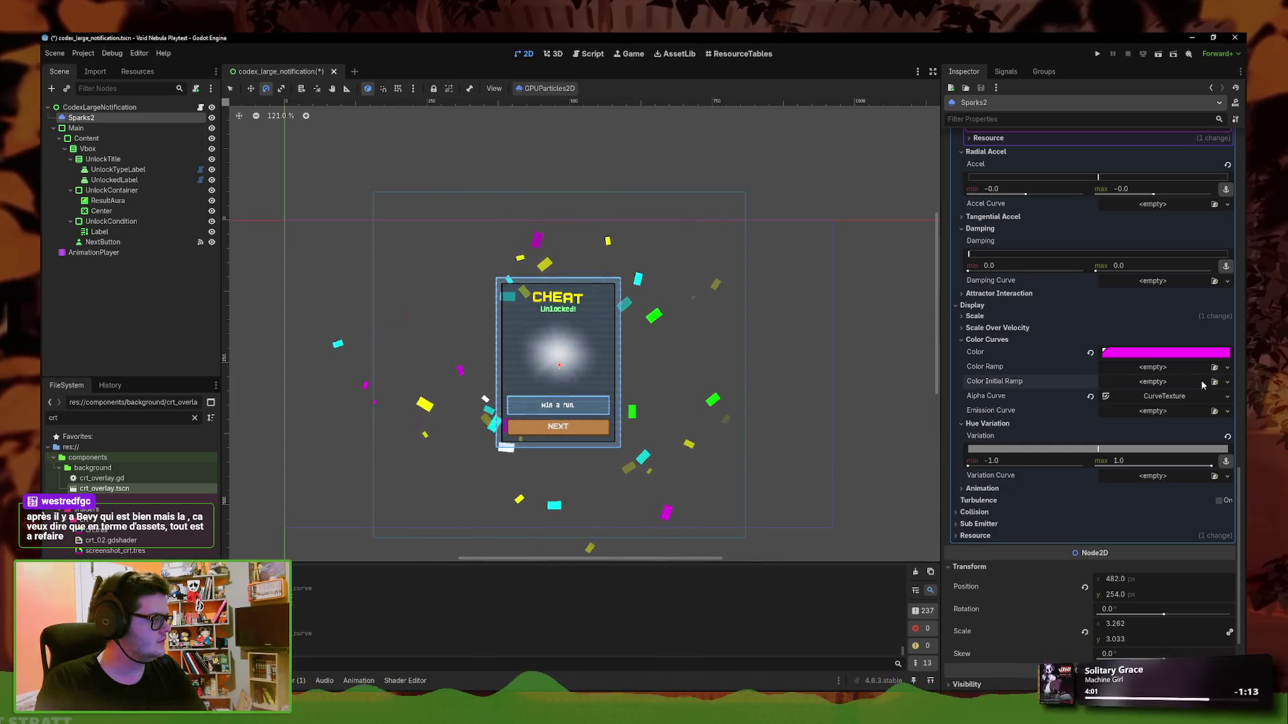
# Give Color Initial Ramp a new GradientTexture1D, reset Hue Variation to zero, and add a gradient stop
pyautogui.click(1227, 382)
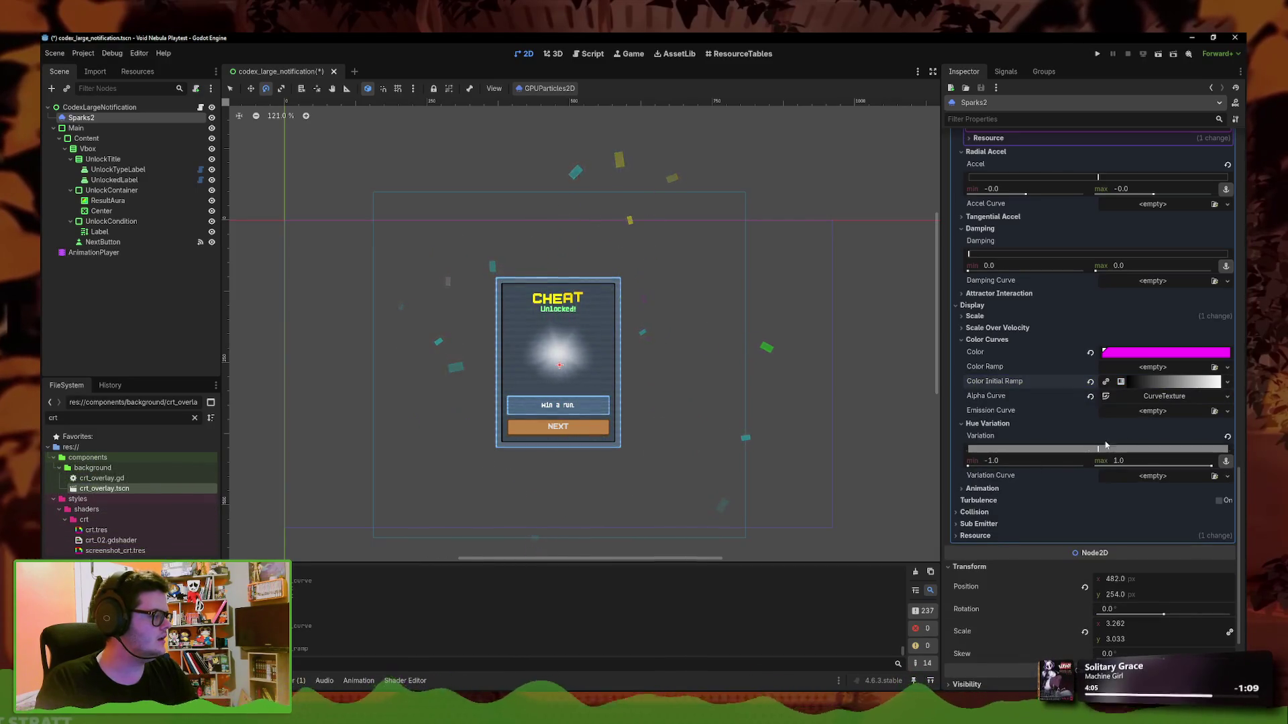
pyautogui.click(1228, 437)
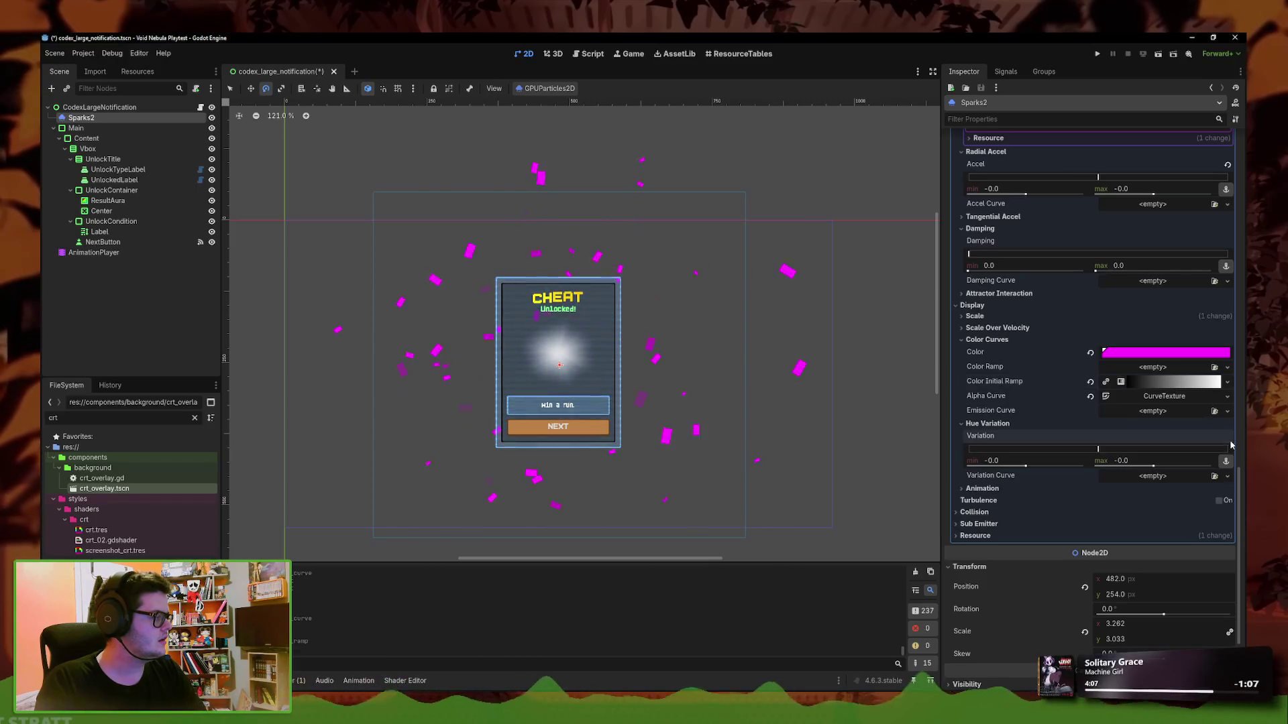
pyautogui.click(1170, 382)
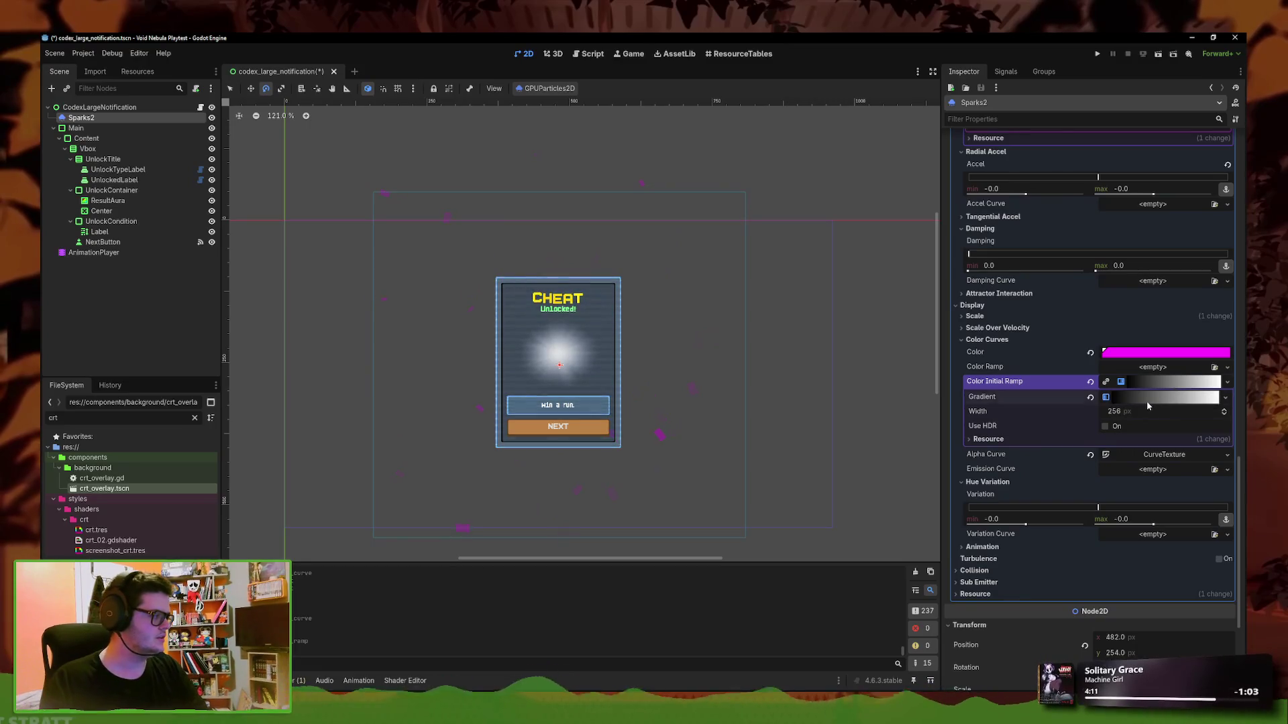
pyautogui.click(1175, 396)
pyautogui.click(969, 440)
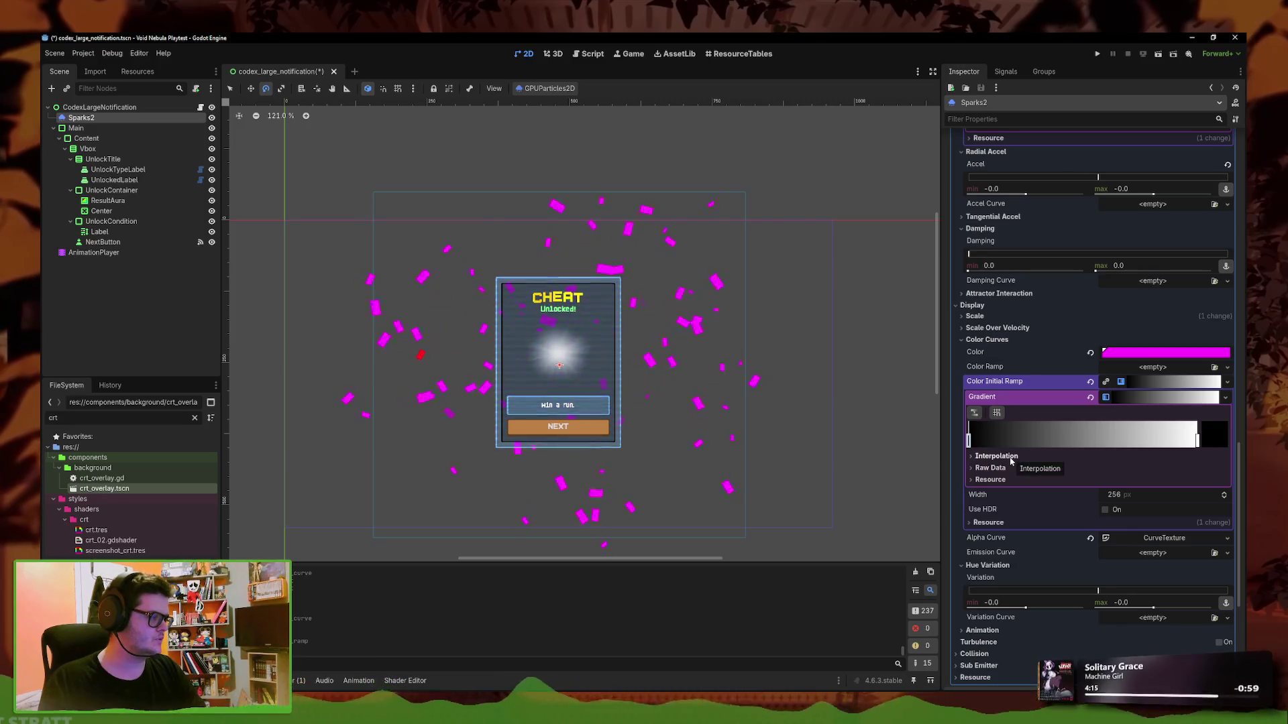
pyautogui.click(1147, 440)
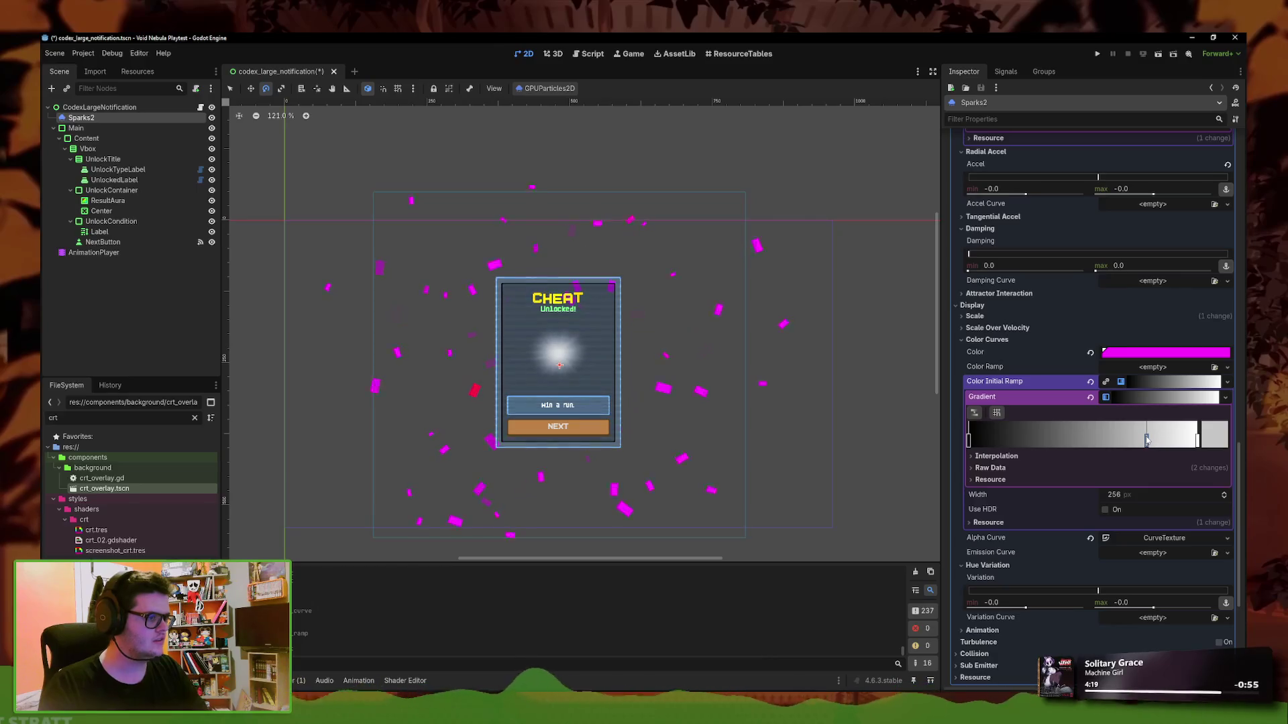
pyautogui.rightClick(1147, 440)
# Turn the right gradient stop red and add a green stop in the middle
pyautogui.click(1197, 440)
pyautogui.click(1207, 436)
pyautogui.moveTo(1016, 314)
pyautogui.mouseDown()
pyautogui.moveTo(986, 309)
pyautogui.moveTo(986, 325)
pyautogui.mouseUp()
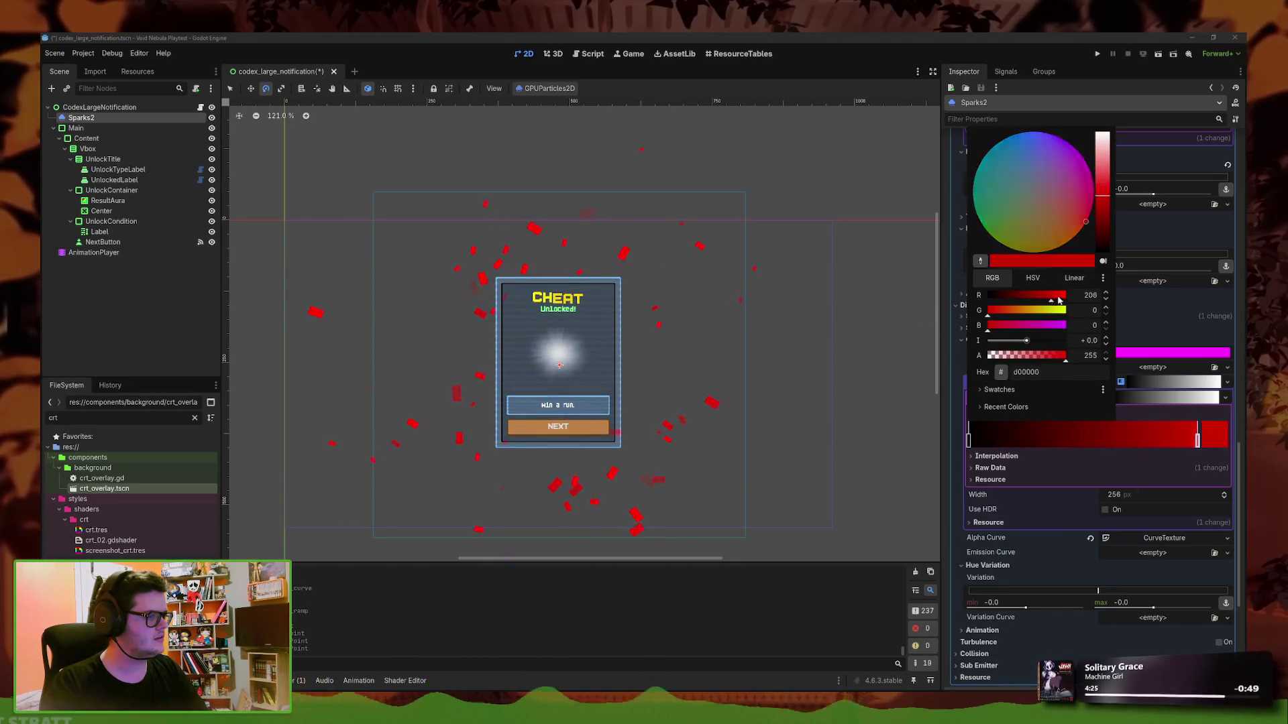
pyautogui.click(1178, 404)
pyautogui.click(1072, 440)
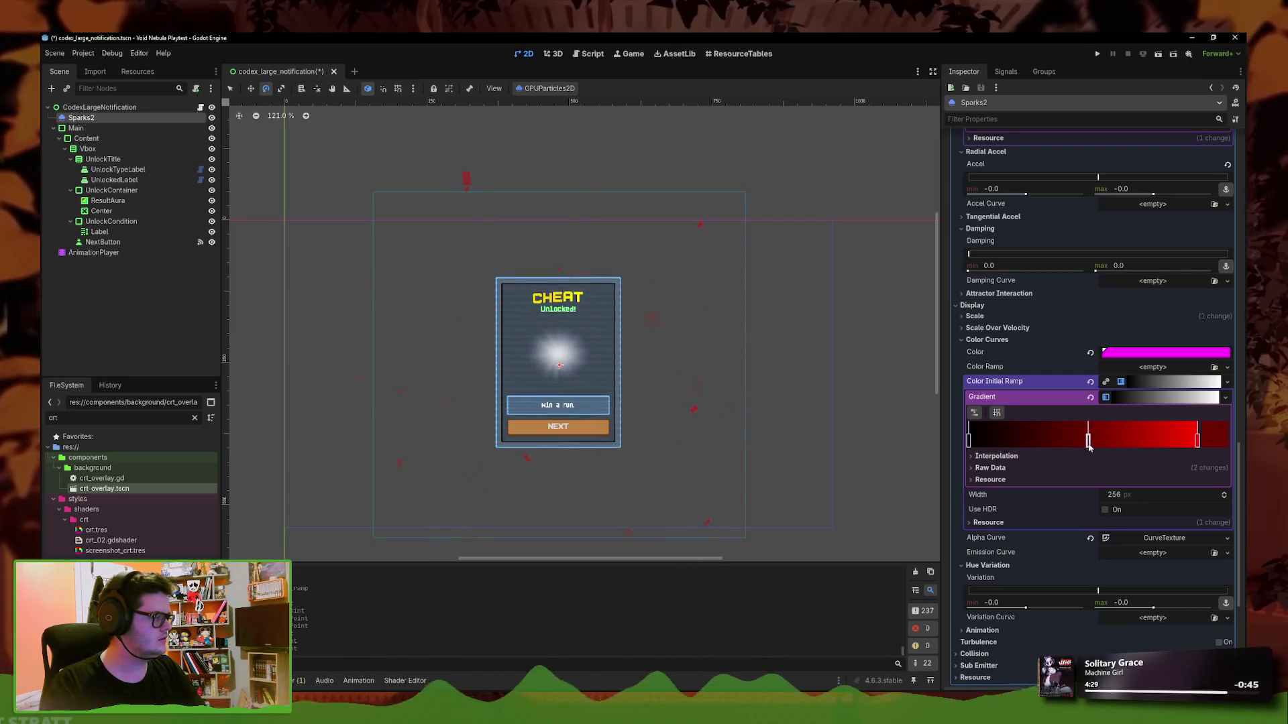
pyautogui.doubleClick(1088, 443)
pyautogui.moveTo(1033, 309)
pyautogui.mouseDown()
pyautogui.moveTo(1073, 310)
pyautogui.moveTo(983, 295)
pyautogui.mouseUp()
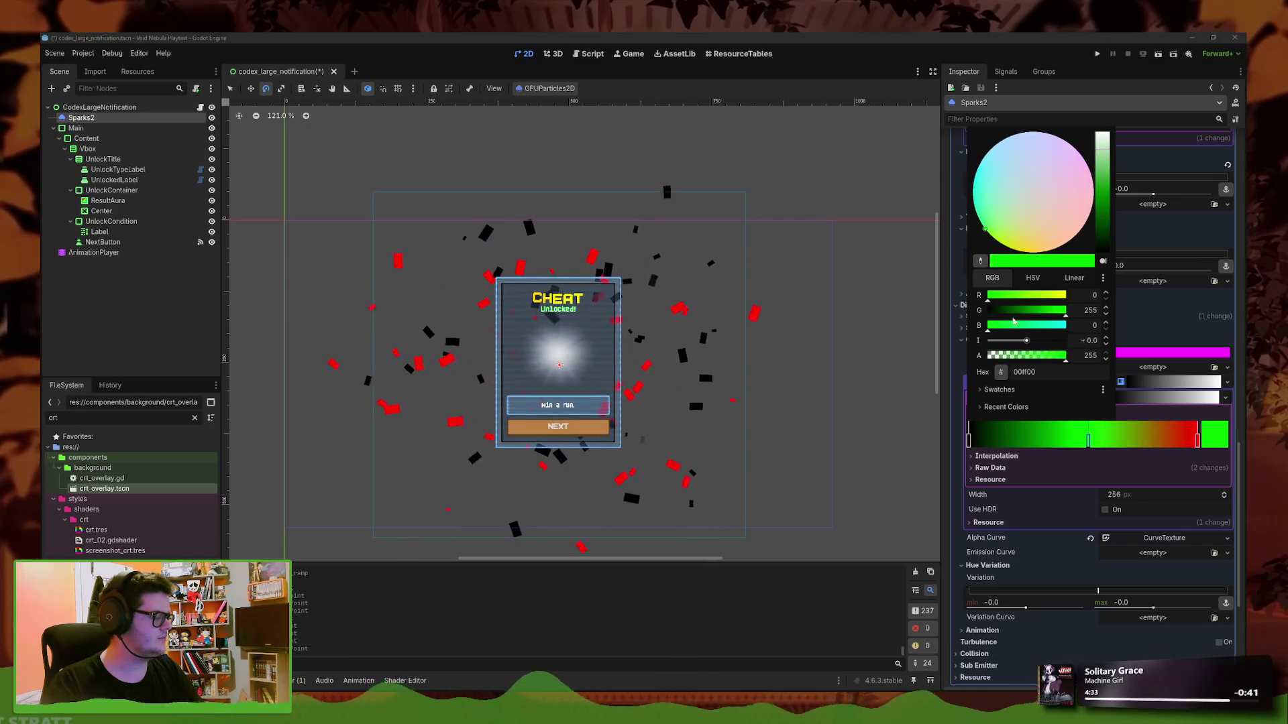
pyautogui.click(1081, 465)
# Make the left gradient stop blue and reset the base colour to white
pyautogui.doubleClick(968, 441)
pyautogui.click(968, 444)
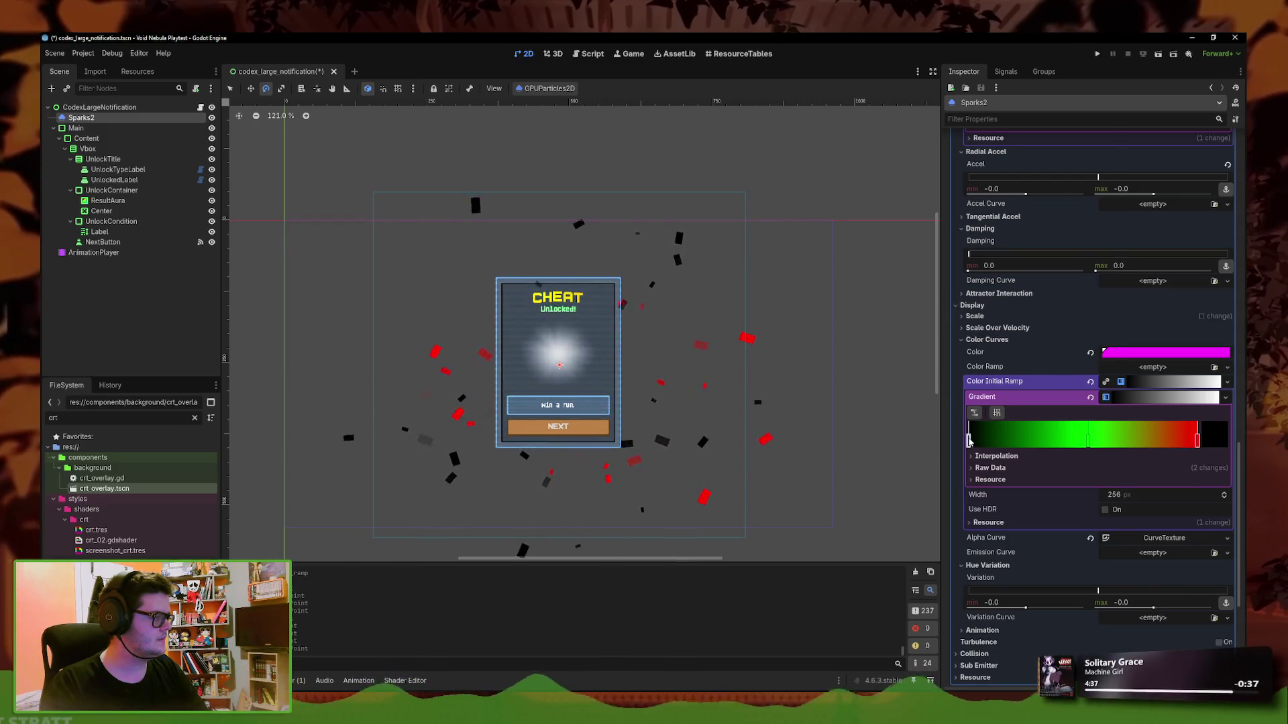
pyautogui.doubleClick(968, 441)
pyautogui.moveTo(989, 326); pyautogui.dragTo(1130, 330)
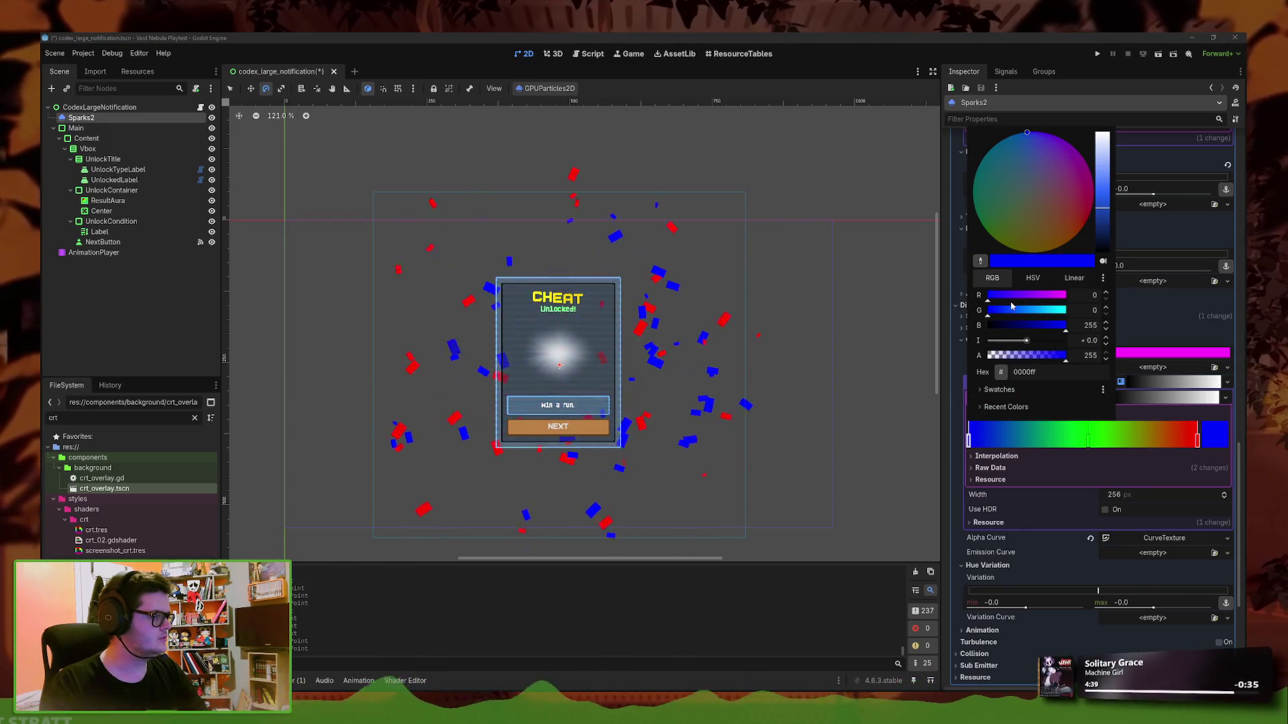
pyautogui.click(1085, 464)
pyautogui.click(1088, 441)
pyautogui.doubleClick(1089, 441)
pyautogui.click(1091, 354)
pyautogui.click(1091, 354)
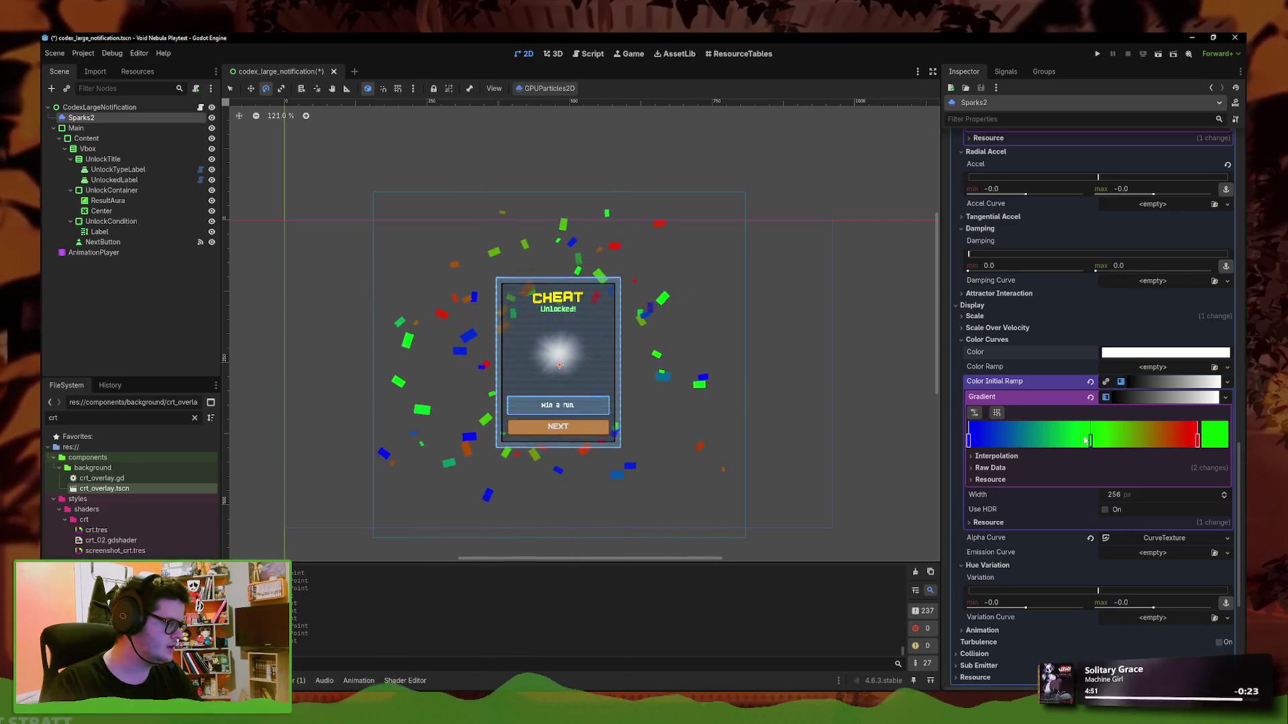
# Enable stop snapping, reposition the green and red stops, and add a violet-blue stop near the left
pyautogui.click(996, 413)
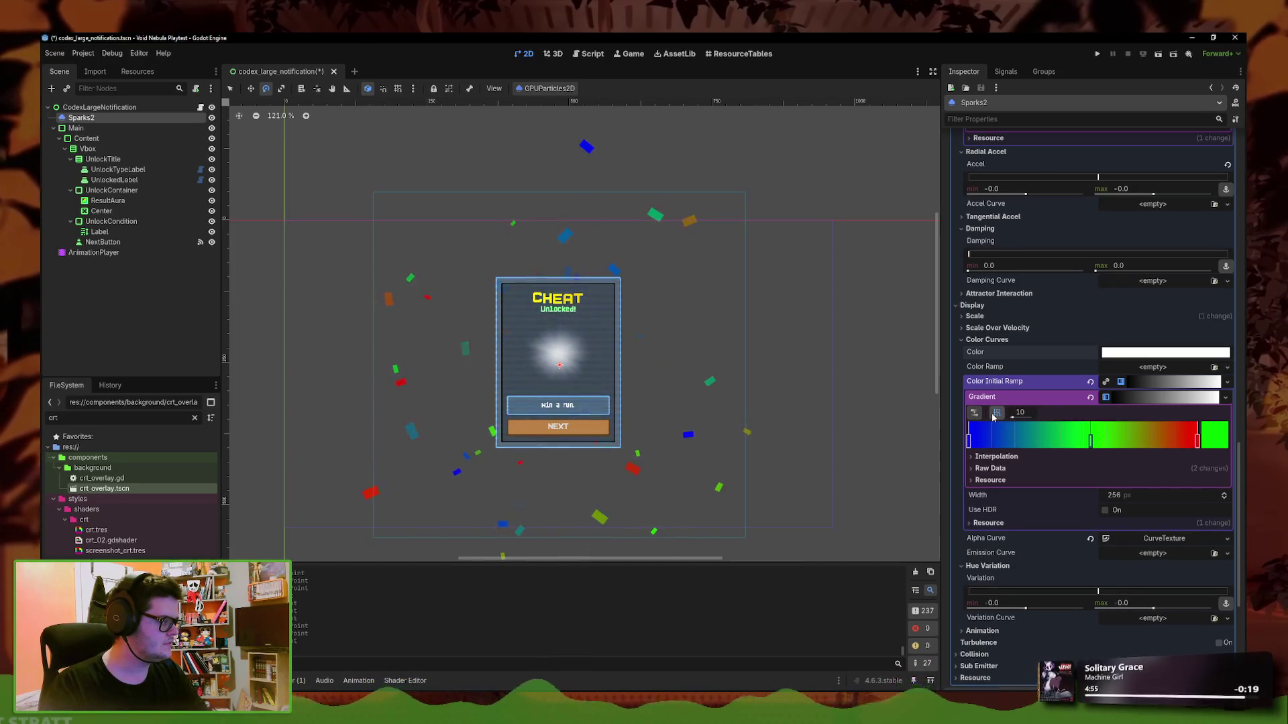
pyautogui.moveTo(1090, 442); pyautogui.dragTo(991, 442)
pyautogui.moveTo(1199, 442)
pyautogui.mouseDown()
pyautogui.moveTo(1010, 443)
pyautogui.moveTo(1197, 442)
pyautogui.mouseUp()
pyautogui.moveTo(992, 443); pyautogui.dragTo(1106, 442)
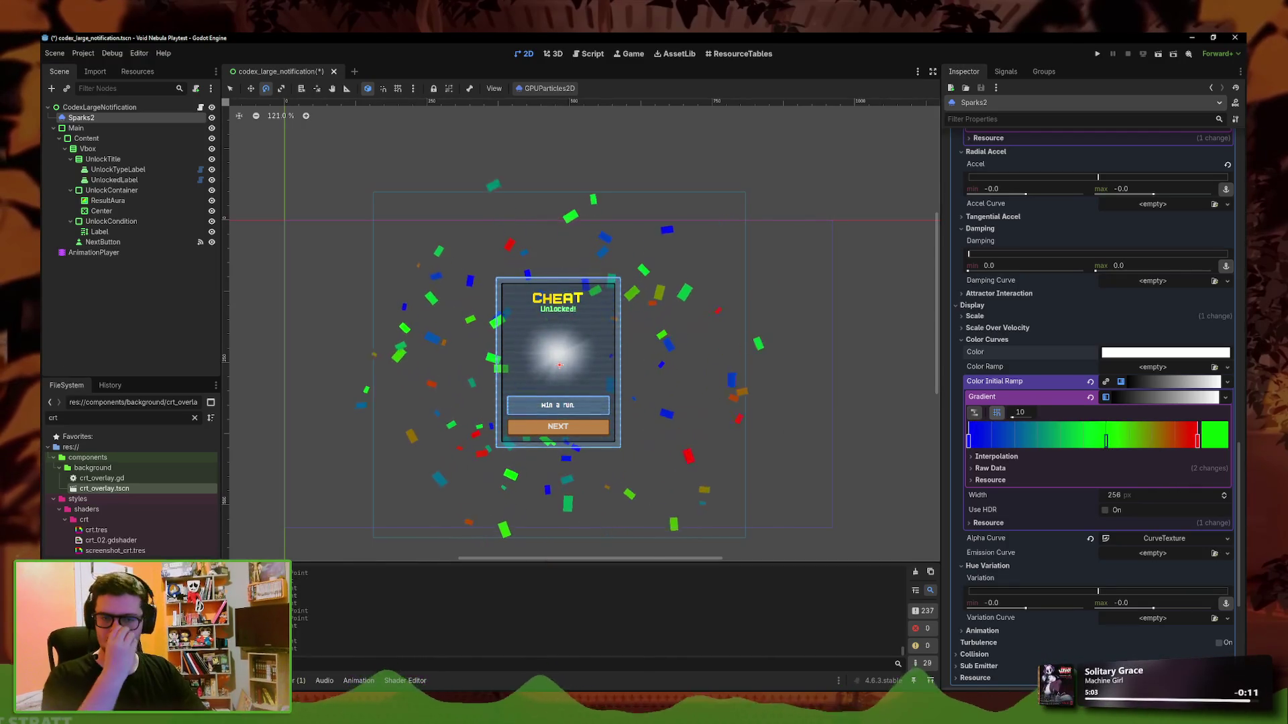
pyautogui.doubleClick(991, 435)
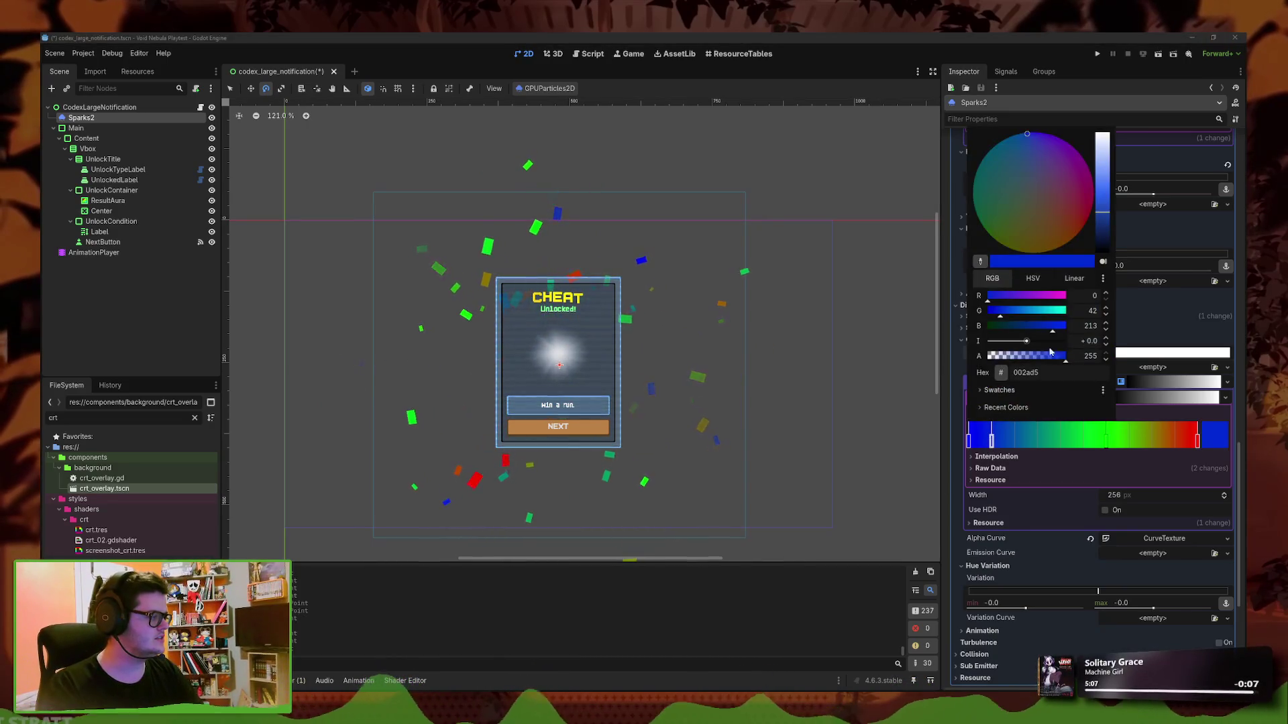
pyautogui.moveTo(1039, 171); pyautogui.dragTo(1032, 129)
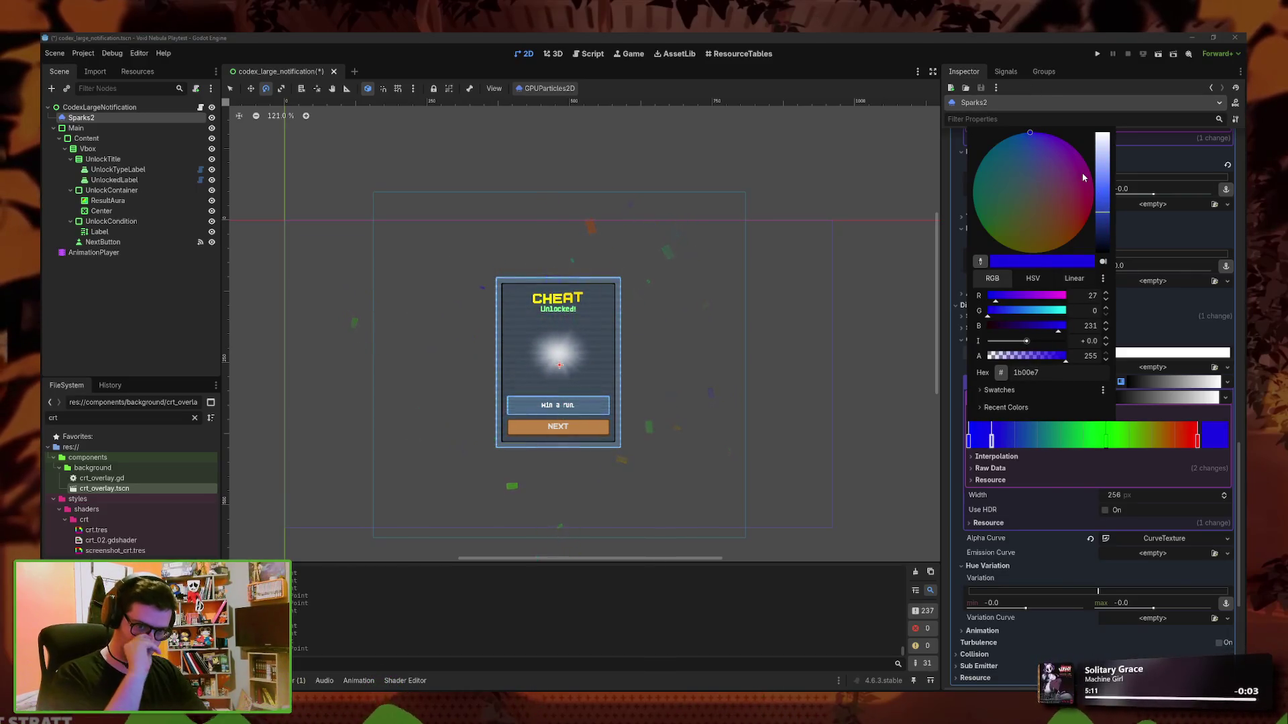
pyautogui.moveTo(1083, 177); pyautogui.dragTo(1033, 127)
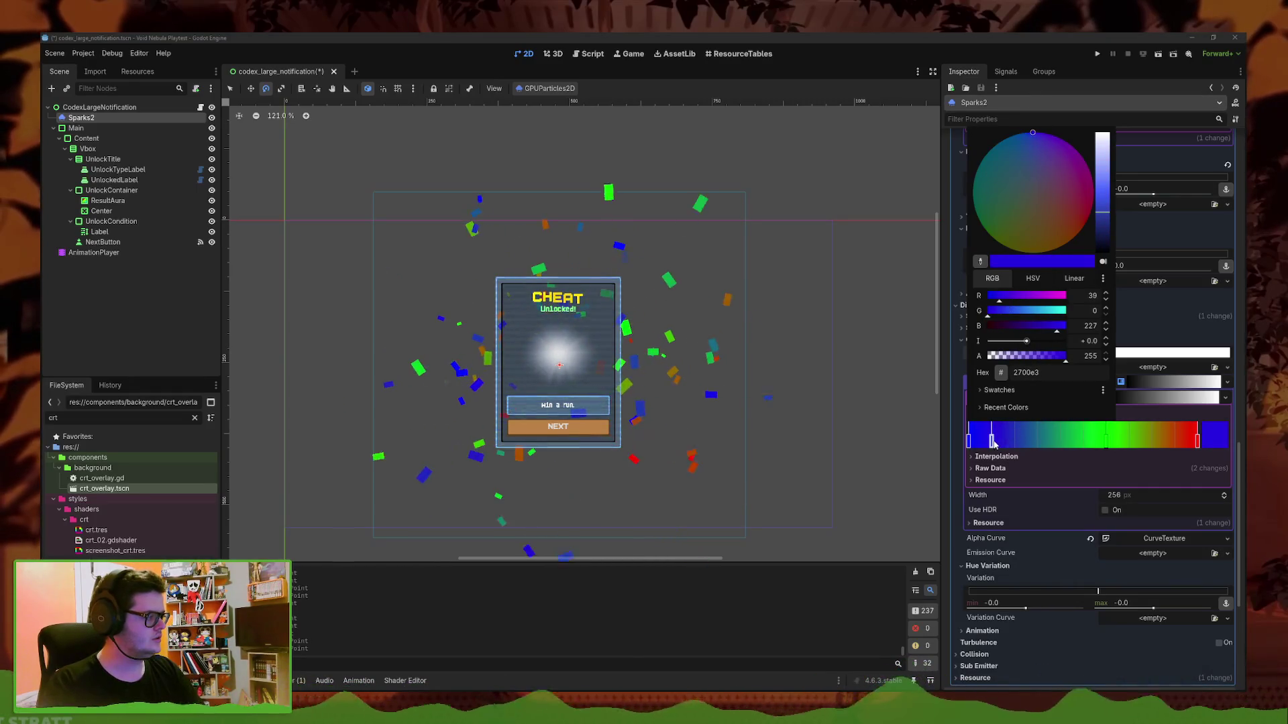
pyautogui.click(968, 439)
pyautogui.click(969, 439)
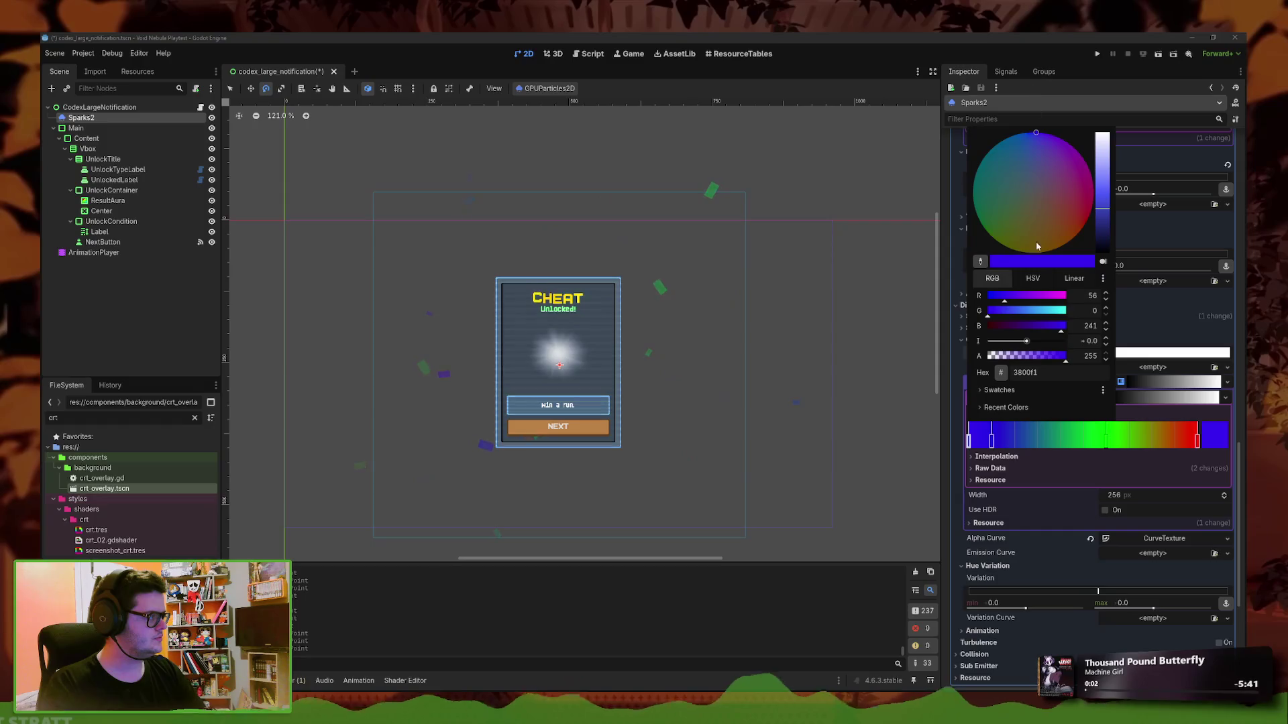
pyautogui.hotkey('ctrl', 'shift', 'z')
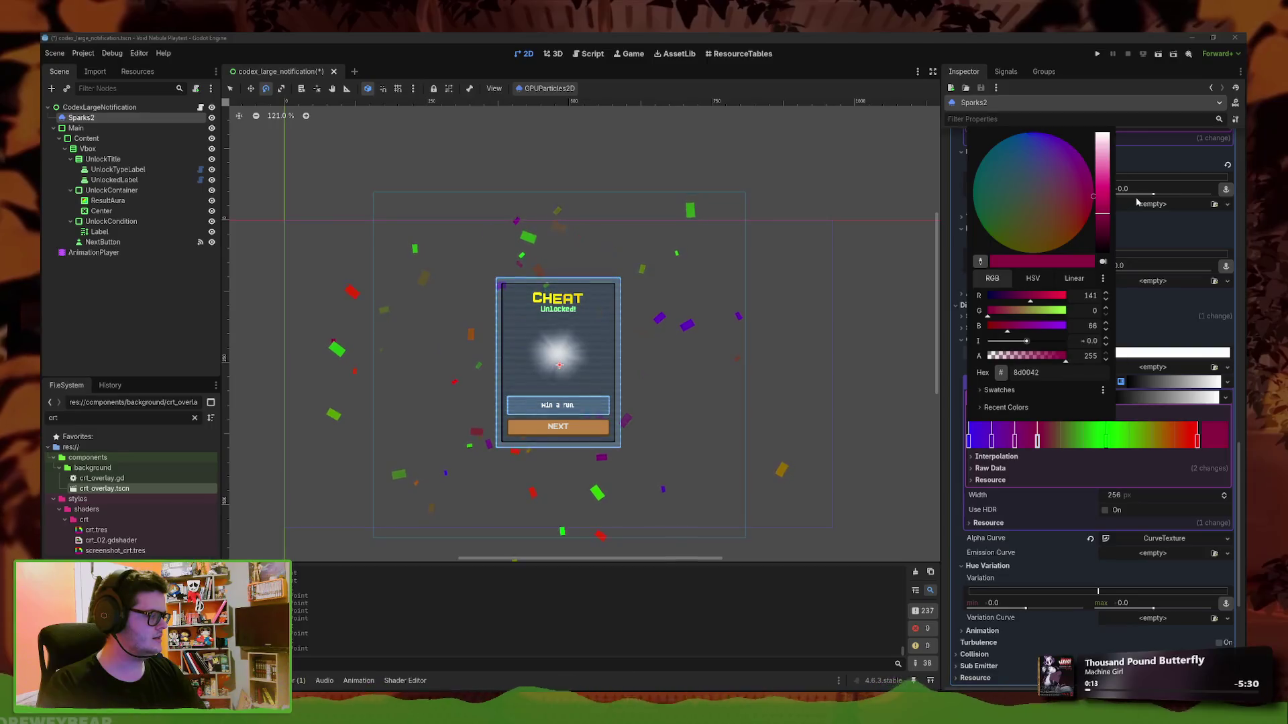
# Add a dark red stop and an orange-red stop, removing a stray peach stop
pyautogui.click(1059, 443)
pyautogui.click(1060, 439)
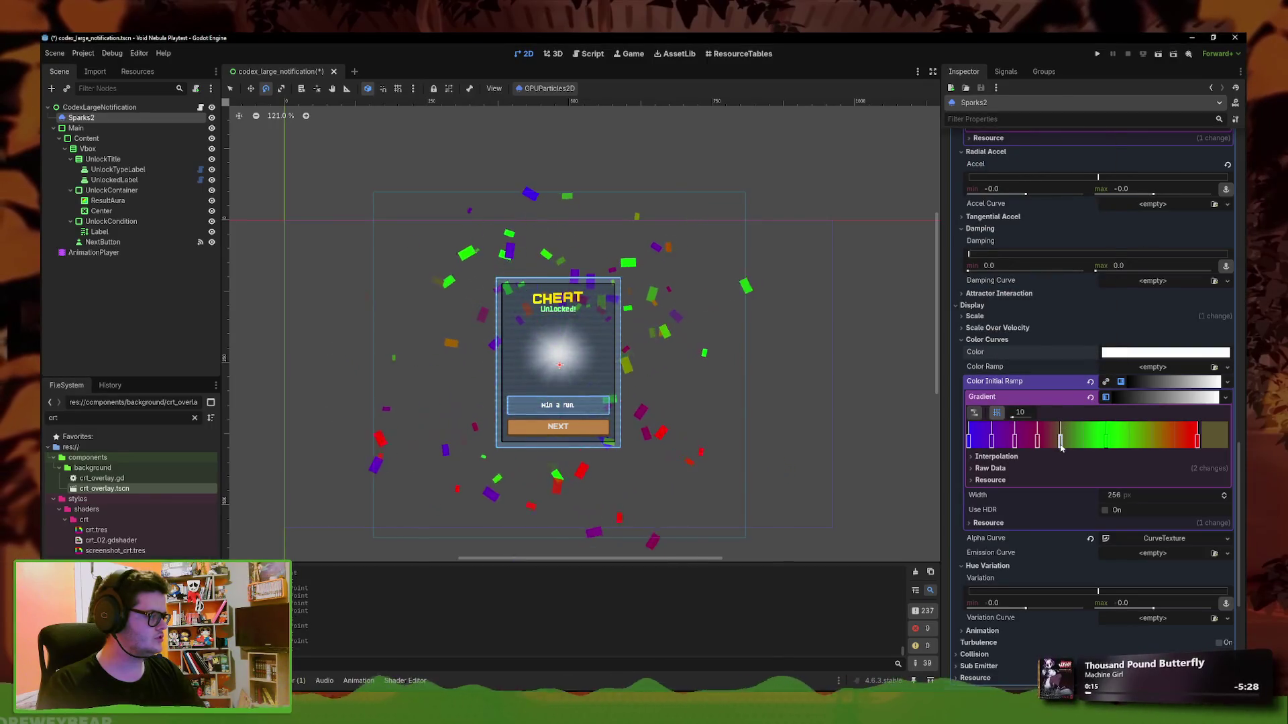
pyautogui.doubleClick(1059, 443)
pyautogui.moveTo(1103, 195)
pyautogui.mouseDown()
pyautogui.moveTo(1118, 238)
pyautogui.moveTo(1103, 242)
pyautogui.mouseUp()
pyautogui.click(1082, 440)
pyautogui.click(1082, 439)
pyautogui.doubleClick(1082, 440)
pyautogui.click(1106, 441)
pyautogui.doubleClick(1107, 441)
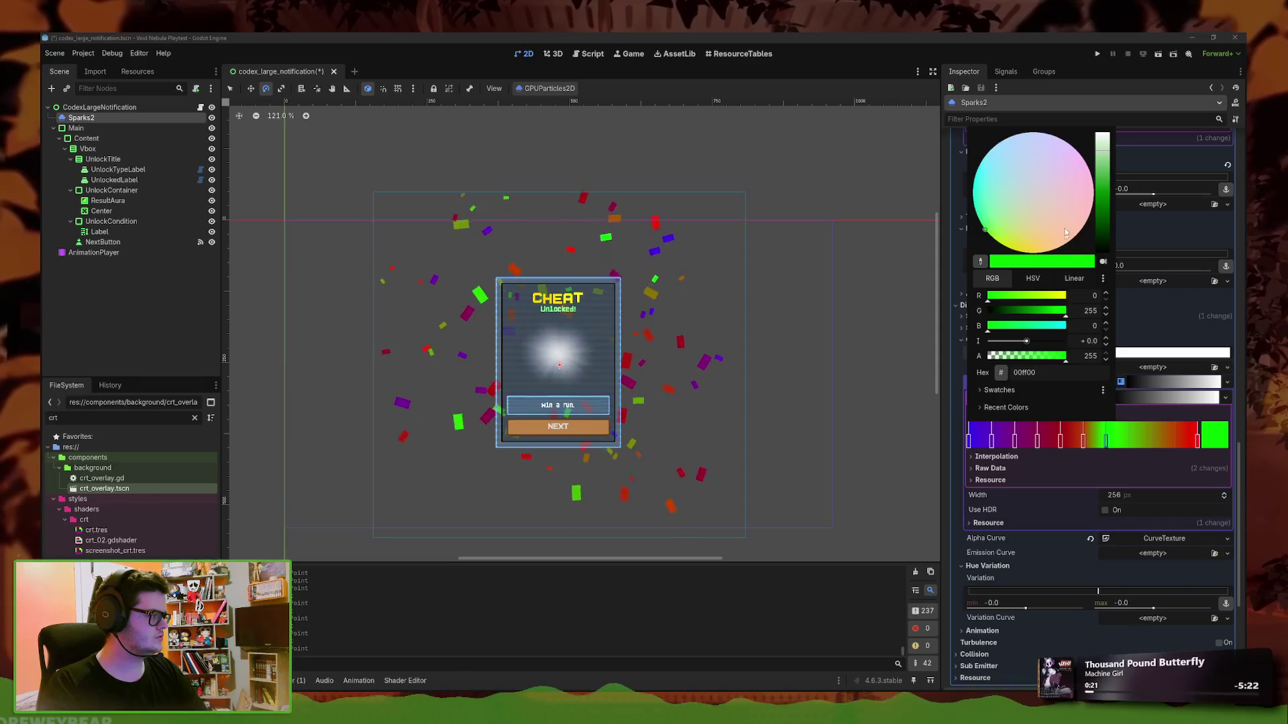
pyautogui.click(1090, 267)
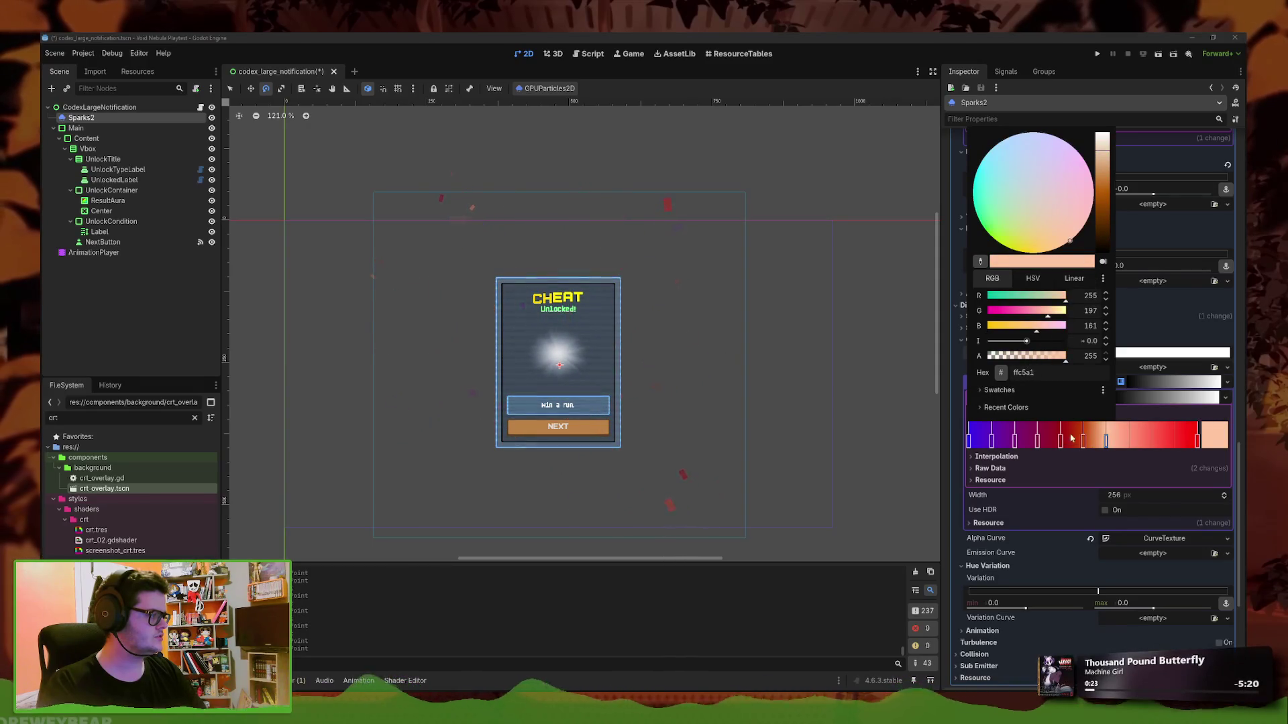
pyautogui.rightClick(1106, 442)
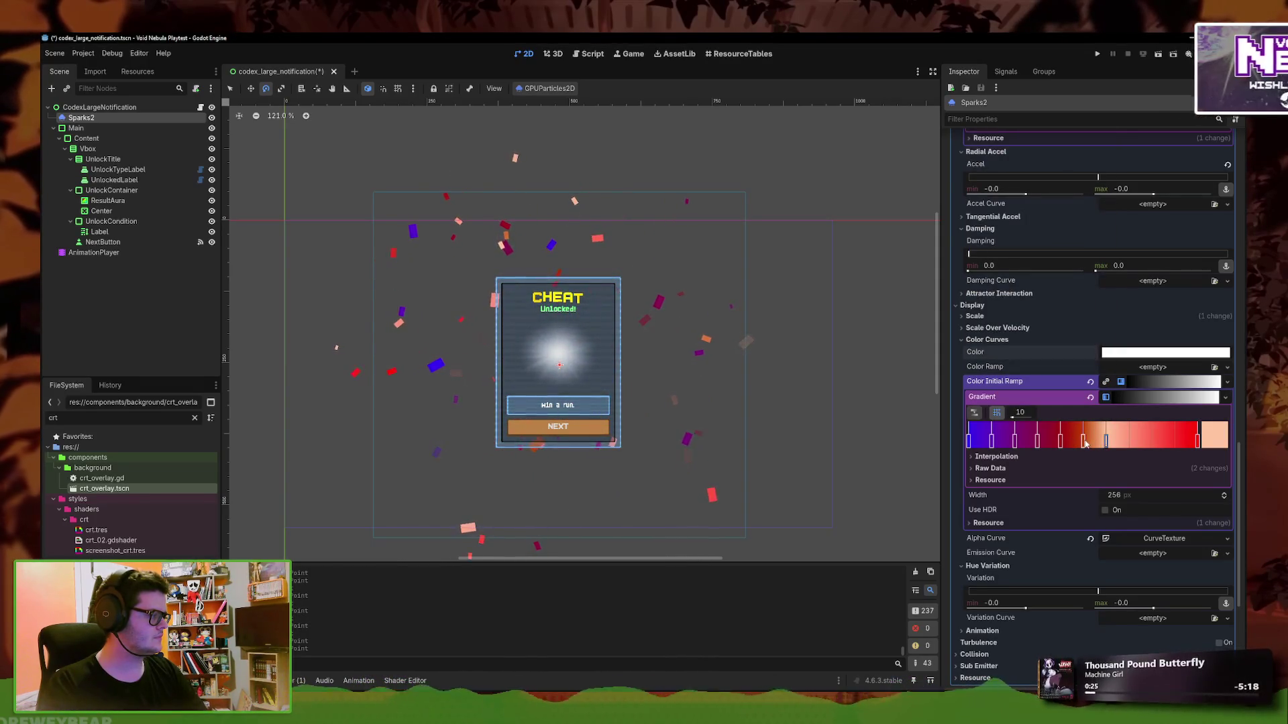
pyautogui.rightClick(1105, 443)
# Add golden orange, olive yellow-green and green stops after the orange-red one
pyautogui.doubleClick(1082, 443)
pyautogui.click(1106, 442)
pyautogui.doubleClick(1106, 443)
pyautogui.click(1073, 237)
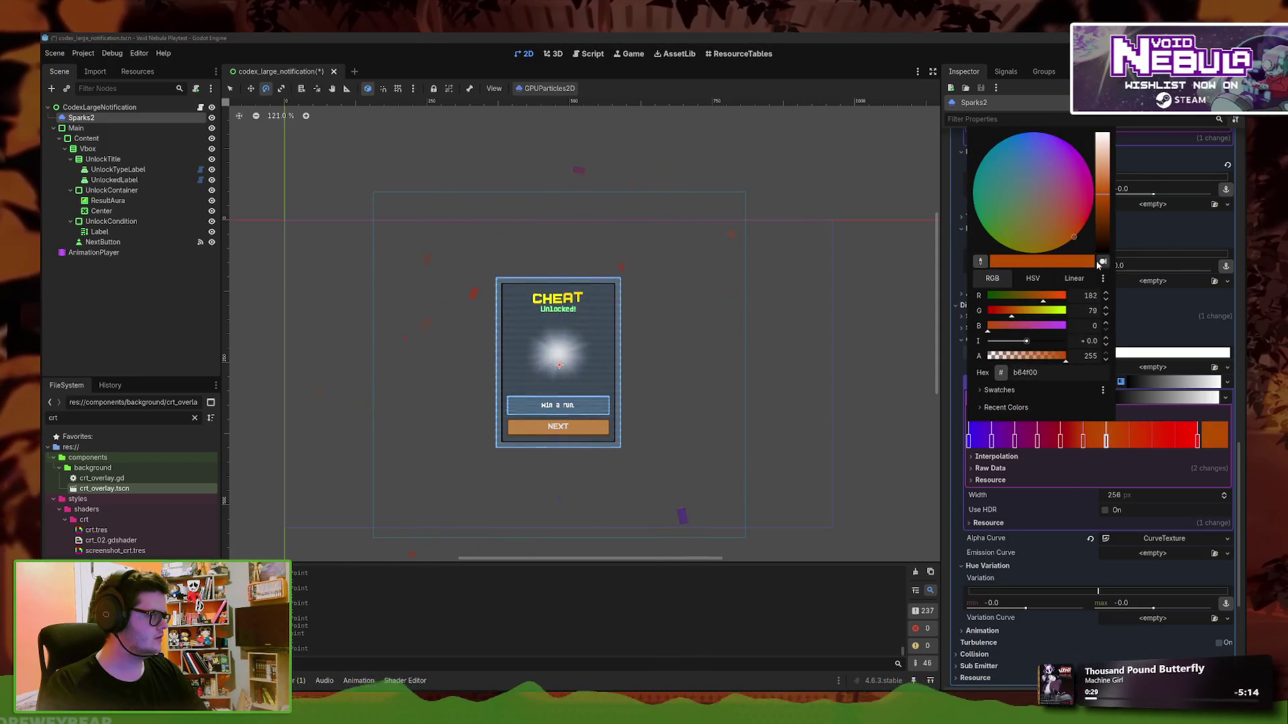
pyautogui.click(1054, 249)
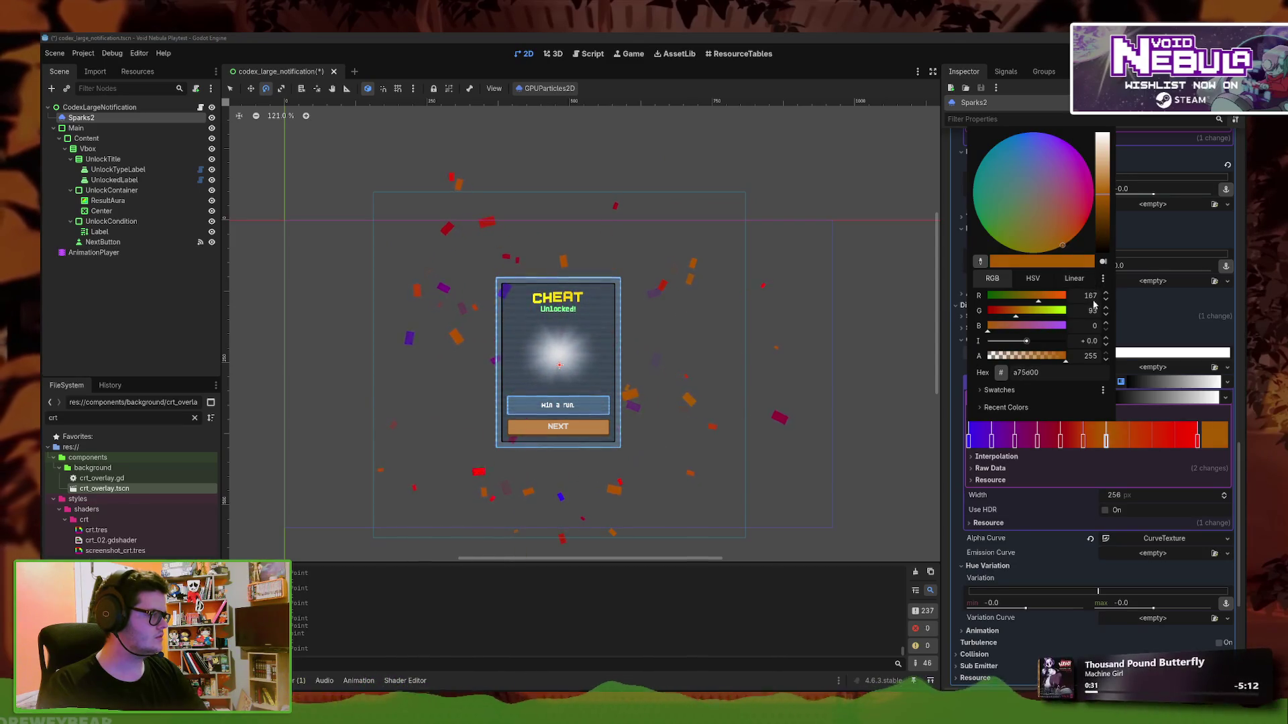
pyautogui.click(1129, 440)
pyautogui.doubleClick(1129, 439)
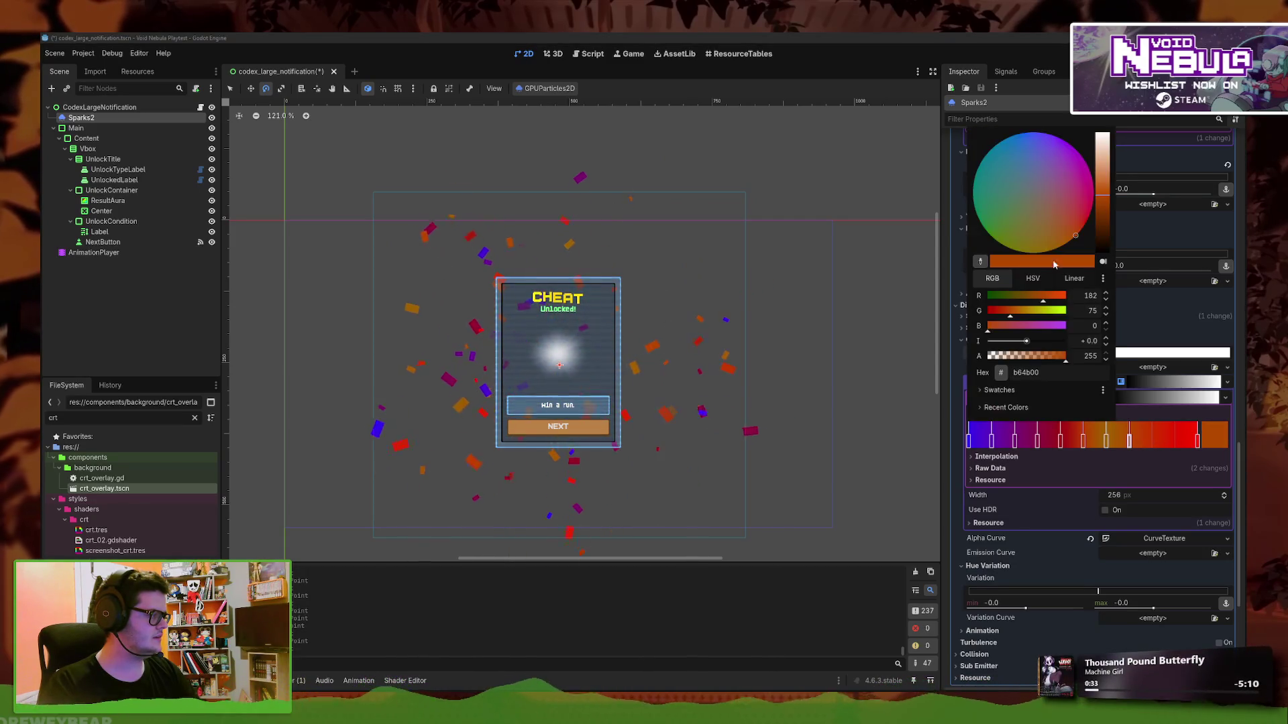
pyautogui.click(1007, 247)
pyautogui.click(1151, 437)
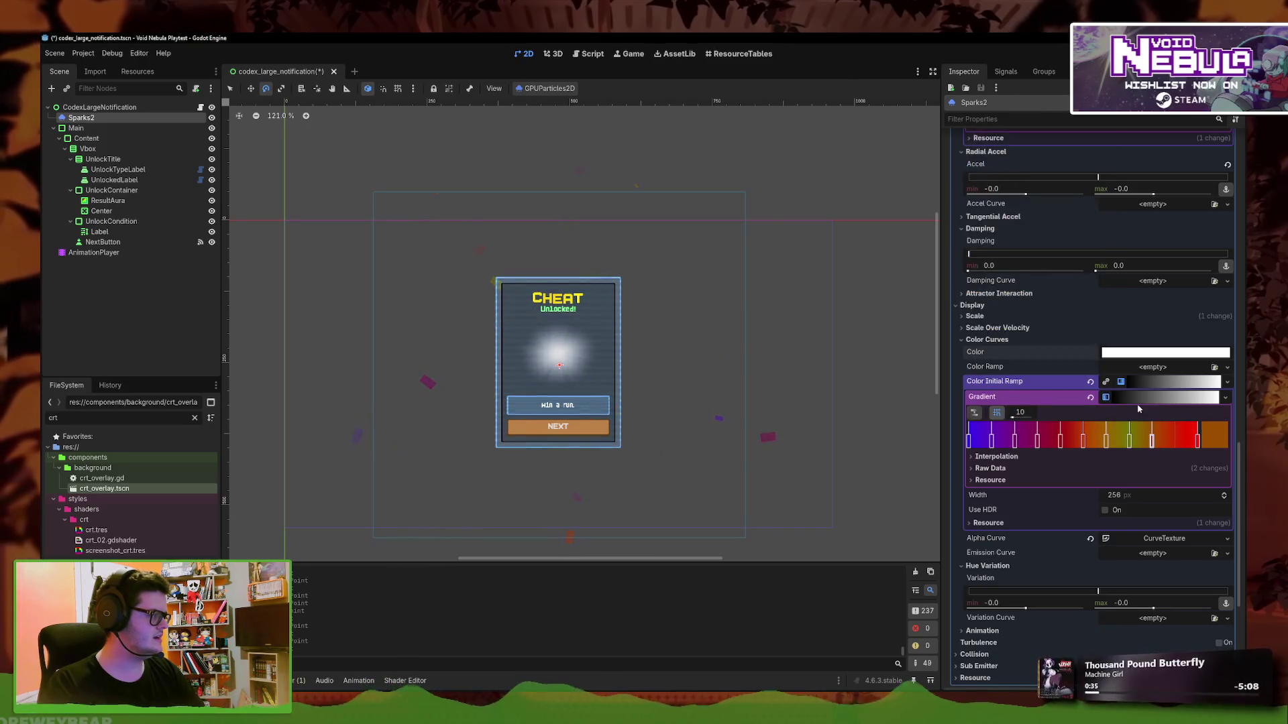
pyautogui.doubleClick(1150, 439)
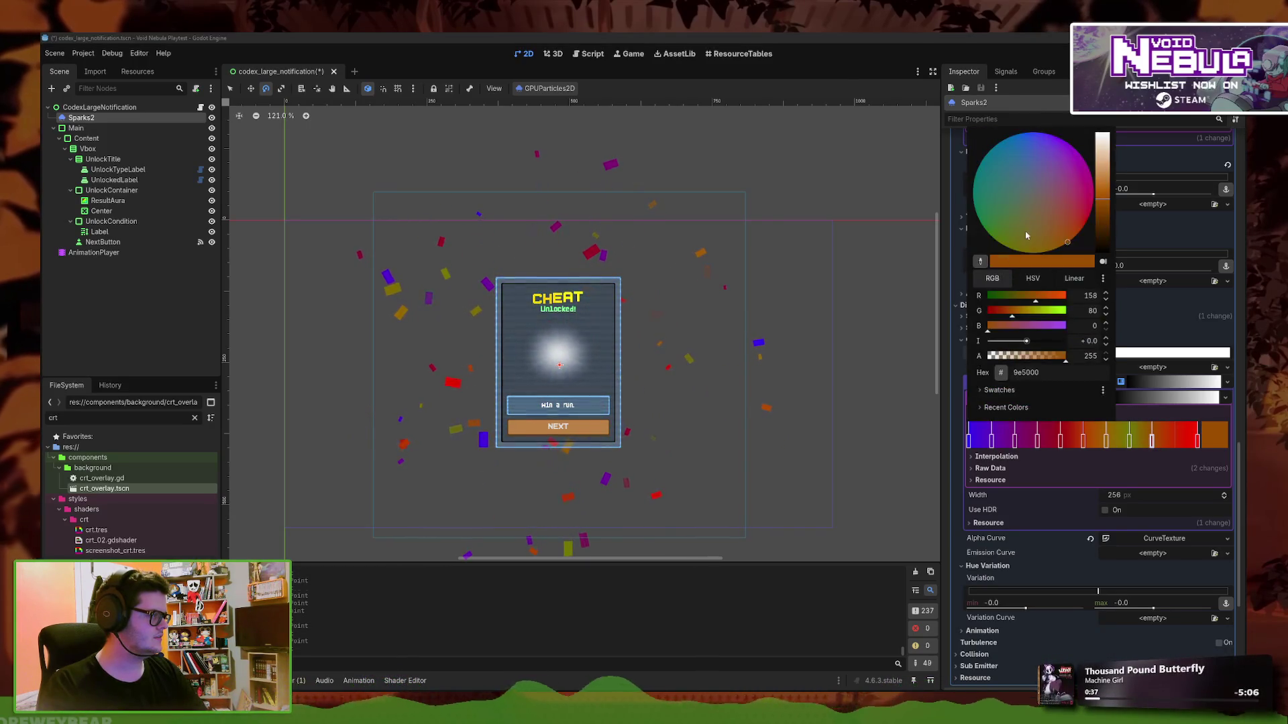
pyautogui.moveTo(999, 221); pyautogui.dragTo(946, 262)
# Add a dark teal-green stop, make the end stop teal, and raise the white base colour's intensity to 0.8
pyautogui.click(1174, 439)
pyautogui.doubleClick(1174, 439)
pyautogui.moveTo(992, 215)
pyautogui.mouseDown()
pyautogui.moveTo(933, 213)
pyautogui.moveTo(932, 152)
pyautogui.mouseUp()
pyautogui.click(1199, 439)
pyautogui.doubleClick(1199, 439)
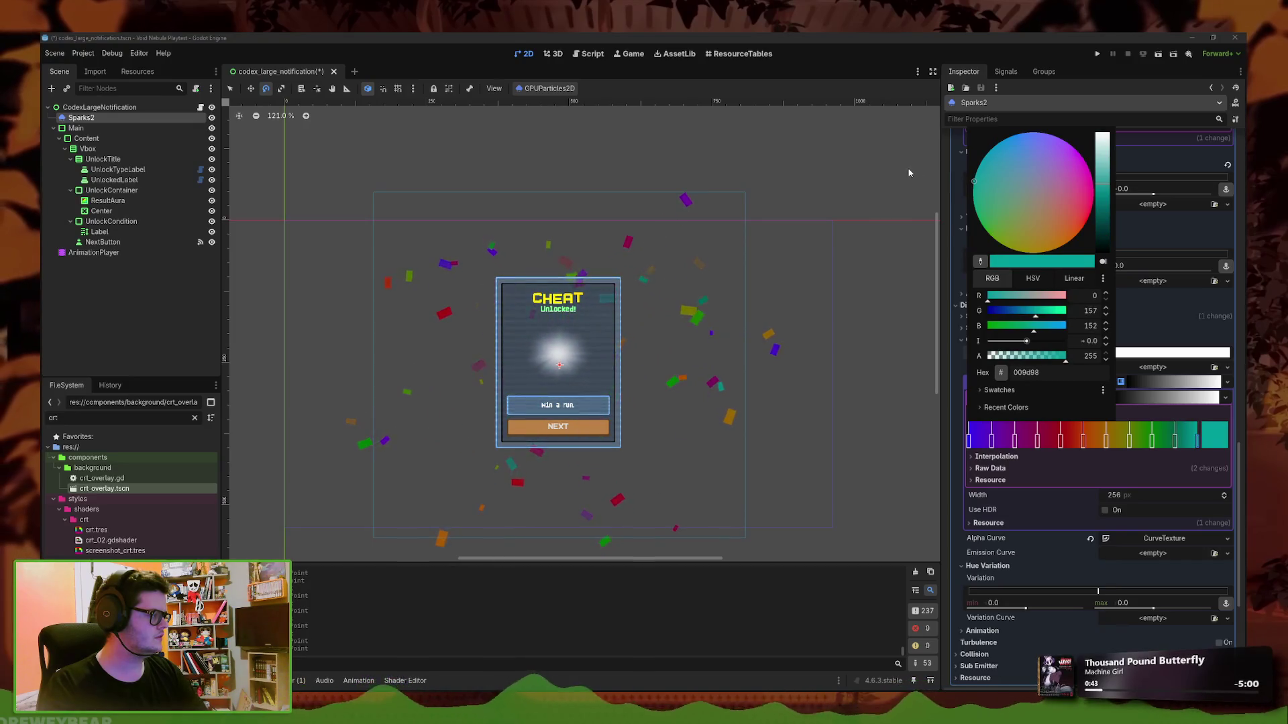
pyautogui.click(1132, 454)
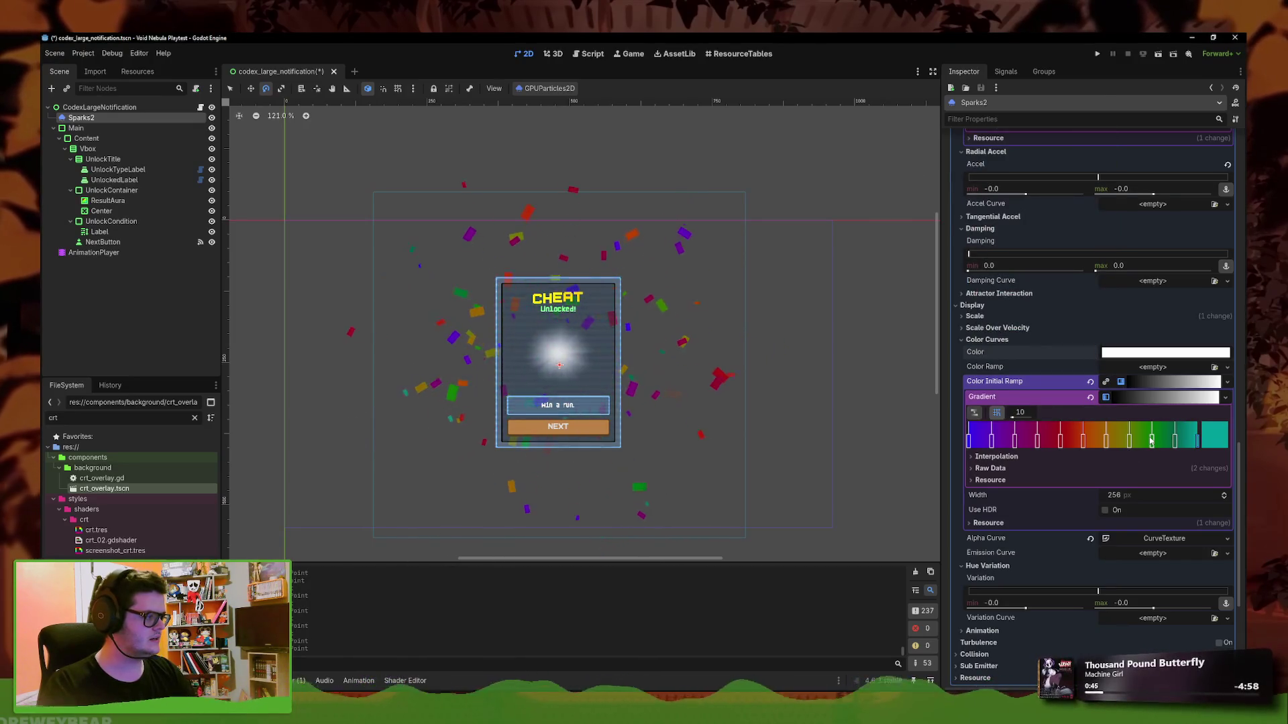
pyautogui.doubleClick(1151, 441)
pyautogui.moveTo(1151, 576); pyautogui.dragTo(1154, 578)
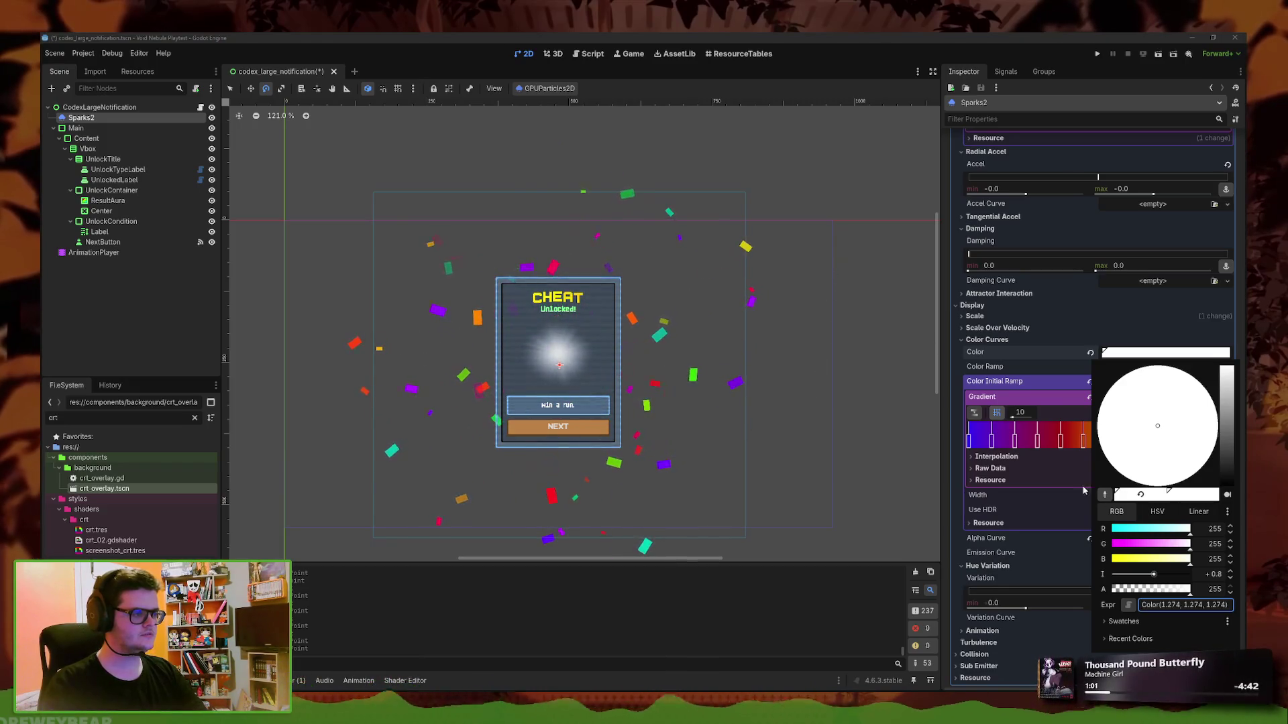
# Lower the white base colour's intensity to +0.533, then settle it at +1.2
pyautogui.moveTo(1157, 575); pyautogui.dragTo(1152, 575)
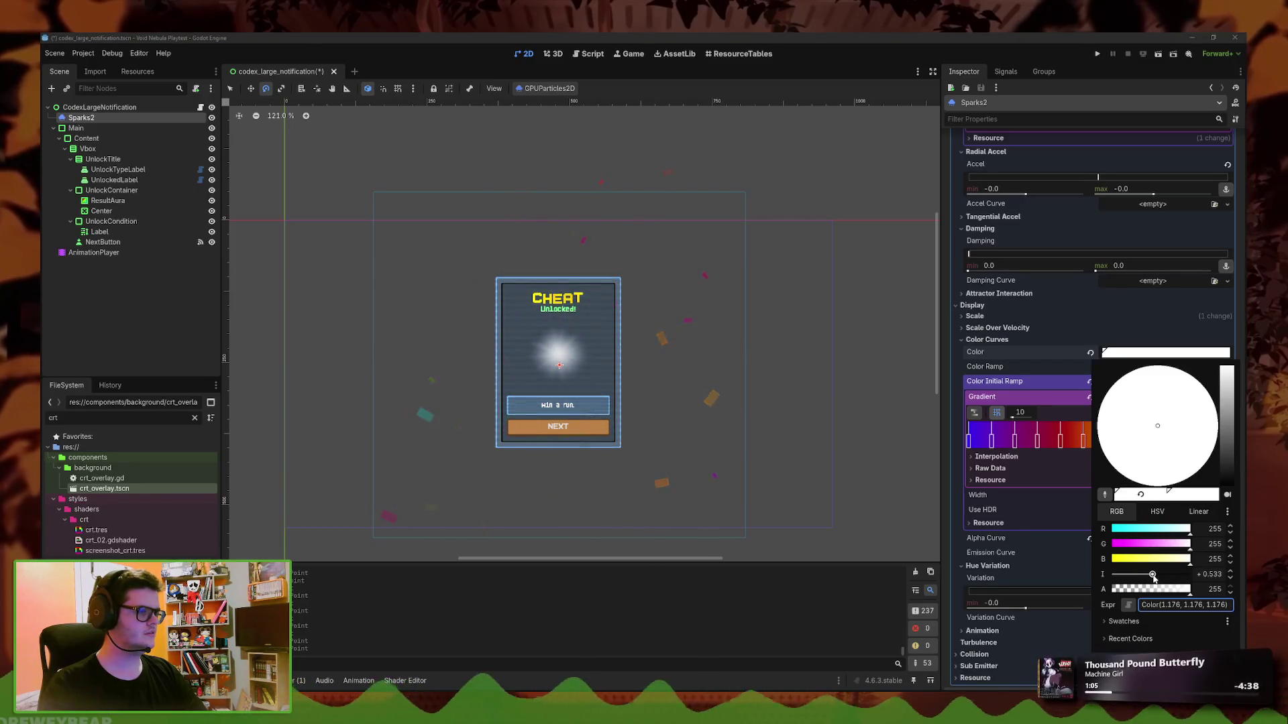
pyautogui.moveTo(1152, 575); pyautogui.dragTo(1155, 576)
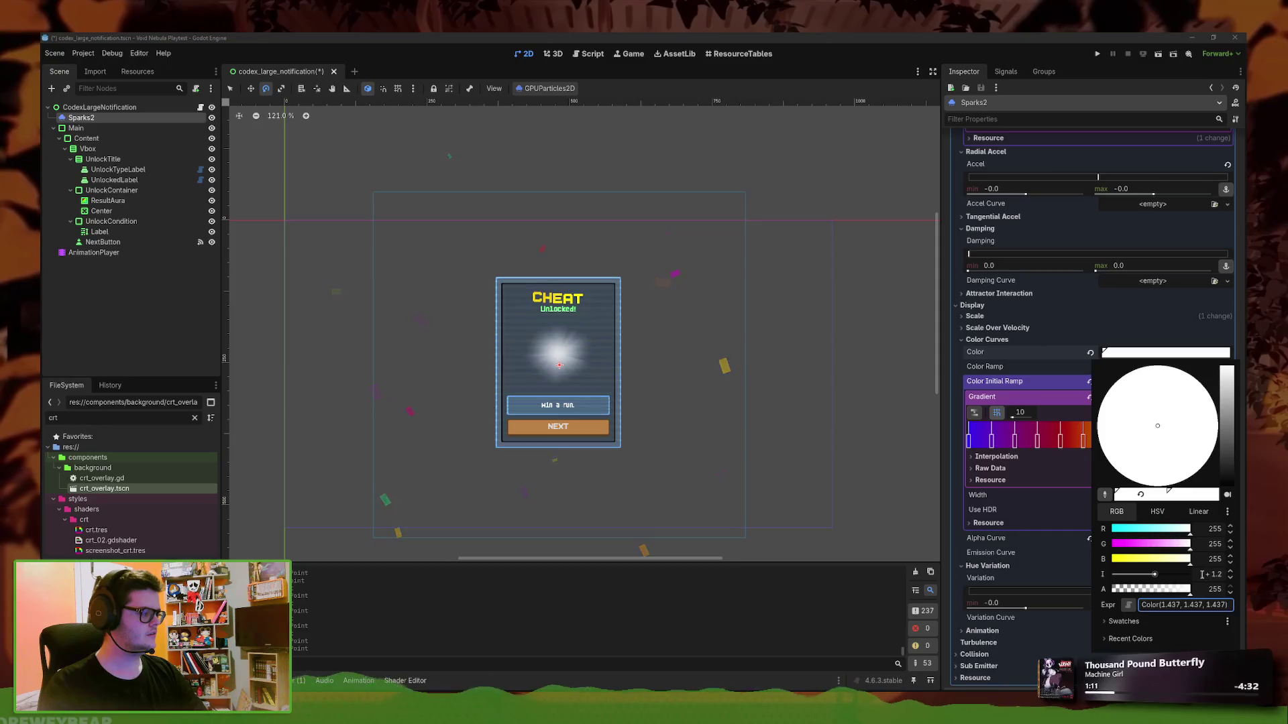
pyautogui.click(876, 262)
pyautogui.scroll(-1, 882, 303)
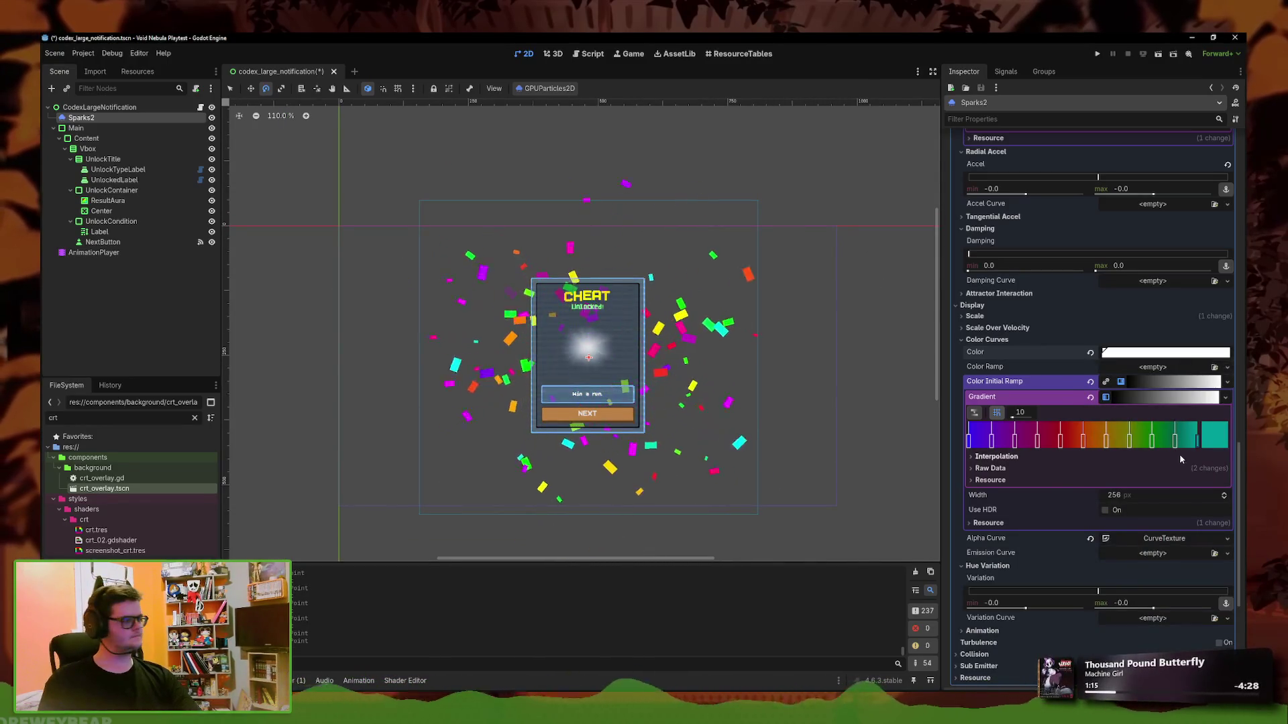
# Brighten the teal end stop and push the olive stop's glow intensity to 3.2
pyautogui.doubleClick(1198, 442)
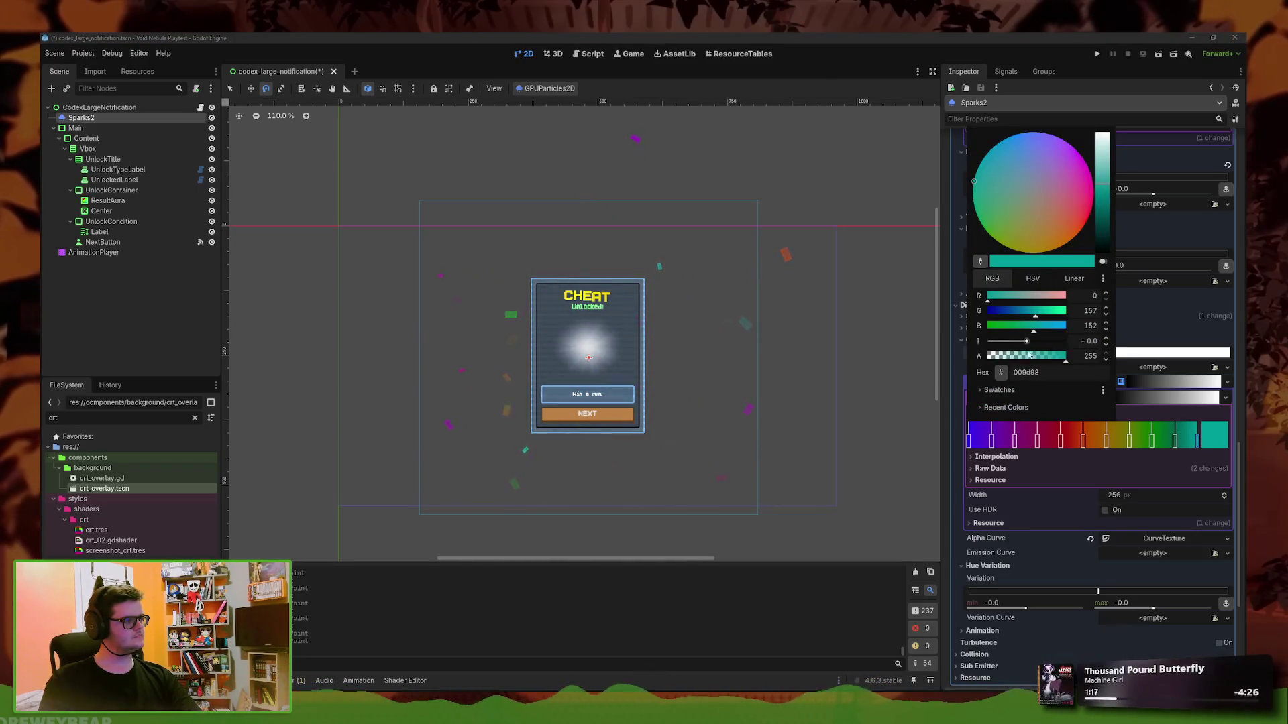
pyautogui.moveTo(1028, 343); pyautogui.dragTo(1033, 344)
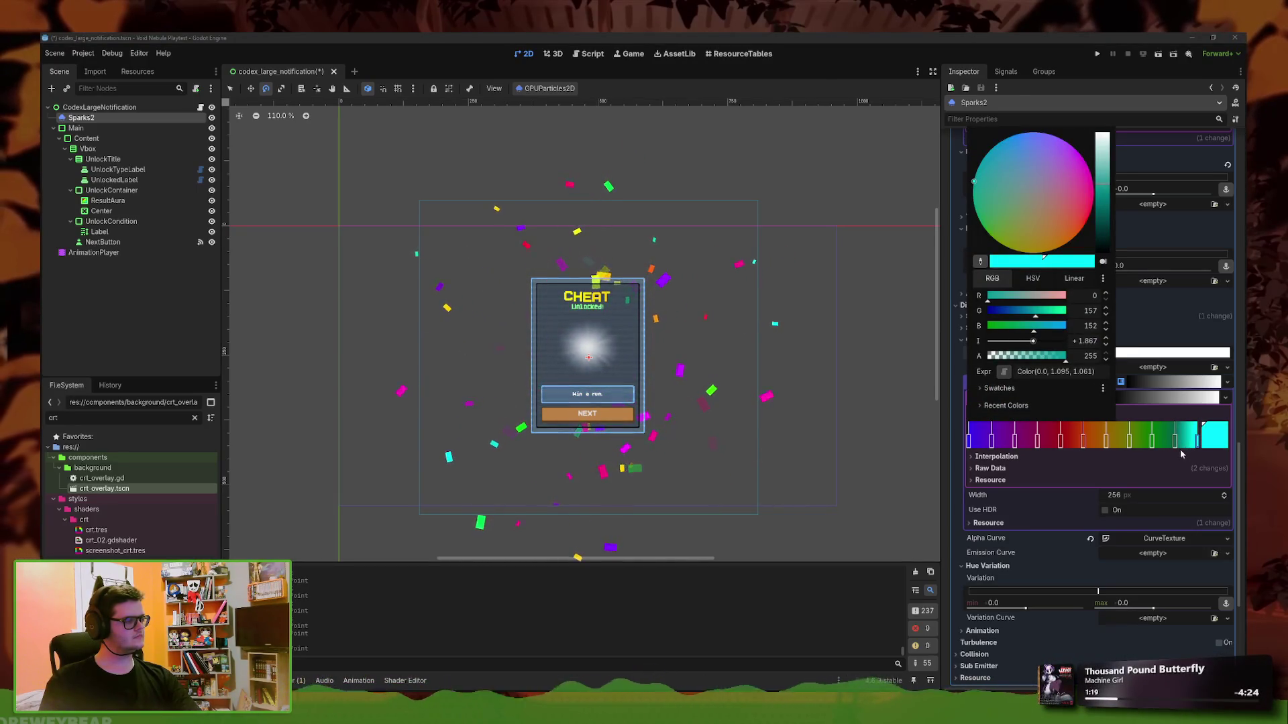
pyautogui.click(1182, 455)
pyautogui.doubleClick(1175, 442)
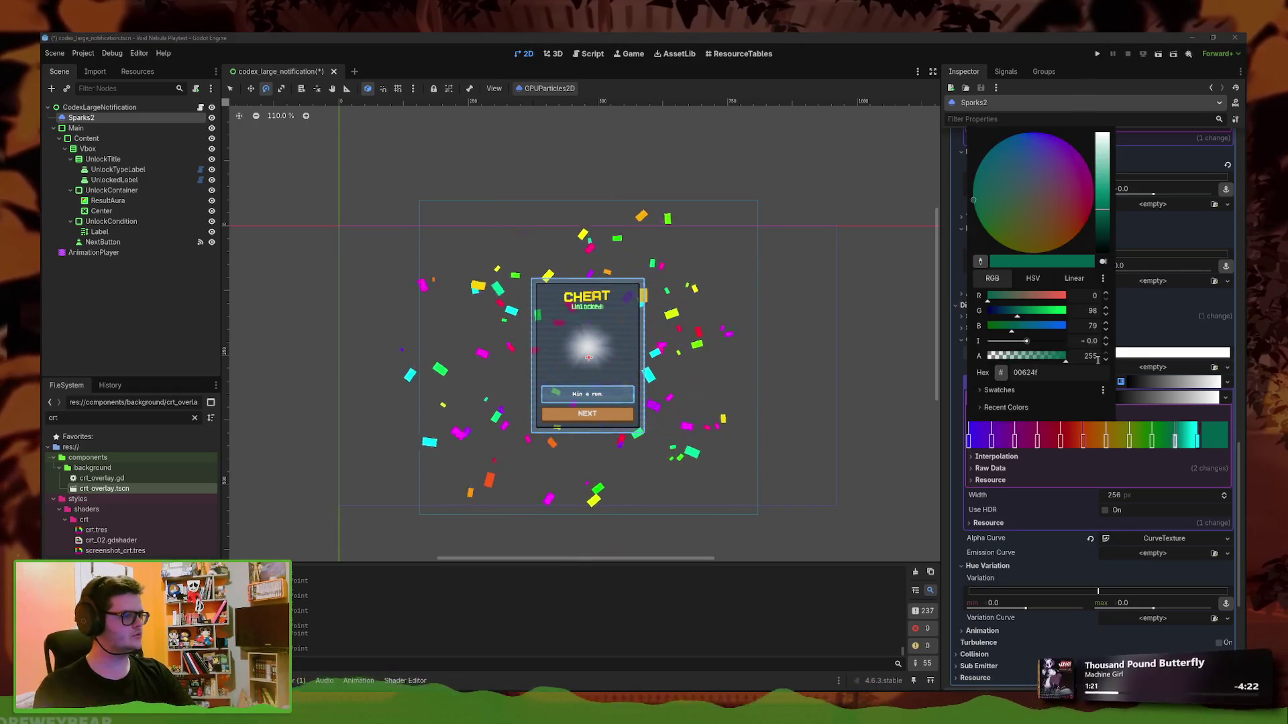
pyautogui.click(980, 261)
pyautogui.click(1140, 436)
pyautogui.click(980, 261)
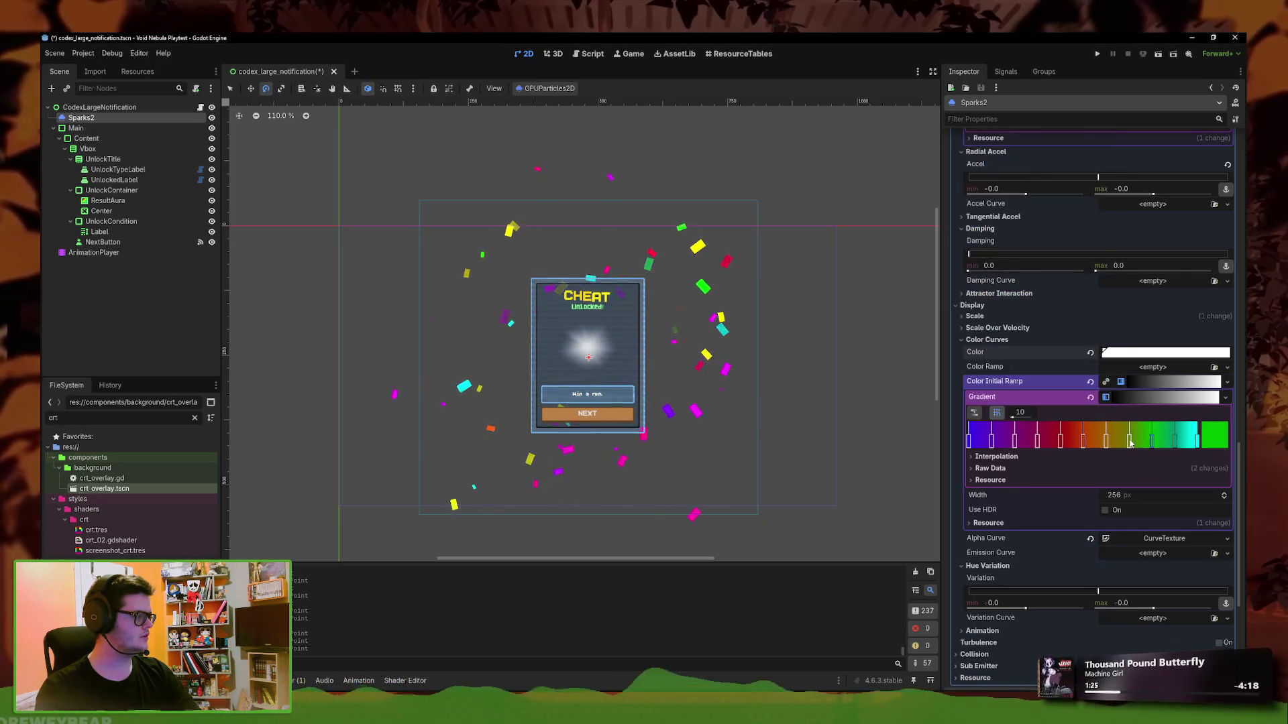
pyautogui.click(1024, 315)
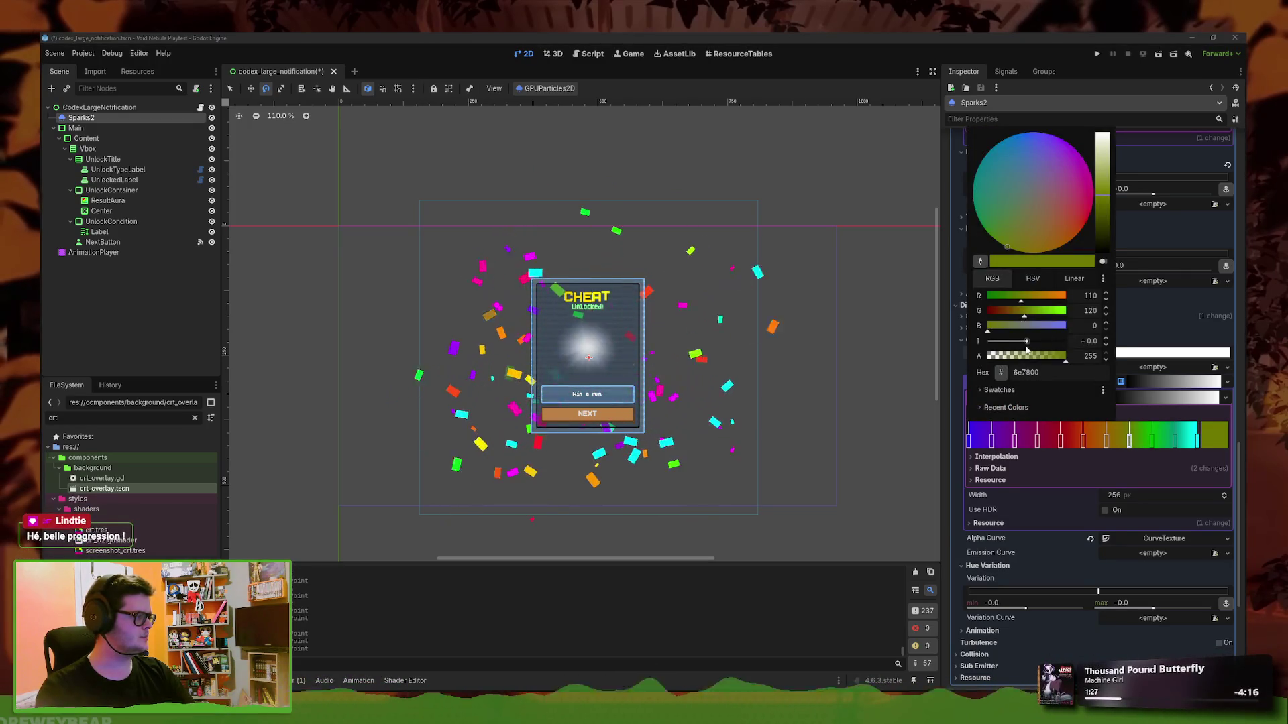
pyautogui.click(1028, 340)
pyautogui.click(1033, 338)
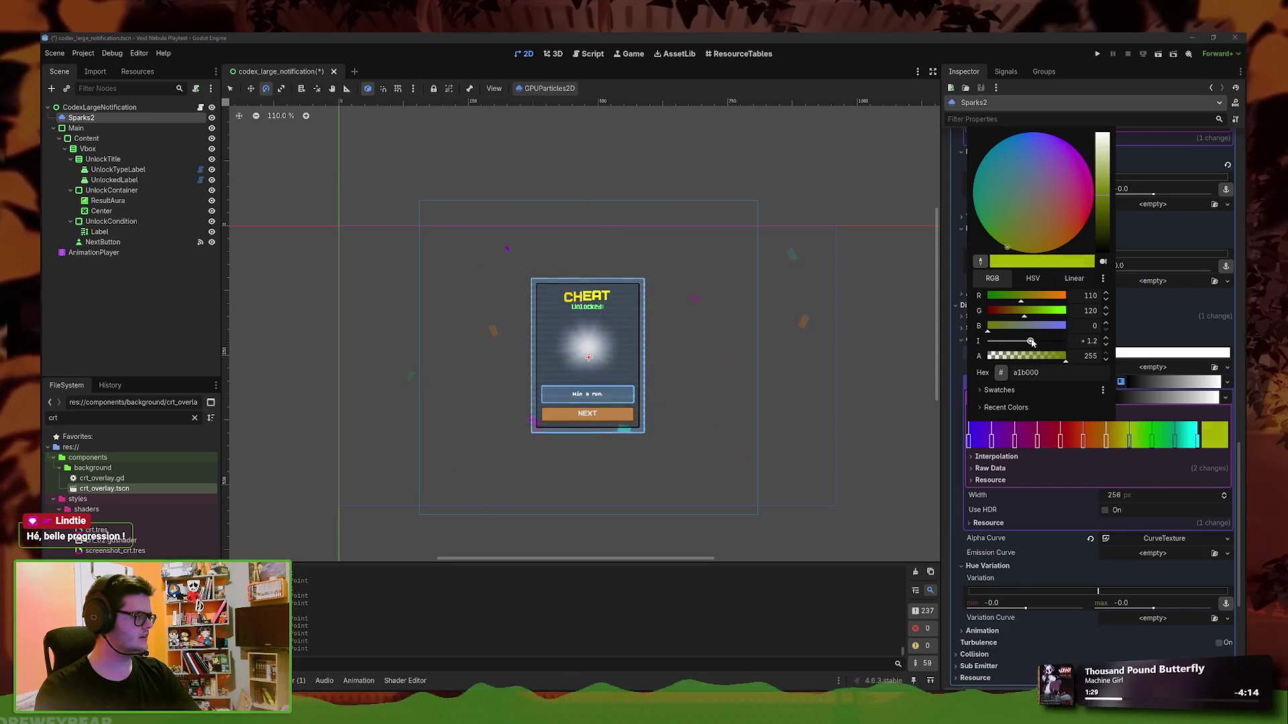
pyautogui.click(1038, 341)
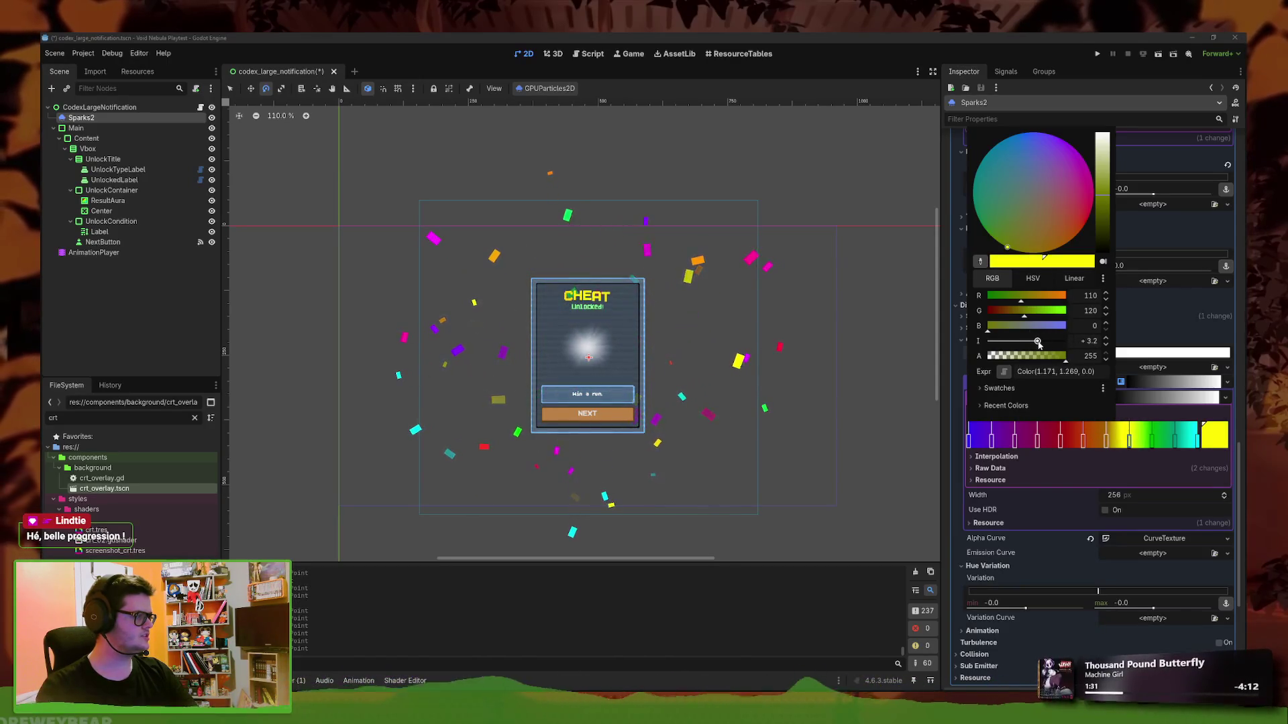
# Make the orange and dark red gradient stops glow brighter
pyautogui.click(1106, 439)
pyautogui.click(1214, 435)
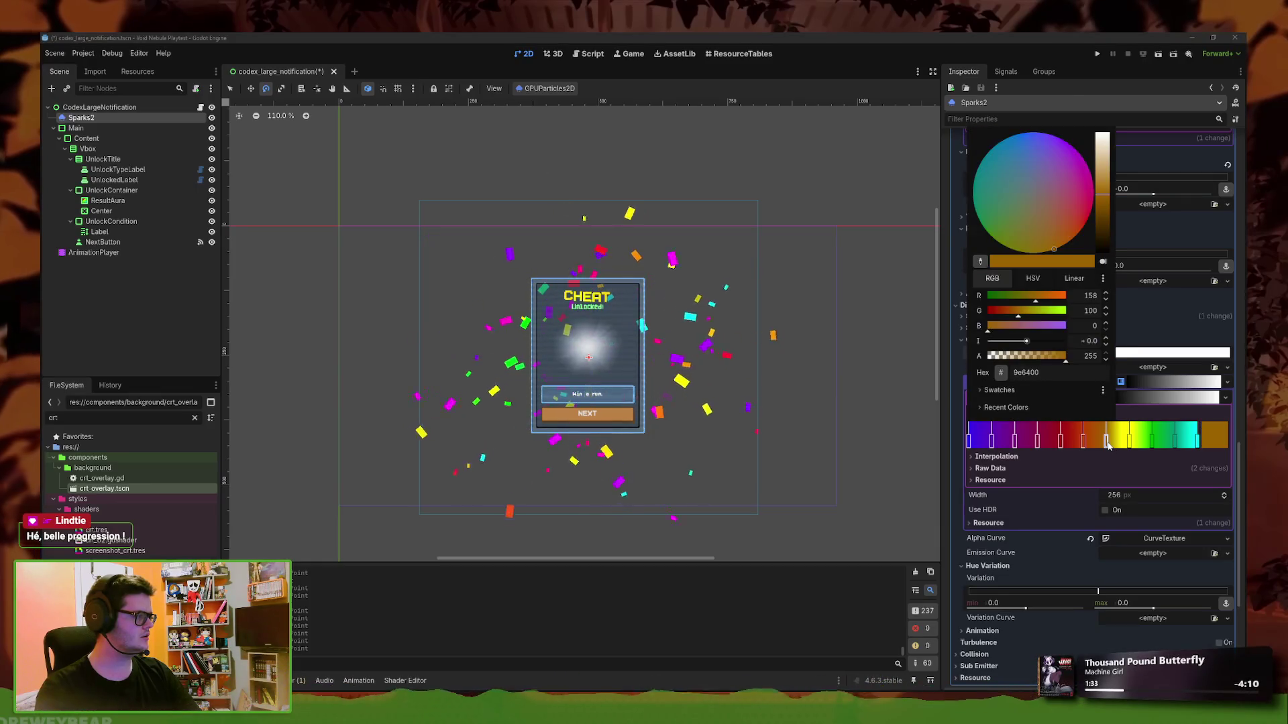
pyautogui.click(1032, 341)
pyautogui.moveTo(1032, 343); pyautogui.dragTo(1035, 346)
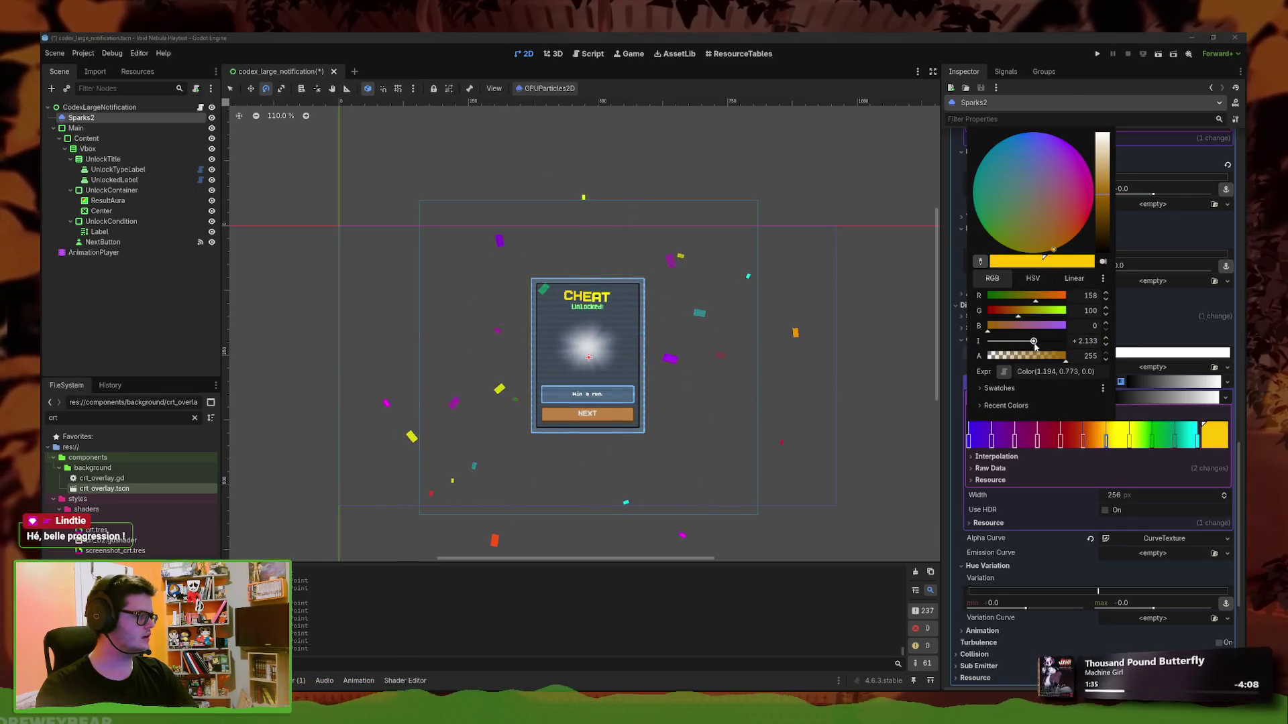
pyautogui.click(1083, 441)
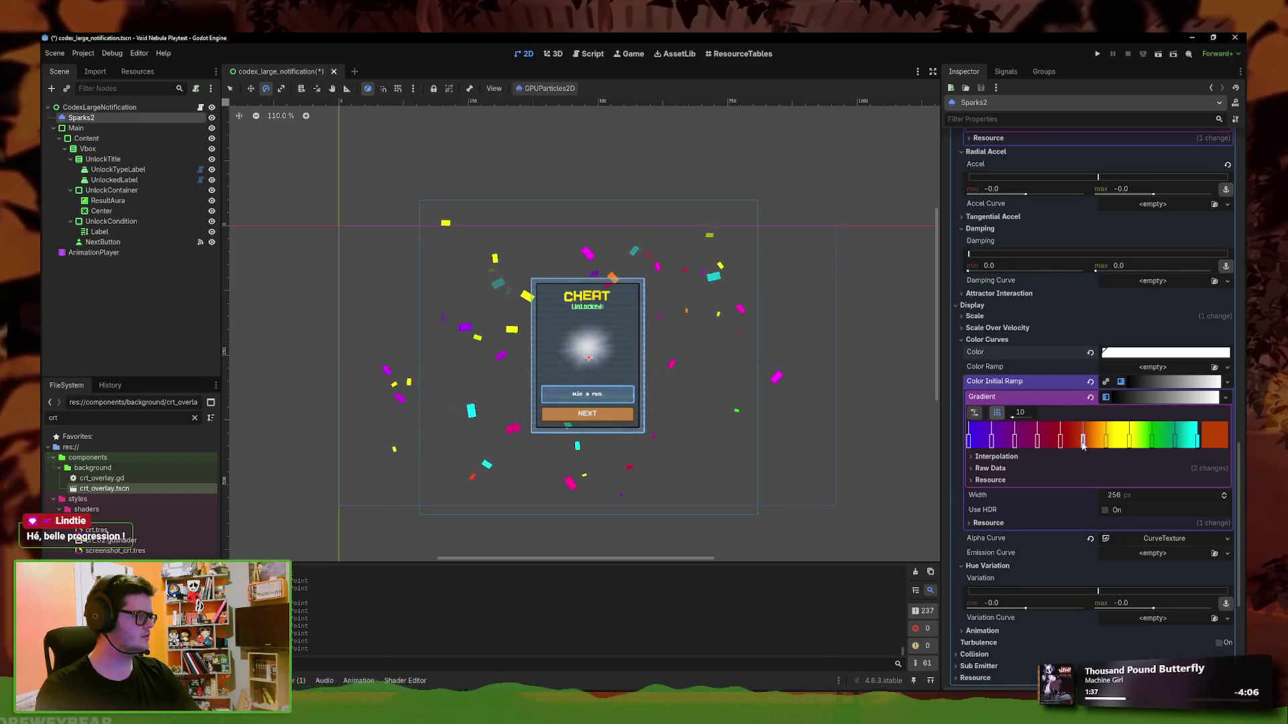
pyautogui.click(1084, 441)
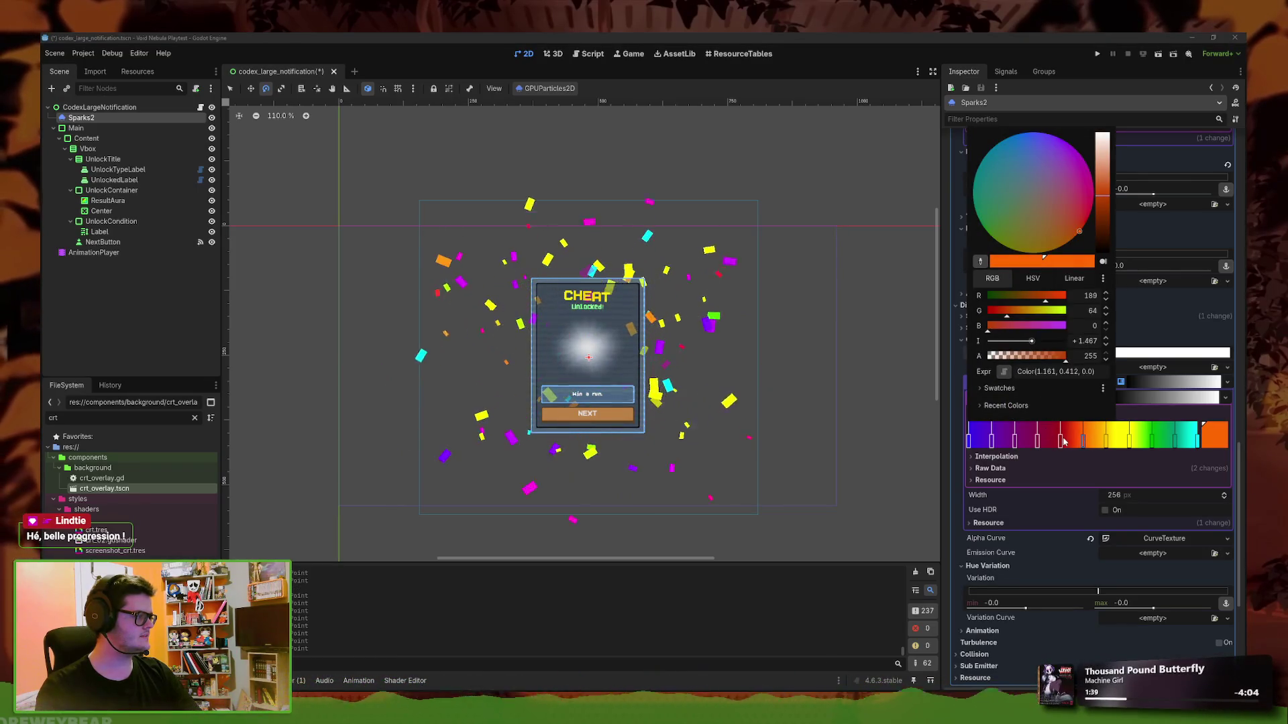
pyautogui.click(1059, 440)
pyautogui.click(1060, 440)
pyautogui.moveTo(1032, 346); pyautogui.dragTo(1038, 346)
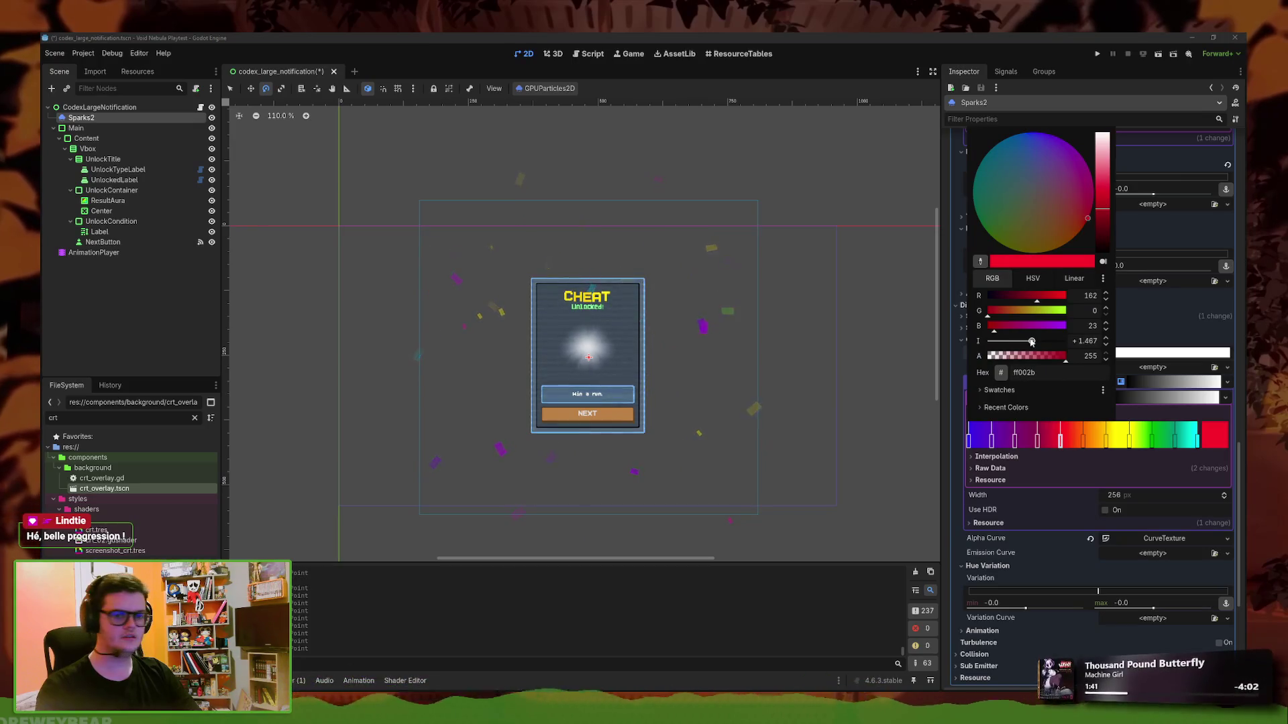
# Brighten the purple stop, keep the left end blue-violet, and make the right end brighter pink
pyautogui.click(1015, 442)
pyautogui.click(1016, 442)
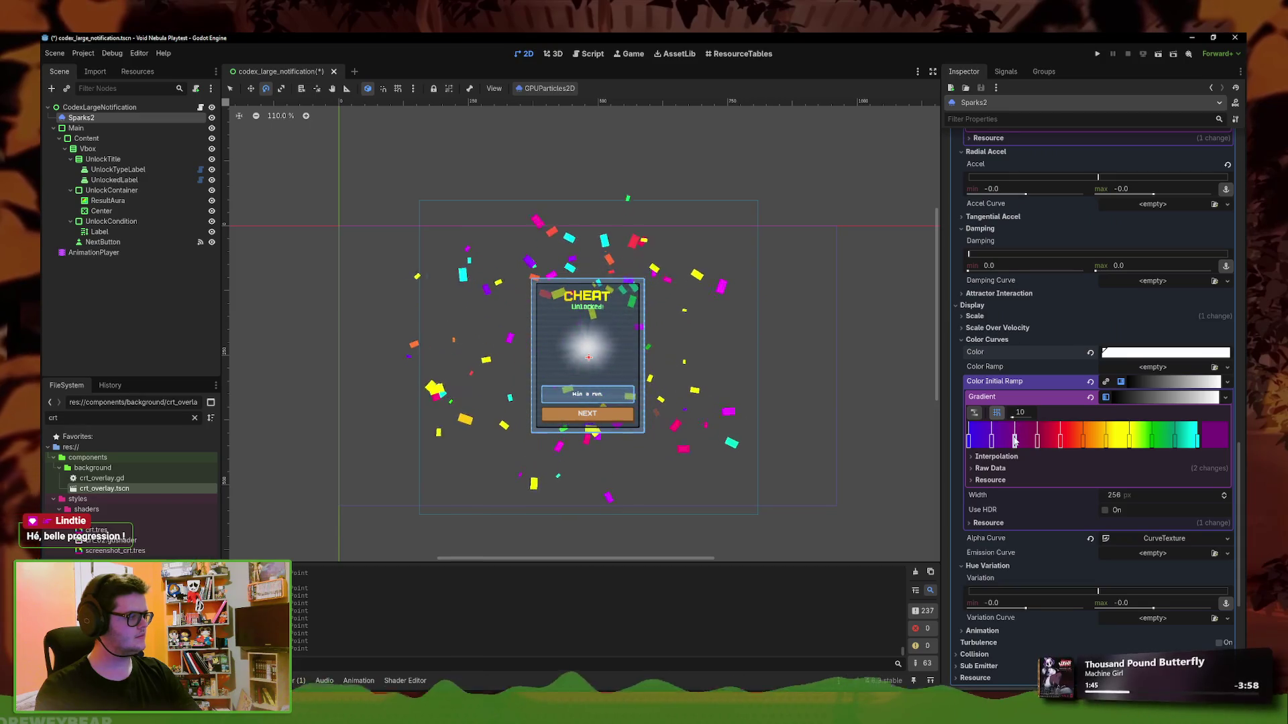
pyautogui.click(1015, 440)
pyautogui.moveTo(1026, 340); pyautogui.dragTo(1031, 342)
pyautogui.click(1203, 436)
pyautogui.click(1203, 436)
pyautogui.click(968, 441)
pyautogui.click(968, 442)
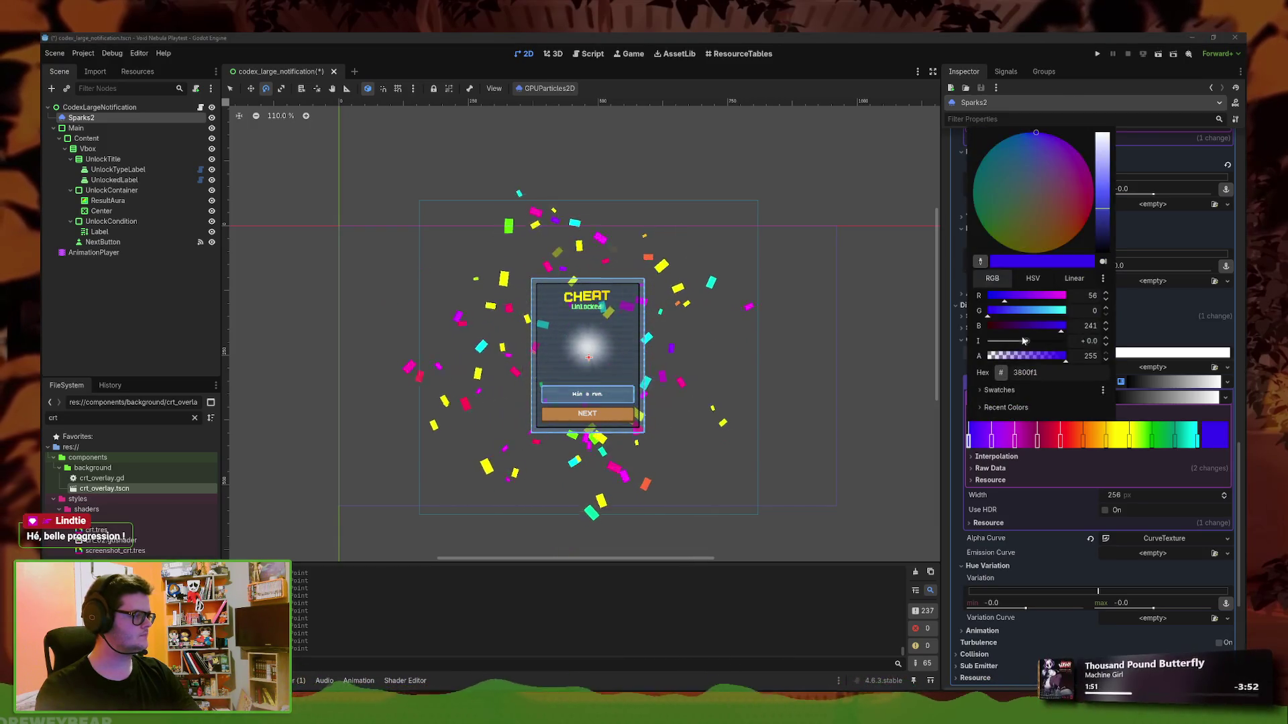
pyautogui.click(1203, 436)
pyautogui.click(1203, 436)
pyautogui.moveTo(1022, 341); pyautogui.dragTo(1031, 351)
pyautogui.click(1051, 469)
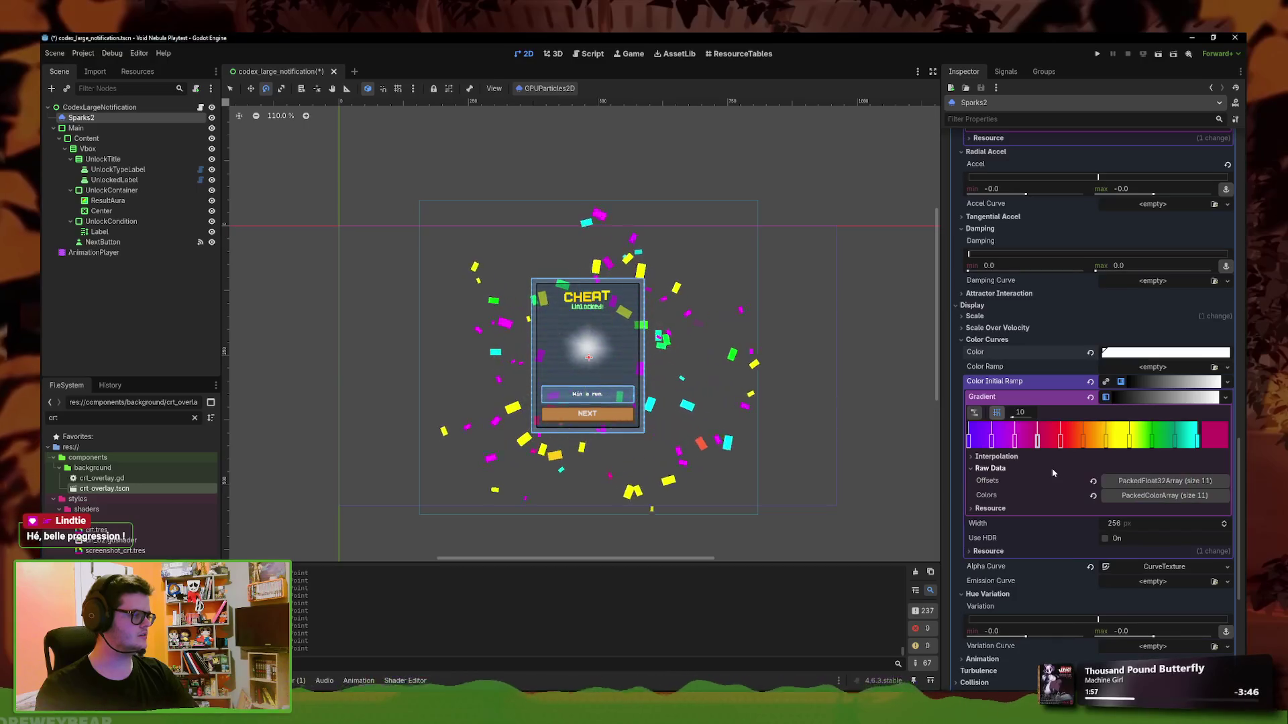
# Adjust the intensity of the particles' base Color swatch
pyautogui.click(1105, 341)
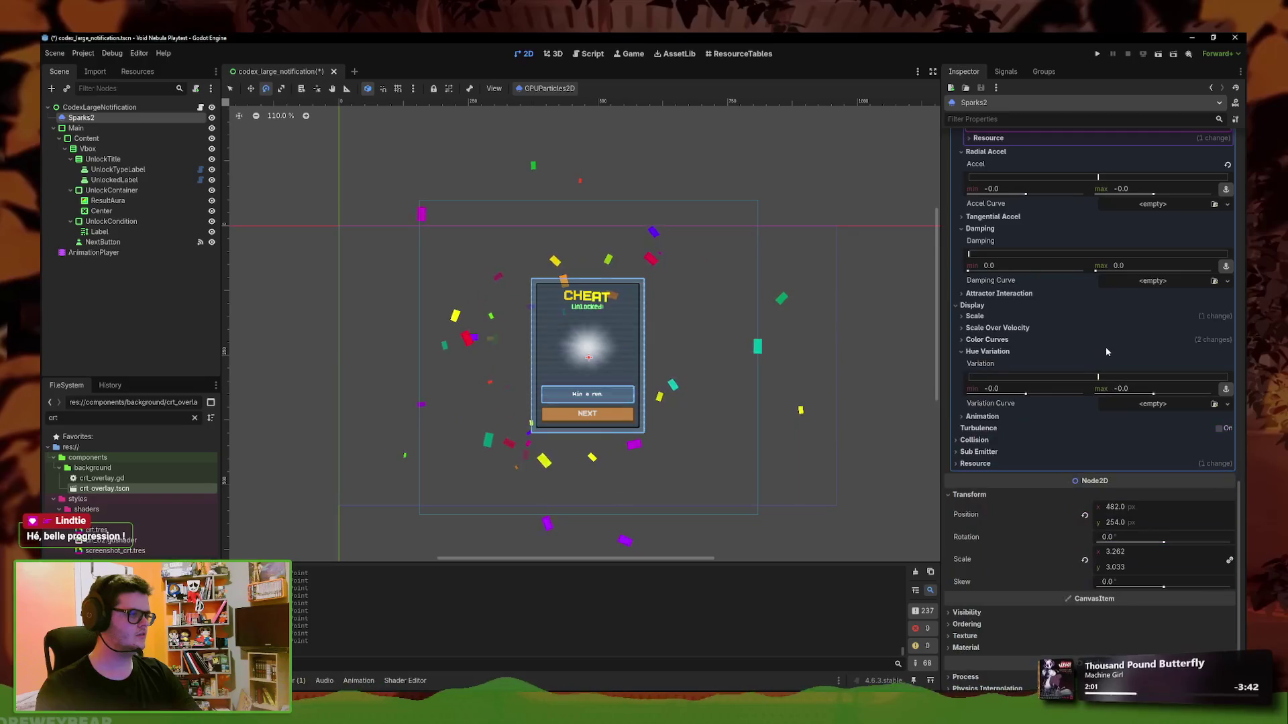
pyautogui.click(1086, 341)
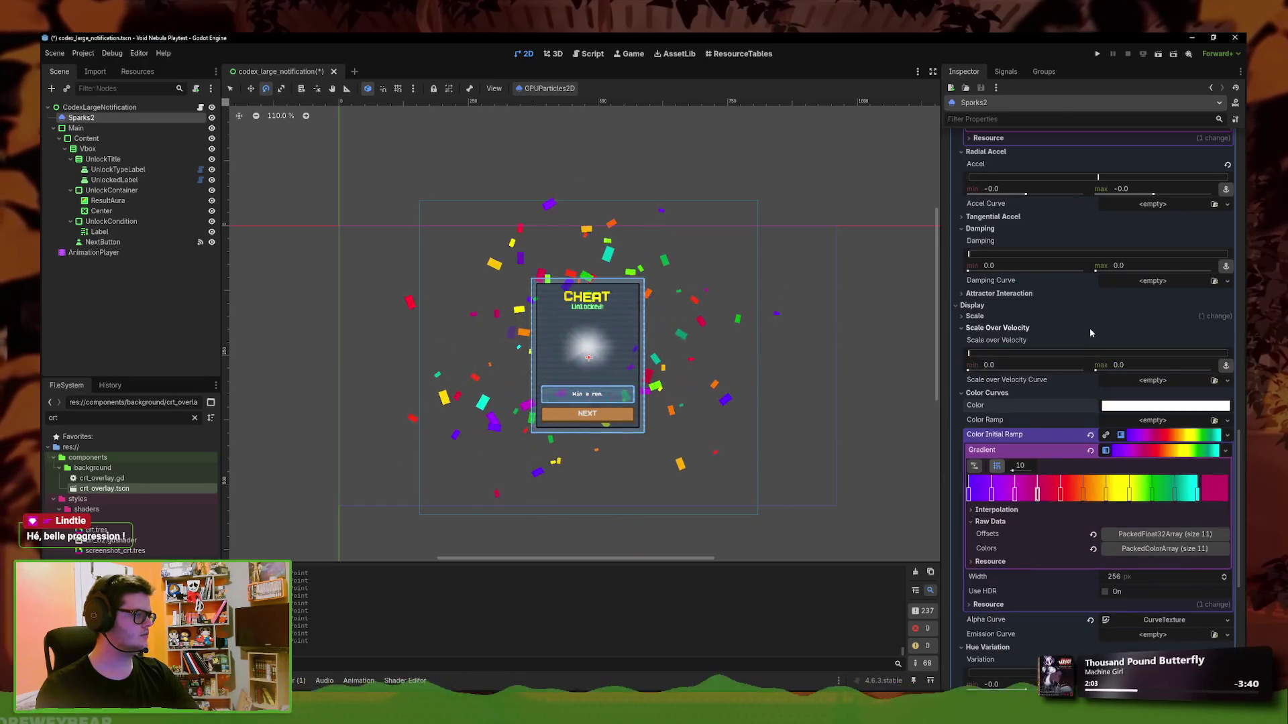
pyautogui.click(1109, 352)
pyautogui.moveTo(1149, 574); pyautogui.dragTo(1152, 574)
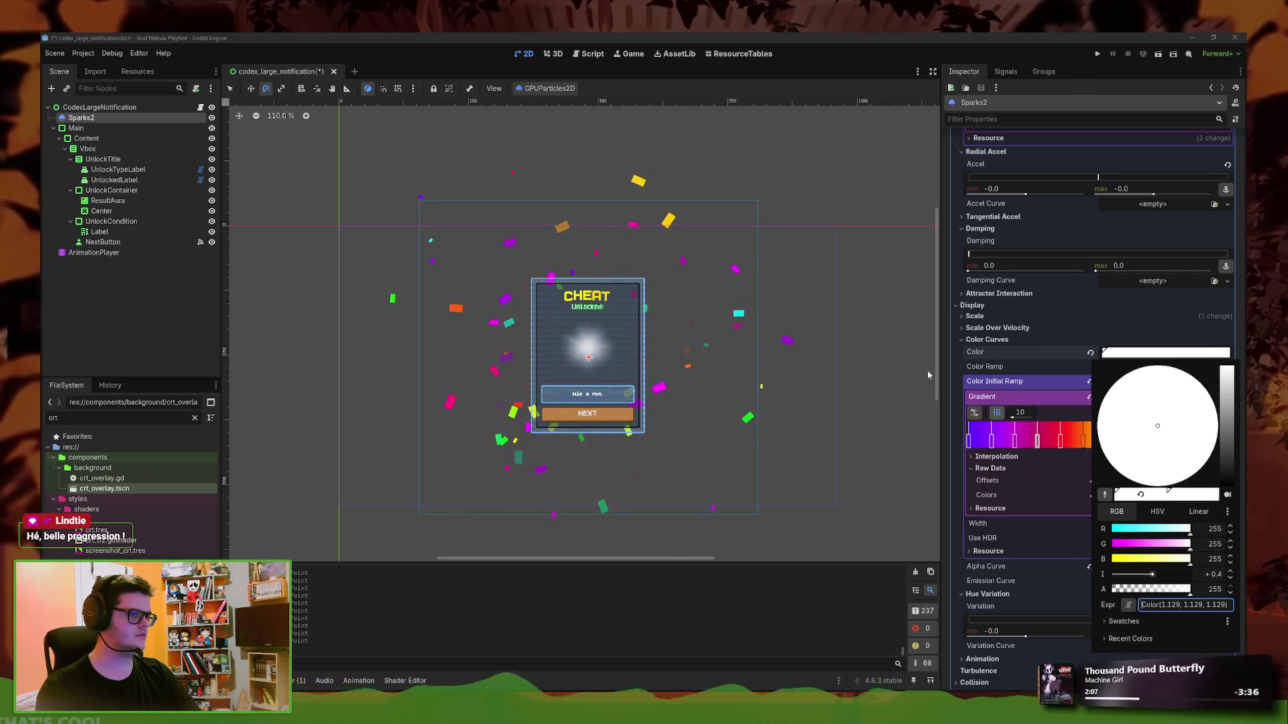
pyautogui.click(851, 179)
pyautogui.scroll(-3, 768, 253)
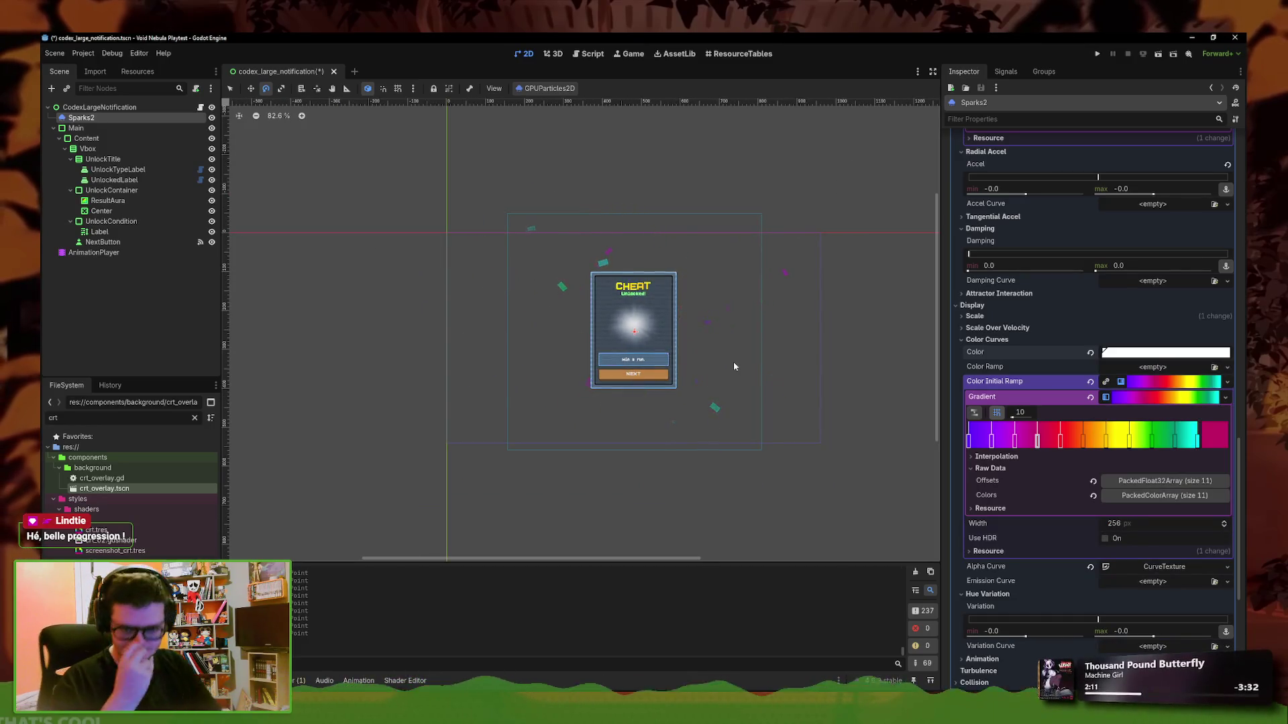
# Rename the Sparks2 node to Confettis in the Scene tree
pyautogui.doubleClick(81, 117)
pyautogui.write('Confettis')
pyautogui.press('Return')
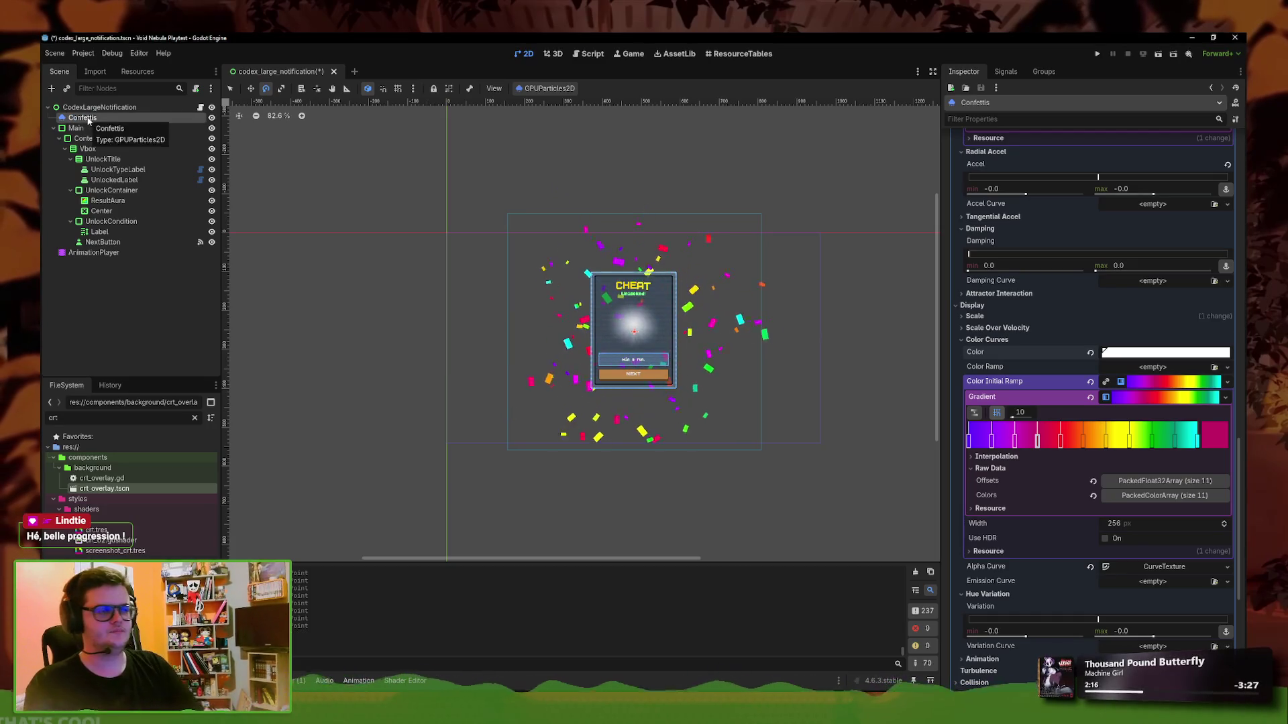
pyautogui.scroll(4, 863, 341)
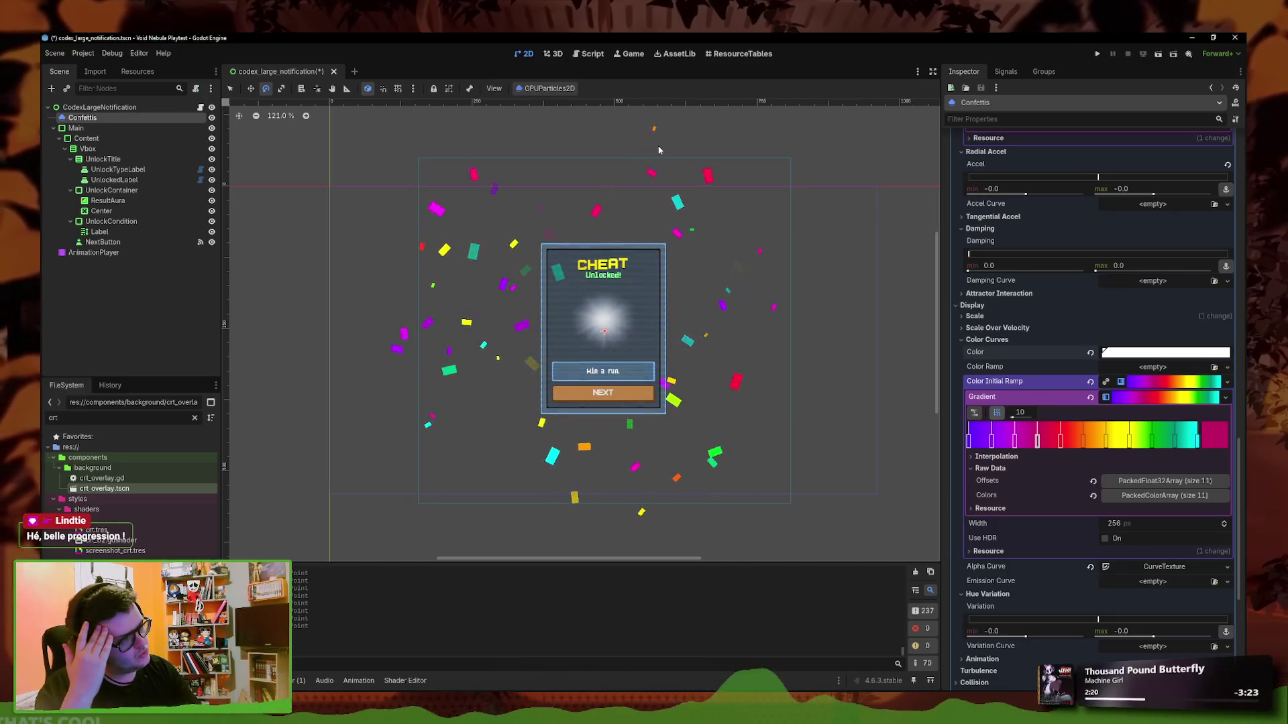
pyautogui.scroll(1, 646, 164)
pyautogui.scroll(4, 638, 345)
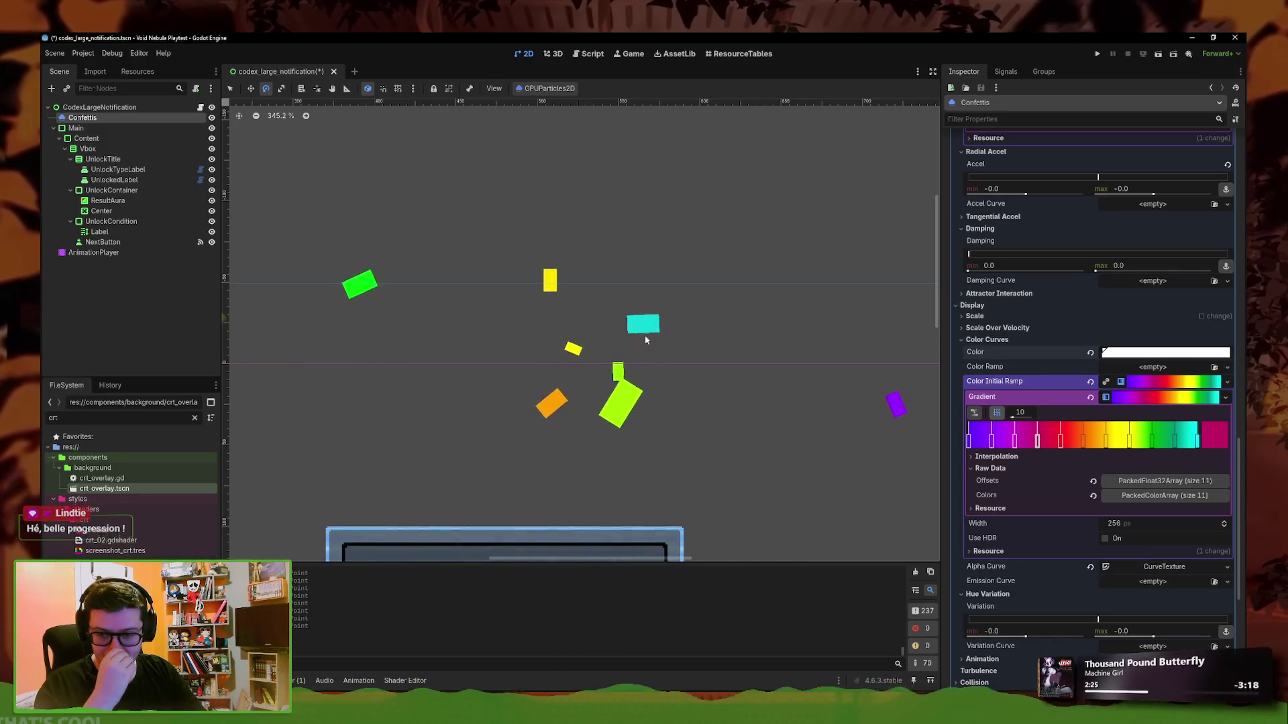
pyautogui.scroll(-5, 613, 376)
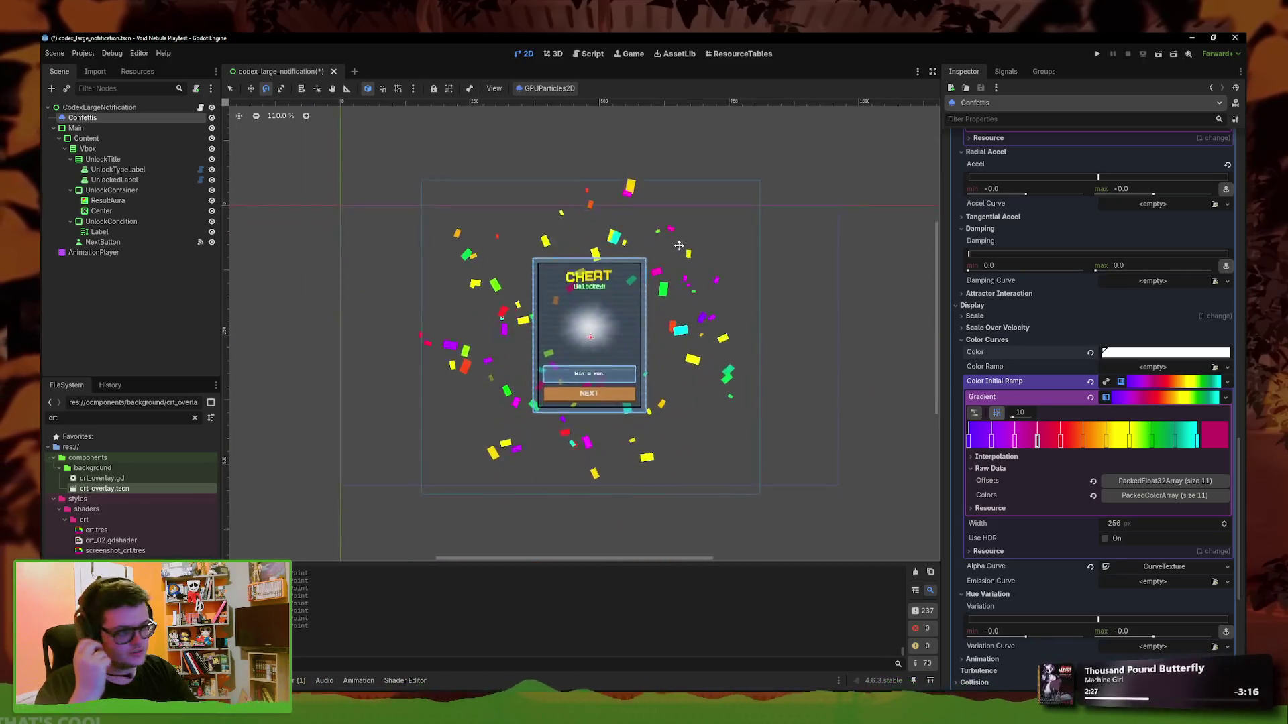
pyautogui.scroll(15, 1047, 398)
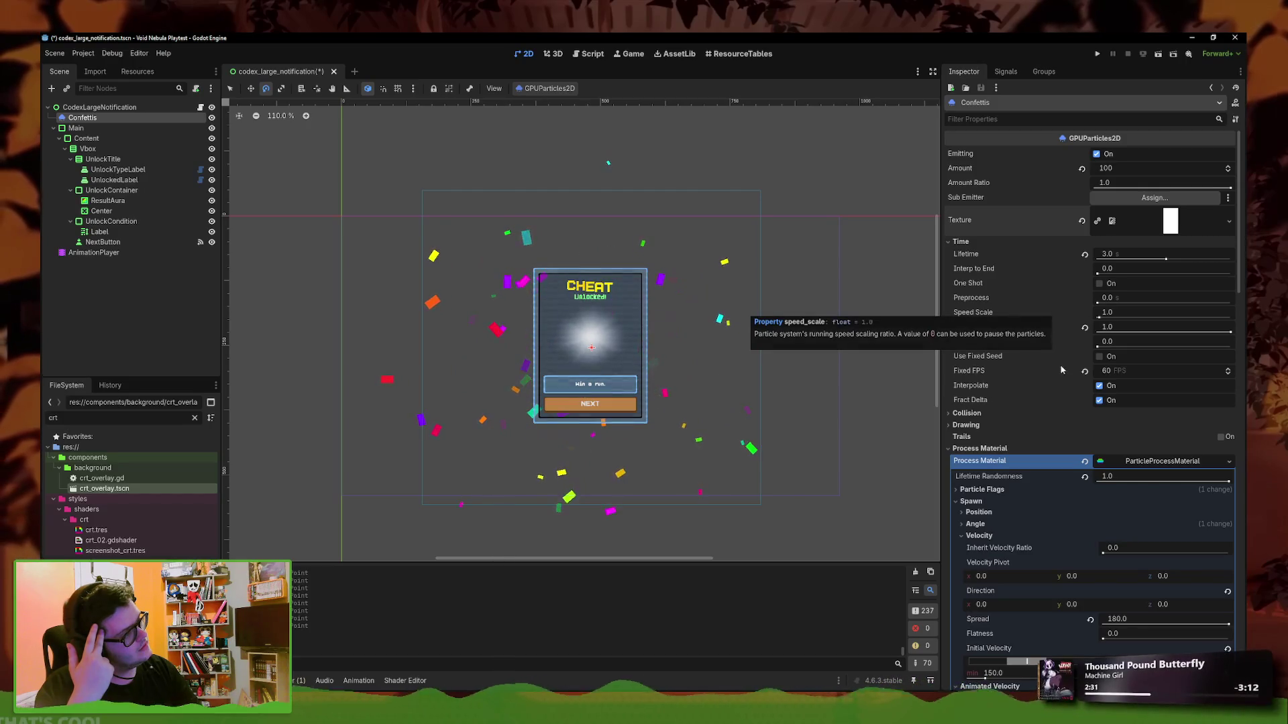
# Drag the Accel Curve's starting point lower
pyautogui.scroll(-20, 1009, 358)
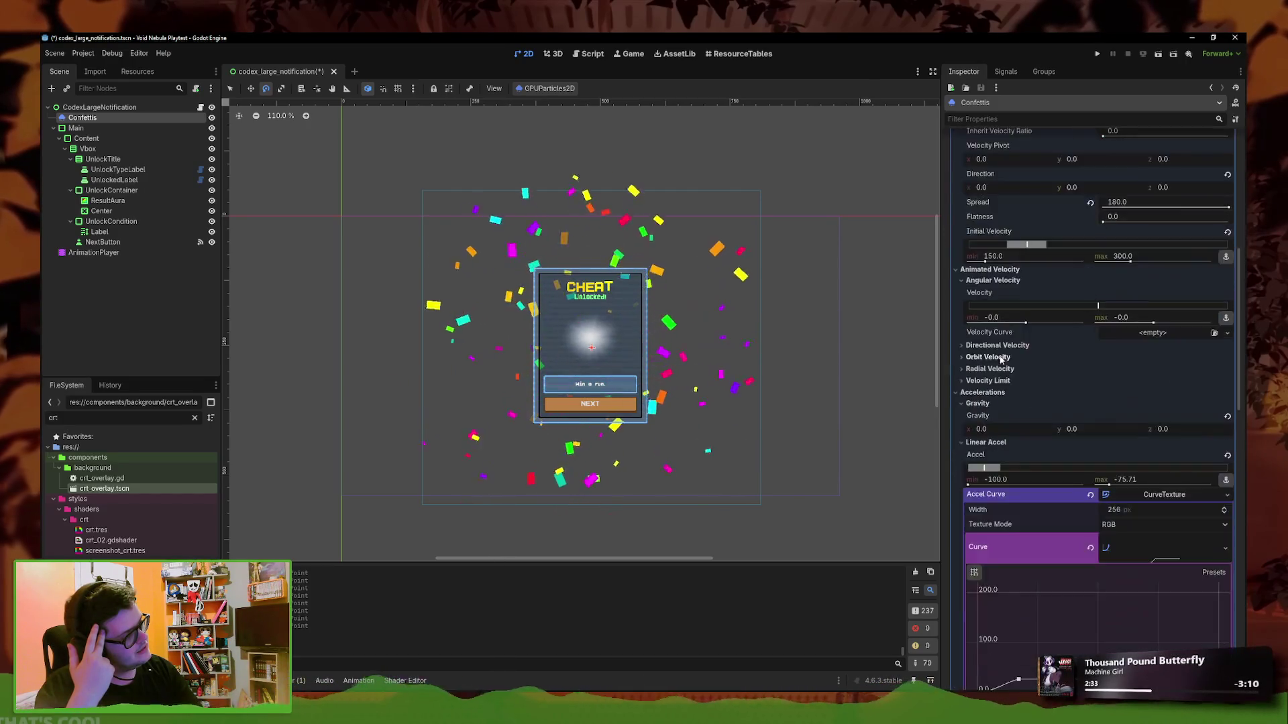
pyautogui.scroll(10, 1018, 413)
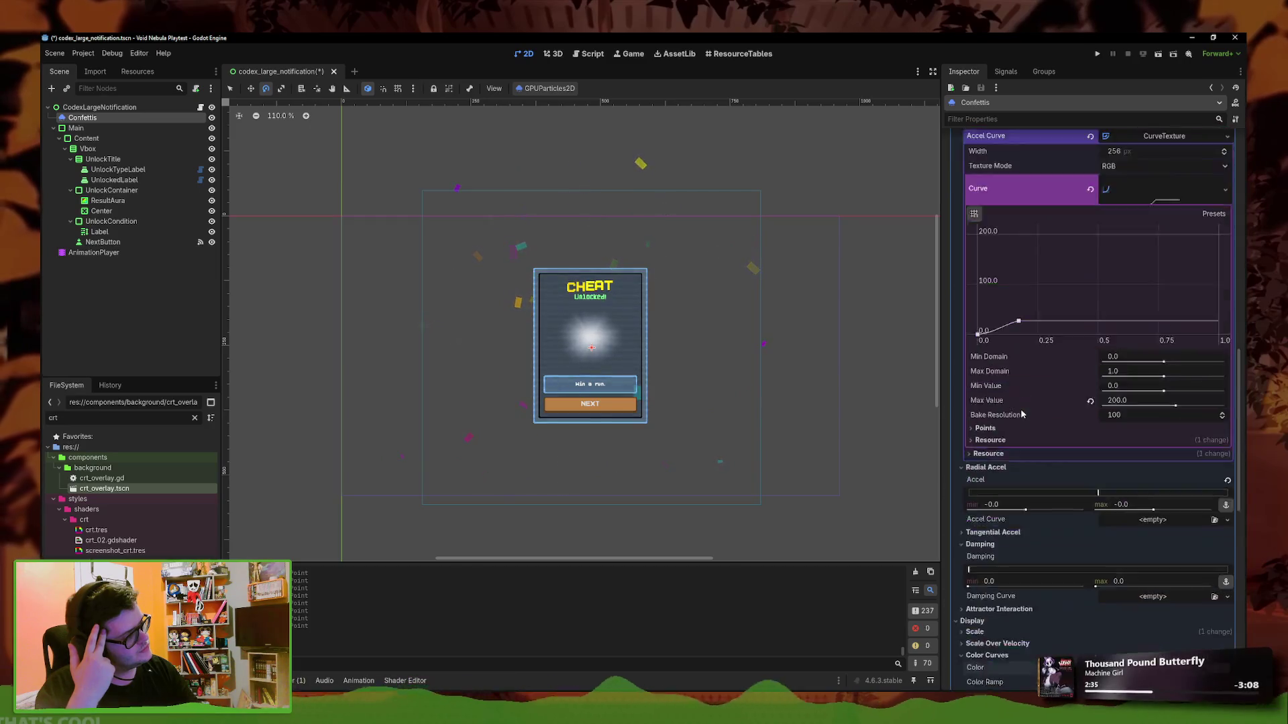
pyautogui.scroll(5, 1025, 346)
pyautogui.scroll(-5, 1025, 346)
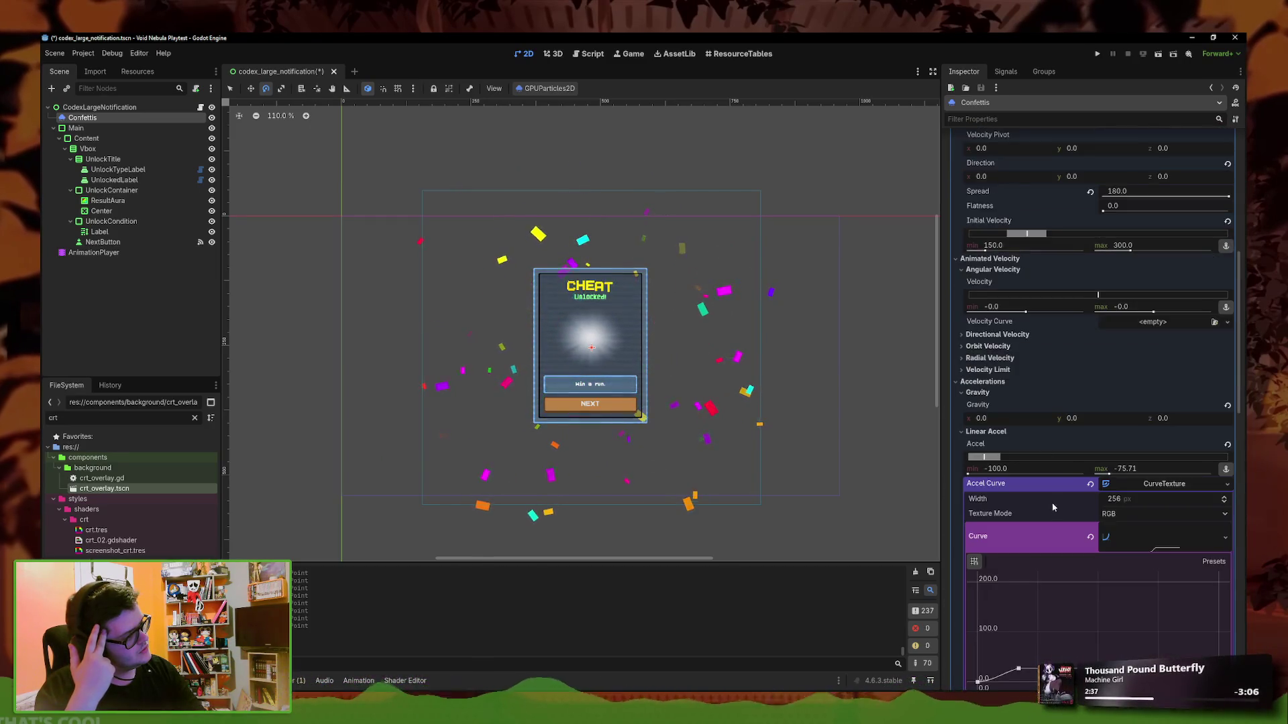
pyautogui.moveTo(1018, 460); pyautogui.dragTo(988, 462)
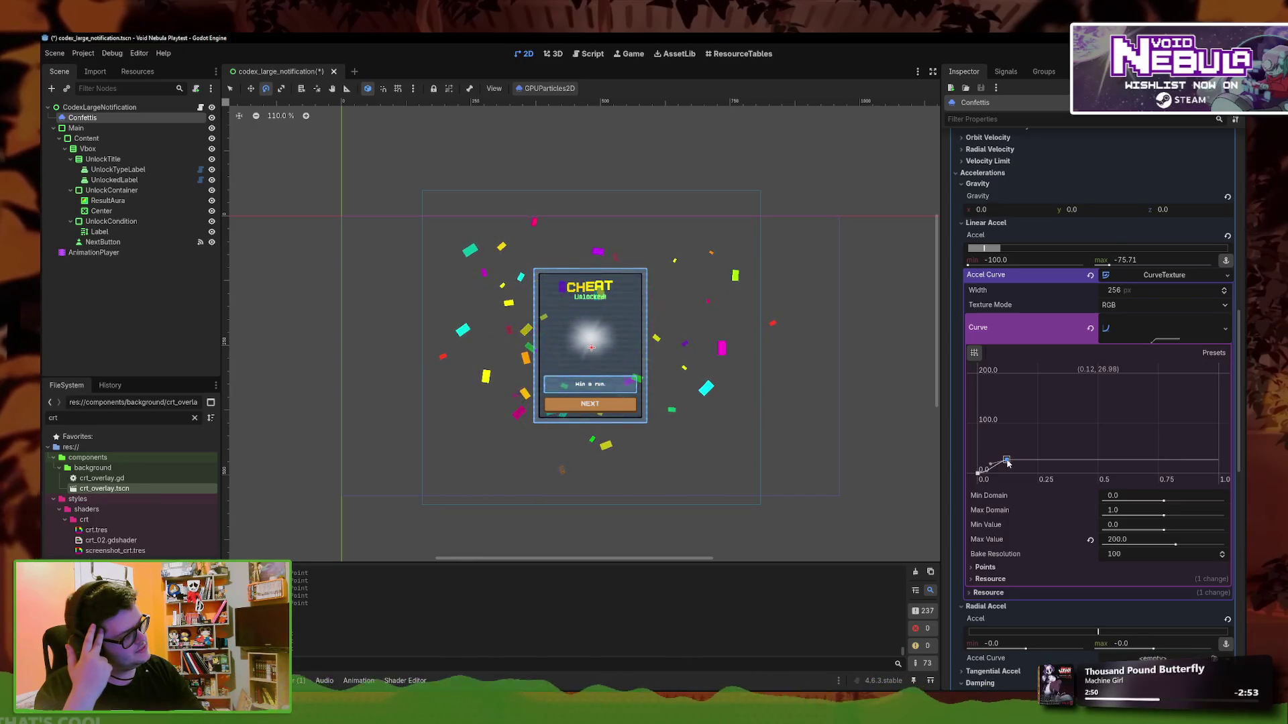
pyautogui.scroll(6, 1026, 399)
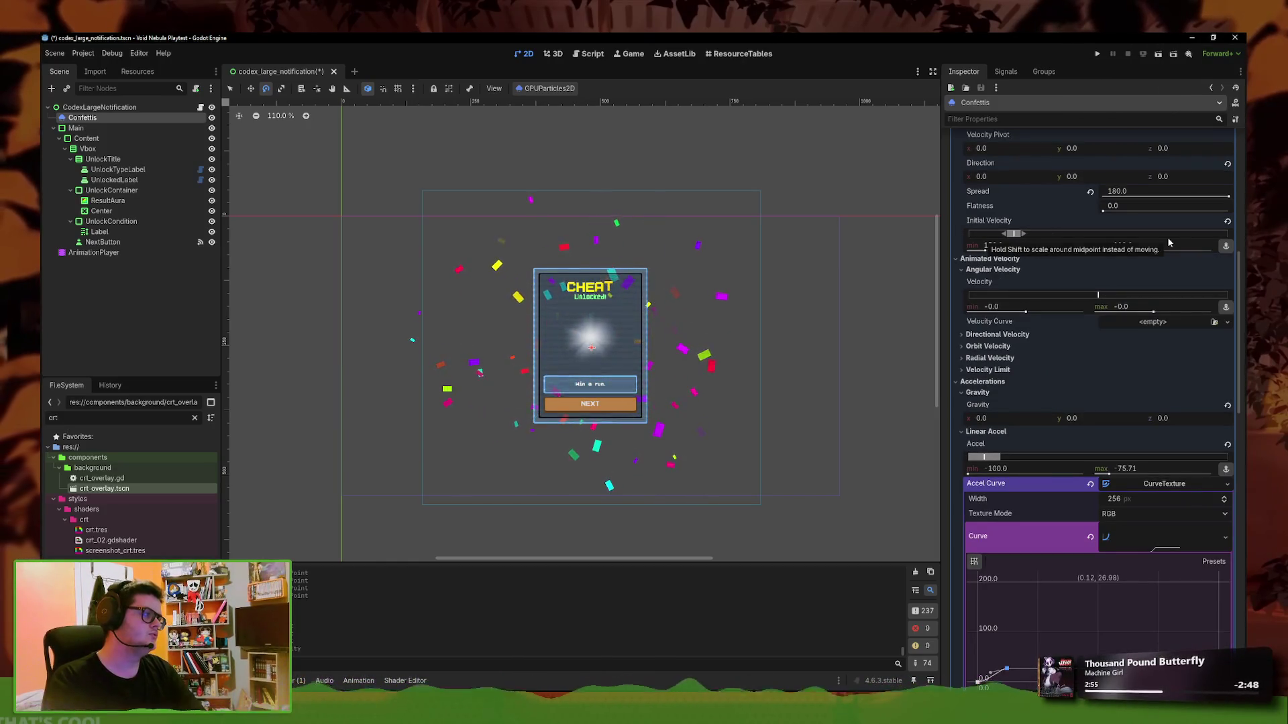
# Set Initial Velocity to a minimum of 100 and maximum of 250
pyautogui.click(1026, 245)
pyautogui.write('100')
pyautogui.press('Return')
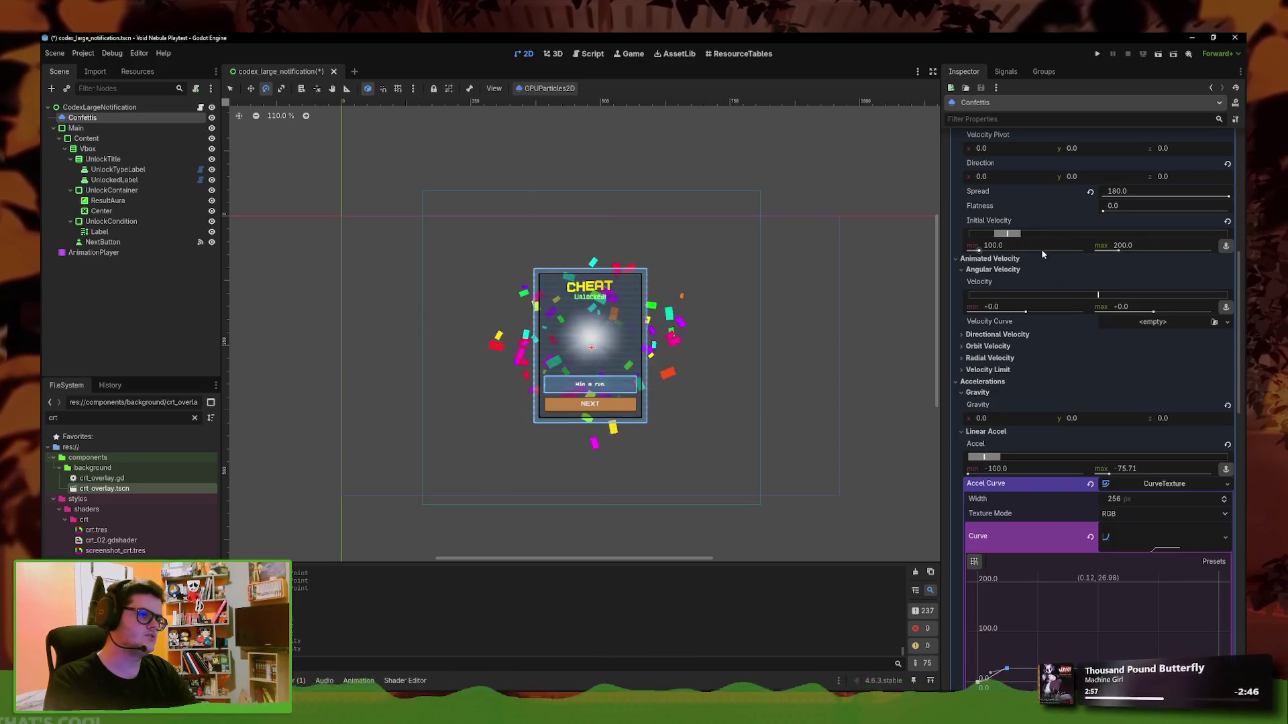
pyautogui.write('250')
pyautogui.press('Return')
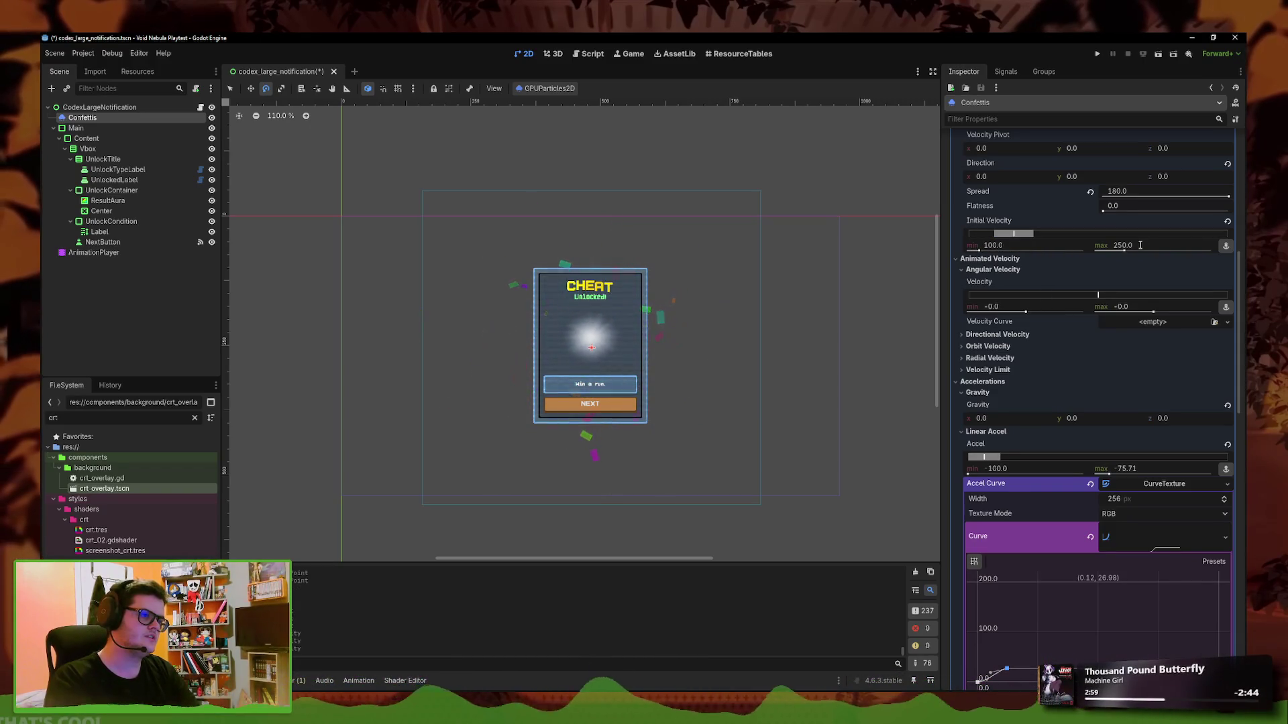
pyautogui.scroll(-5, 1073, 335)
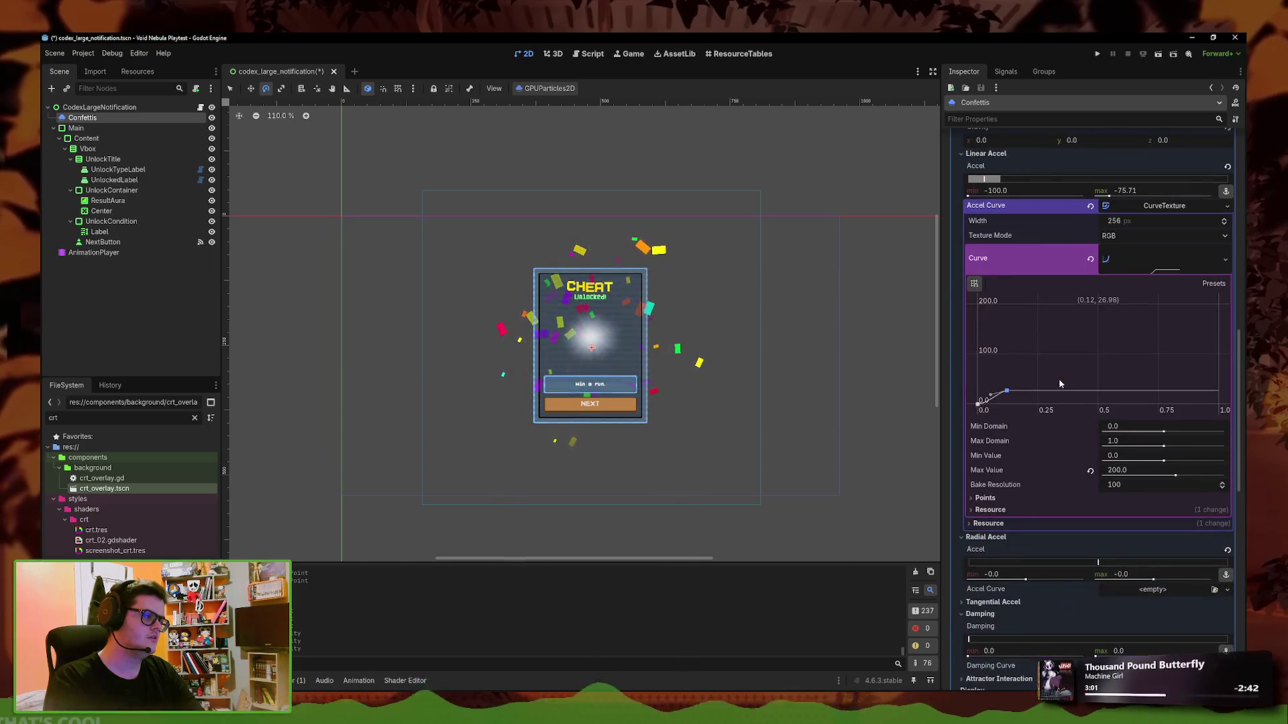
pyautogui.scroll(-3, 1088, 447)
pyautogui.scroll(5, 1047, 295)
# Raise the minimum initial velocity to 150 and change the particle amount to 70
pyautogui.click(1014, 177)
pyautogui.write('0')
pyautogui.press('Return')
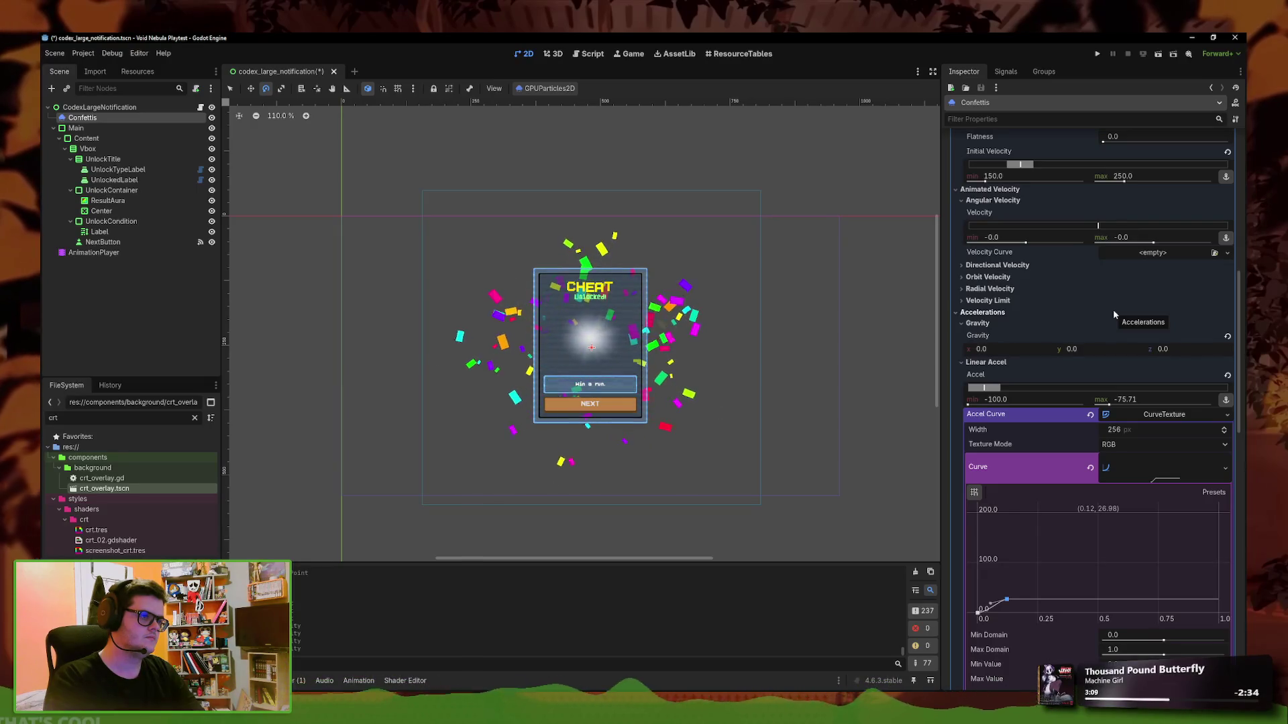
pyautogui.scroll(-3, 1095, 430)
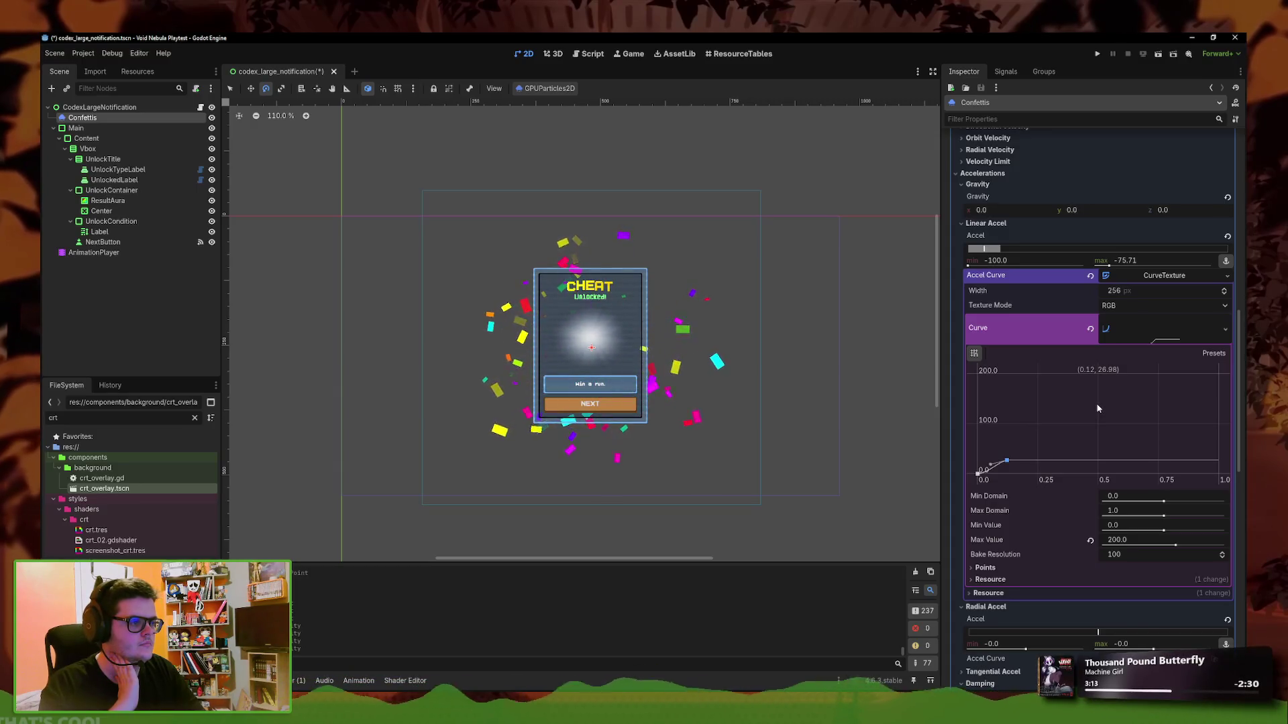
pyautogui.scroll(10, 1076, 364)
pyautogui.click(1118, 169)
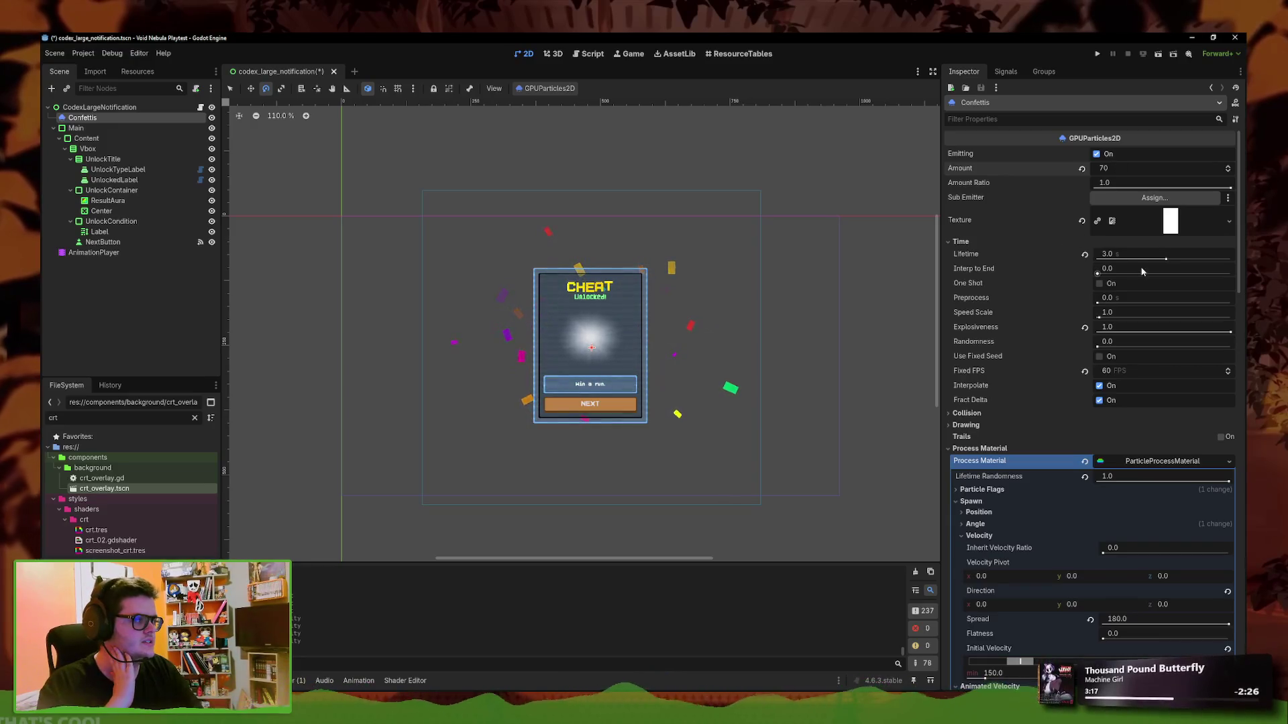
# Set explosiveness to 0.95, keep emission randomness at 0, and enable One Shot
pyautogui.moveTo(1231, 333); pyautogui.dragTo(1224, 334)
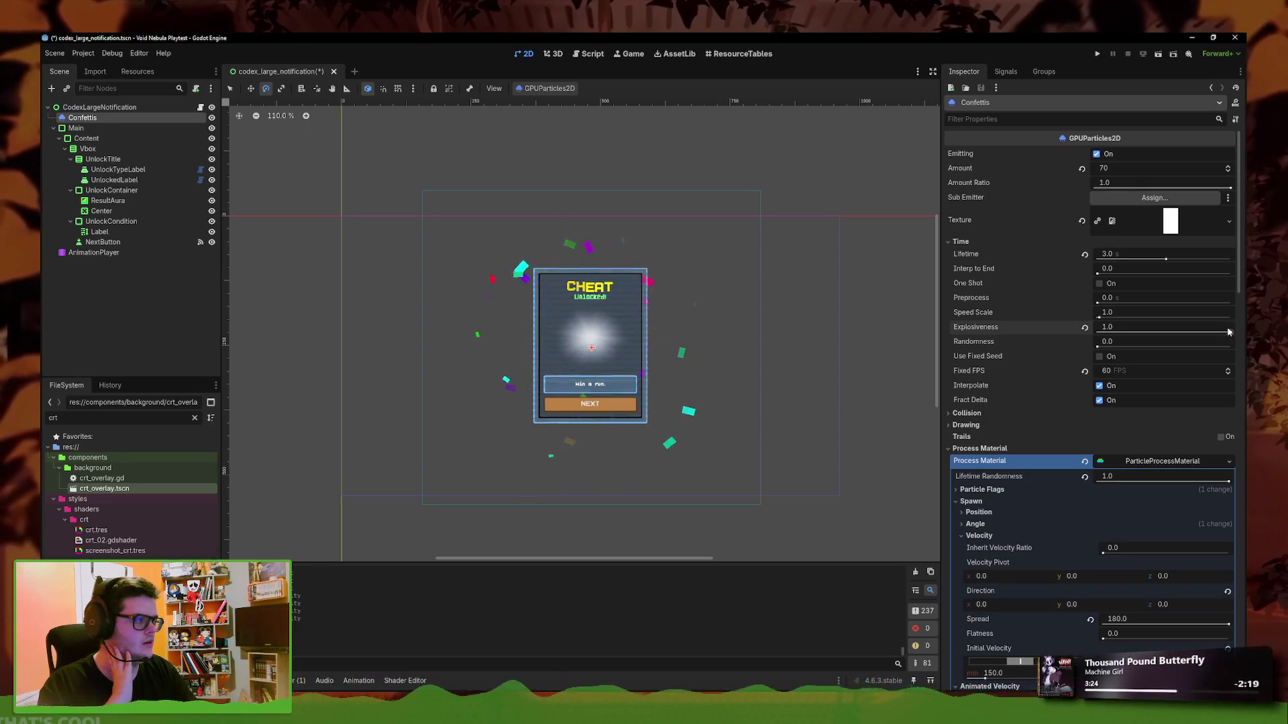
pyautogui.moveTo(1098, 345); pyautogui.dragTo(1131, 347)
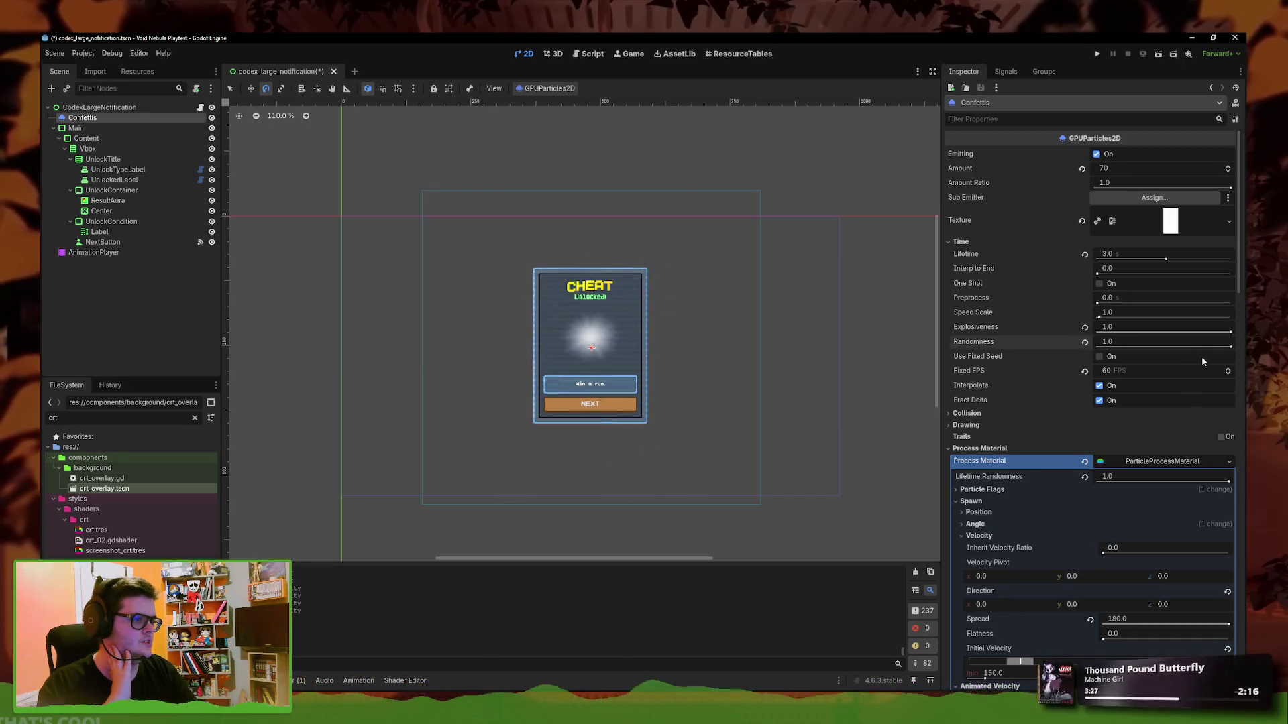
pyautogui.moveTo(1228, 346); pyautogui.dragTo(1087, 352)
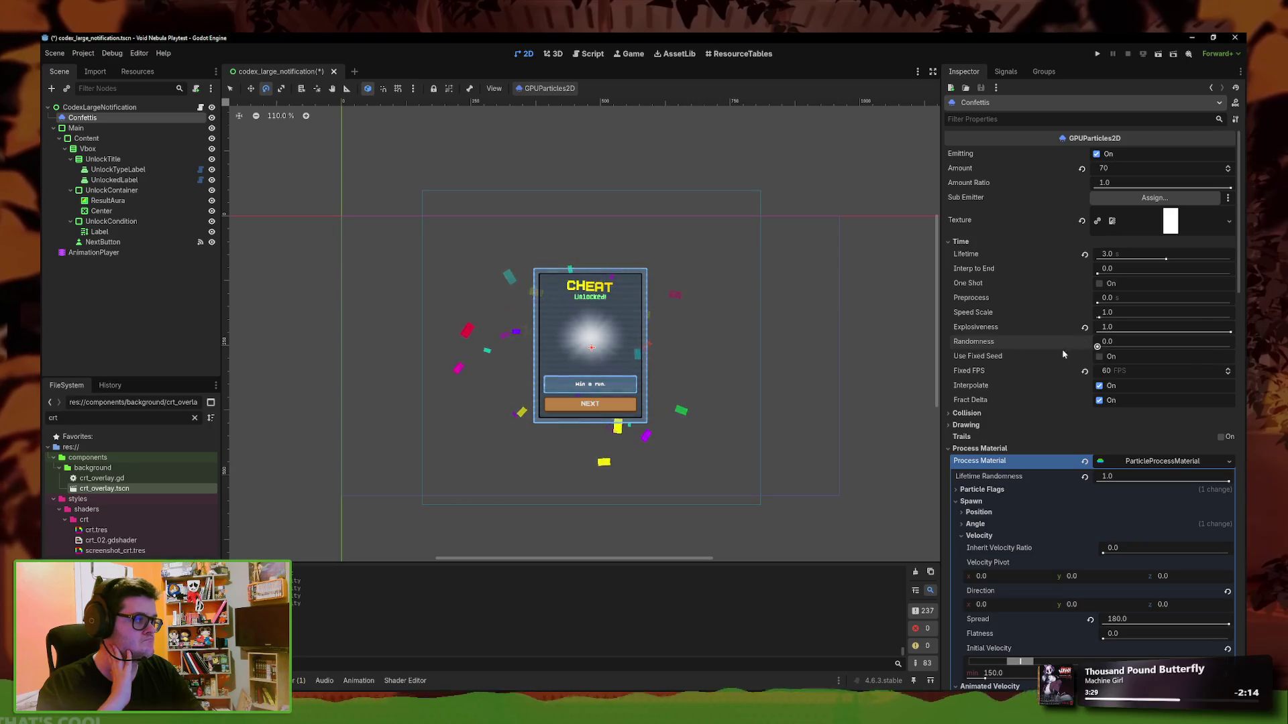
pyautogui.click(1071, 281)
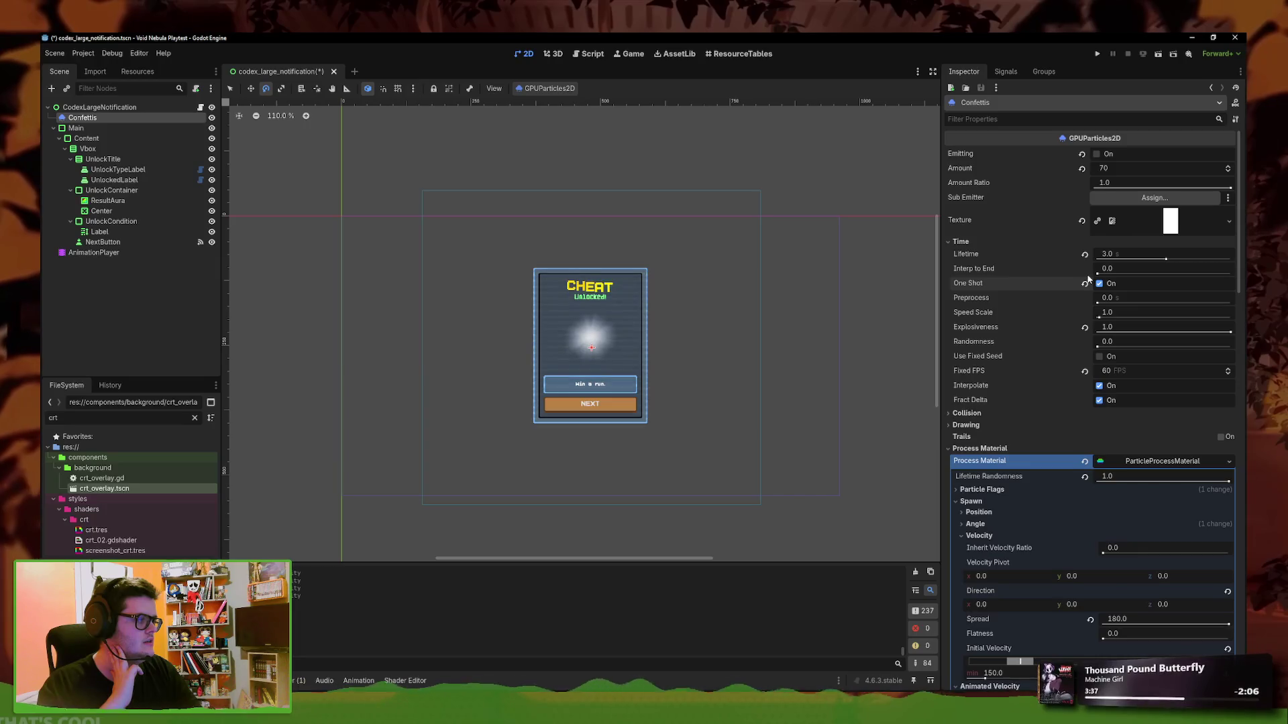
# Toggle Emitting off and on to replay the one-shot confetti burst
pyautogui.click(1097, 153)
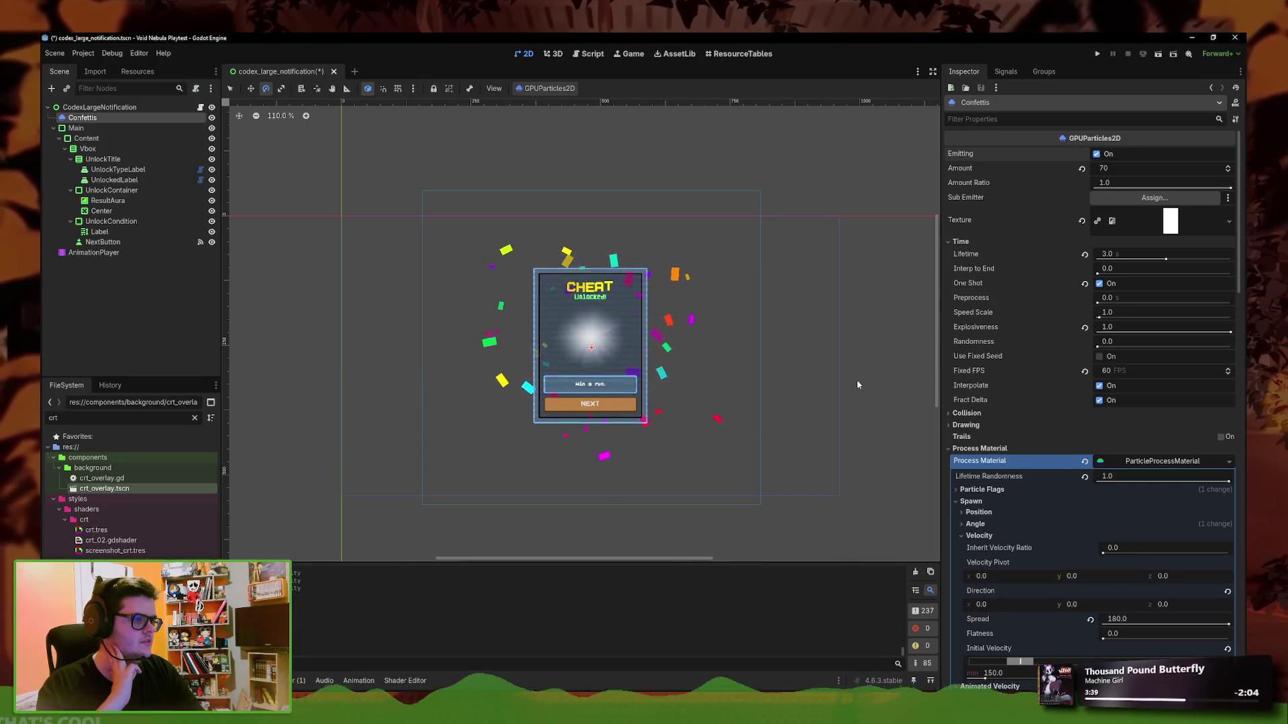
pyautogui.click(1104, 155)
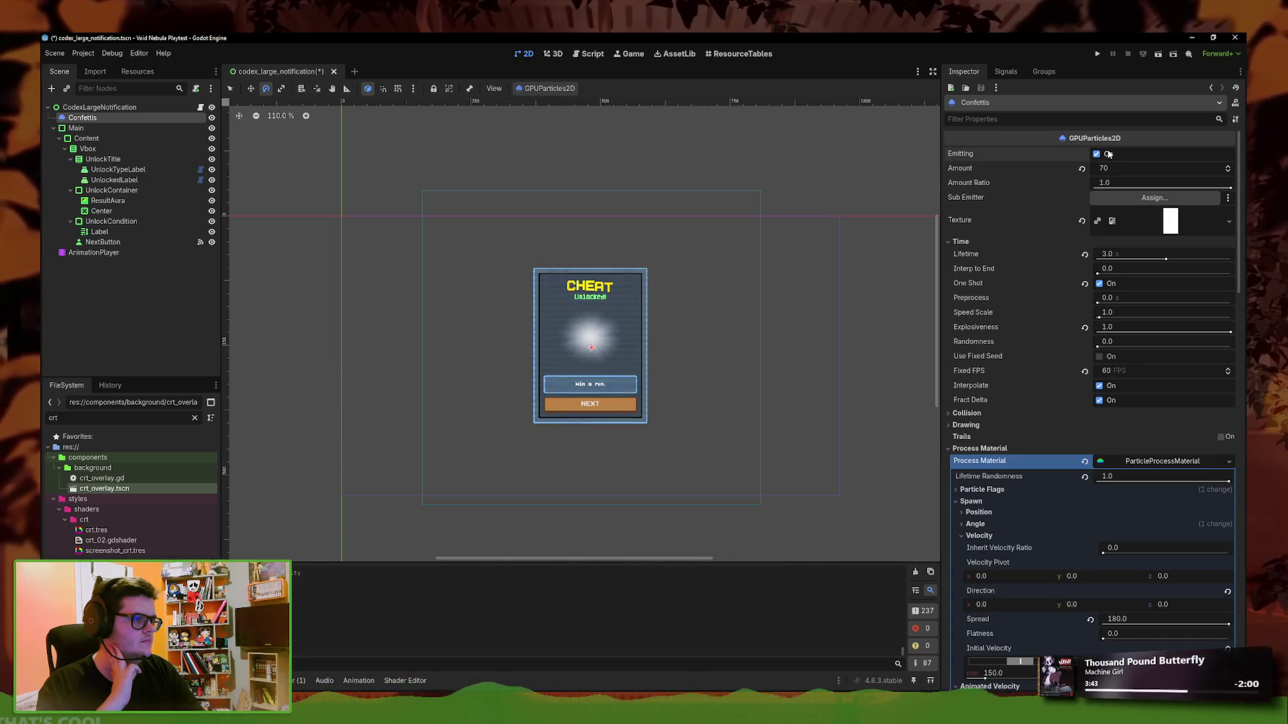
pyautogui.click(1107, 154)
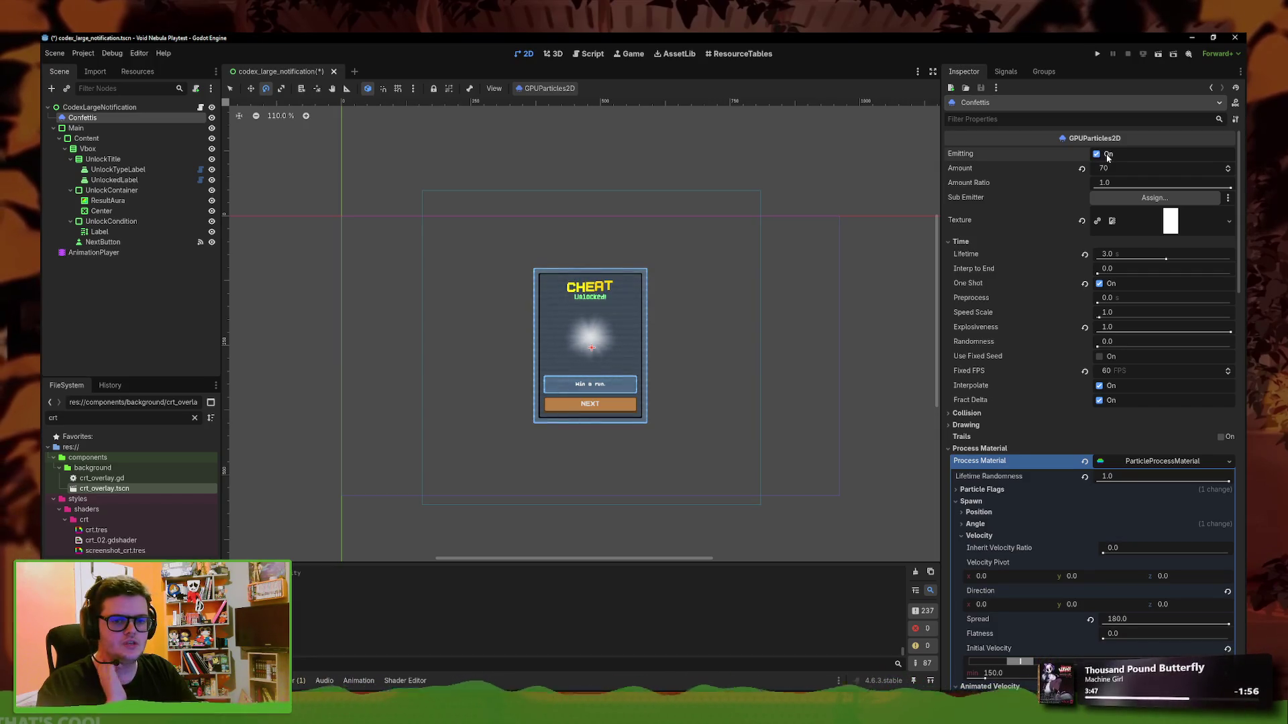
pyautogui.click(1107, 155)
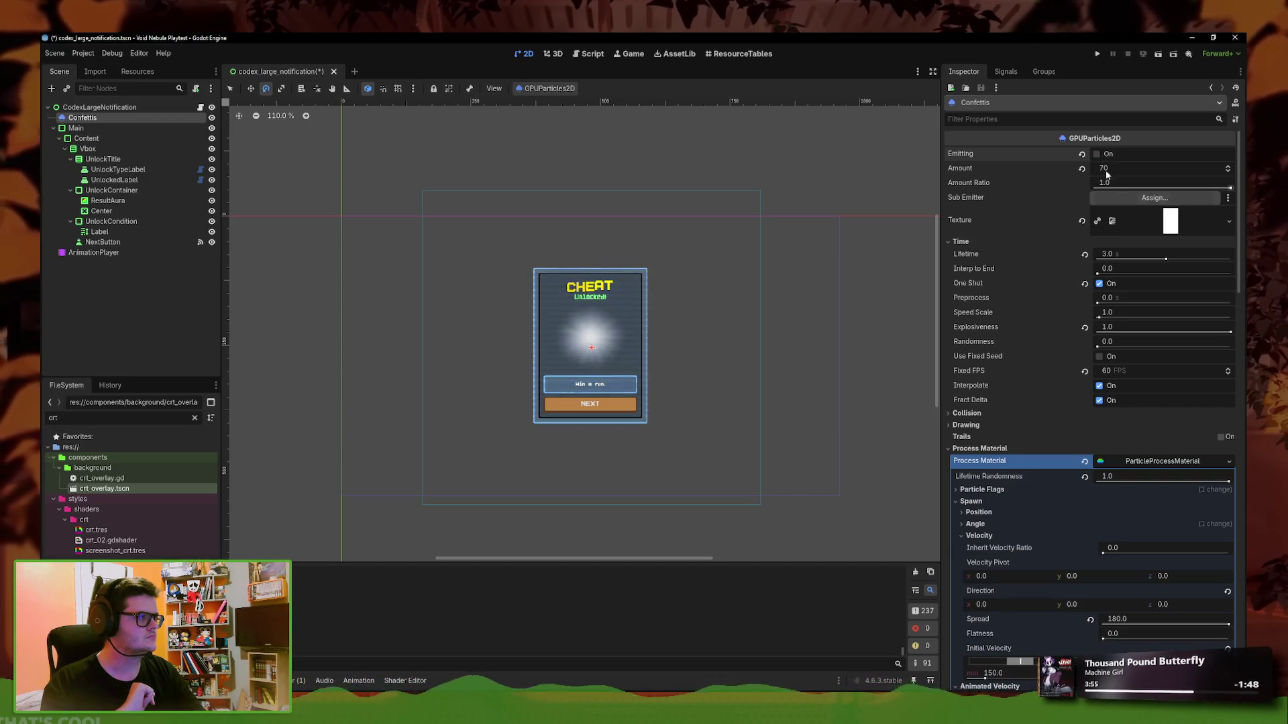
pyautogui.scroll(-3, 761, 333)
pyautogui.scroll(5, 845, 340)
pyautogui.click(1098, 153)
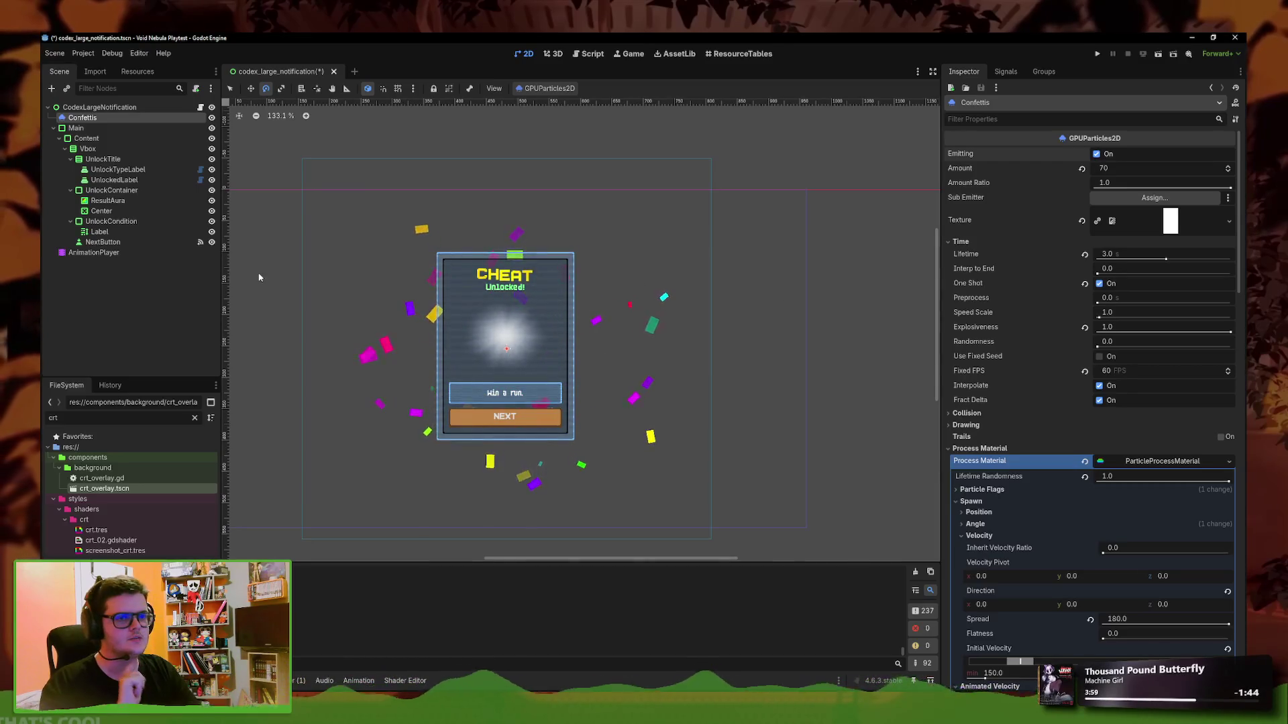
pyautogui.click(97, 253)
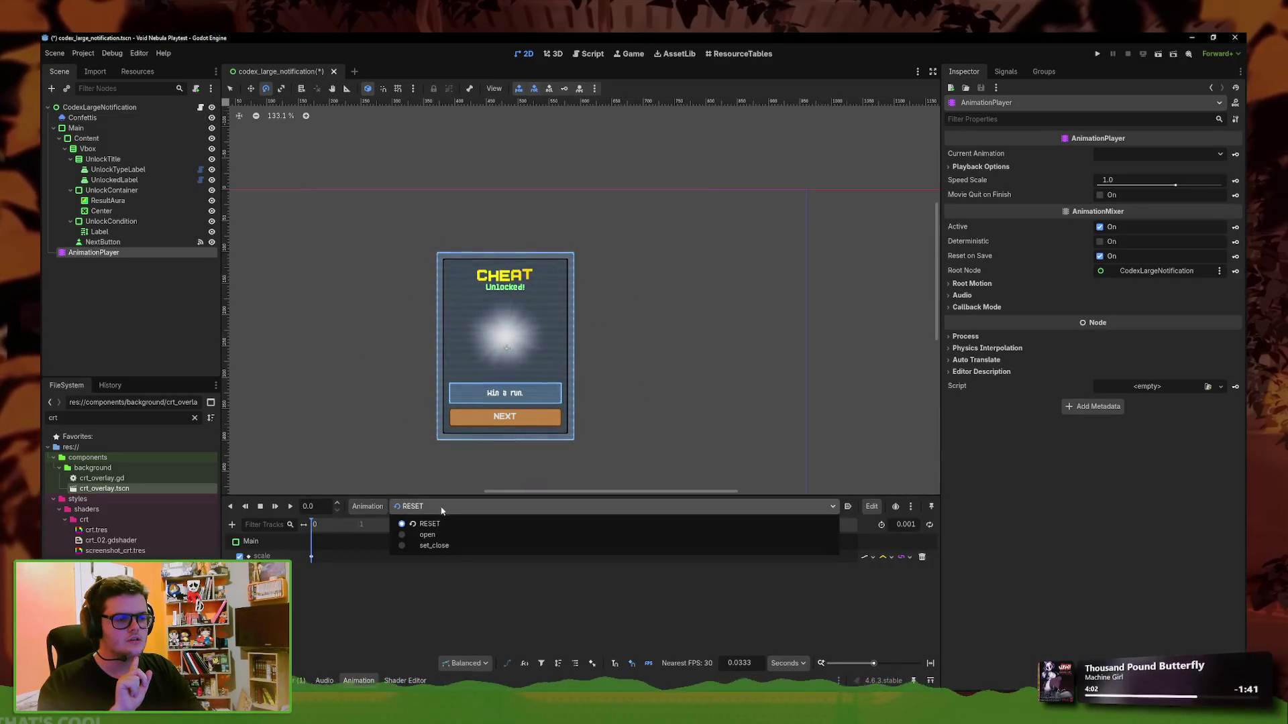
# Create a new animation called trigger_confettis on the AnimationPlayer, then select Confettis
pyautogui.click(371, 508)
pyautogui.click(377, 523)
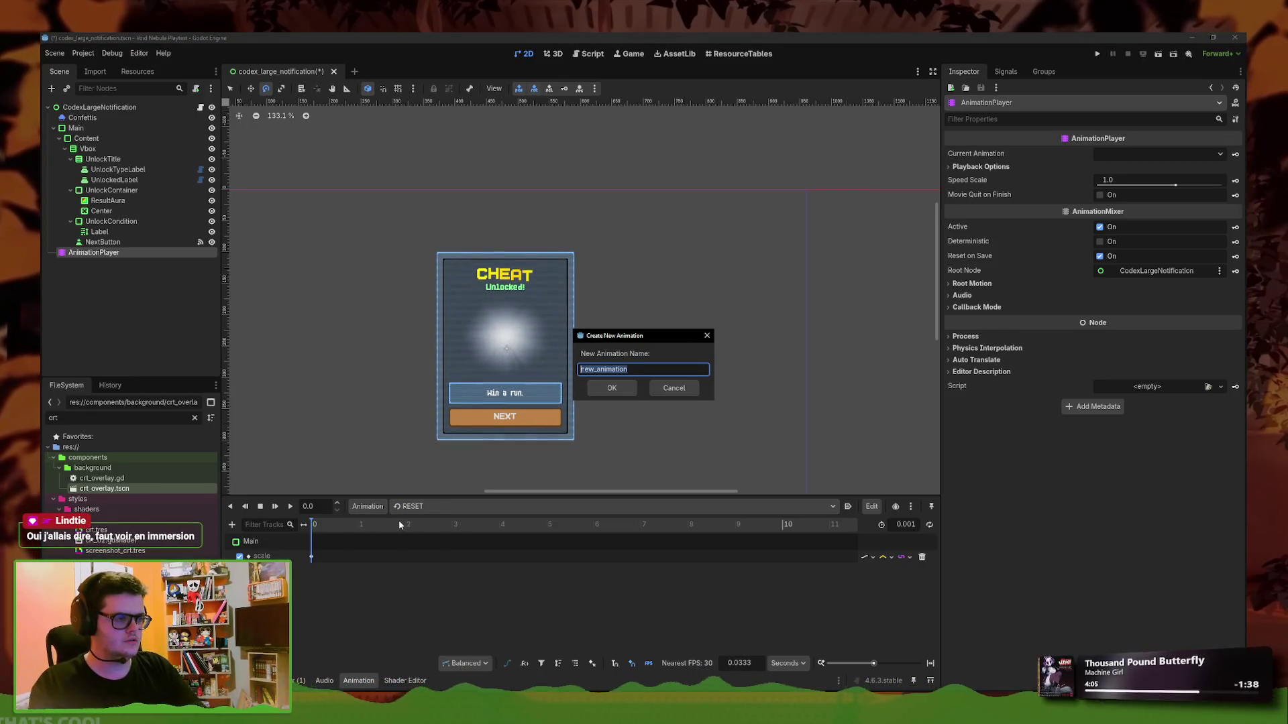
pyautogui.write('tr')
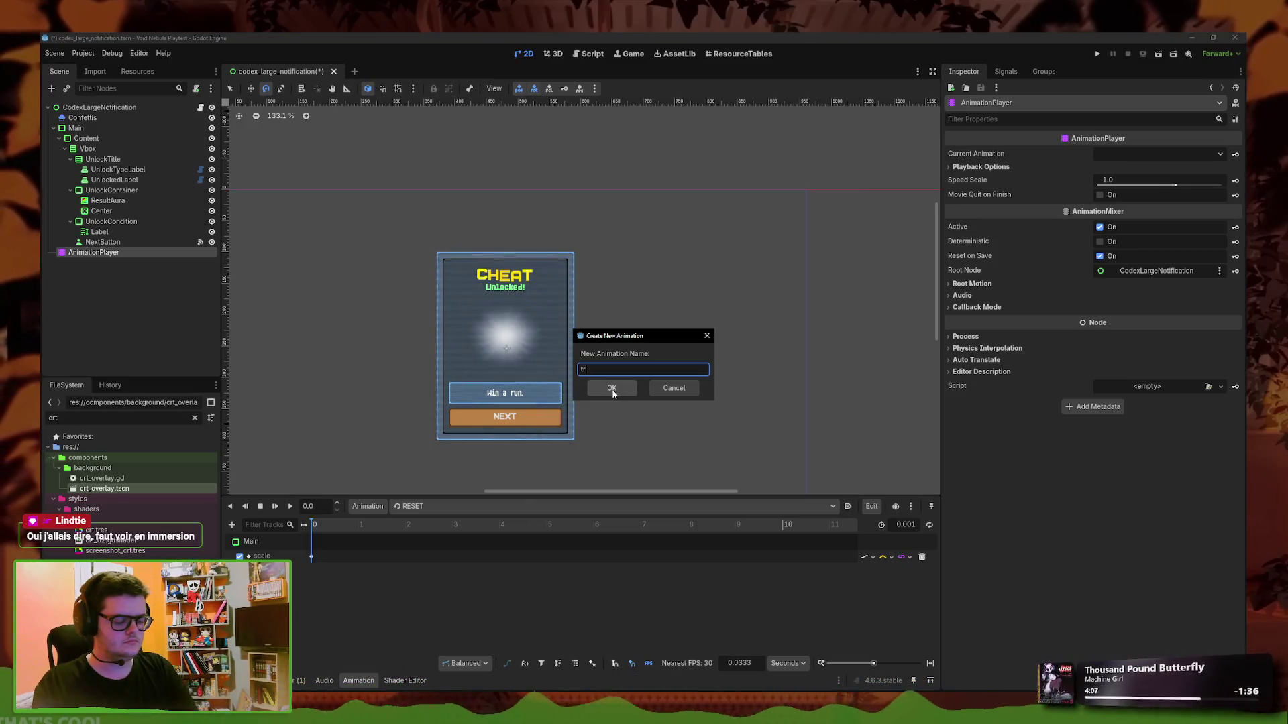
pyautogui.write('igger_confettis')
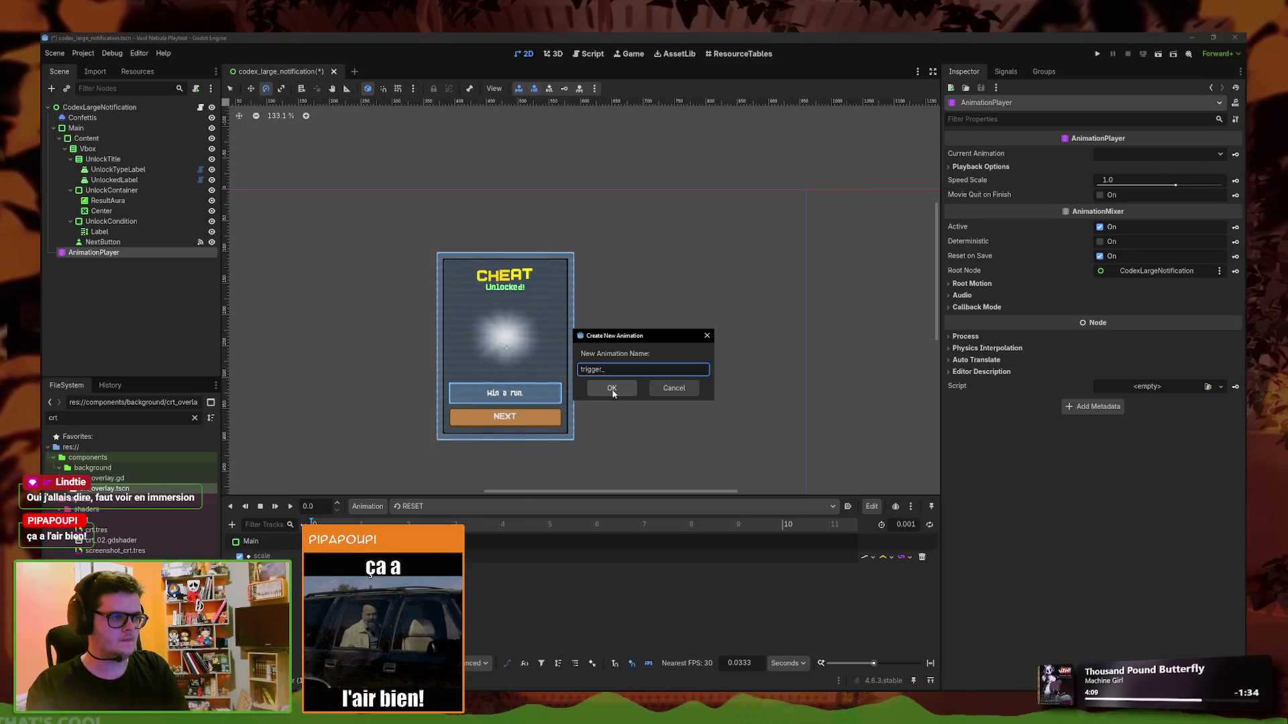
pyautogui.click(612, 389)
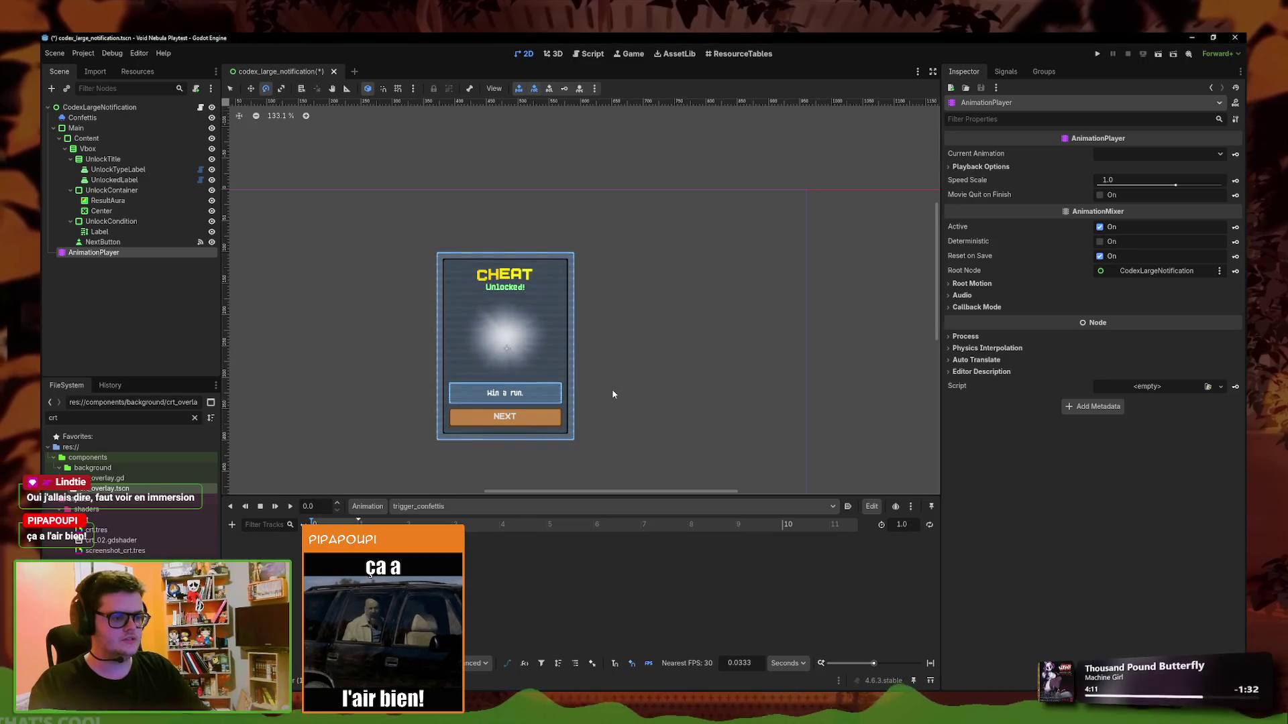
pyautogui.hscroll(-2, 334, 323)
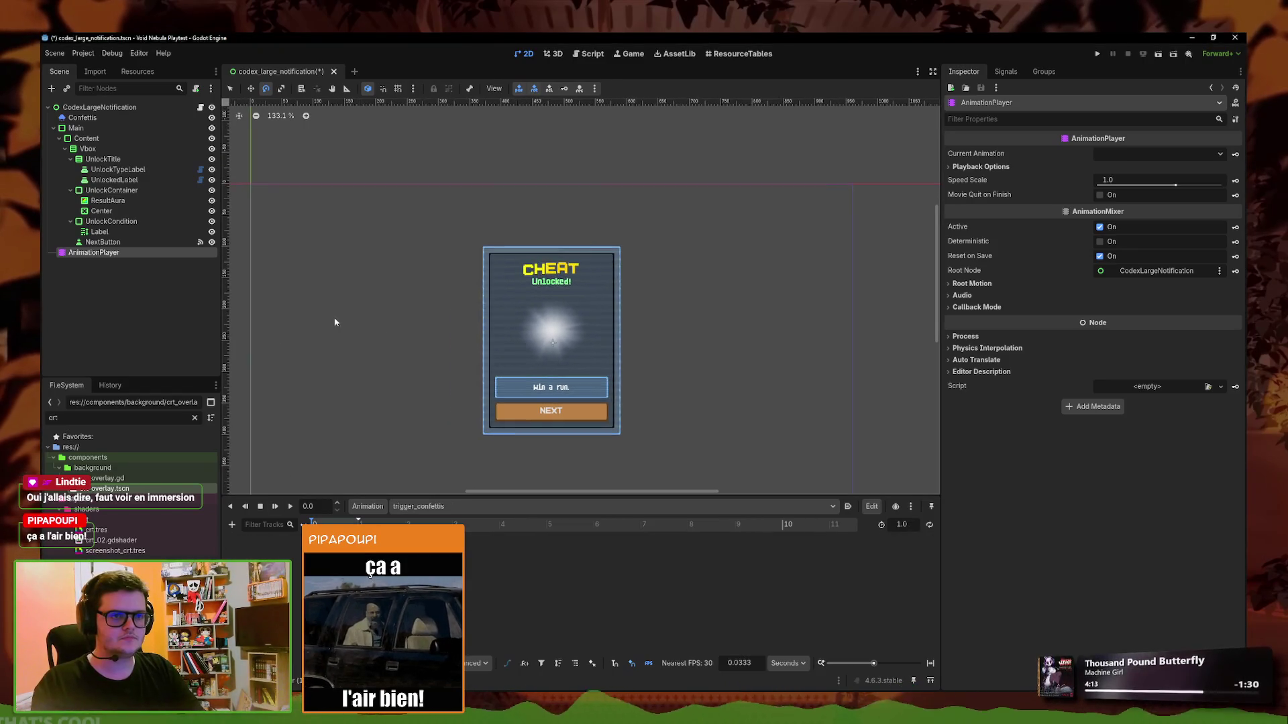
pyautogui.click(102, 117)
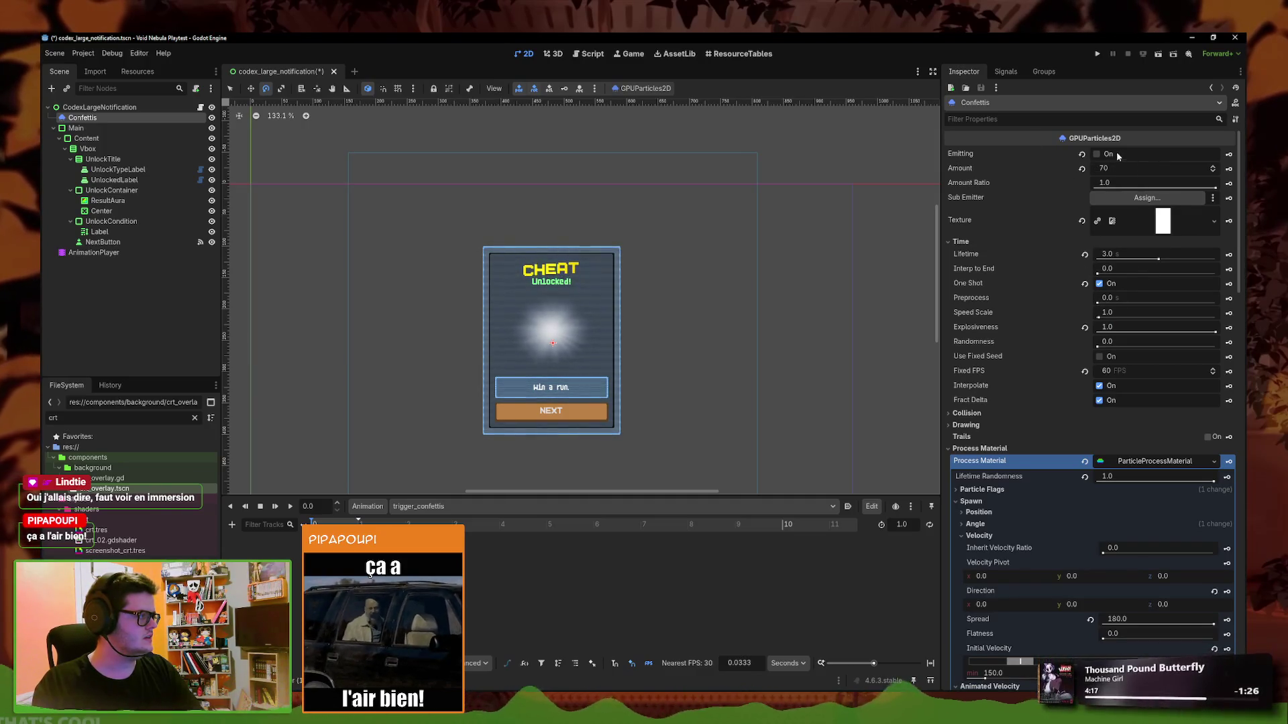
# Add an Emitting track keyed On at 0.0 and set the animation length to 3 seconds
pyautogui.click(1228, 154)
pyautogui.click(619, 401)
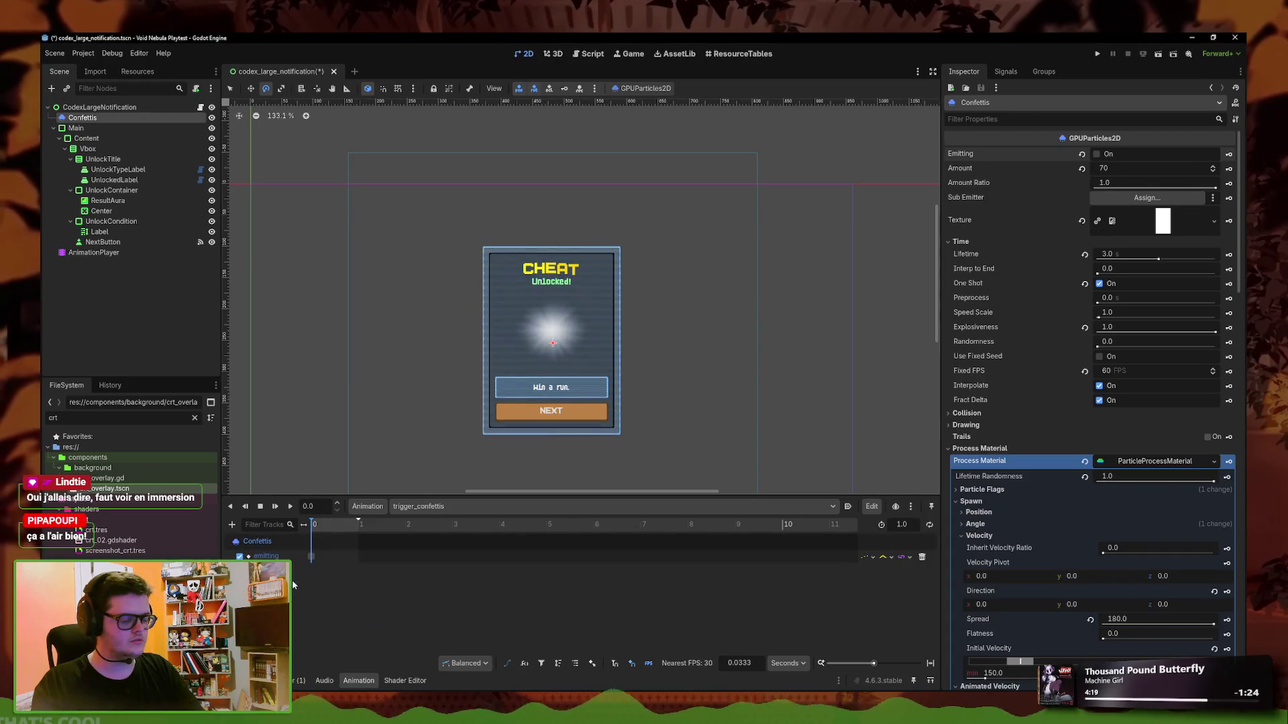
pyautogui.click(312, 557)
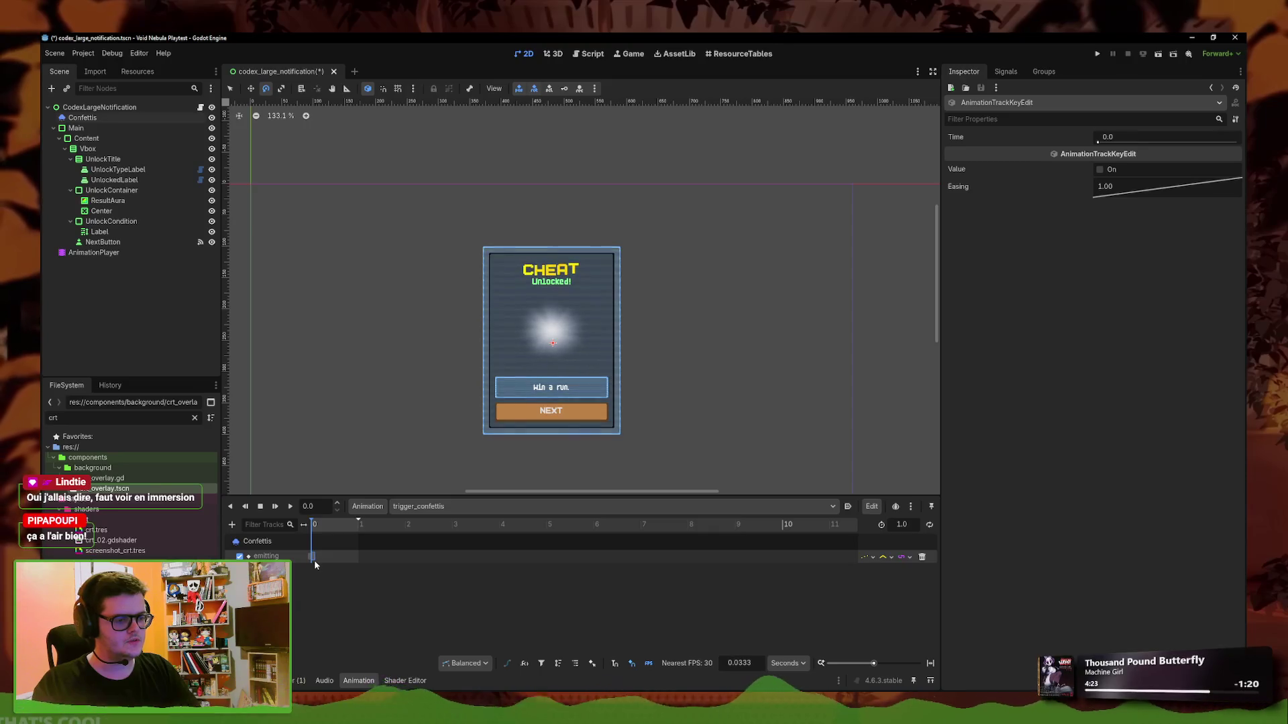
pyautogui.click(1100, 170)
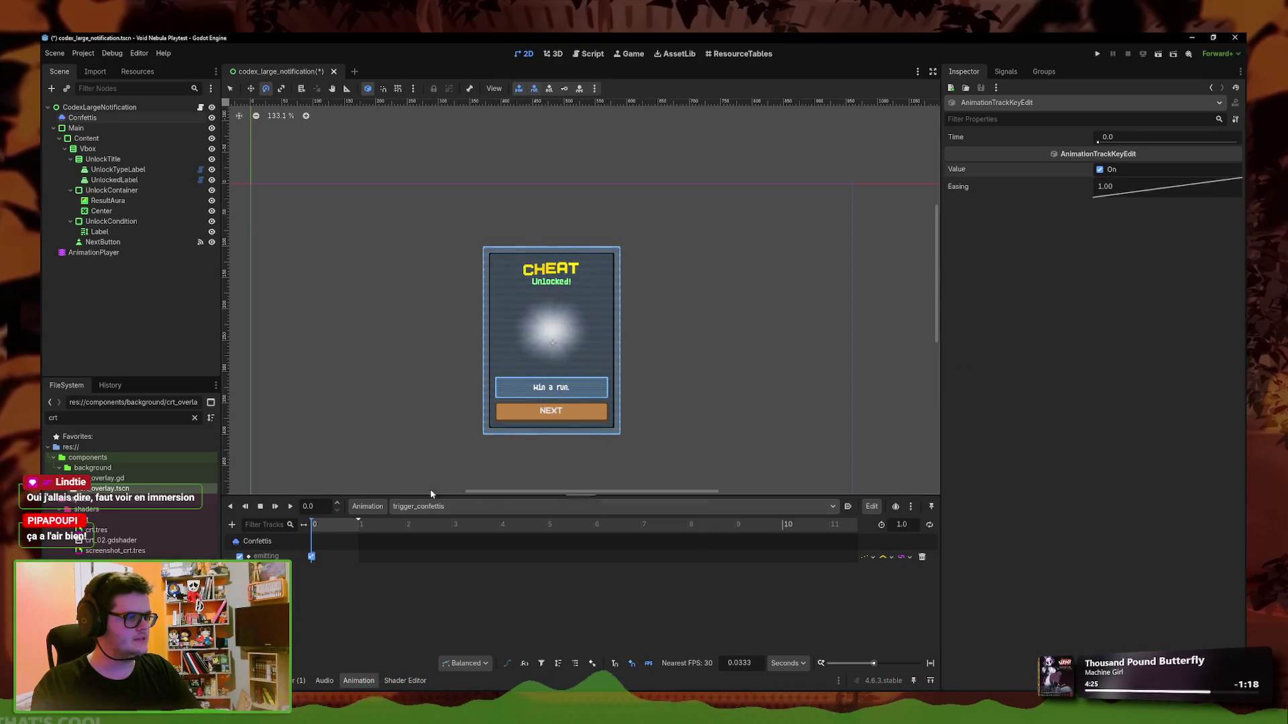
pyautogui.click(291, 506)
pyautogui.click(901, 524)
pyautogui.write('3')
pyautogui.press('Return')
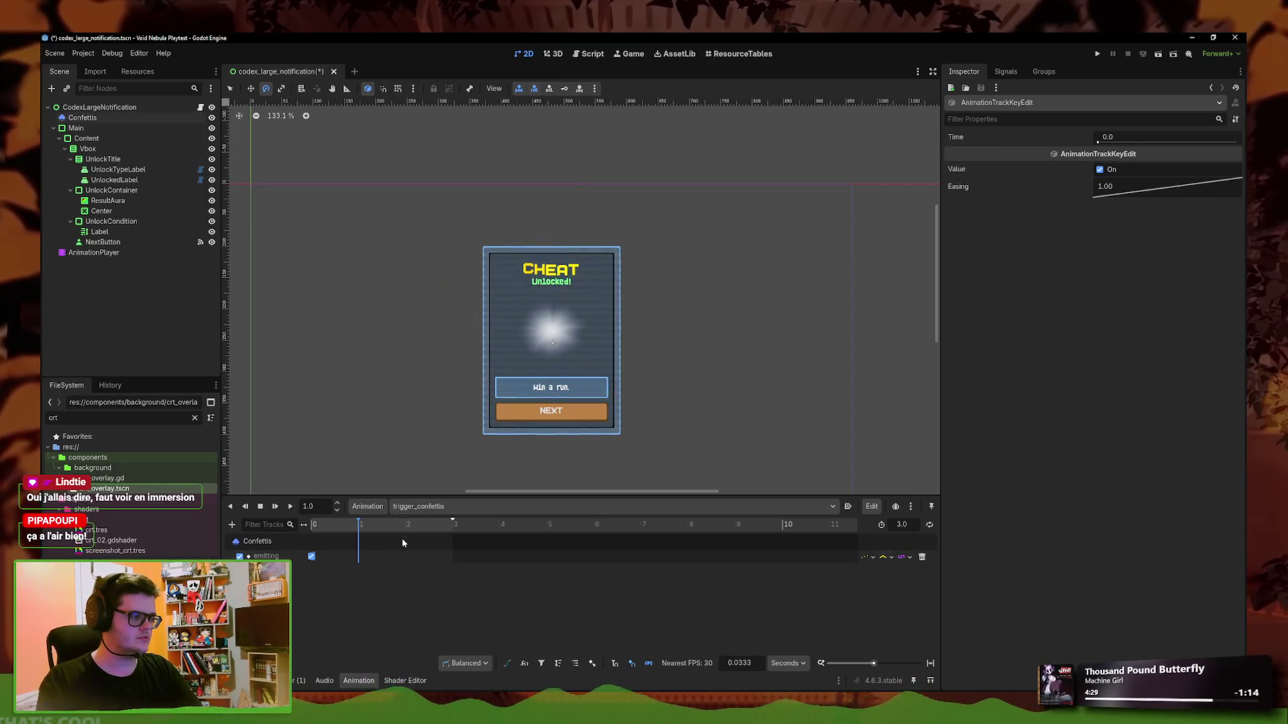
pyautogui.click(290, 507)
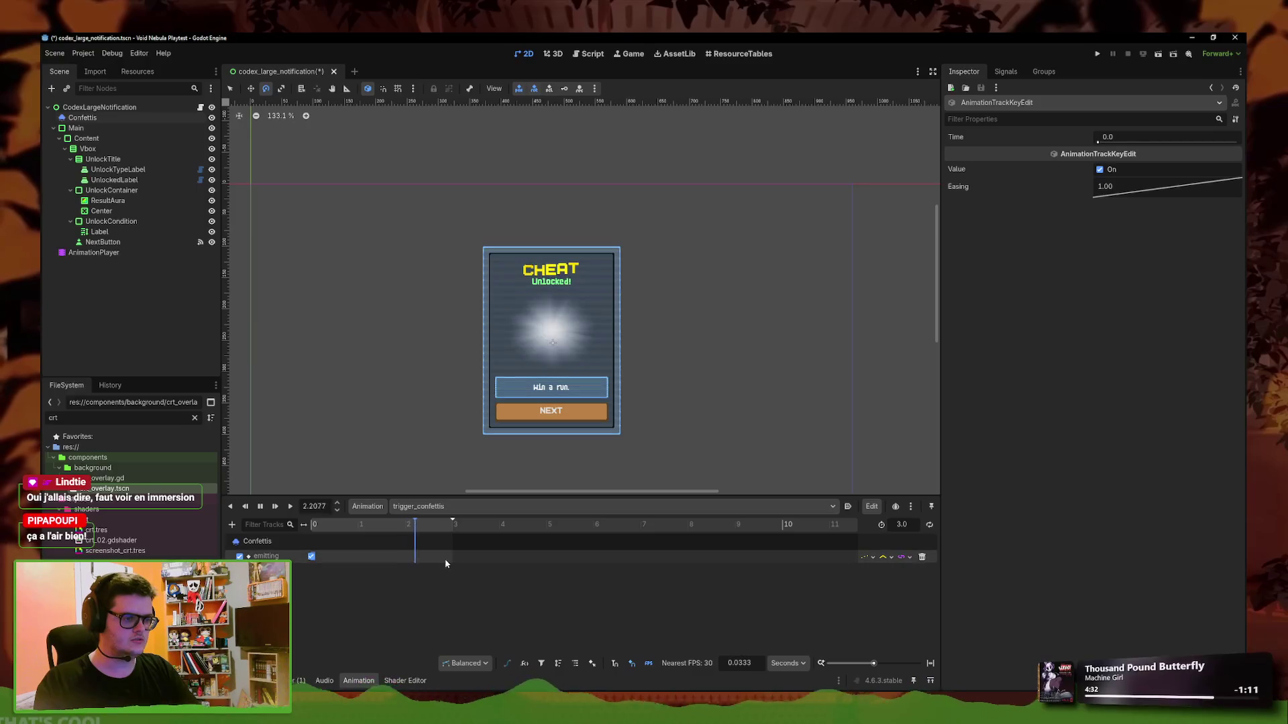
# Insert an Emitting key at exactly 3.0 seconds set to off, then play the animation
pyautogui.click(1100, 170)
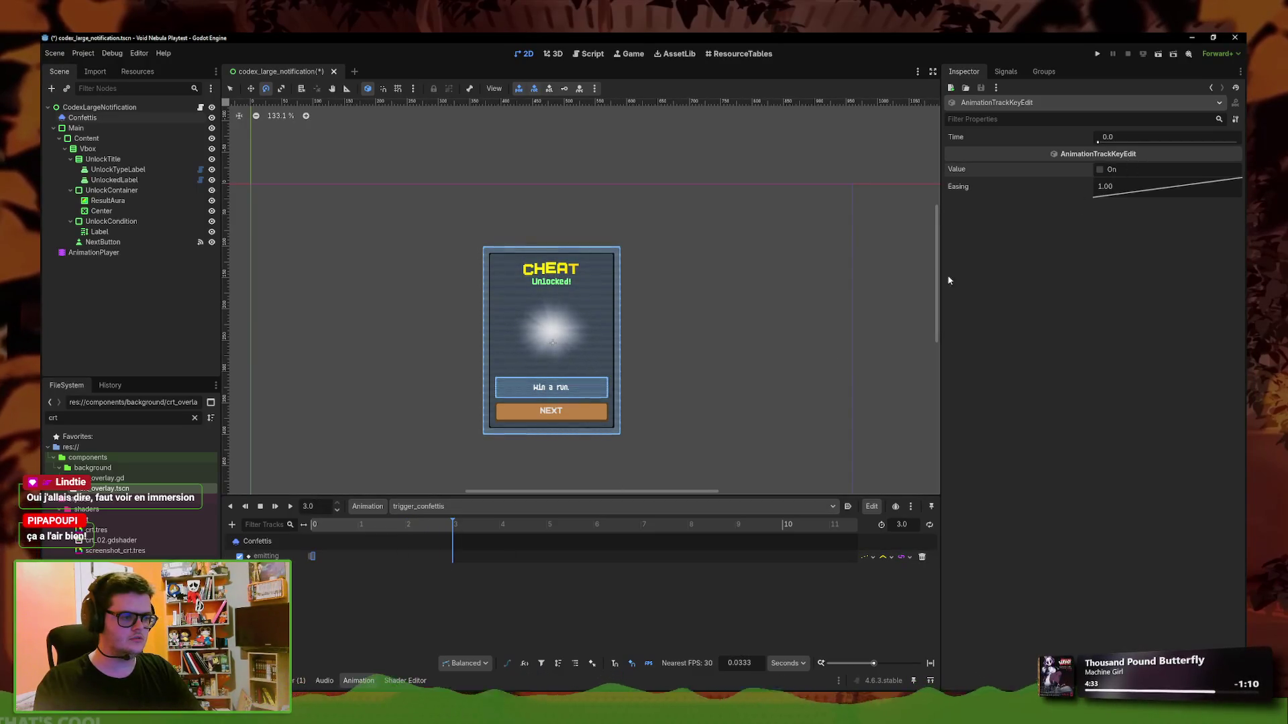
pyautogui.rightClick(452, 560)
pyautogui.click(487, 565)
pyautogui.rightClick(453, 560)
pyautogui.click(489, 565)
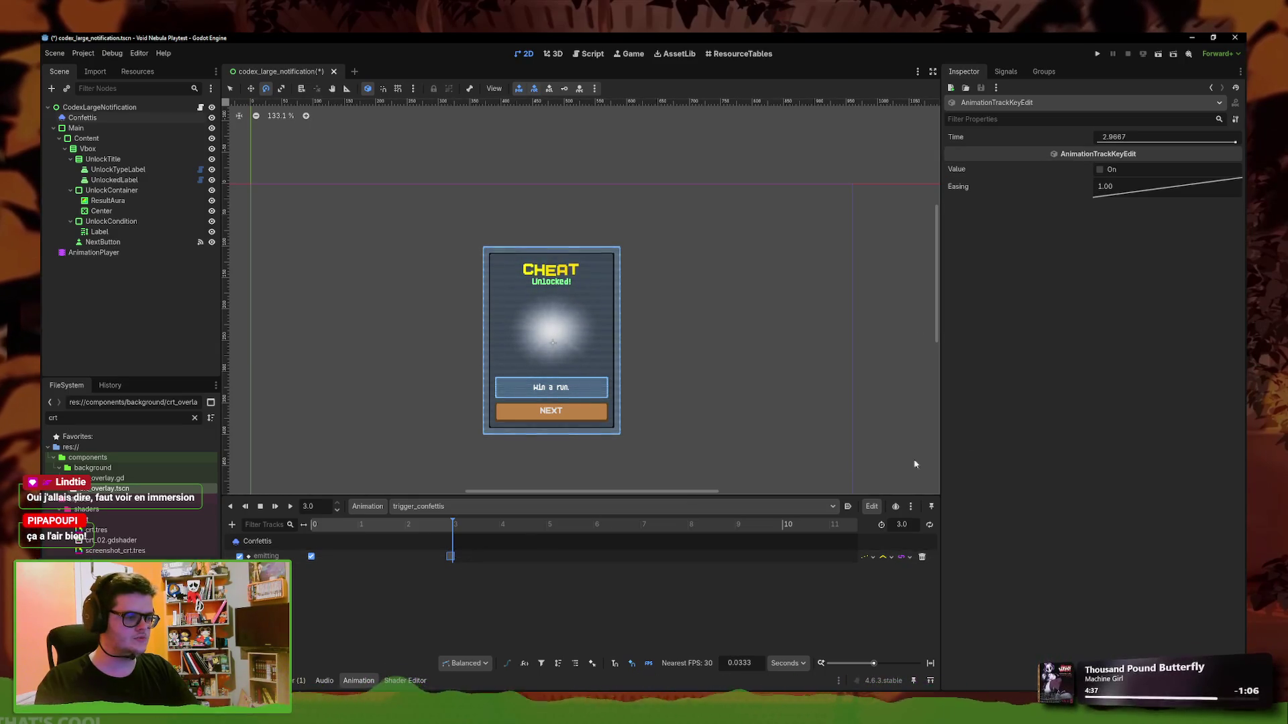
pyautogui.moveTo(1209, 171); pyautogui.dragTo(1140, 171)
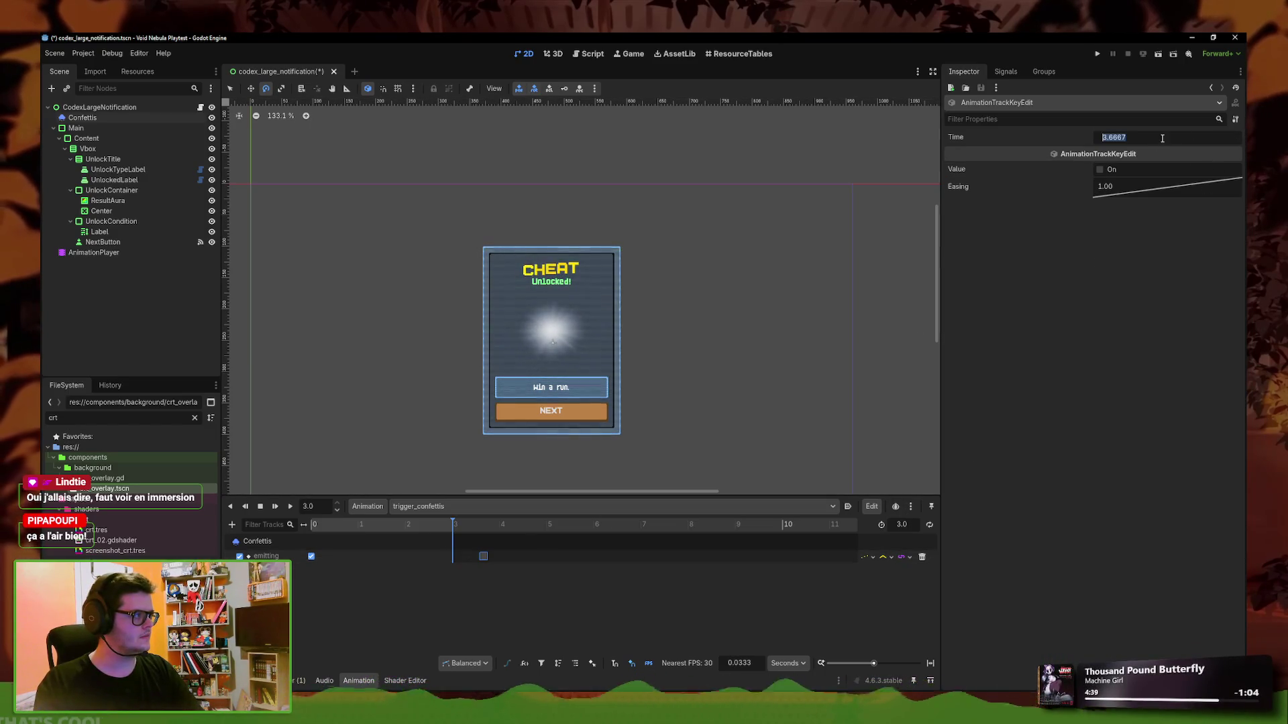
pyautogui.click(260, 506)
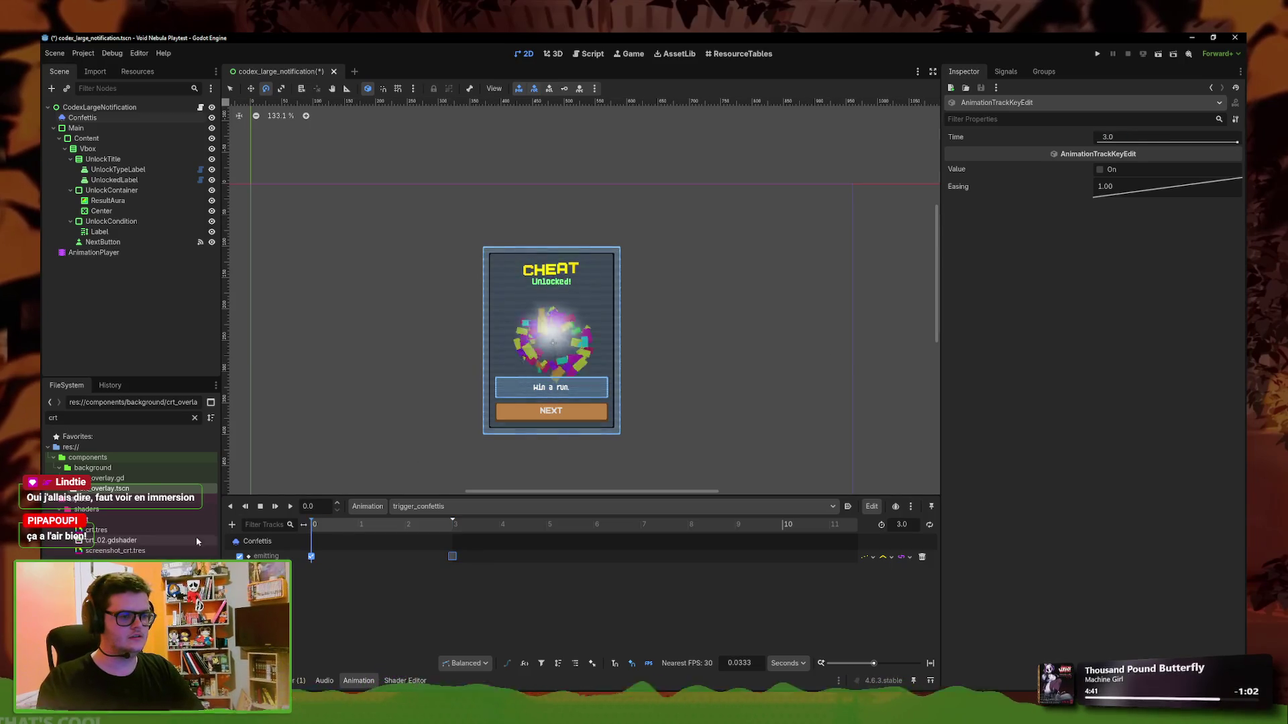
pyautogui.click(290, 506)
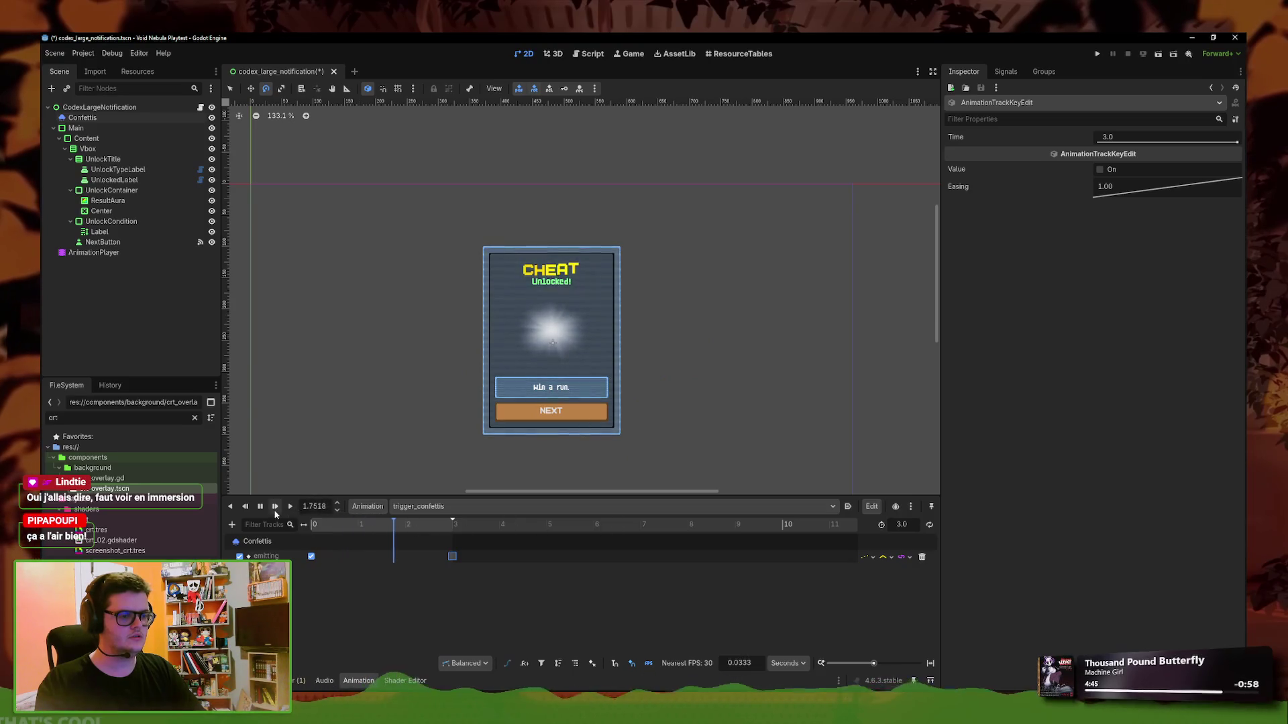
pyautogui.click(191, 117)
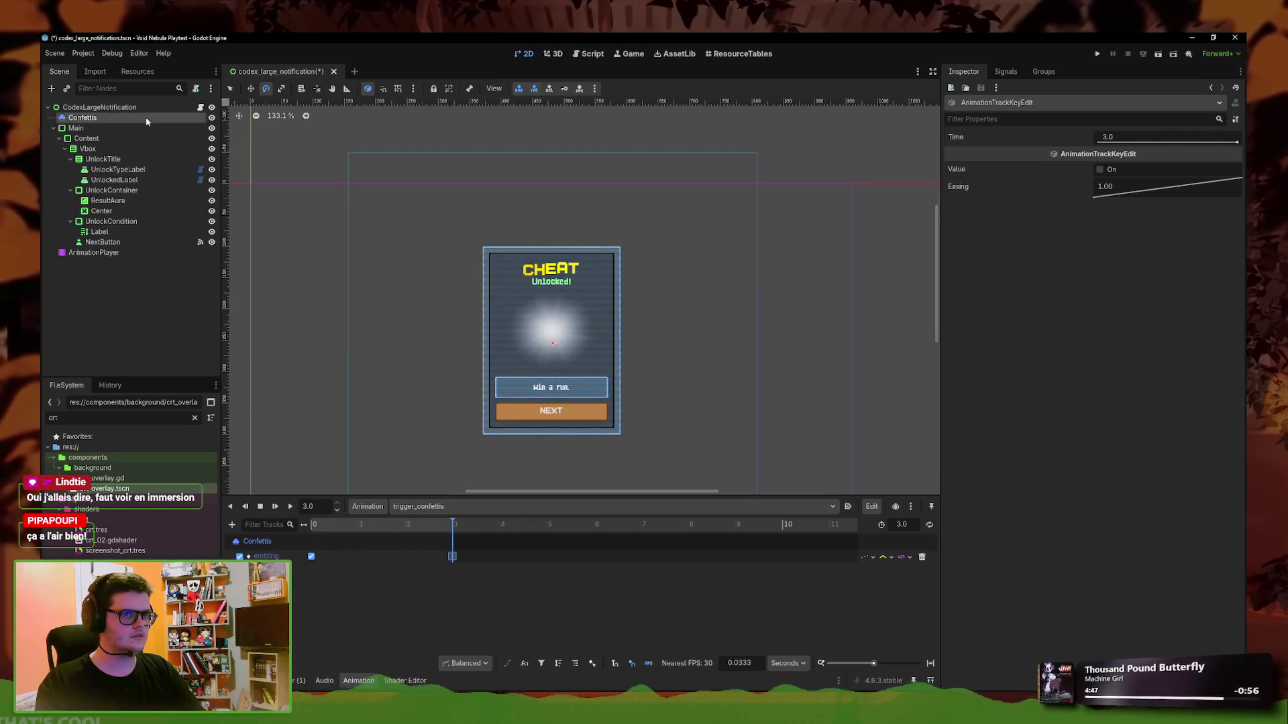
# Replay trigger_confettis several times to preview the confetti burst
pyautogui.click(290, 506)
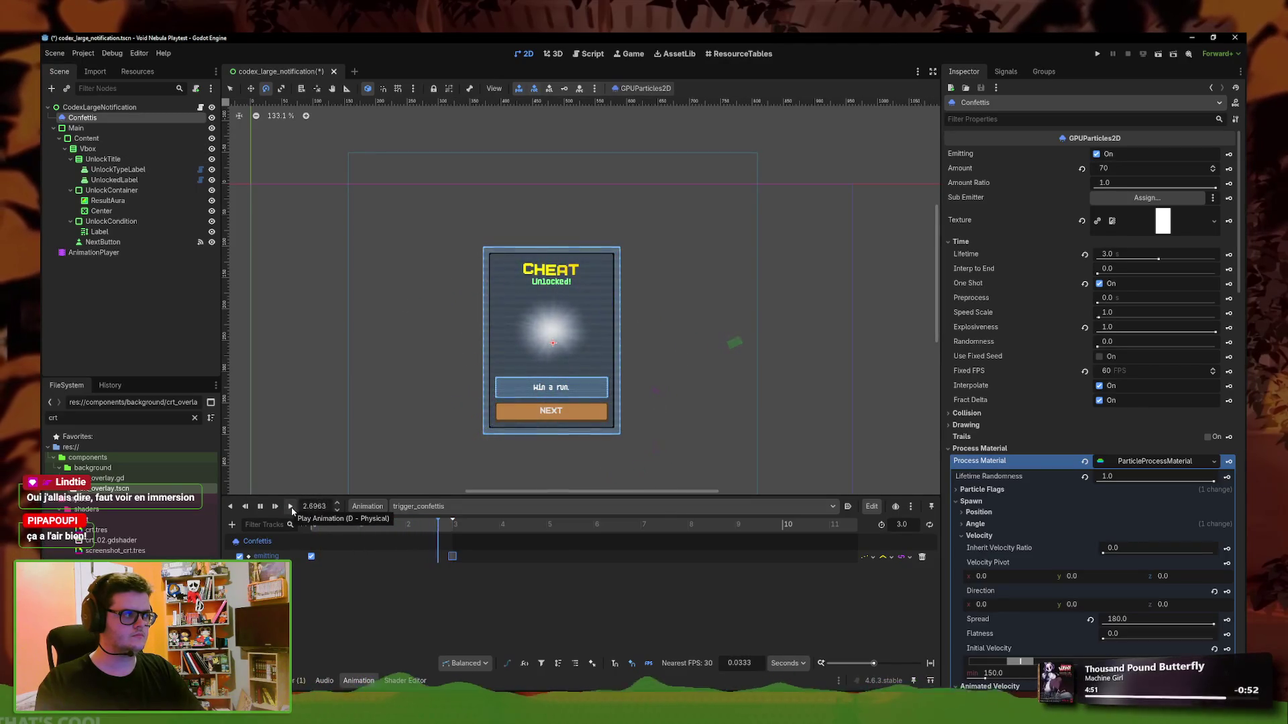
pyautogui.click(291, 507)
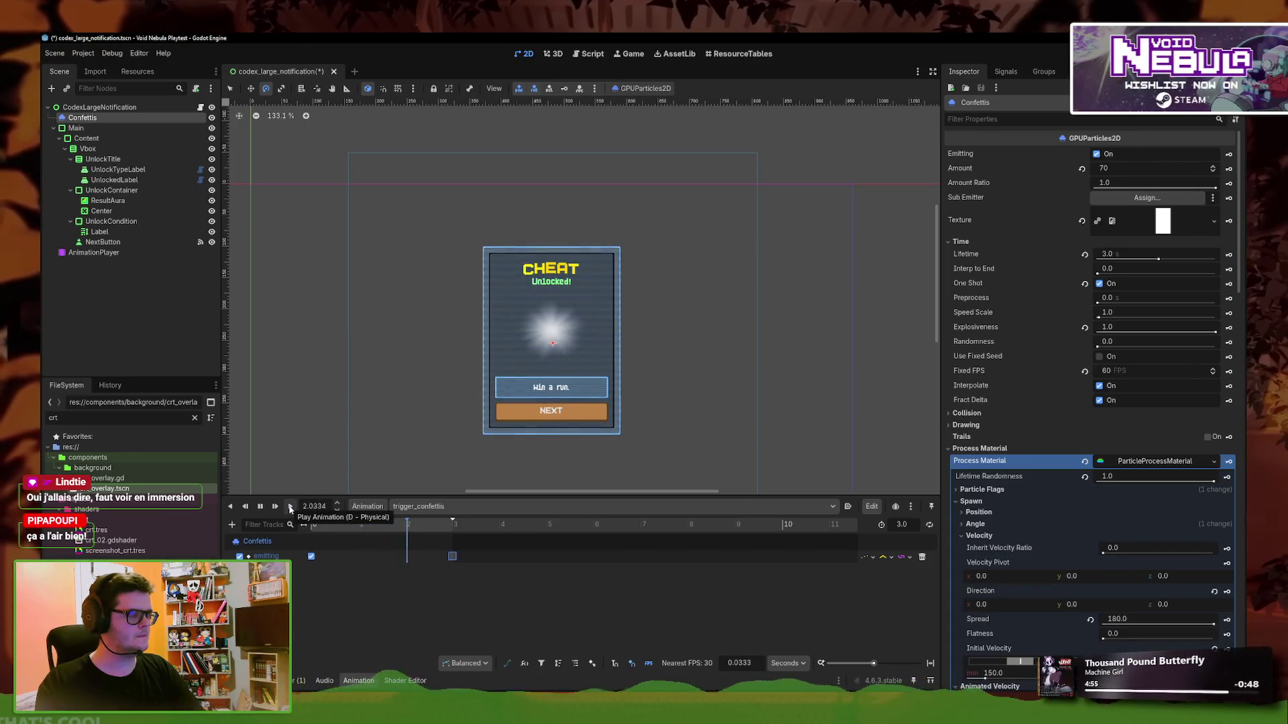
pyautogui.click(291, 507)
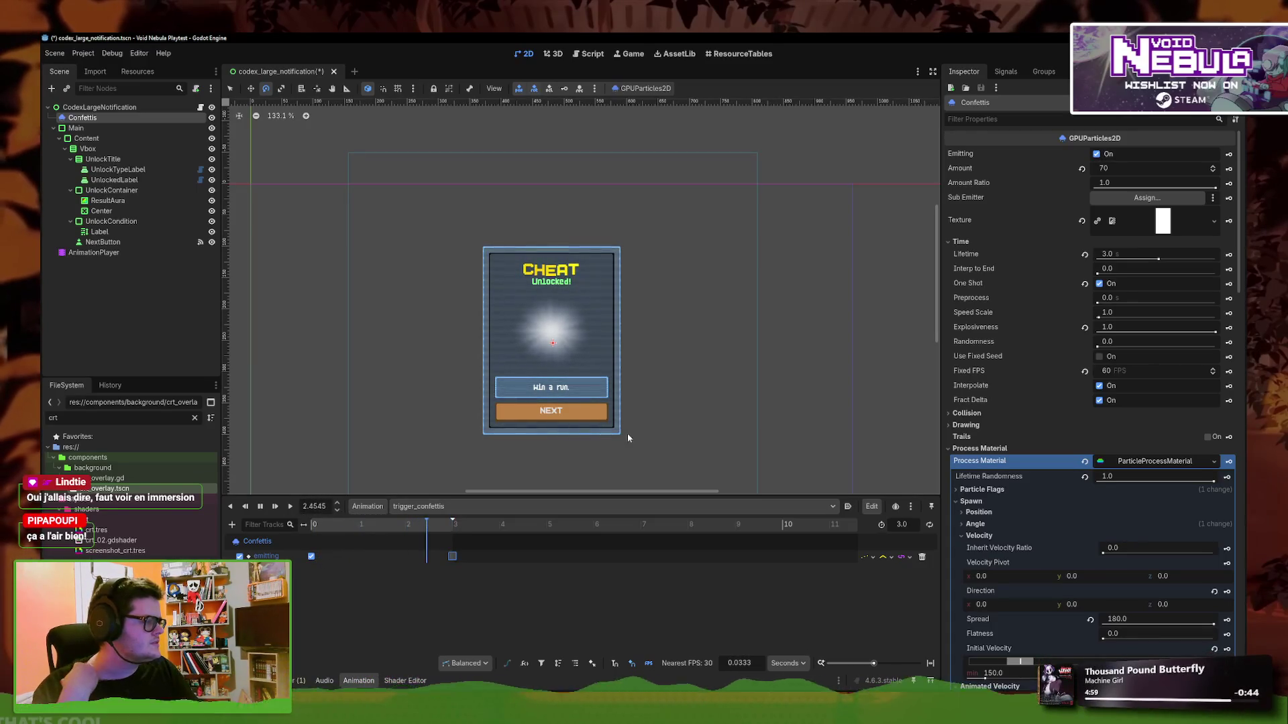
pyautogui.click(291, 508)
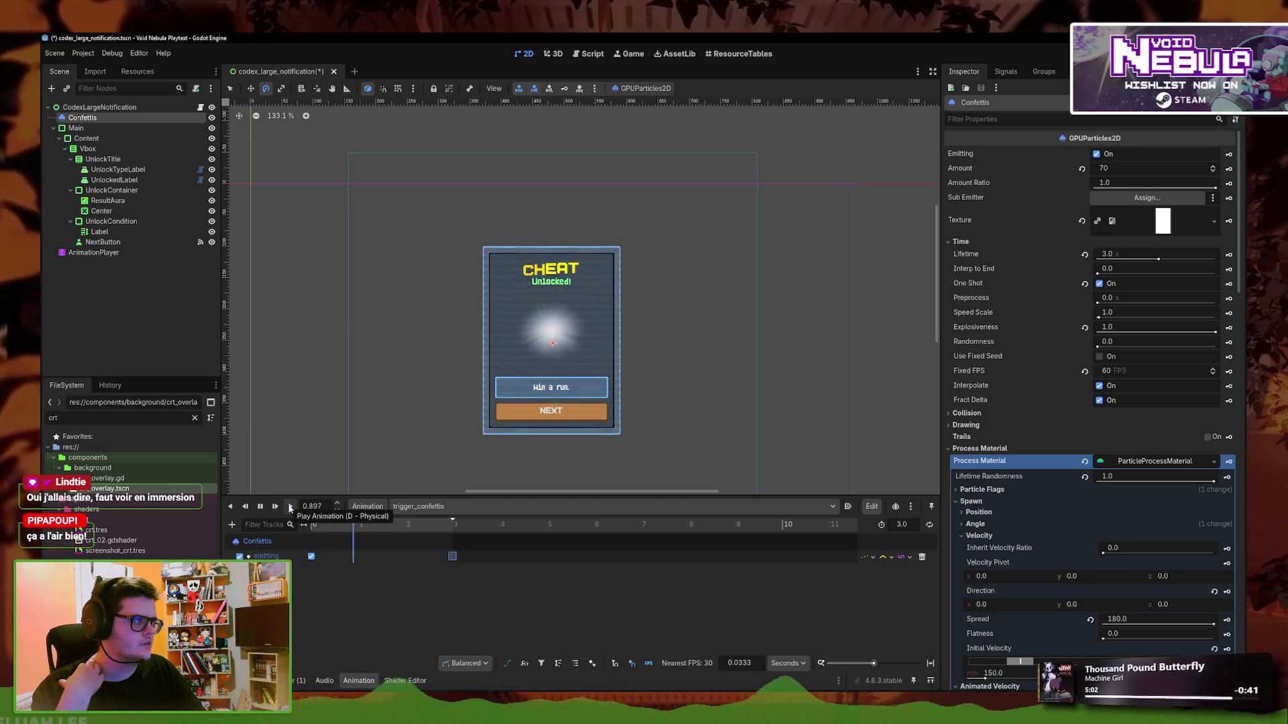
pyautogui.scroll(-2, 562, 300)
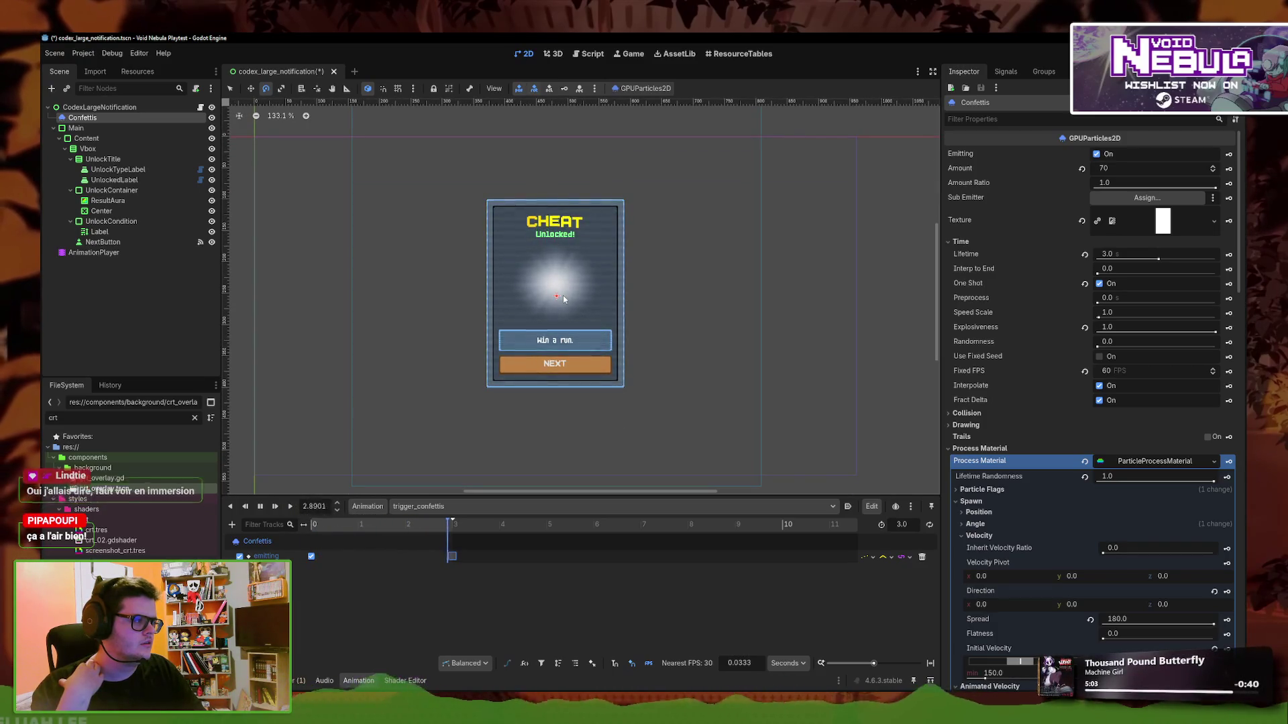
pyautogui.click(291, 507)
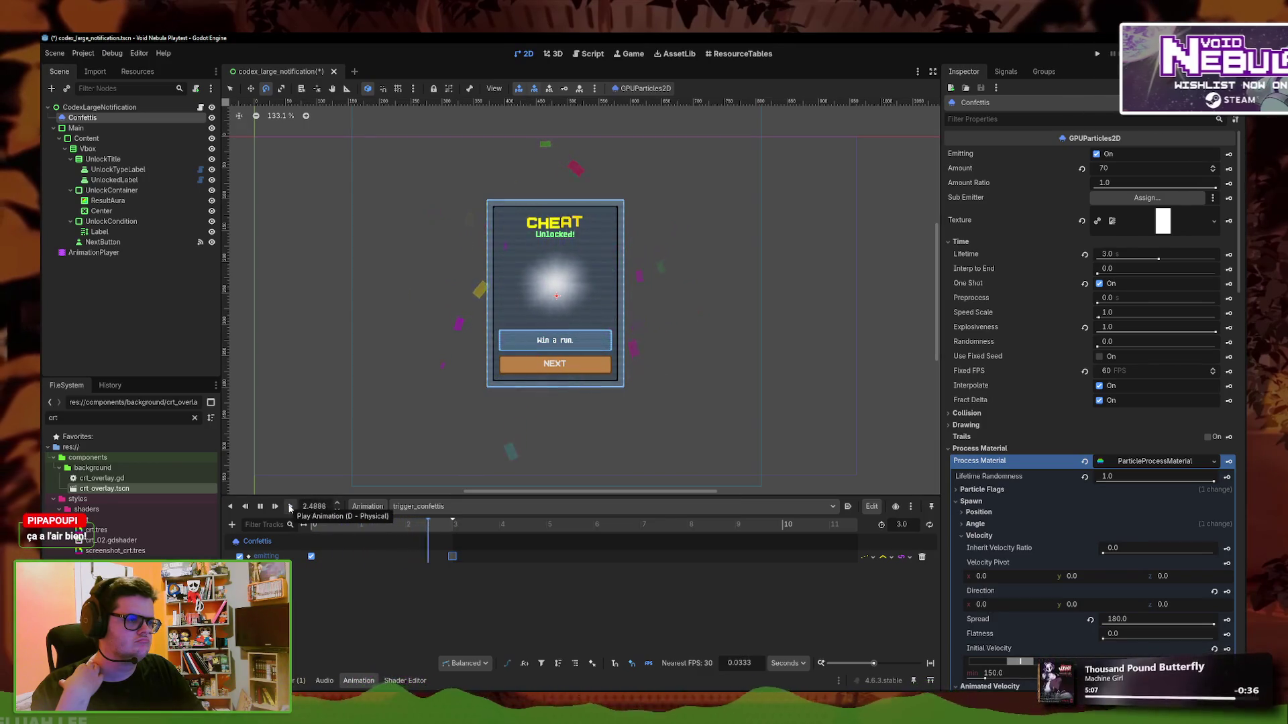
pyautogui.click(291, 507)
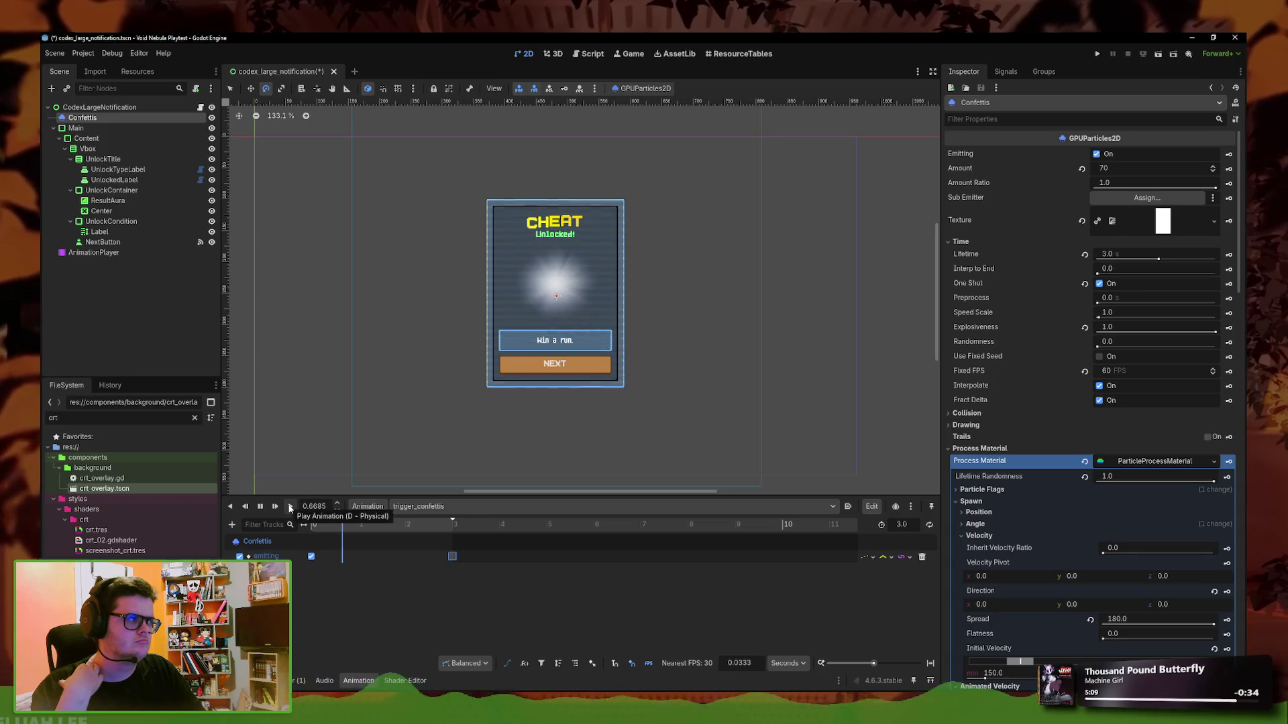
# Test the burst with One Shot off, rewind to the start, then enable One Shot again
pyautogui.click(1089, 287)
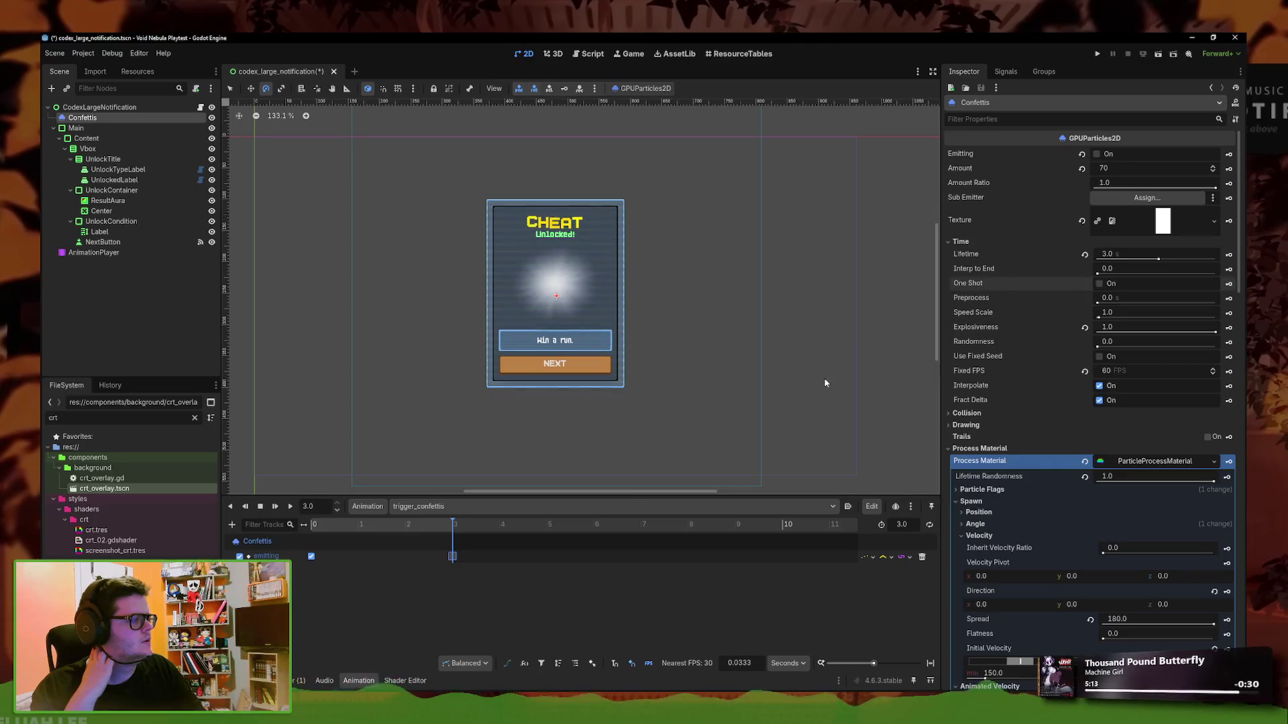
pyautogui.click(291, 508)
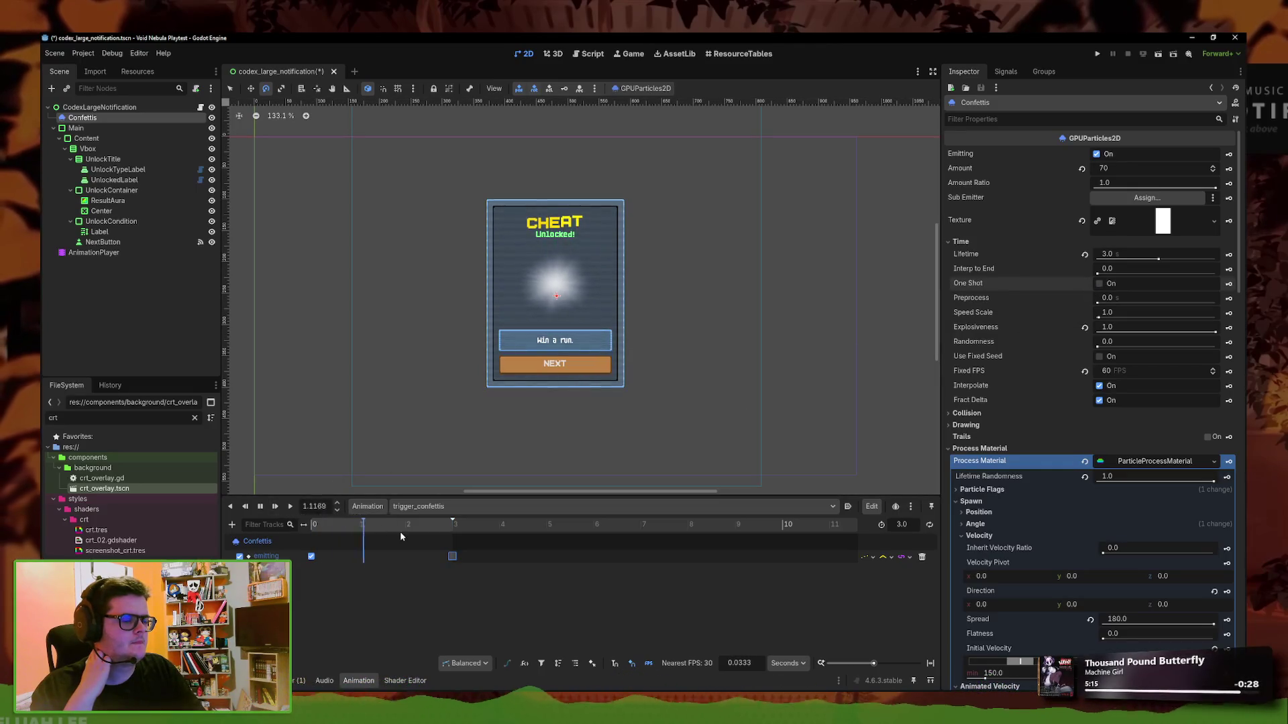
pyautogui.click(290, 507)
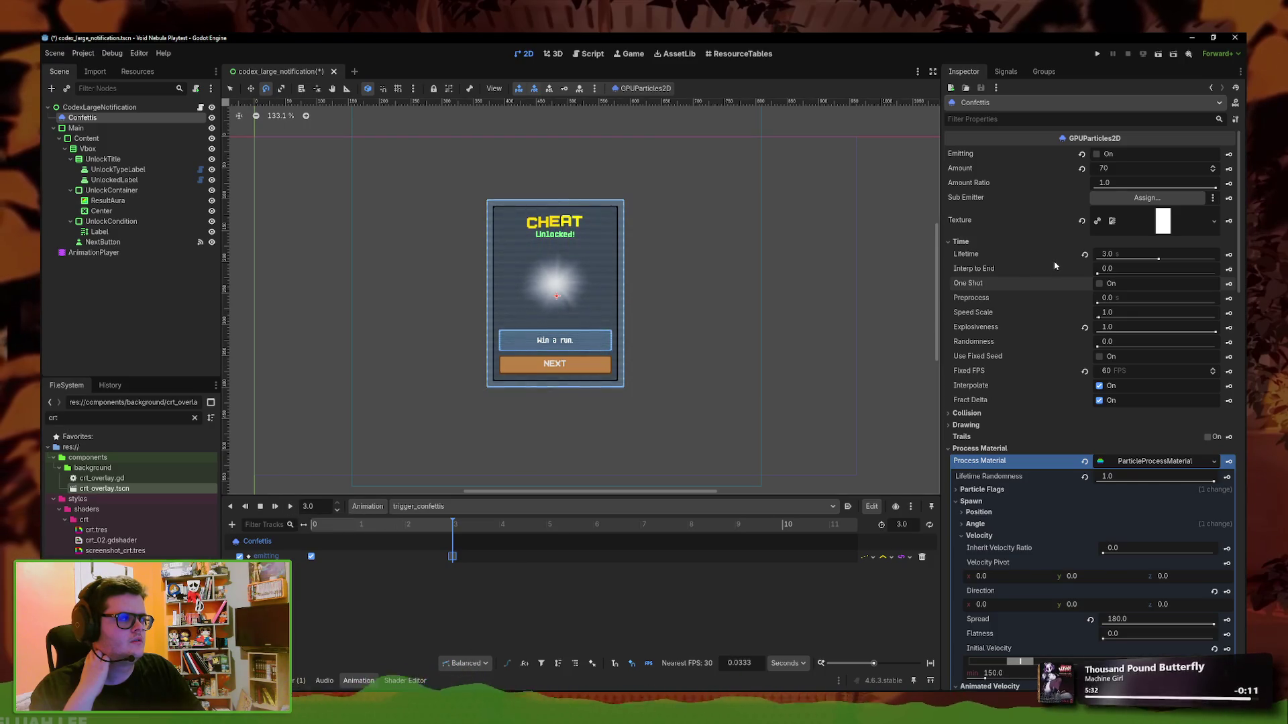
pyautogui.click(291, 507)
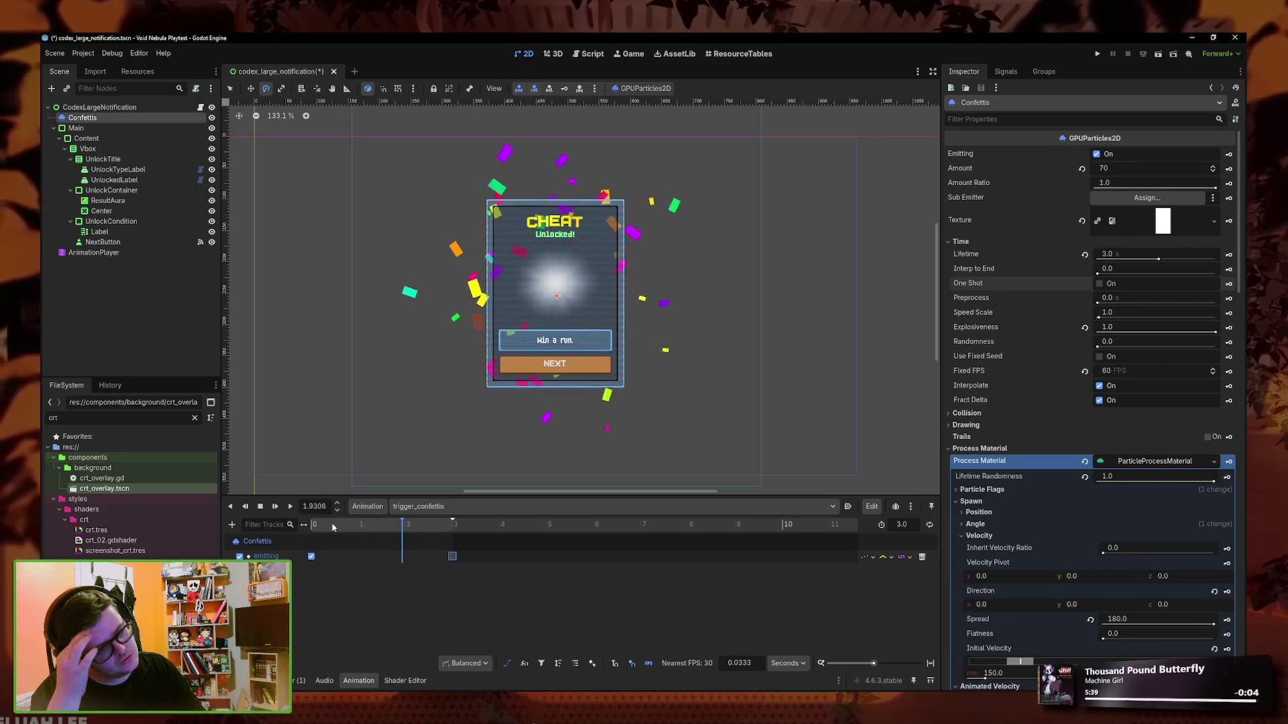
pyautogui.click(427, 527)
pyautogui.moveTo(422, 535); pyautogui.dragTo(312, 530)
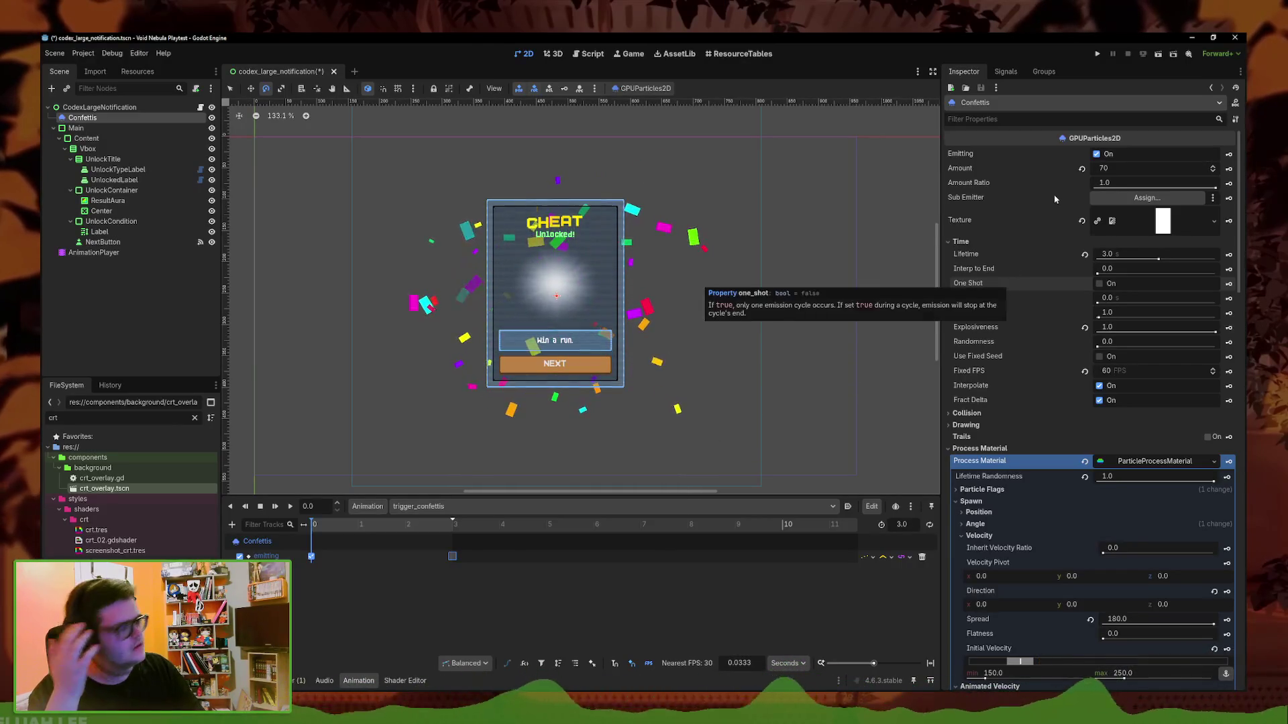
pyautogui.click(1104, 284)
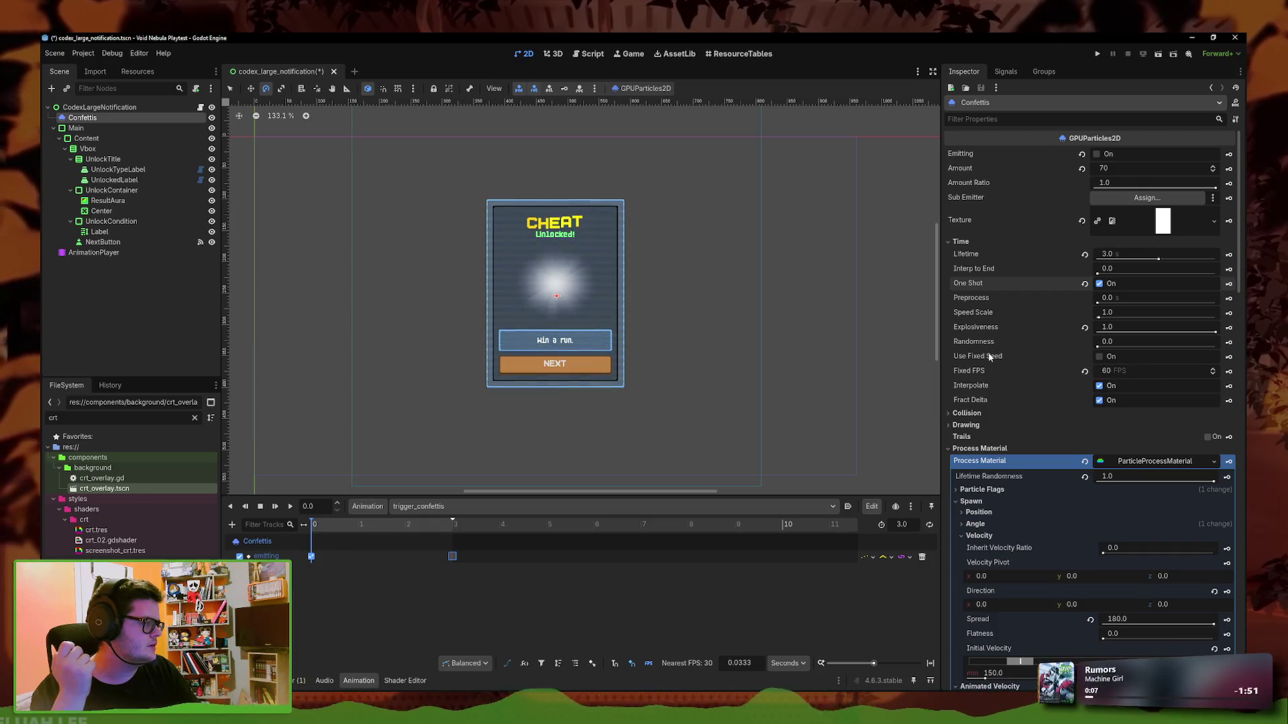
pyautogui.moveTo(994, 350)
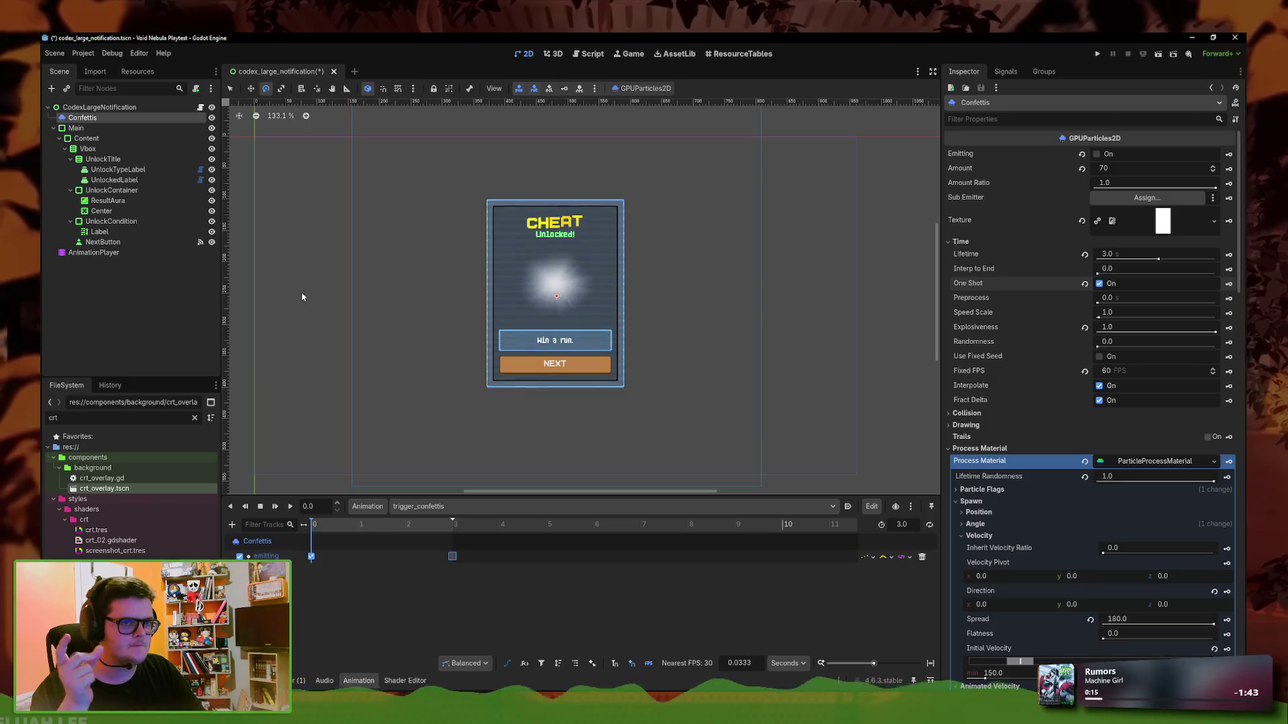
# Save codex_large_notification.gd and change create_timer(1) to create_timer(2) in _ready
pyautogui.click(200, 107)
pyautogui.click(621, 284)
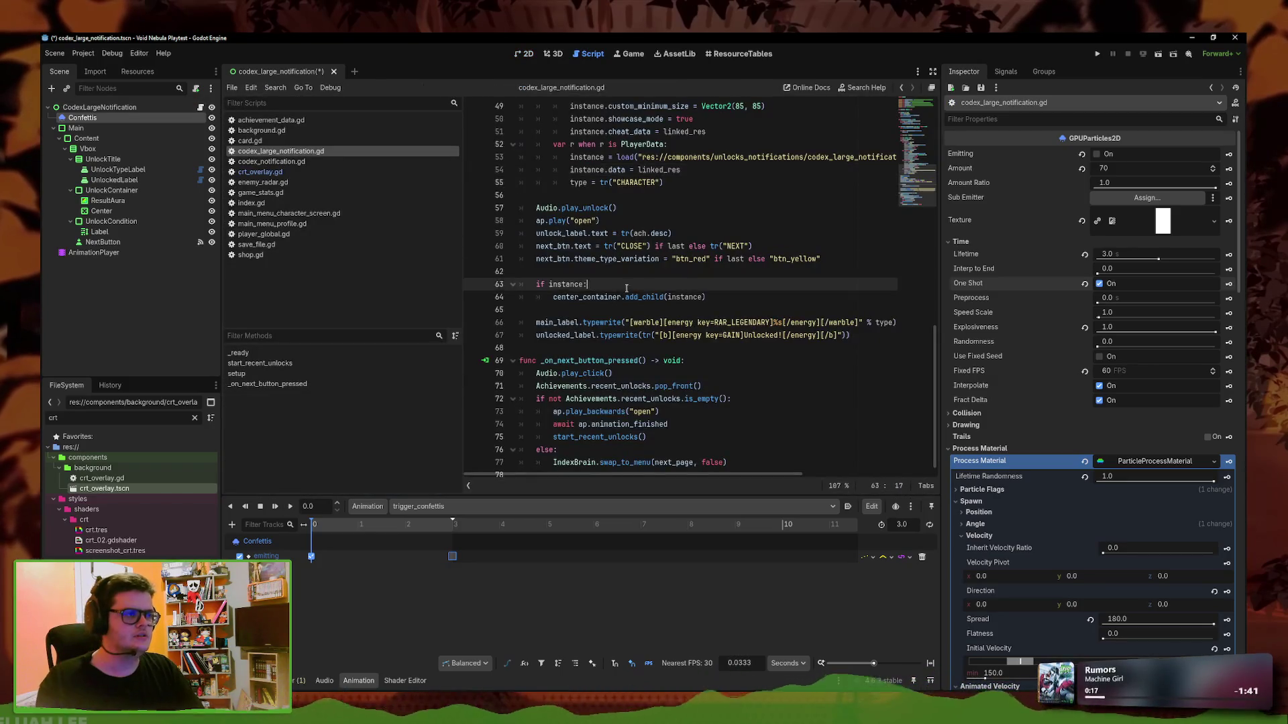
pyautogui.hotkey('ctrl', 's')
pyautogui.scroll(15, 637, 288)
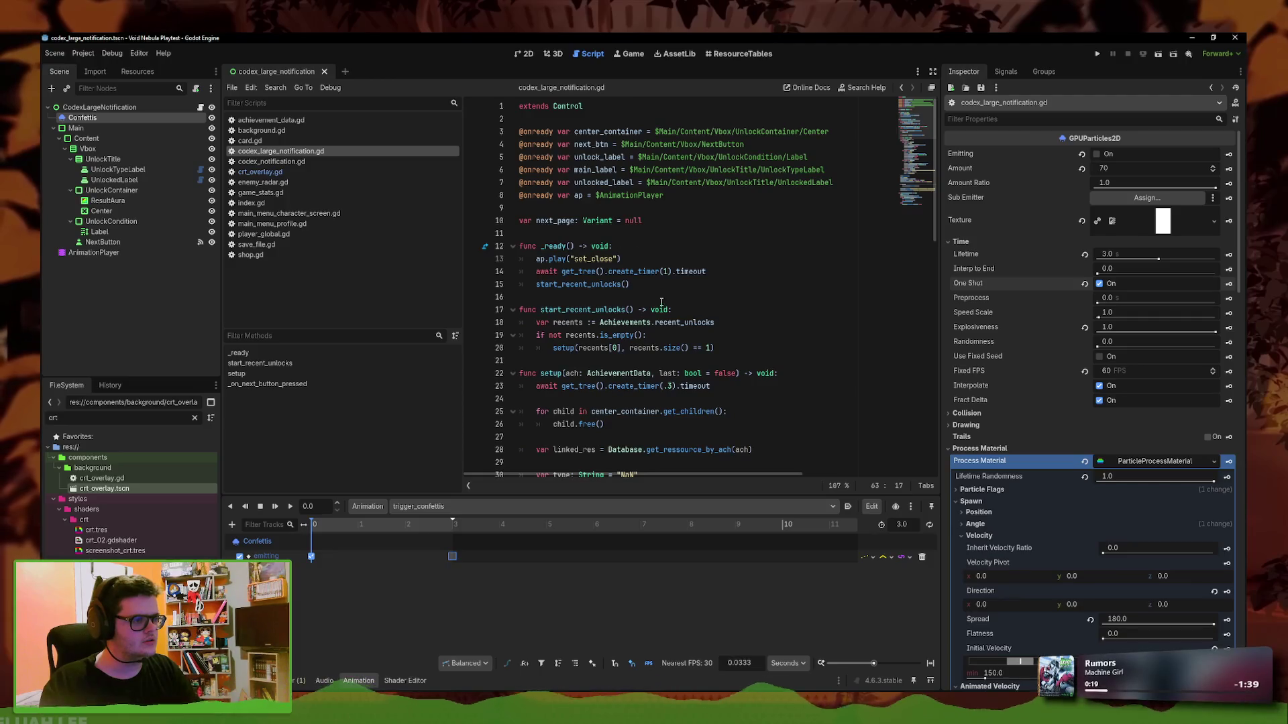
pyautogui.scroll(-1, 637, 360)
pyautogui.click(715, 245)
pyautogui.click(665, 234)
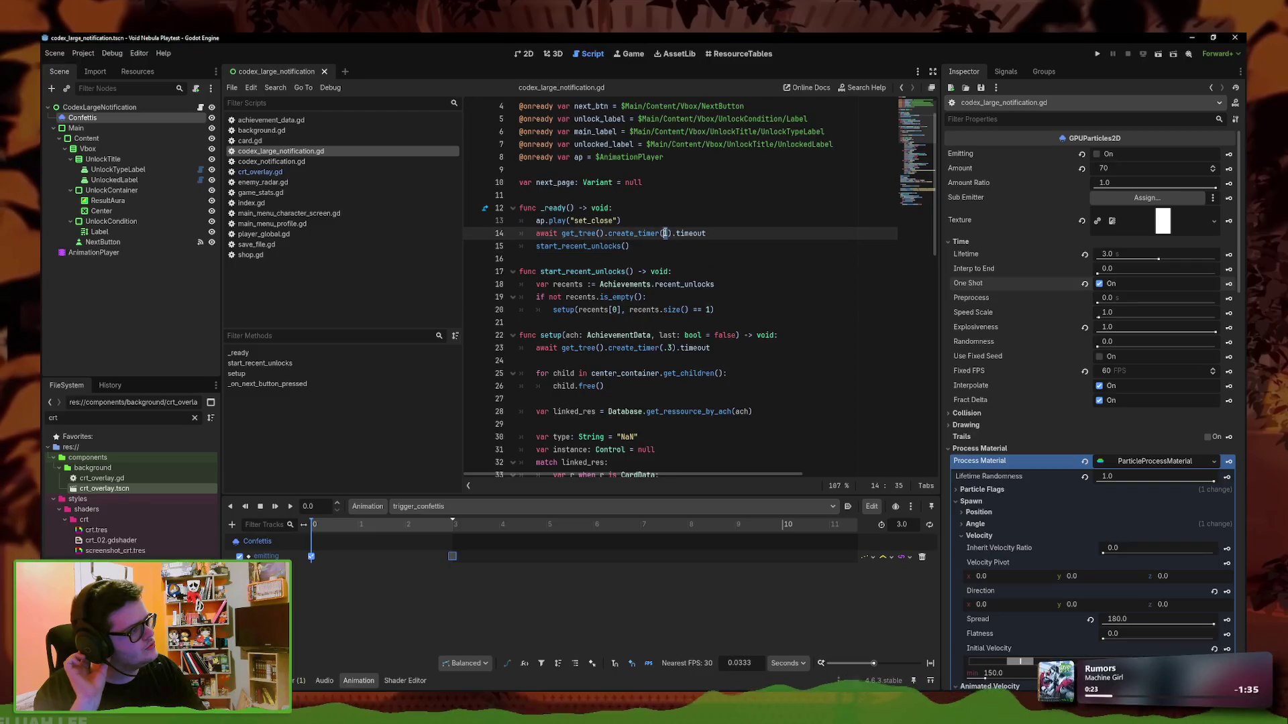
pyautogui.write('2')
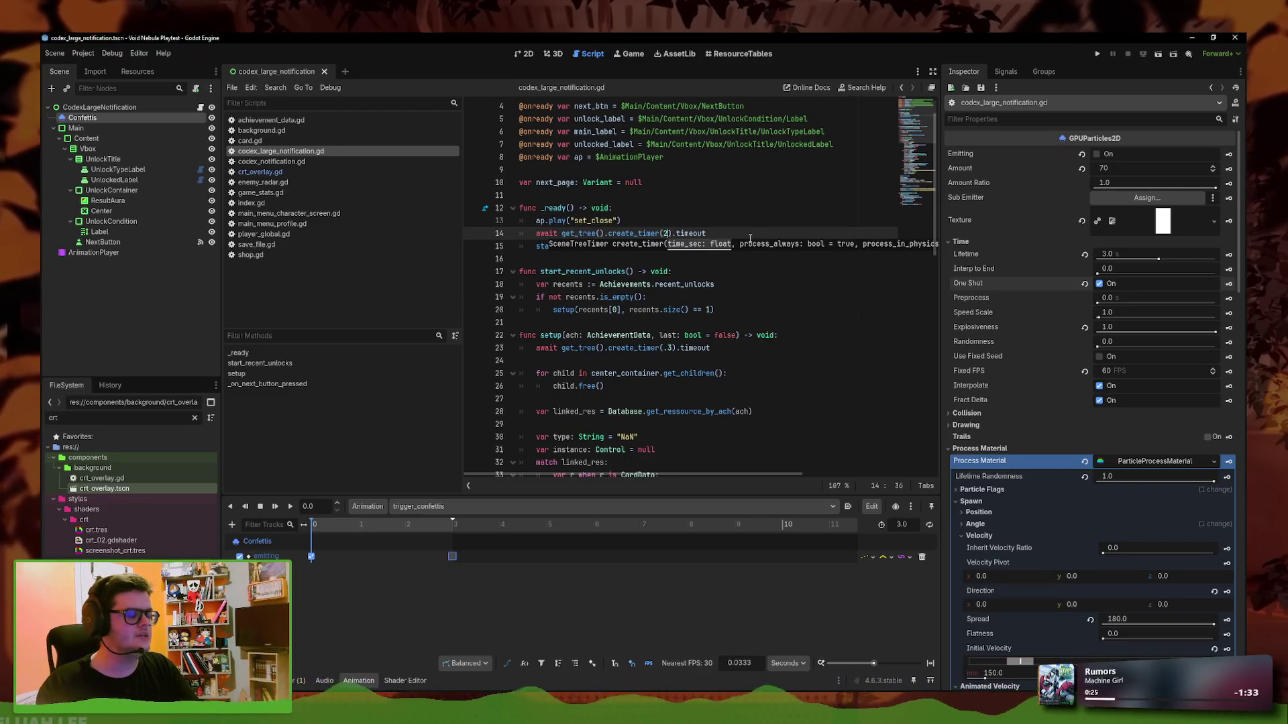
pyautogui.click(739, 242)
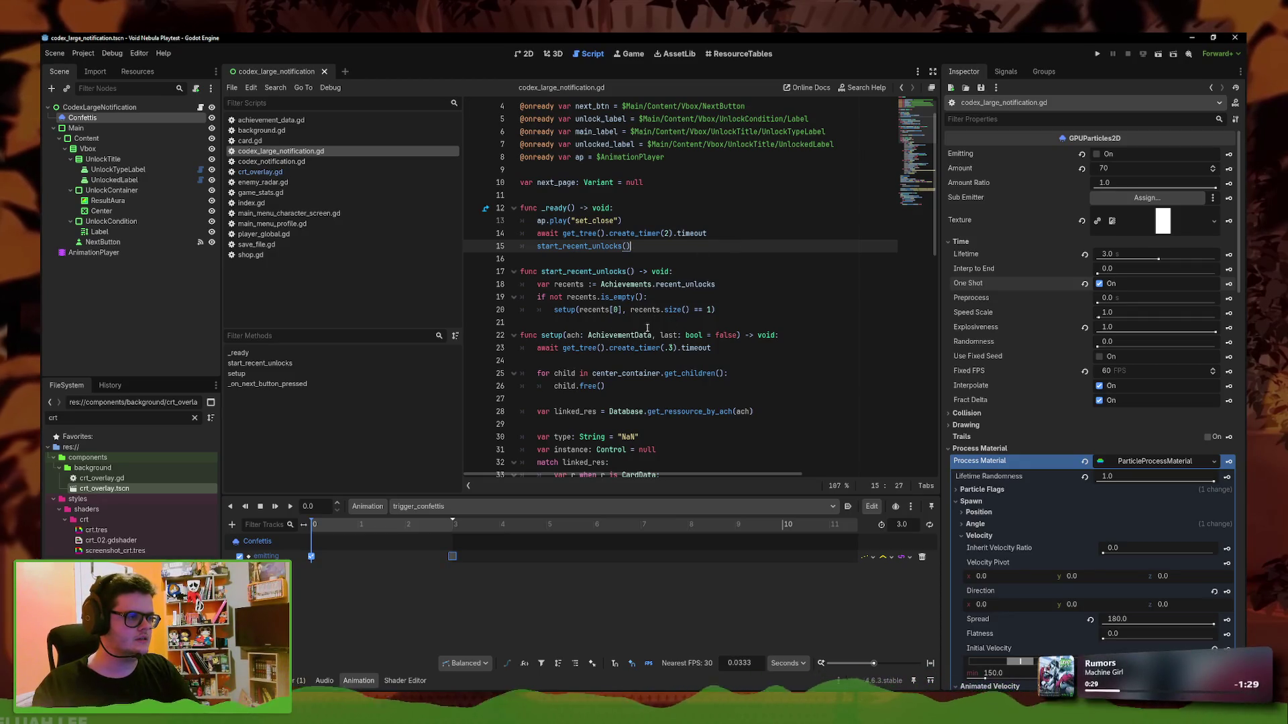
pyautogui.scroll(-2, 576, 310)
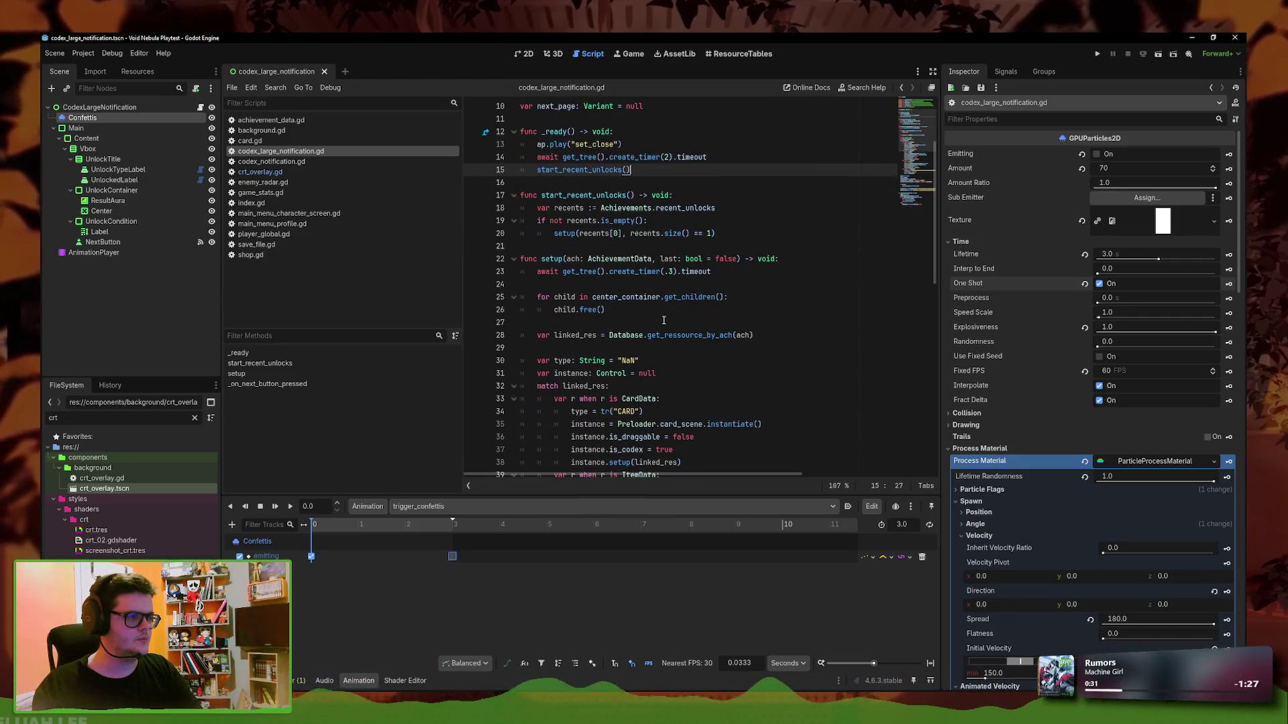
pyautogui.scroll(-7, 649, 349)
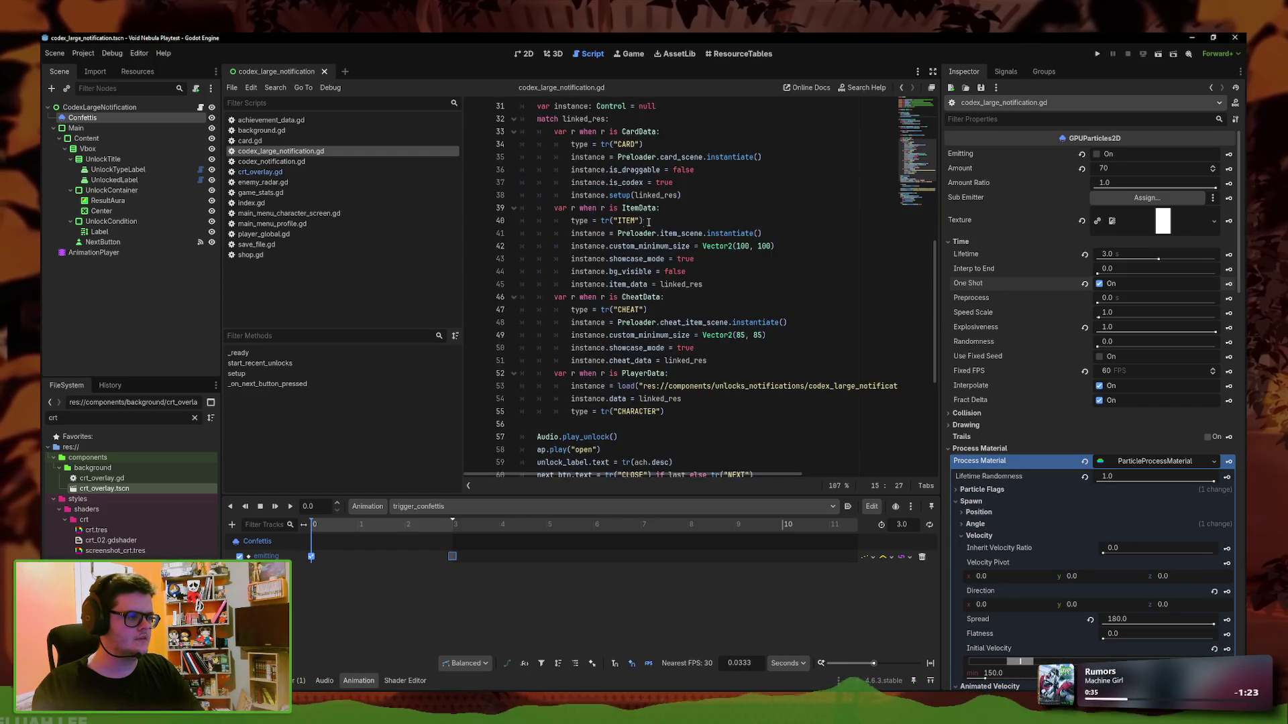
pyautogui.scroll(-2, 647, 269)
pyautogui.click(621, 373)
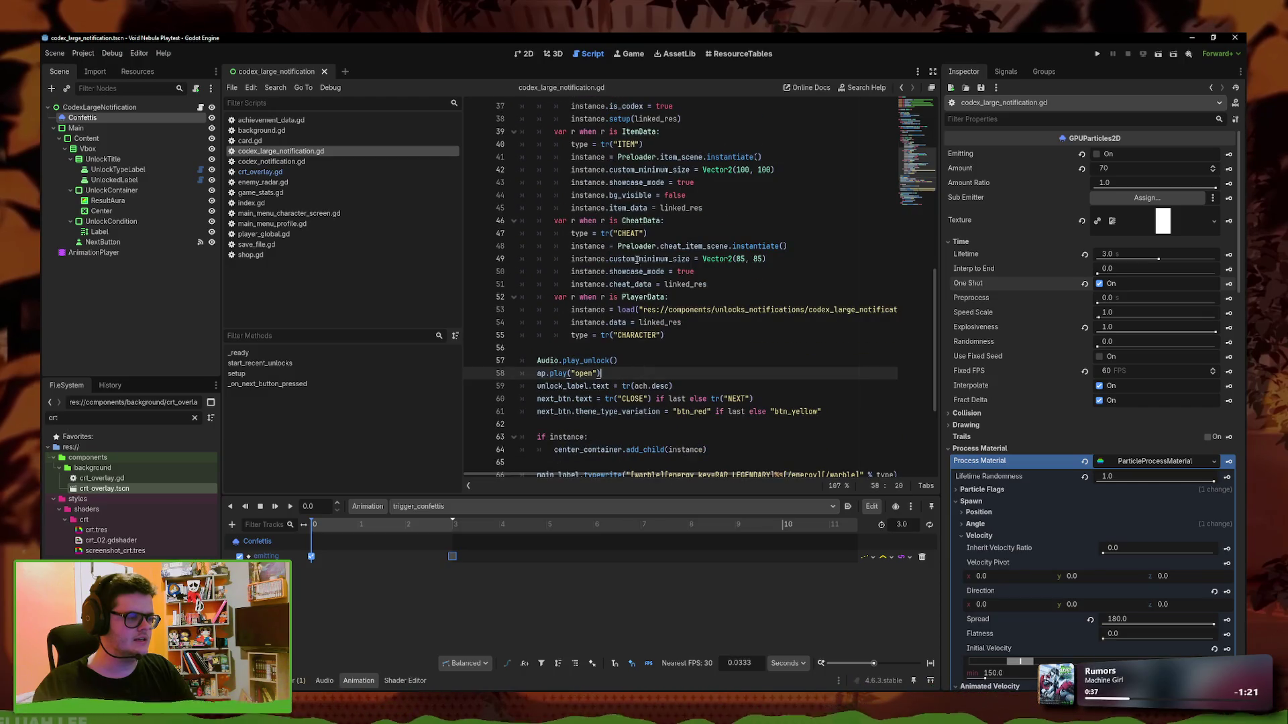
# Select the 'open' animation, change its length from 0.2 to 3, and preview it
pyautogui.click(527, 55)
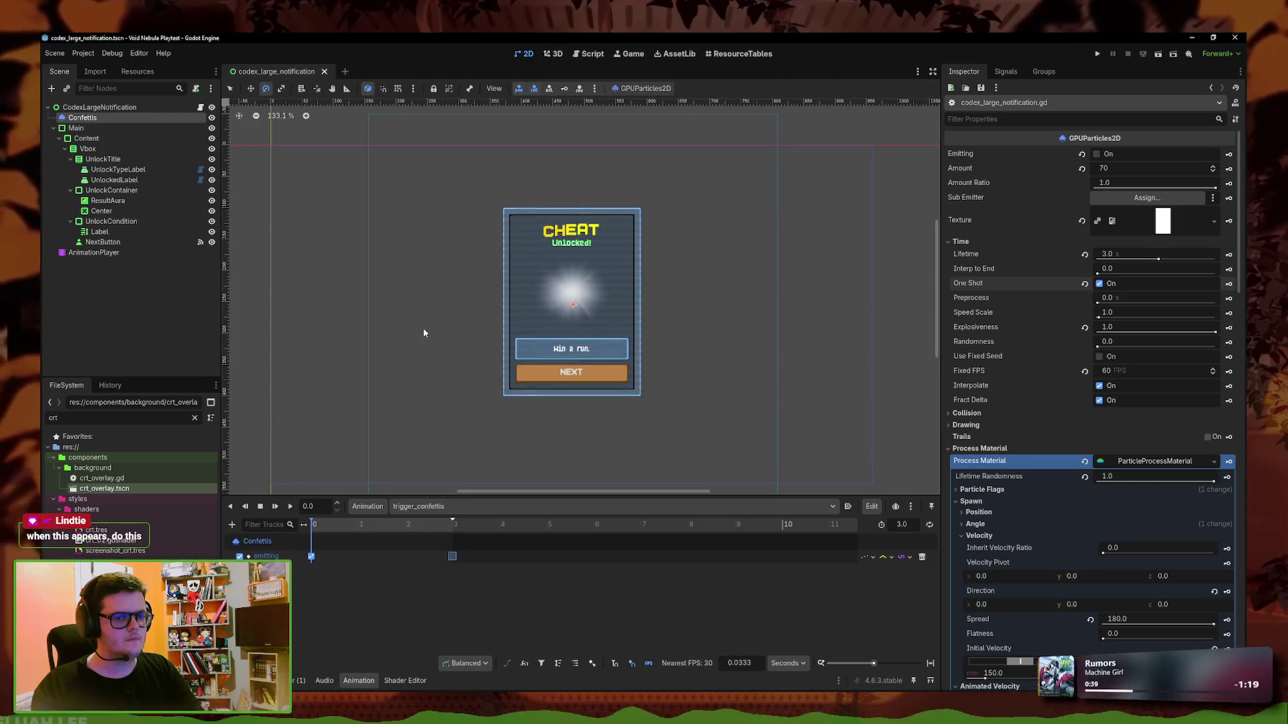
pyautogui.click(413, 507)
pyautogui.click(413, 530)
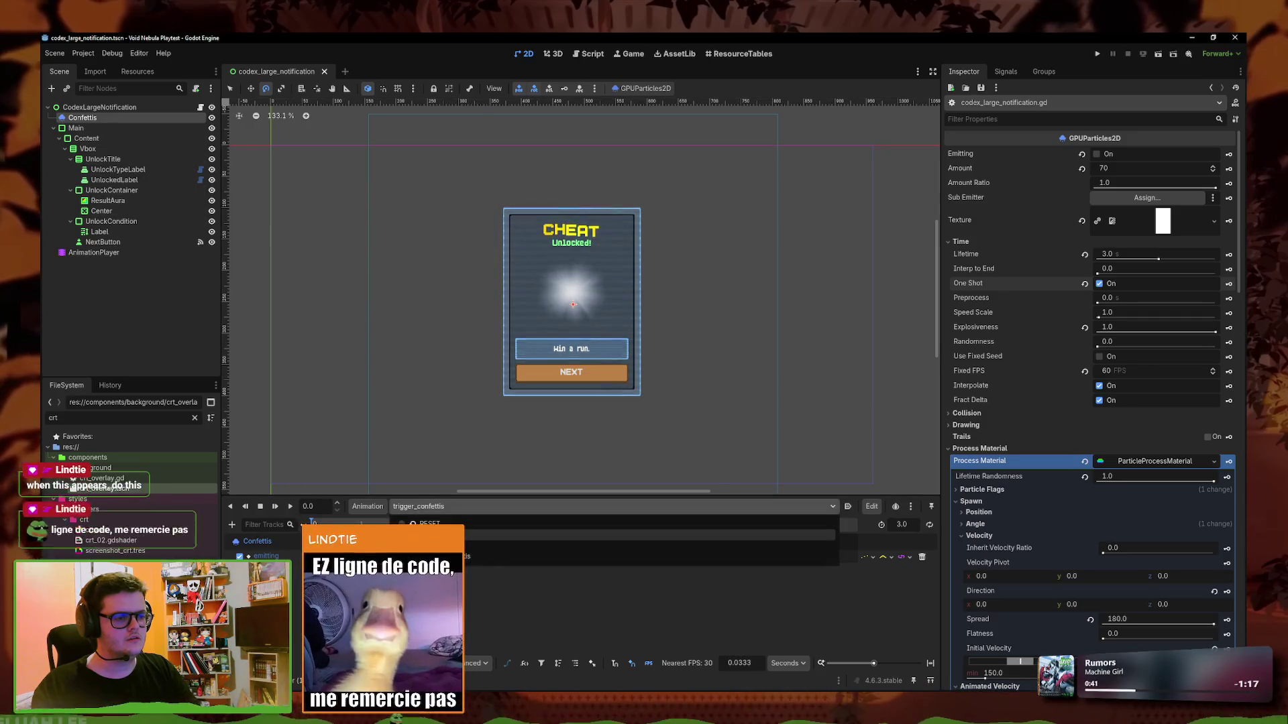
pyautogui.click(291, 507)
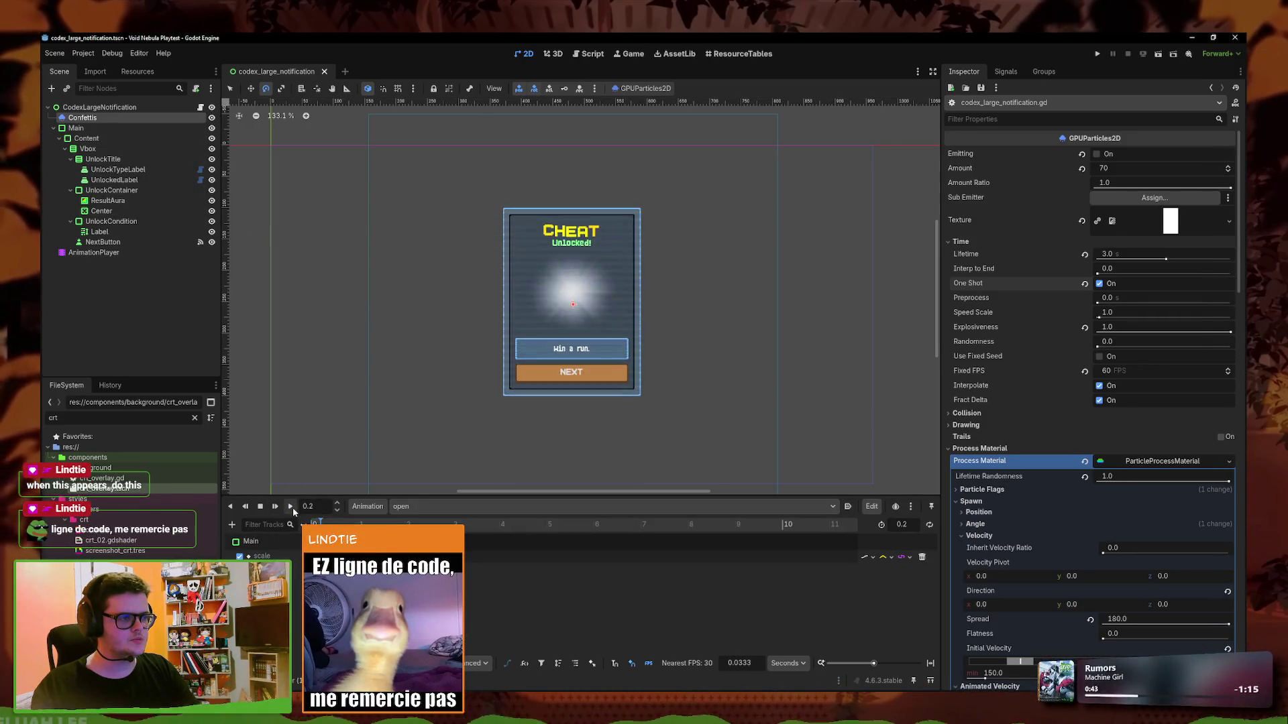
pyautogui.click(901, 527)
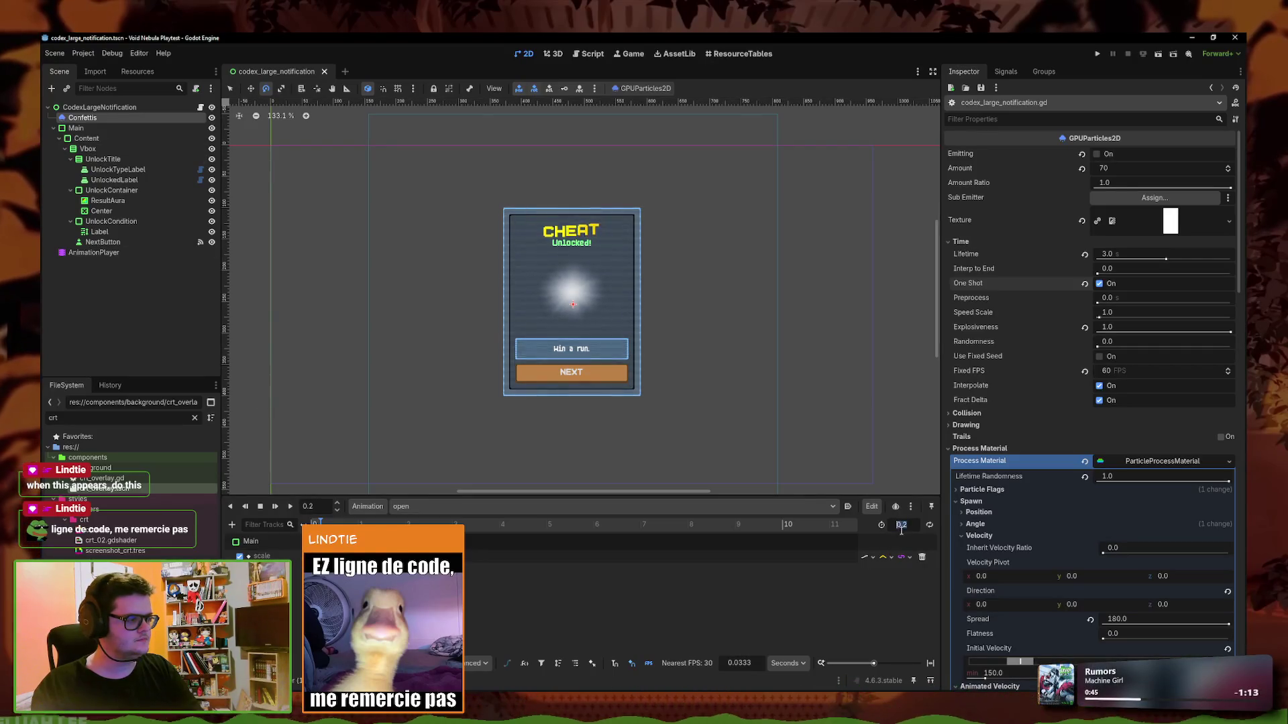
pyautogui.write('3')
pyautogui.press('Return')
pyautogui.click(291, 507)
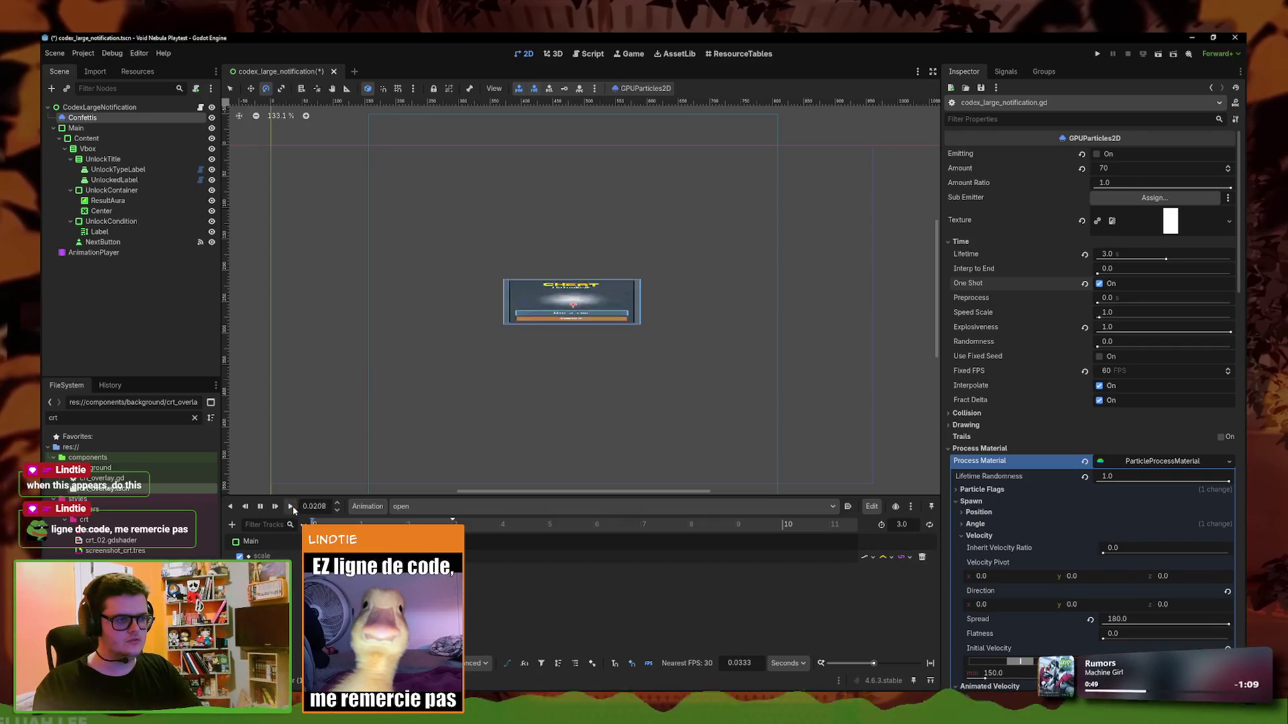
pyautogui.click(260, 506)
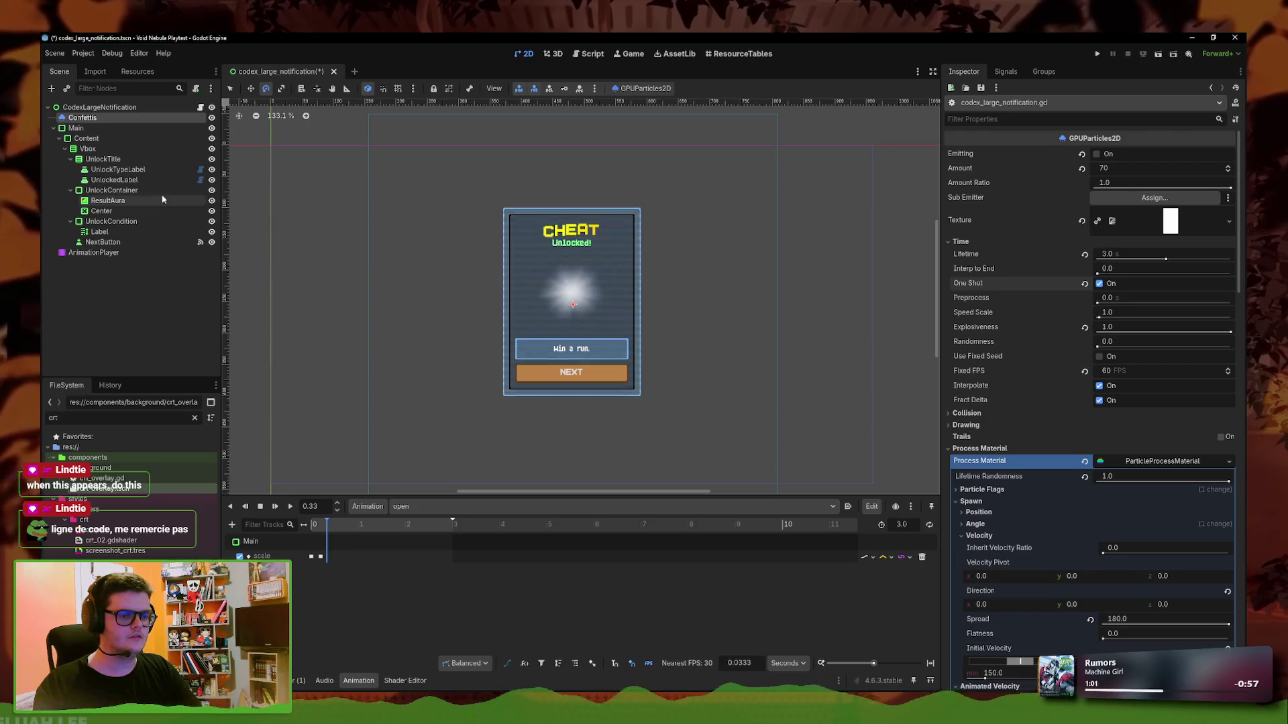
# Key the Confettis Emitting property into the open animation near 0.3 s, set to on
pyautogui.click(125, 128)
pyautogui.click(124, 119)
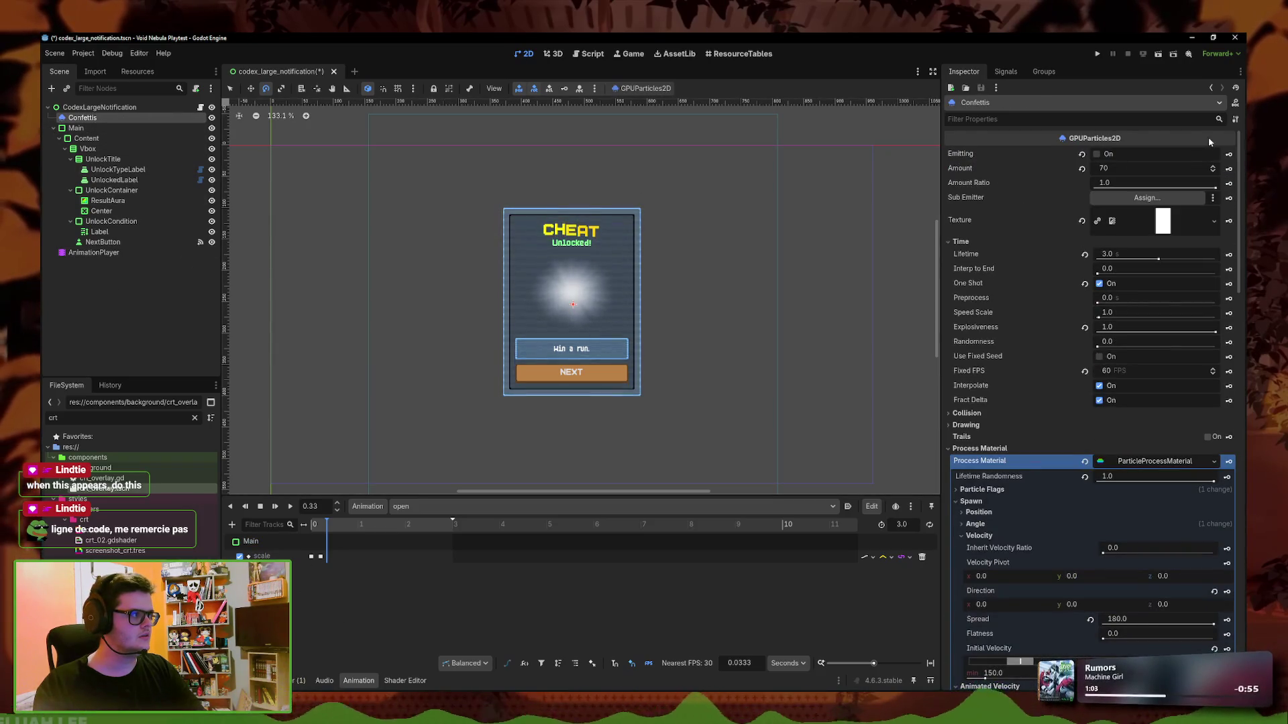
pyautogui.click(1228, 154)
pyautogui.click(601, 397)
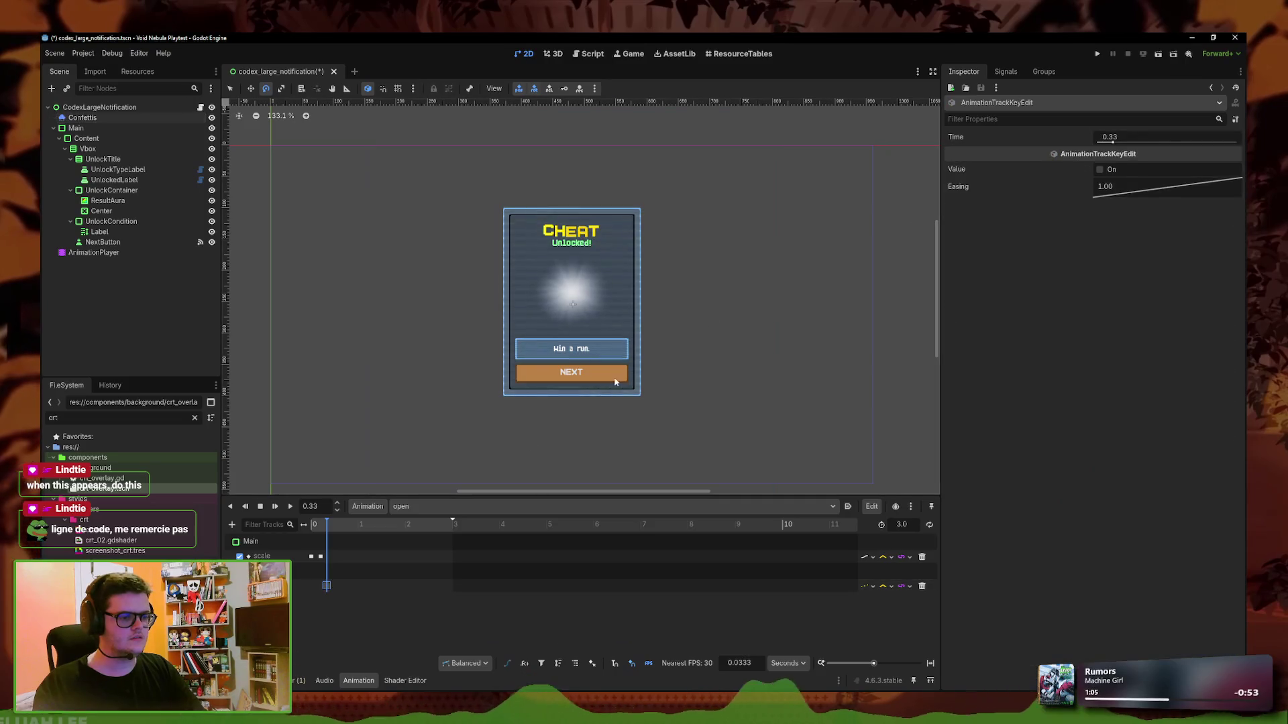
pyautogui.click(1108, 168)
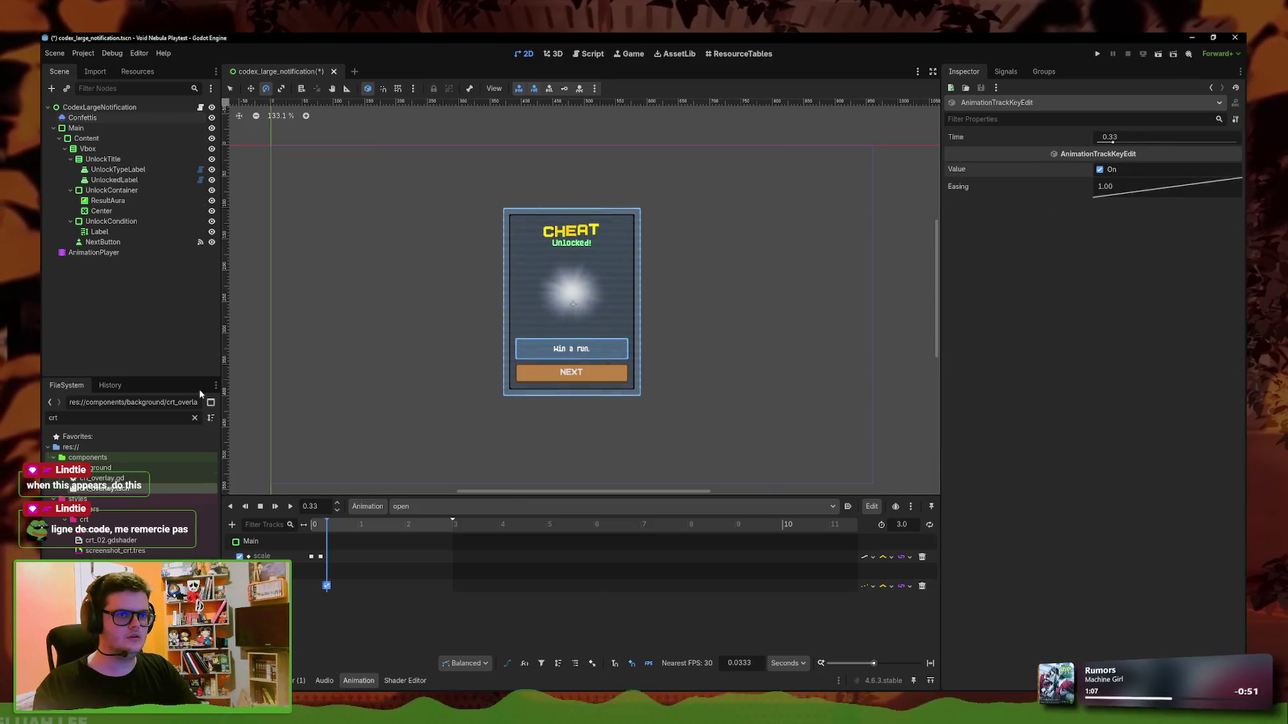
# Rewind and replay the open animation several times to check the confetti burst
pyautogui.click(314, 524)
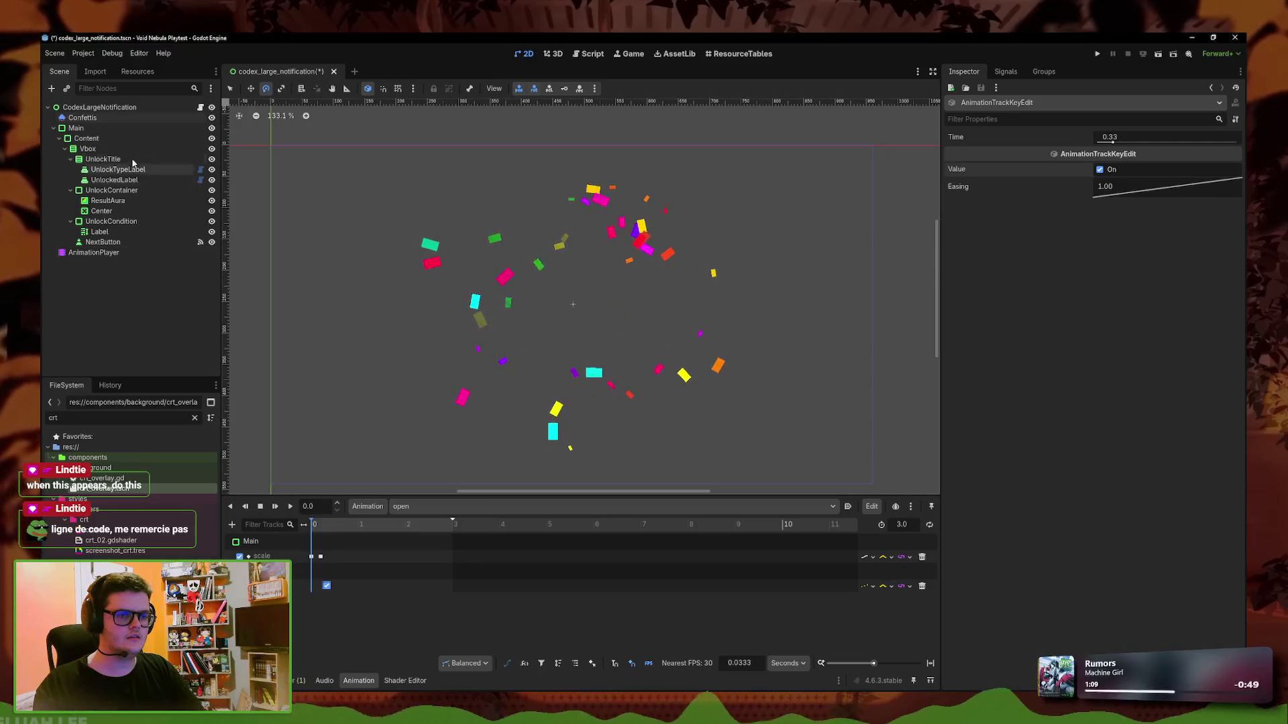
pyautogui.click(84, 118)
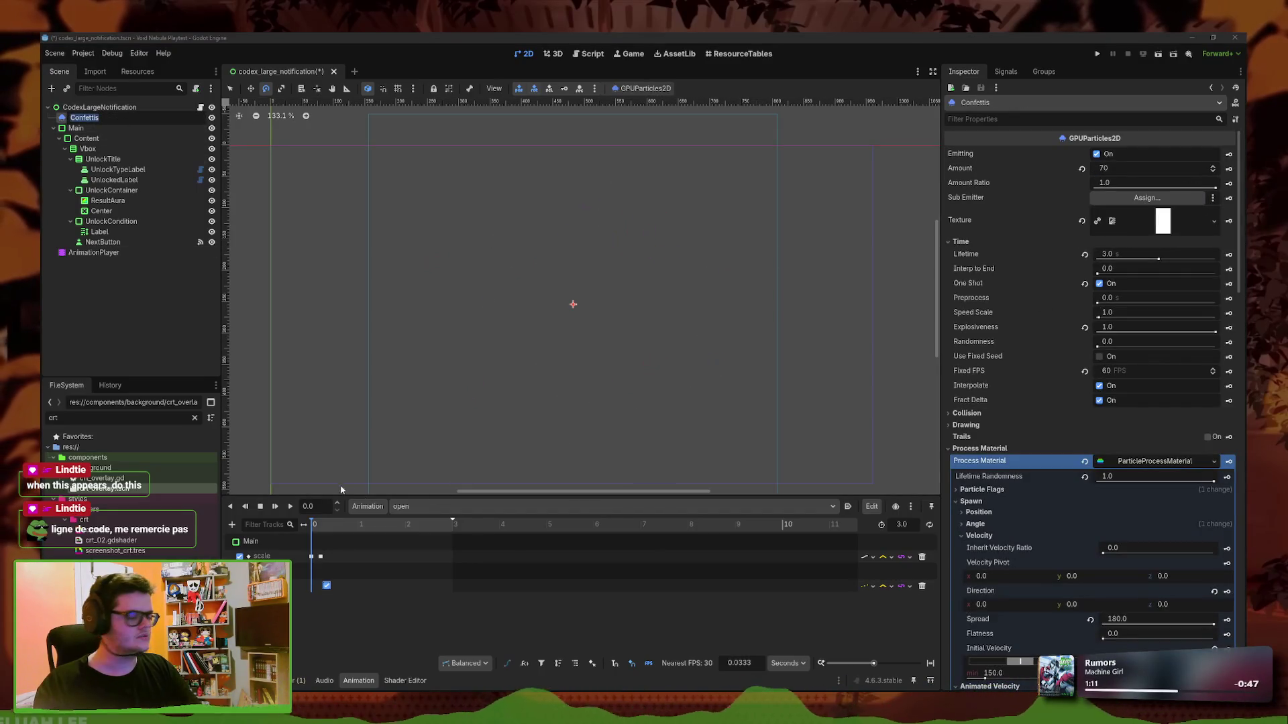
pyautogui.click(290, 508)
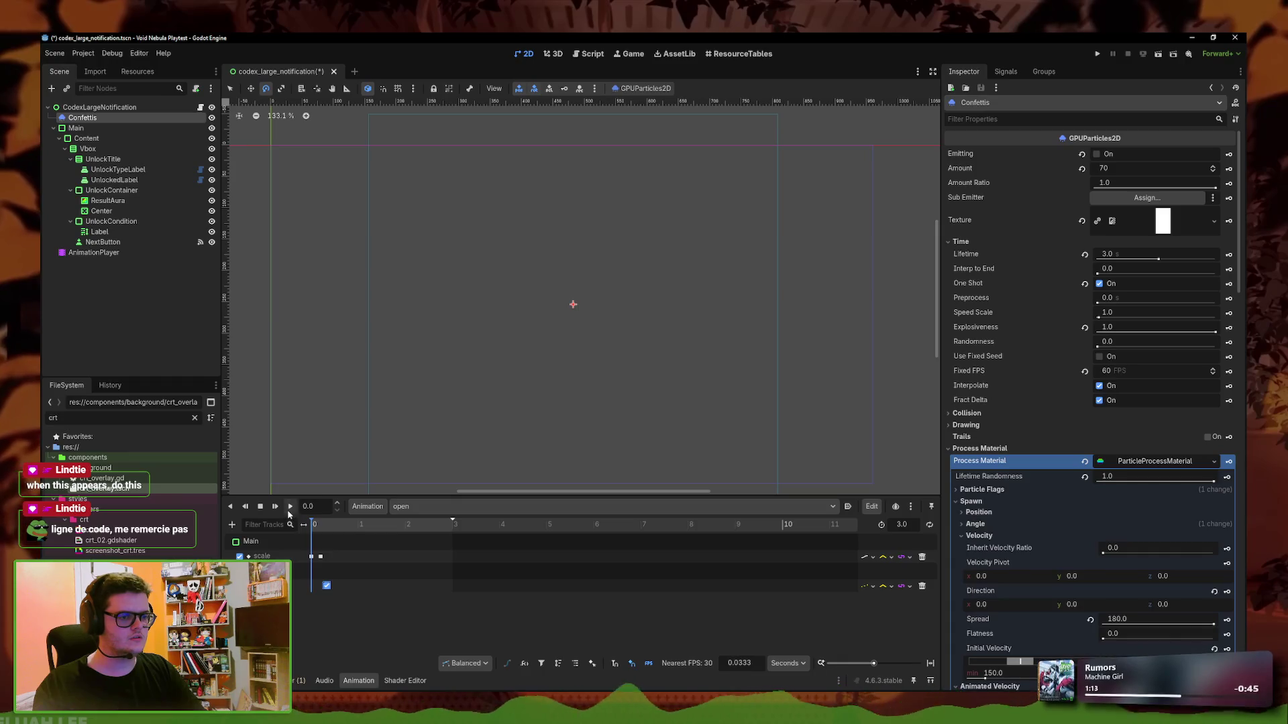
pyautogui.click(290, 507)
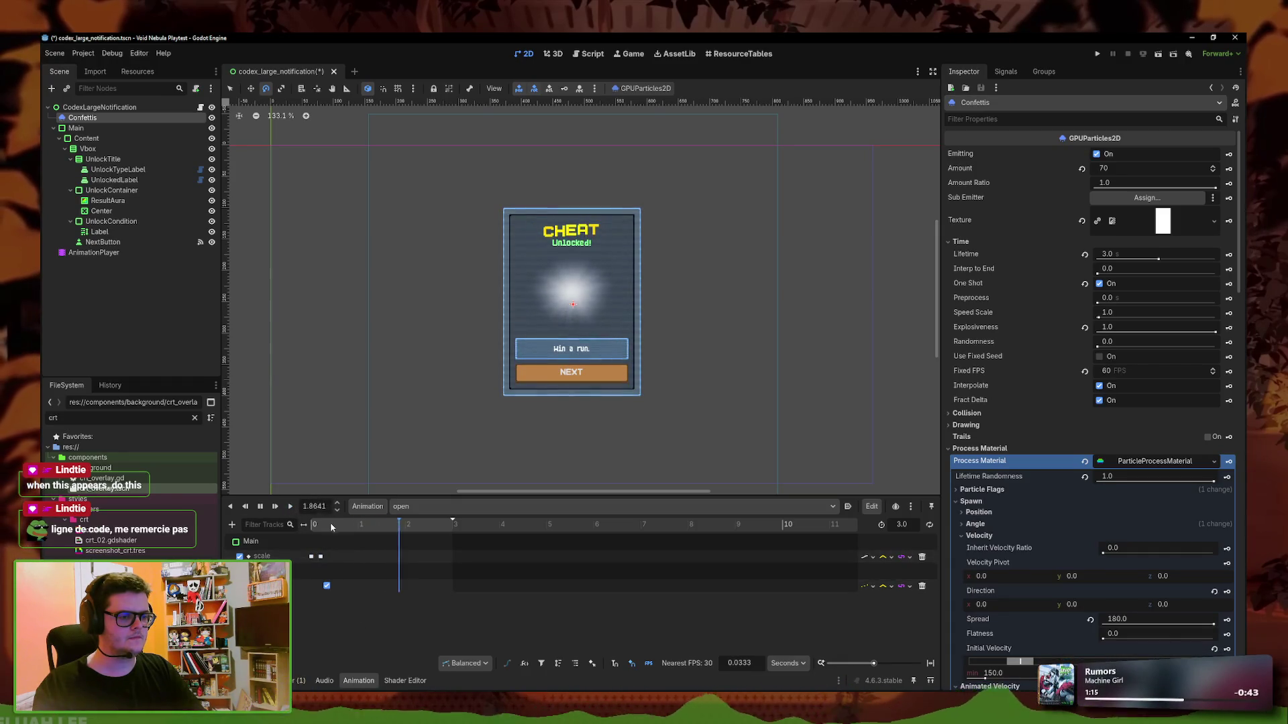
pyautogui.click(290, 507)
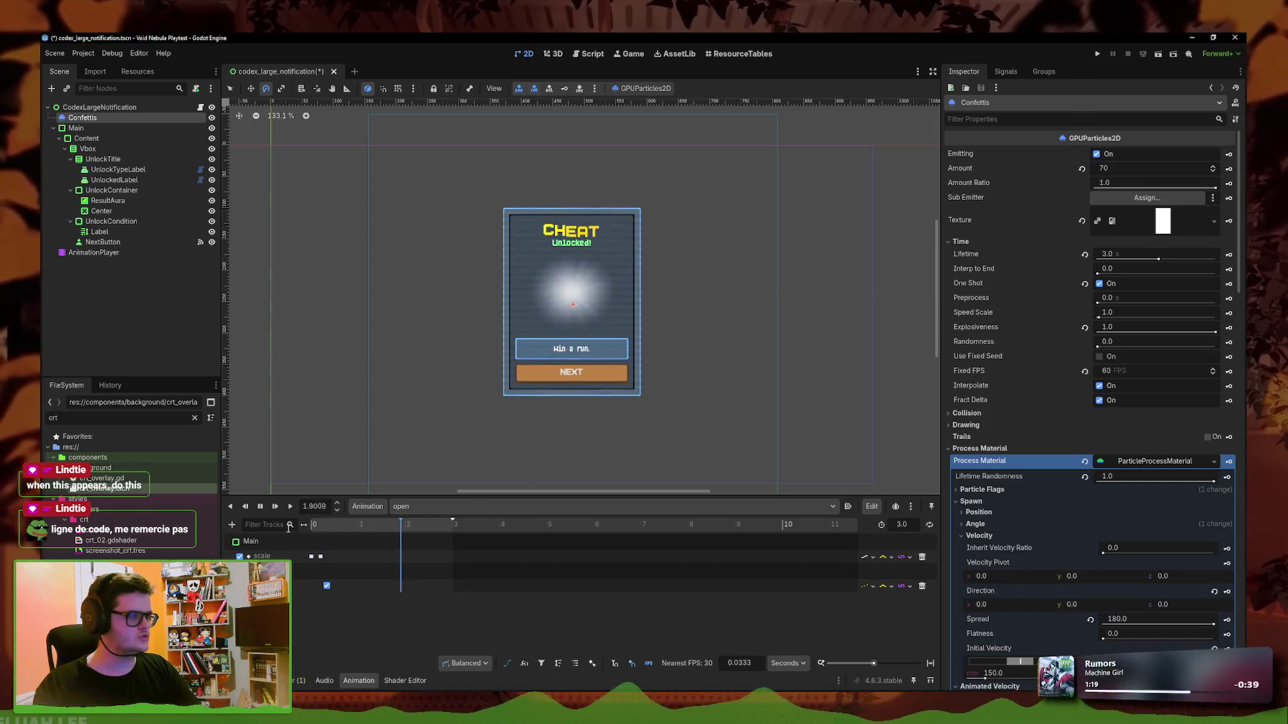
pyautogui.click(285, 507)
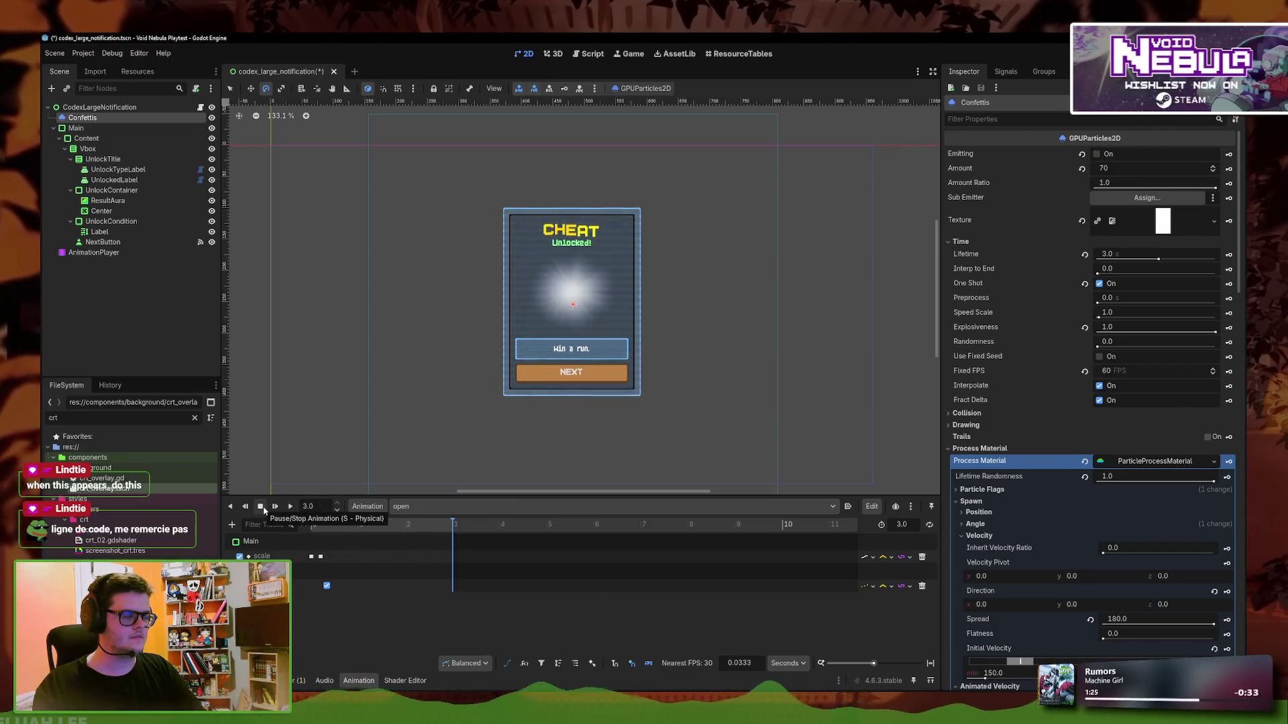
pyautogui.click(290, 507)
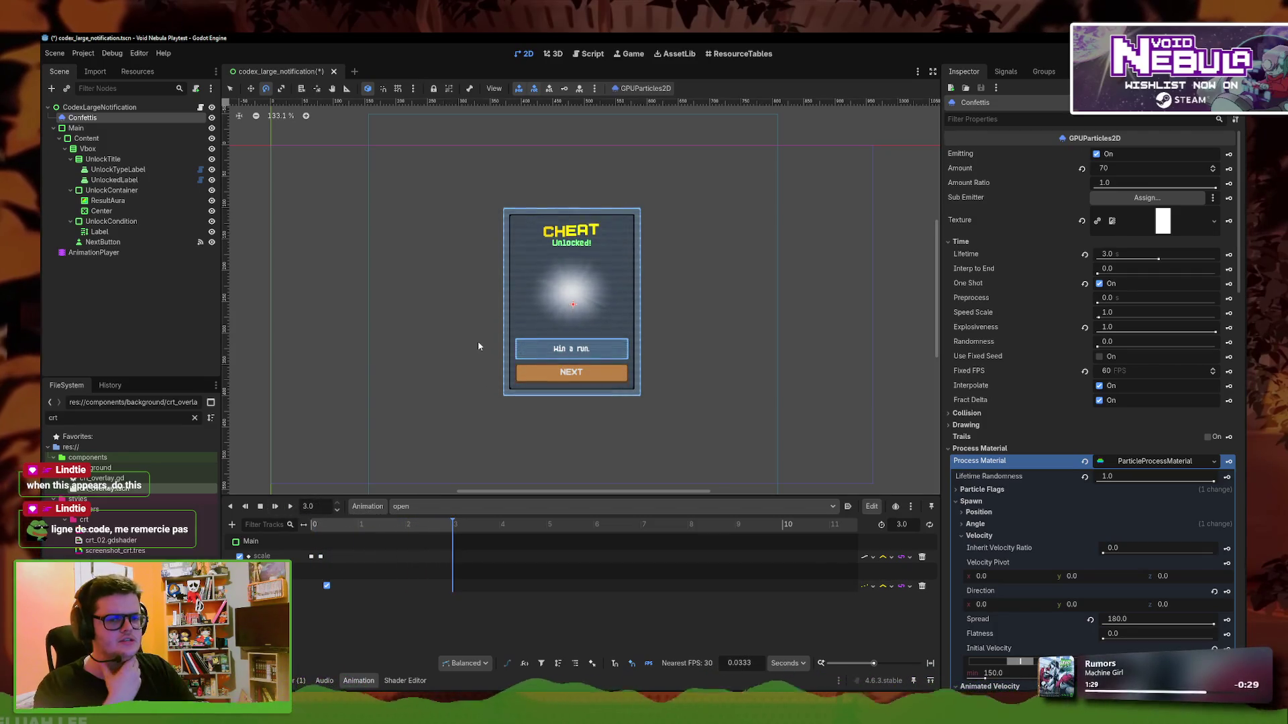
# Turn off One Shot, switch Confettis emitting on, and replay the open animation
pyautogui.click(1110, 284)
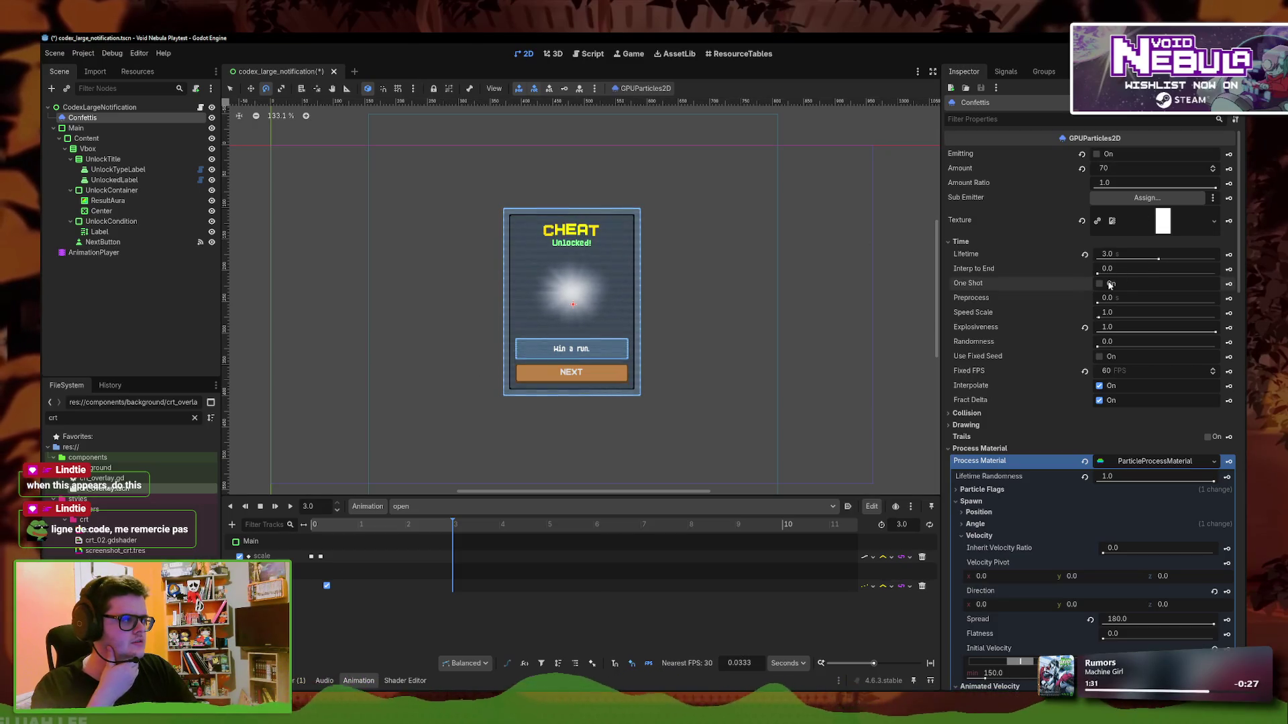
pyautogui.click(1104, 155)
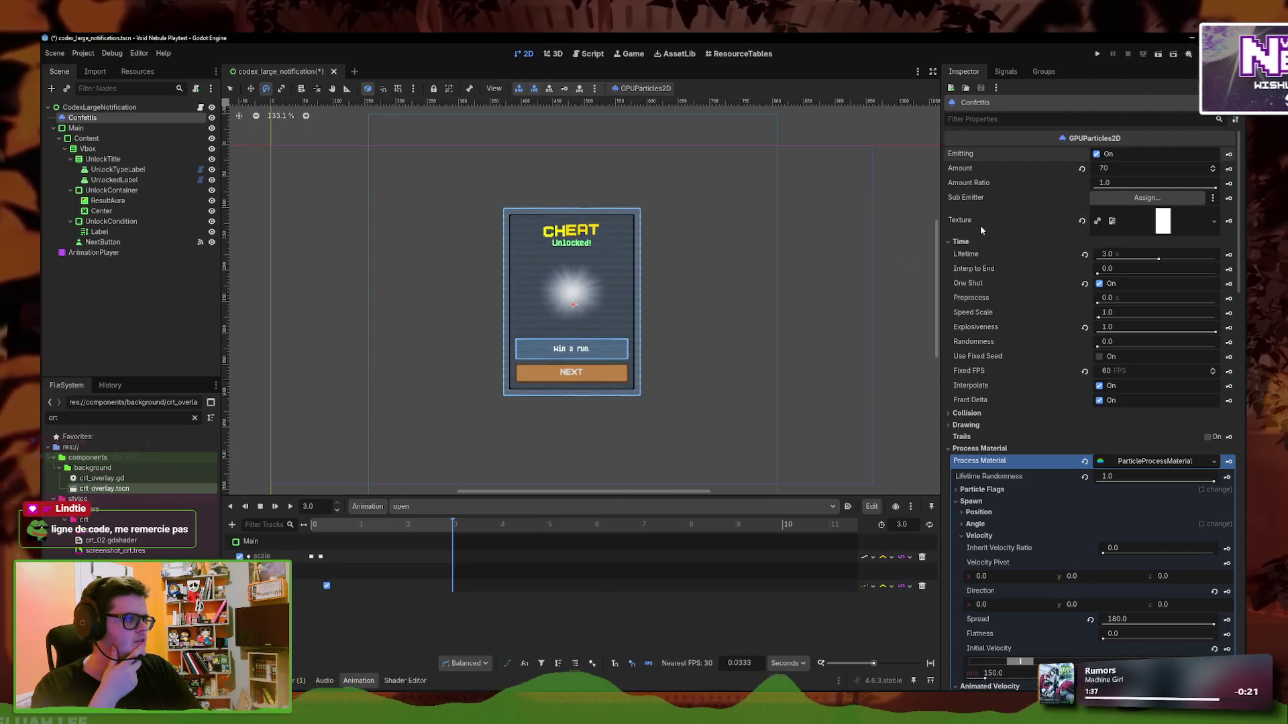
pyautogui.click(290, 506)
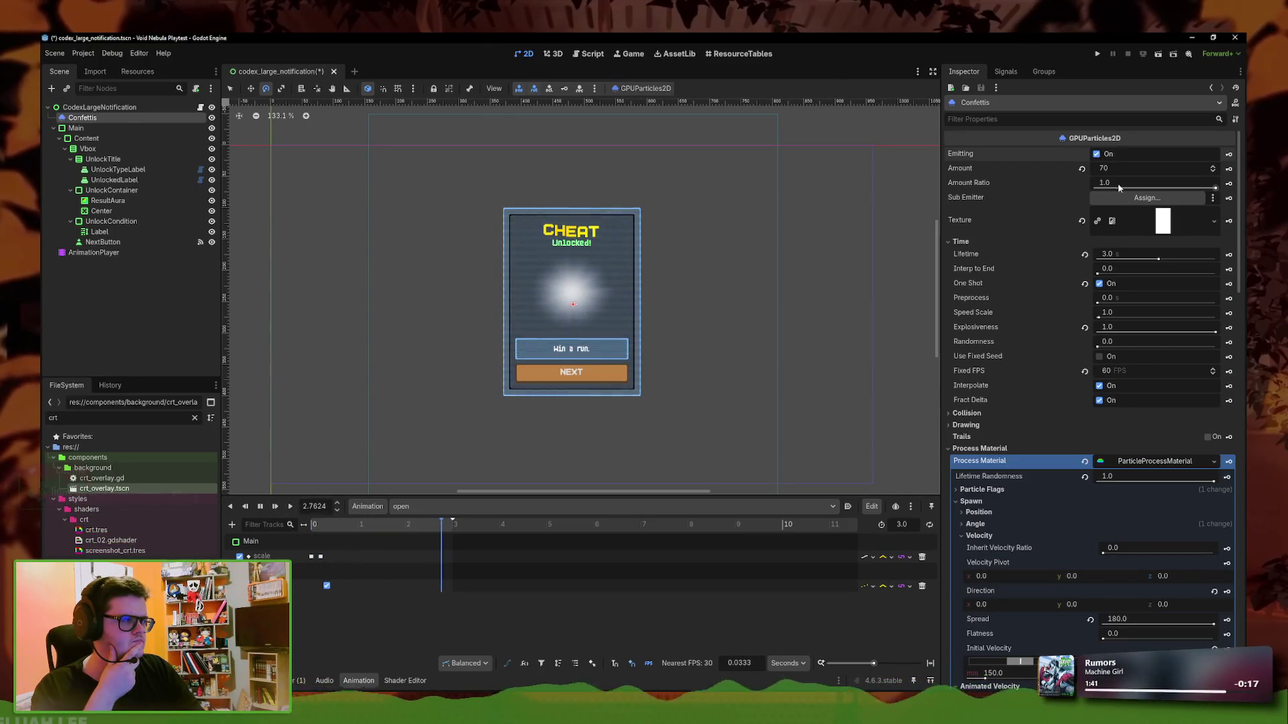
# Lower the confetti Amount Ratio to about 0.59 and replay the open animation from the start
pyautogui.moveTo(1211, 189); pyautogui.dragTo(1165, 188)
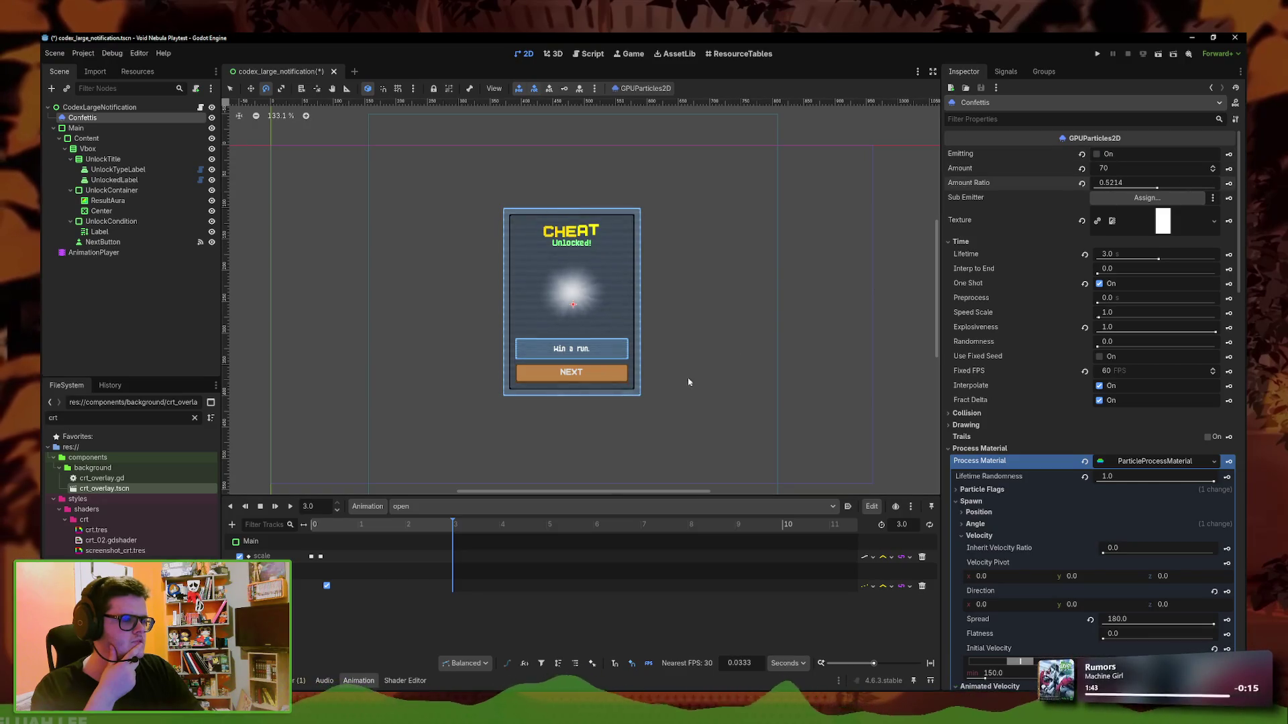
pyautogui.click(314, 525)
pyautogui.click(291, 508)
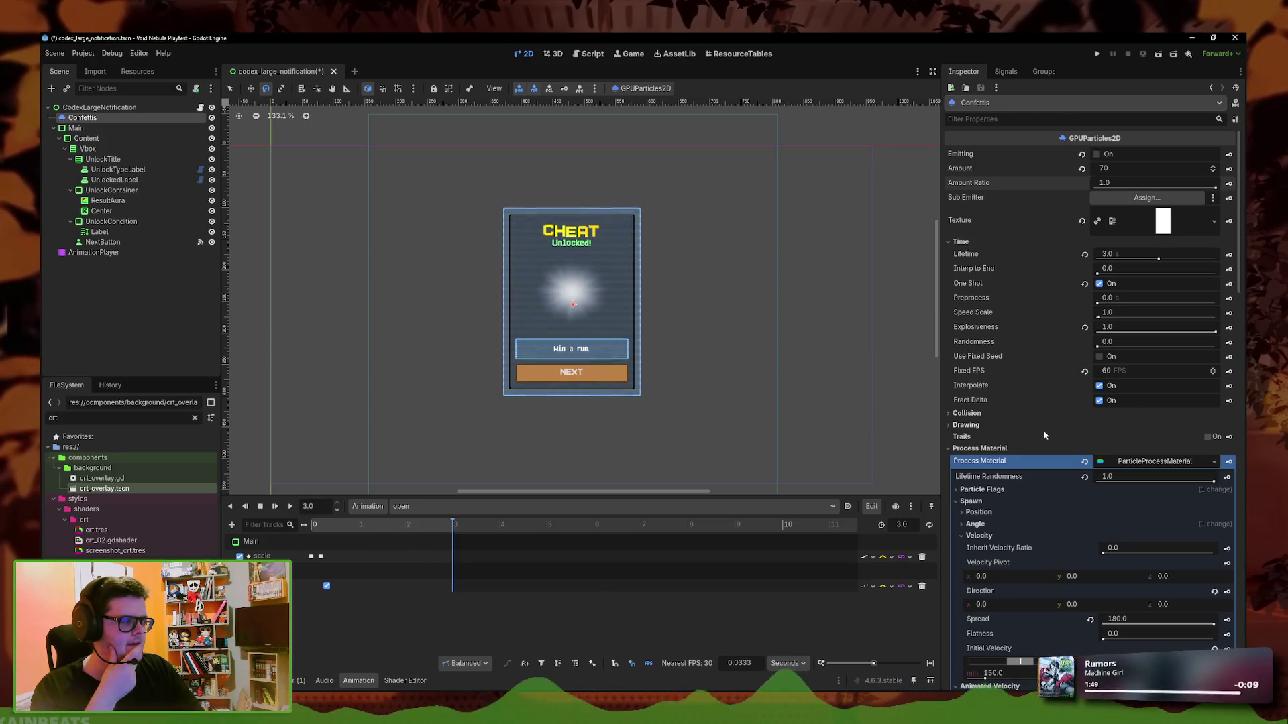
pyautogui.click(314, 525)
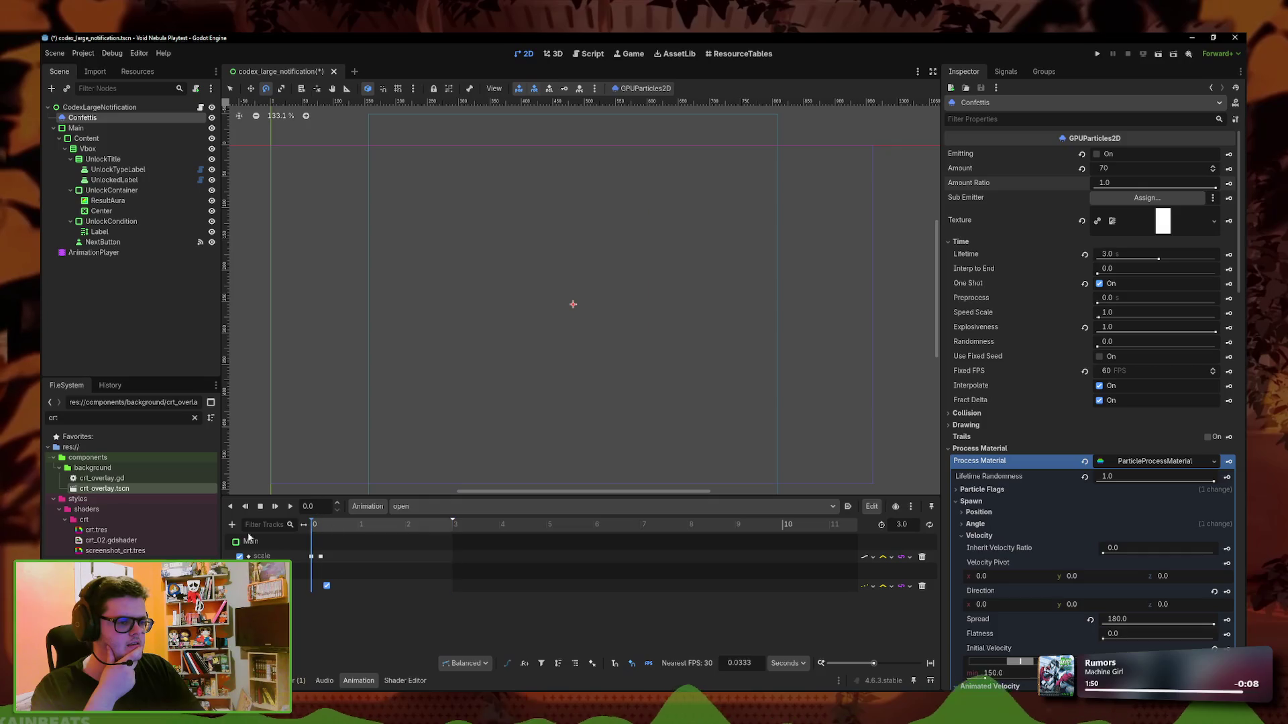
pyautogui.click(292, 508)
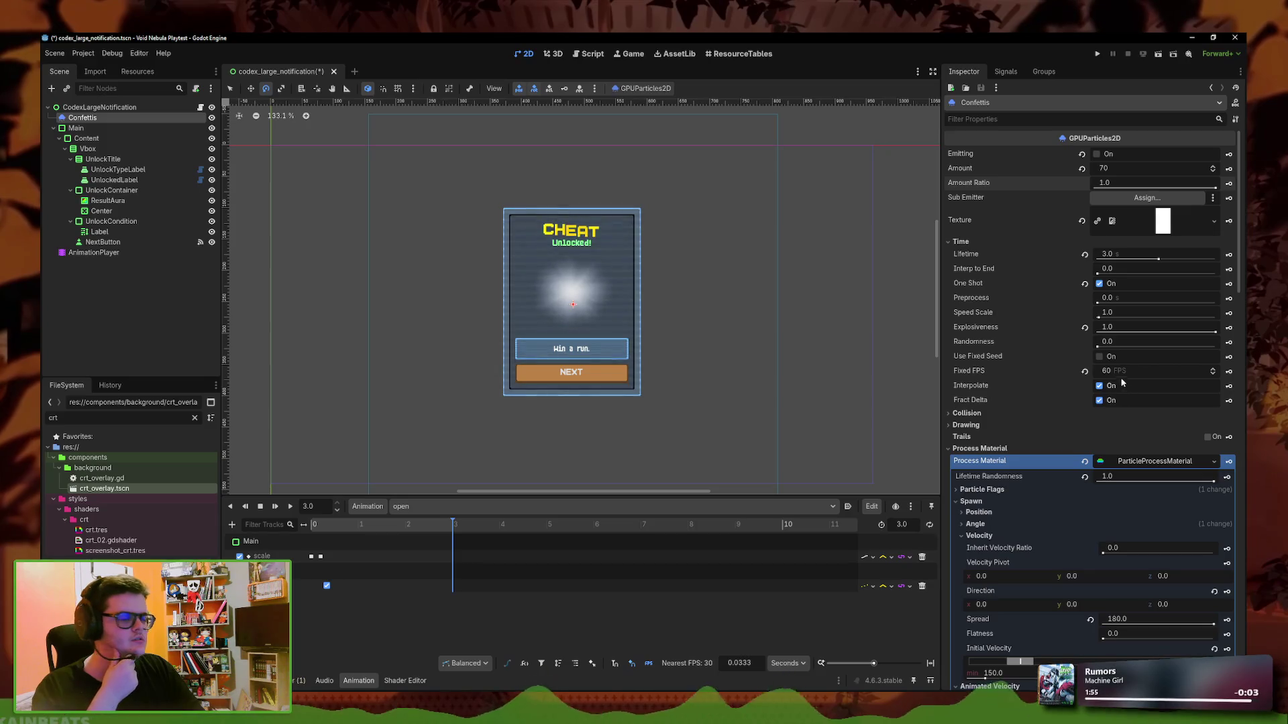
pyautogui.click(289, 508)
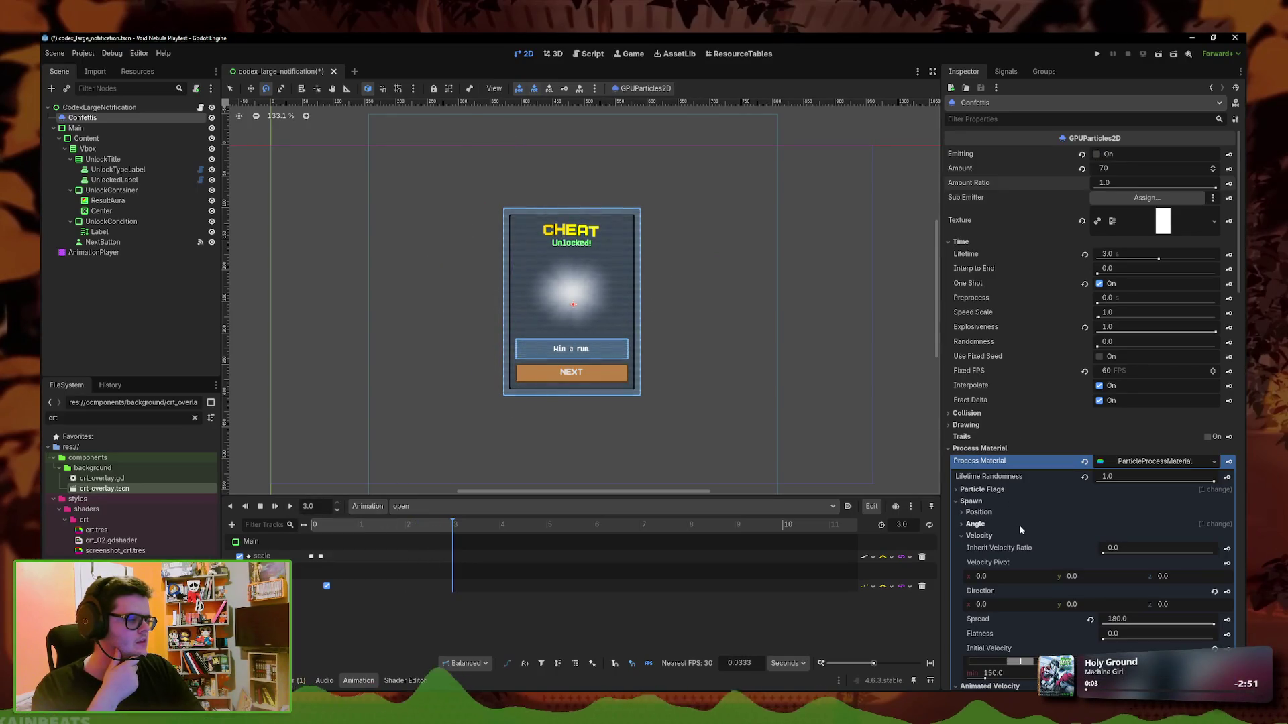
# Collapse and re-expand the process material, spawn and velocity sections of the confetti material
pyautogui.scroll(-5, 1019, 524)
pyautogui.scroll(-5, 1037, 461)
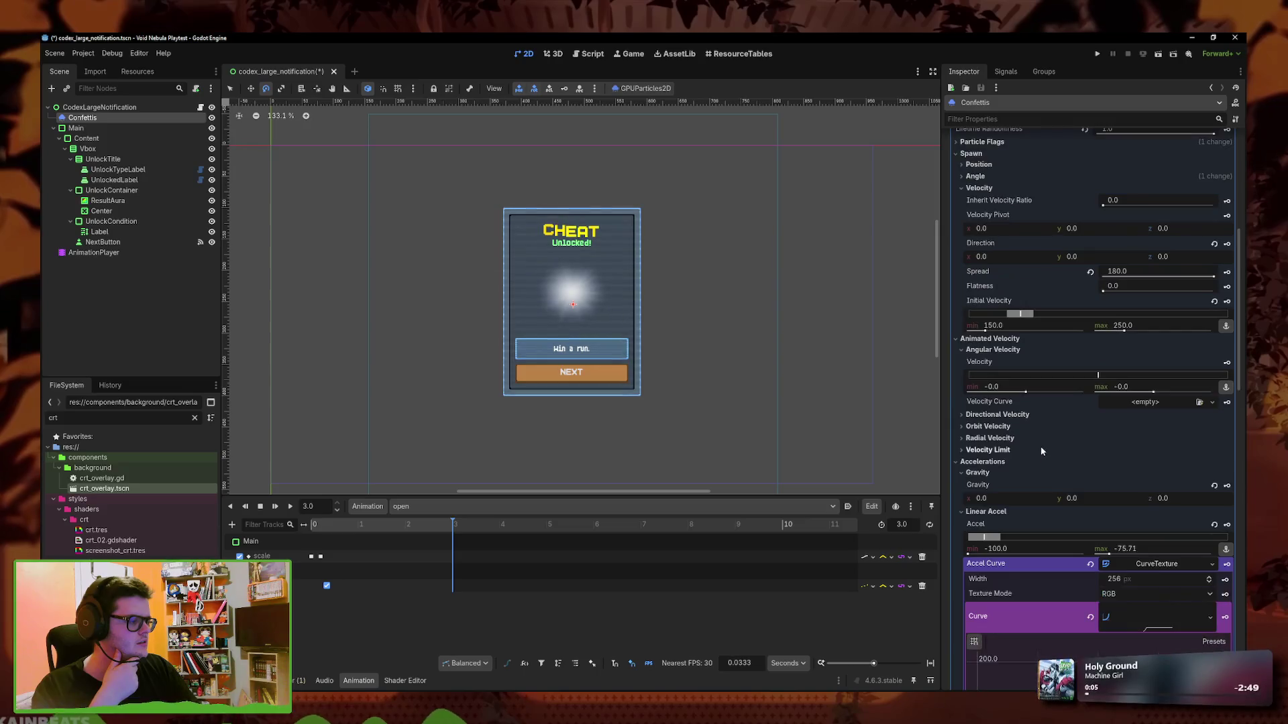
pyautogui.scroll(10, 1038, 425)
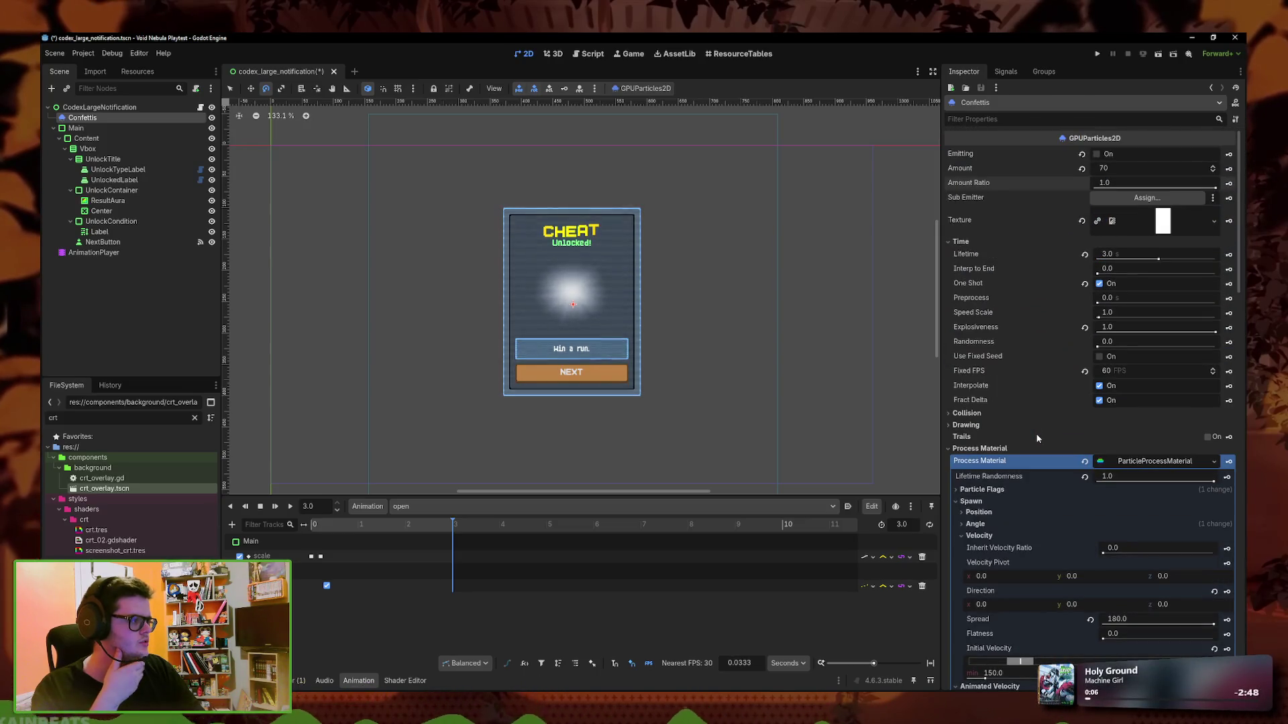
pyautogui.click(983, 448)
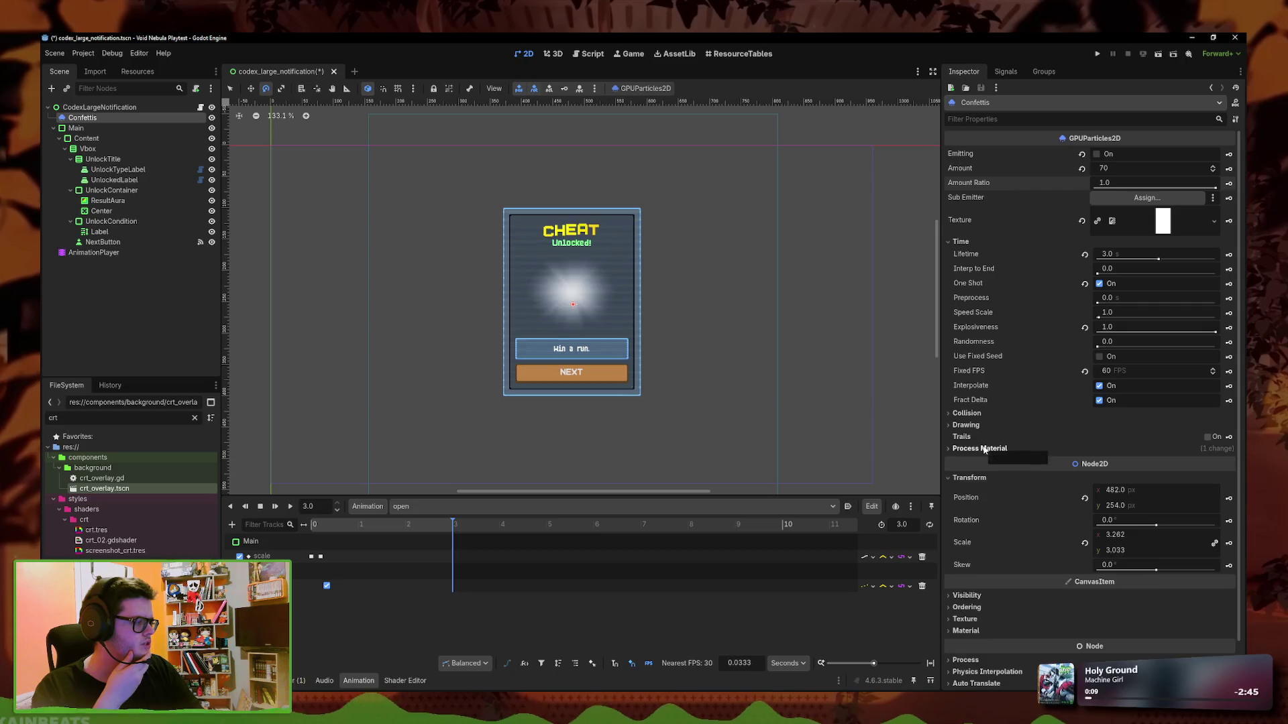
pyautogui.click(984, 448)
pyautogui.click(988, 501)
pyautogui.click(986, 503)
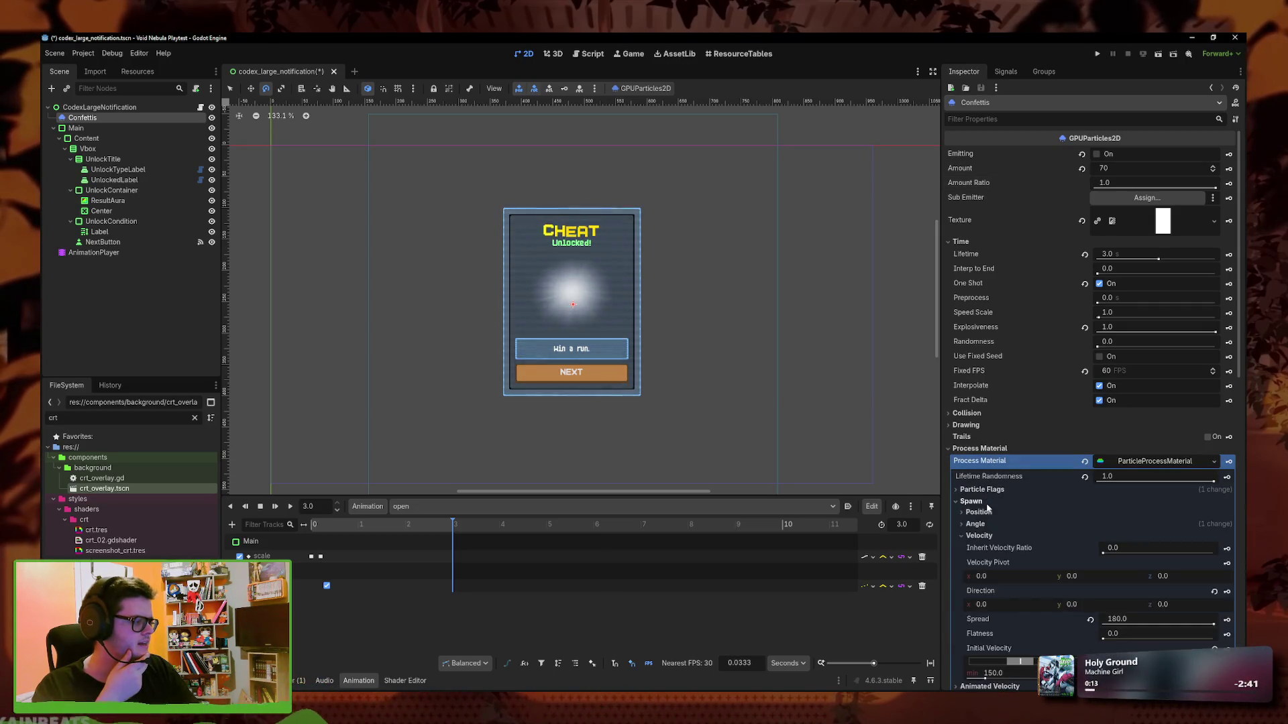
pyautogui.click(979, 535)
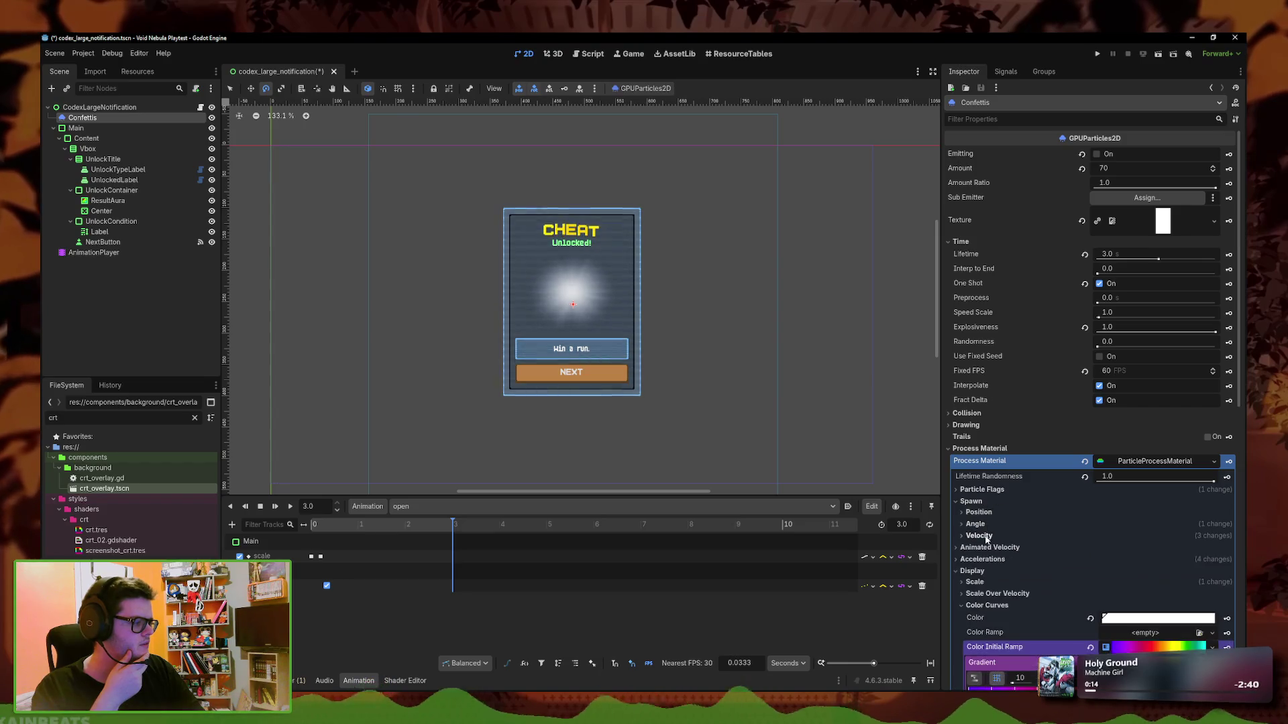
# Set the confetti scale range to 0.2–1.0, preview the open animation, and save
pyautogui.click(992, 582)
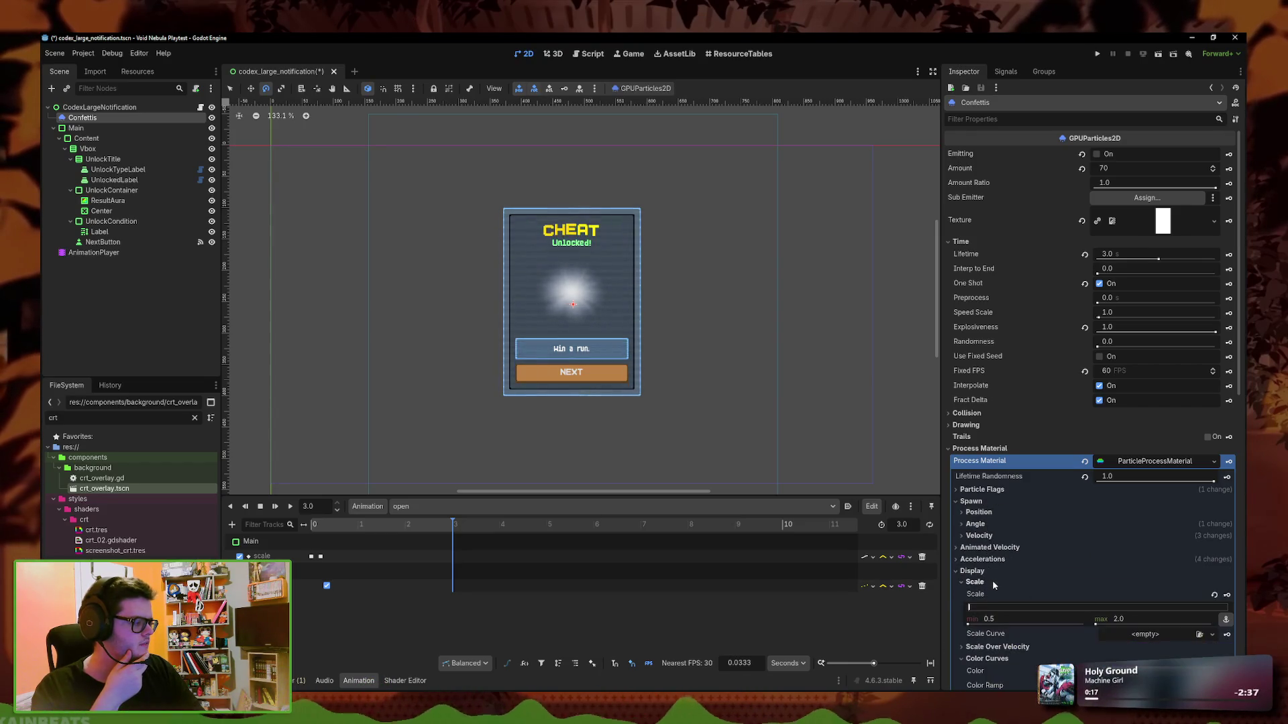
pyautogui.scroll(-2, 995, 585)
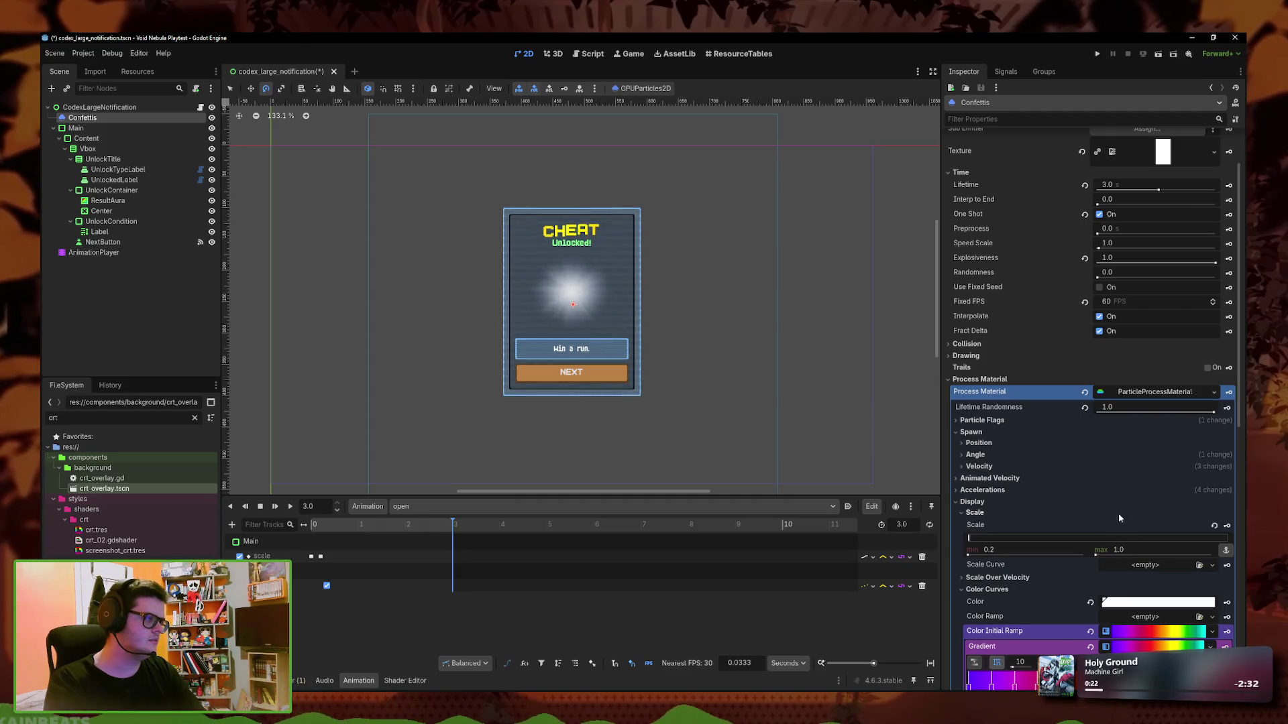
pyautogui.scroll(2, 1123, 527)
pyautogui.click(290, 506)
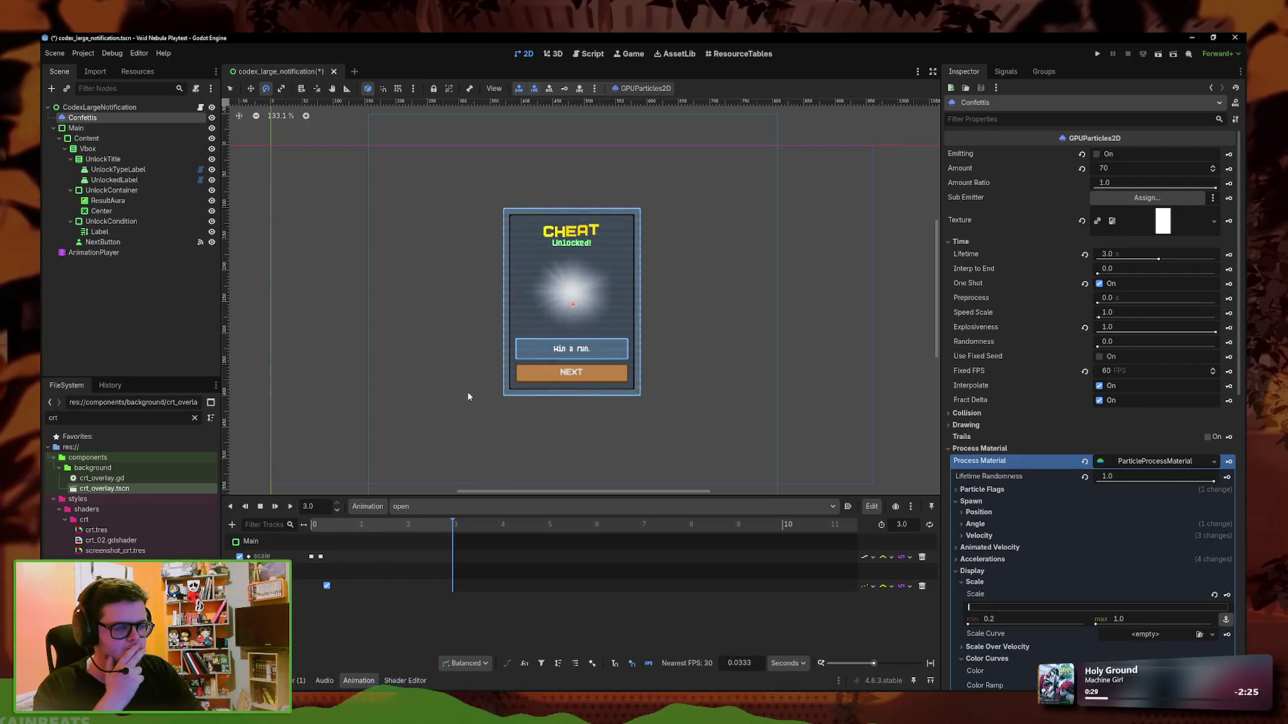
pyautogui.hotkey('ctrl', 's')
# Launch the game with F6 and look at the new-run options with Faceless selected
pyautogui.press('F6')
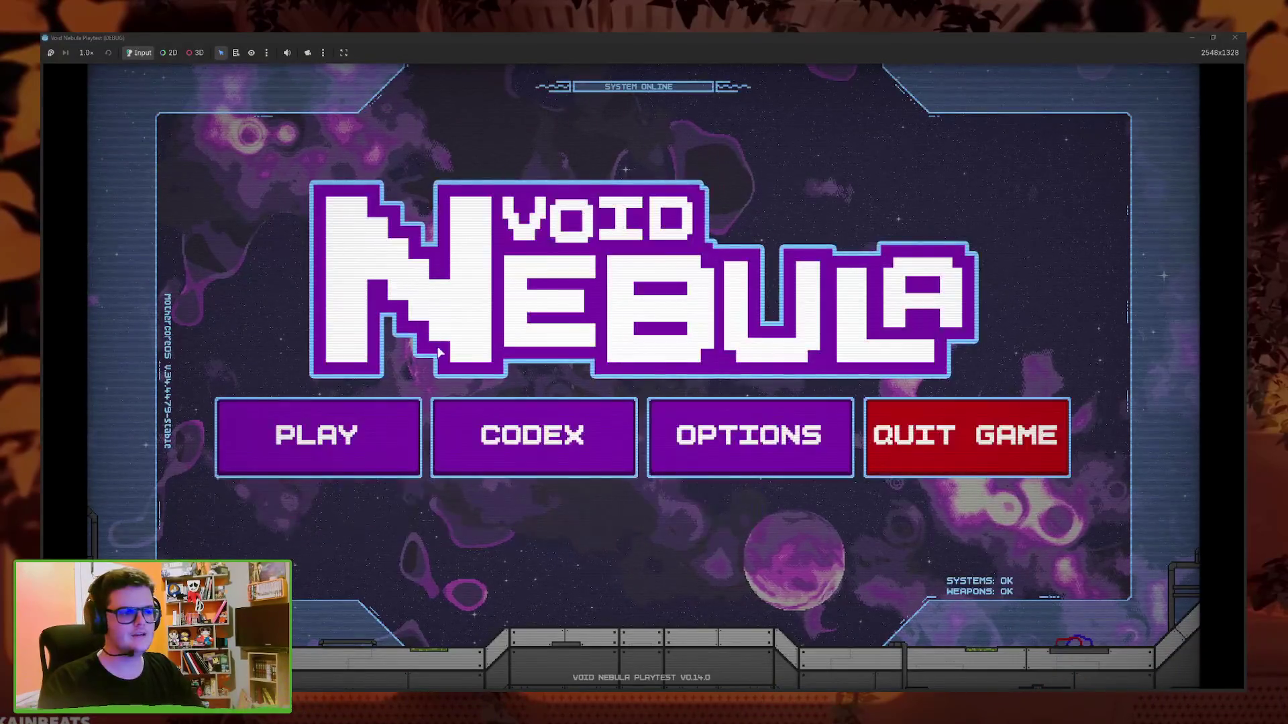
pyautogui.click(379, 423)
pyautogui.click(485, 176)
pyautogui.click(700, 326)
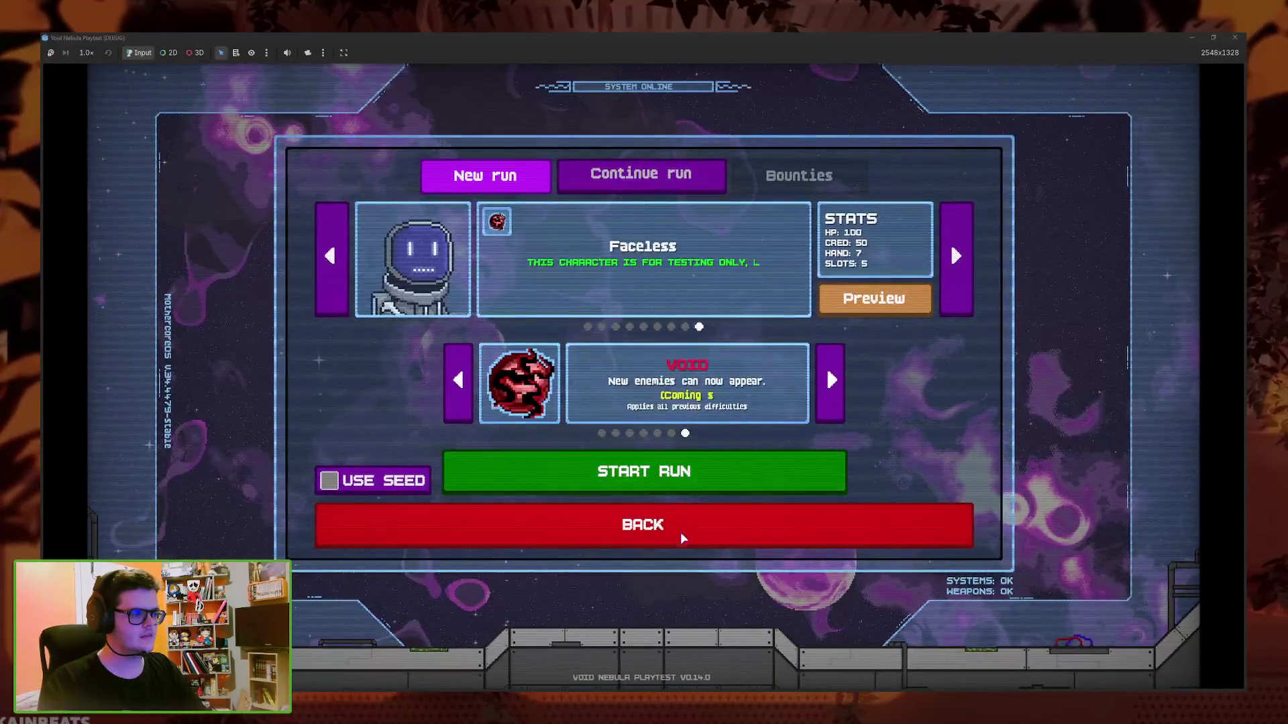
pyautogui.click(681, 530)
# Load the first save slot profile, then delete that save
pyautogui.click(275, 510)
pyautogui.click(513, 272)
pyautogui.click(694, 351)
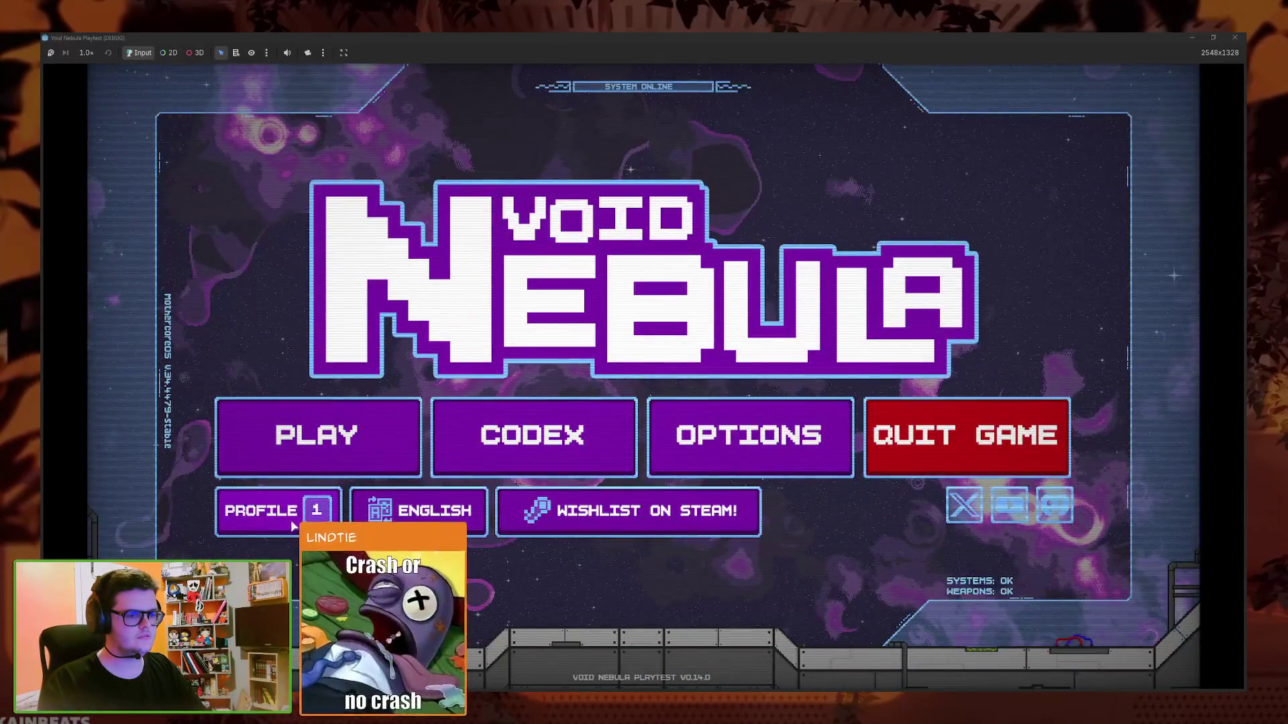
pyautogui.click(275, 510)
pyautogui.click(811, 410)
pyautogui.click(424, 479)
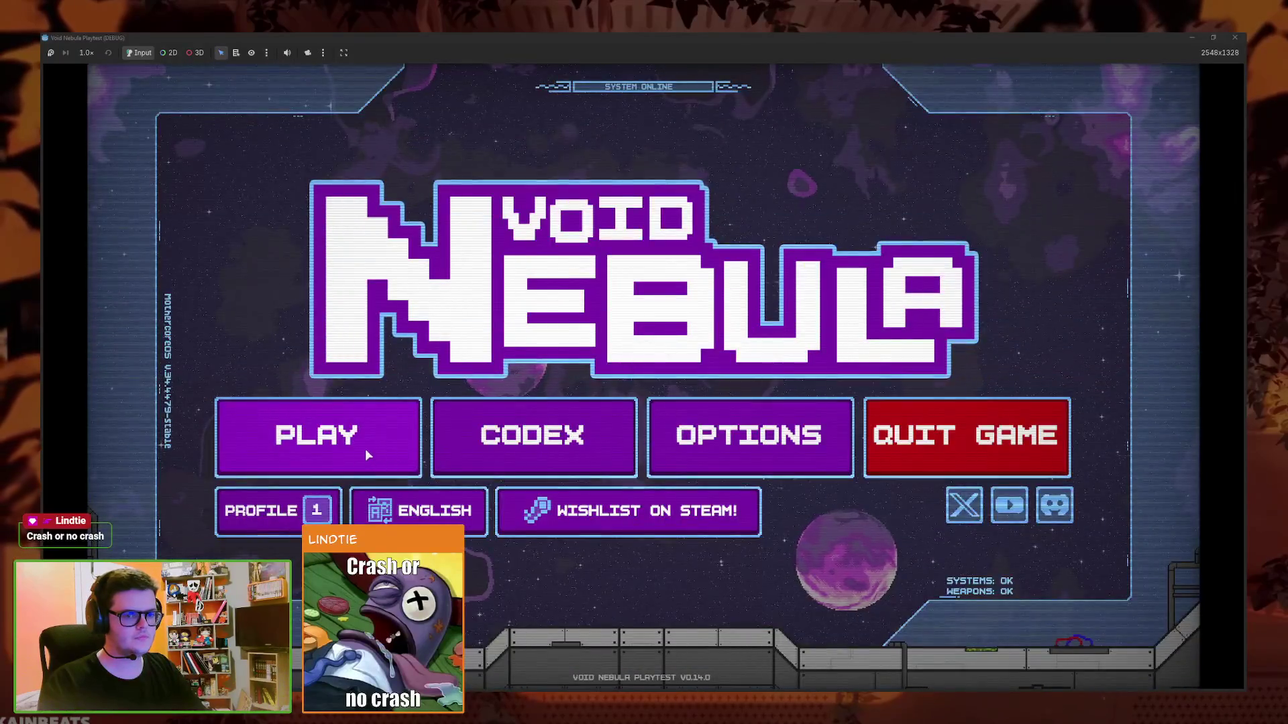
# Start a new run as Faceless and skip the opening tutorial
pyautogui.click(365, 449)
pyautogui.click(698, 327)
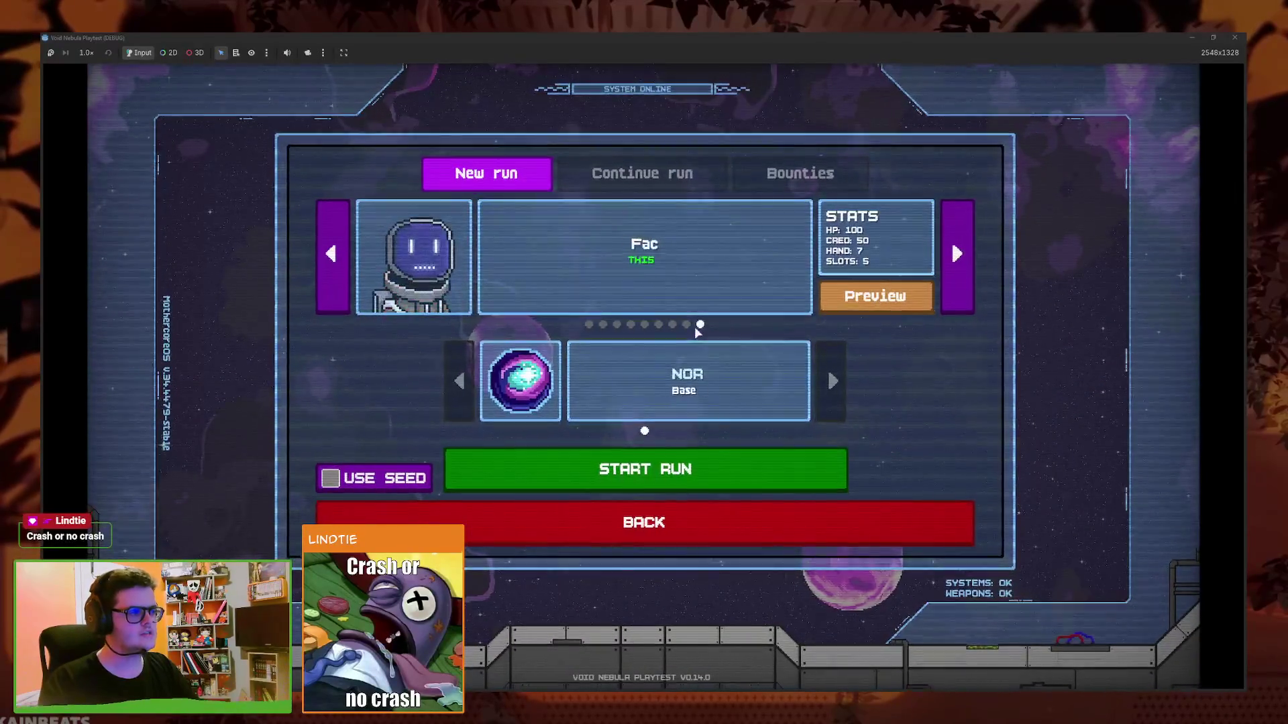
pyautogui.click(701, 470)
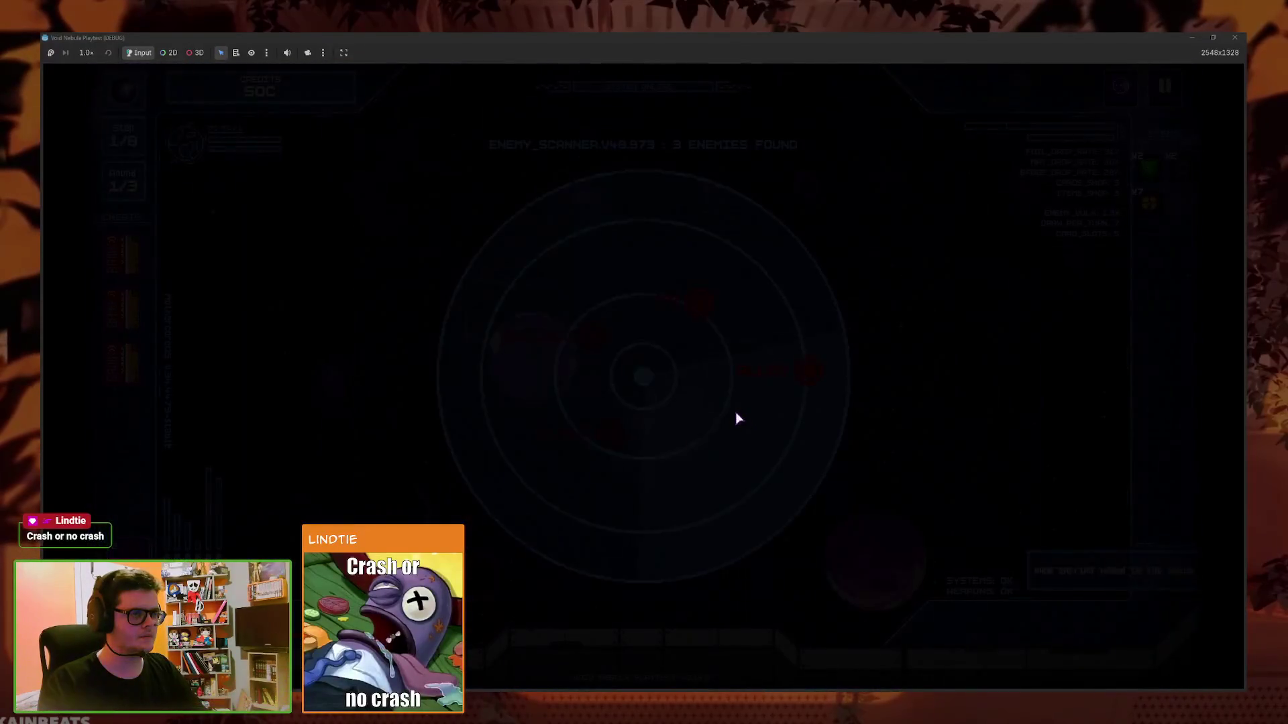
pyautogui.click(688, 559)
pyautogui.click(684, 561)
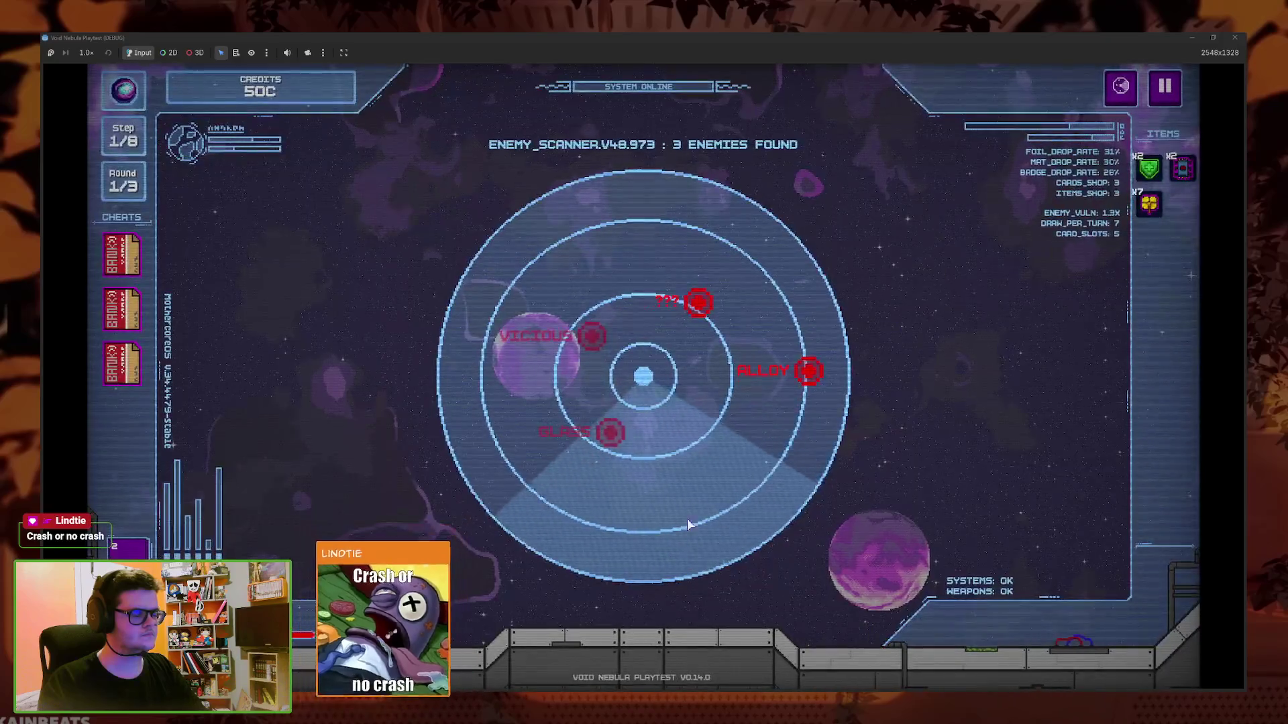
# Fight ALLOY, skipping the fight tutorial, and win by playing Cover and ending the turn
pyautogui.click(773, 374)
pyautogui.click(671, 567)
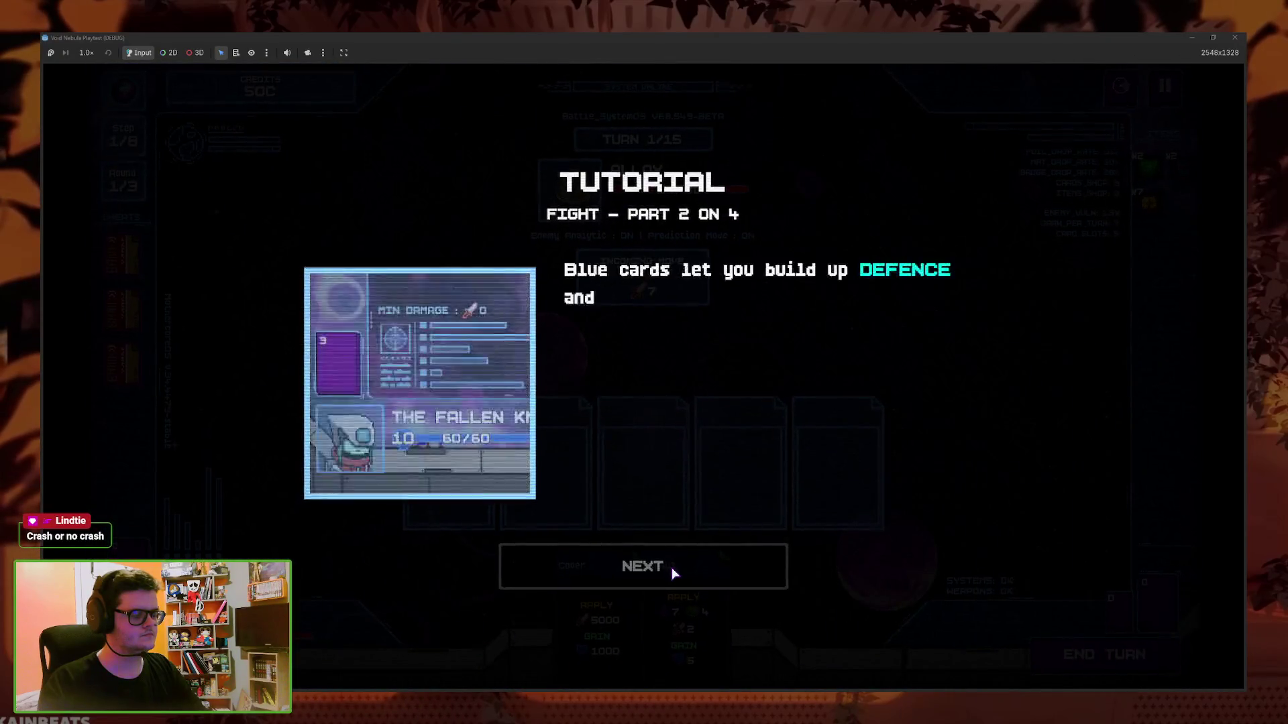
pyautogui.click(670, 567)
pyautogui.click(657, 570)
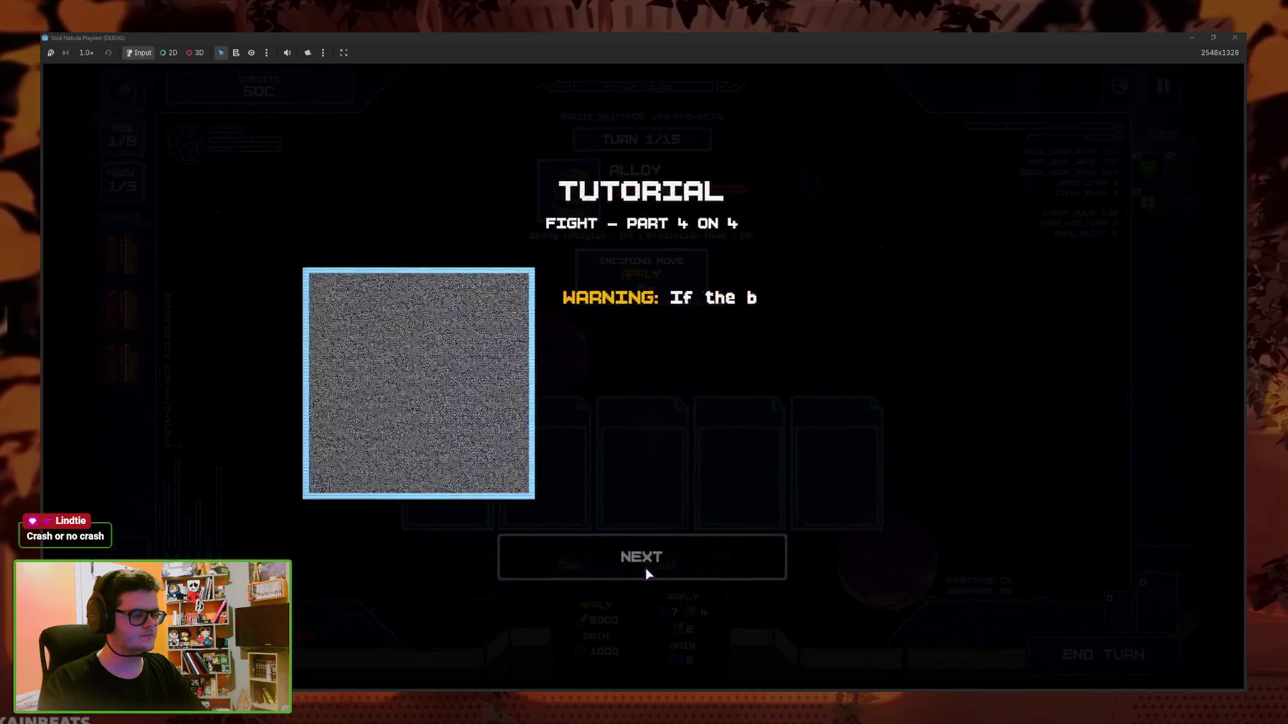
pyautogui.click(618, 561)
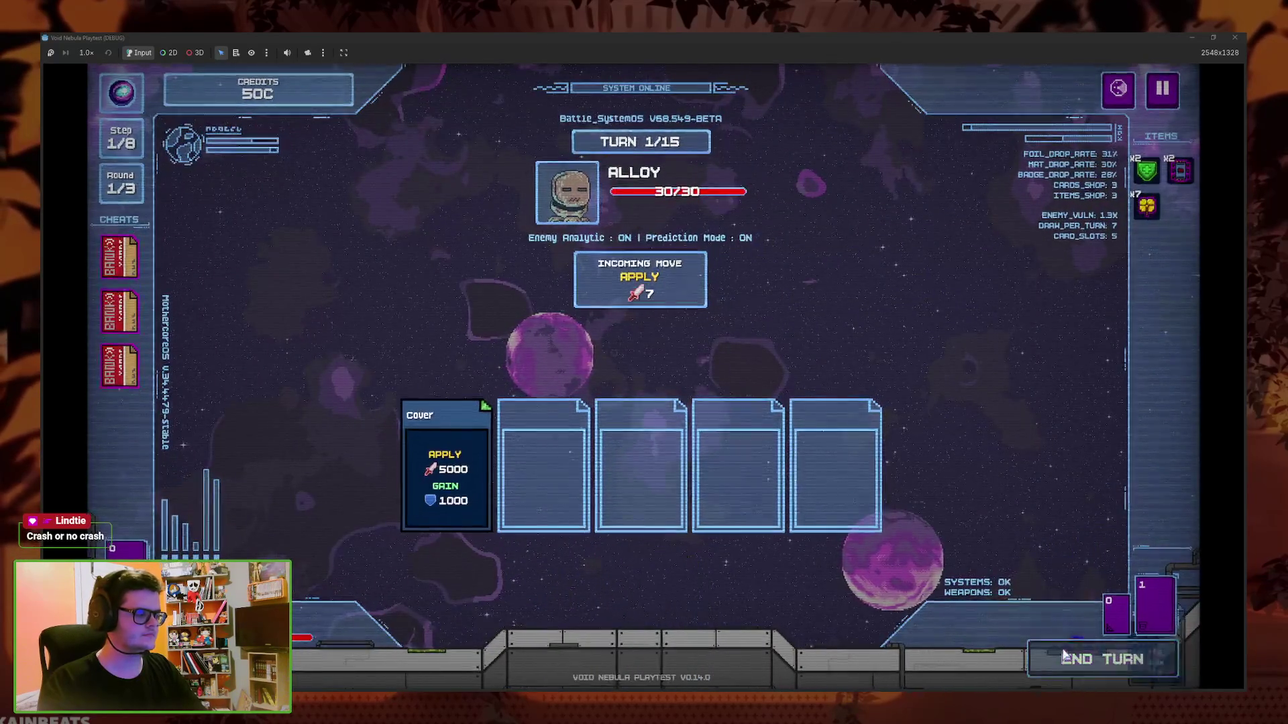
pyautogui.click(1044, 643)
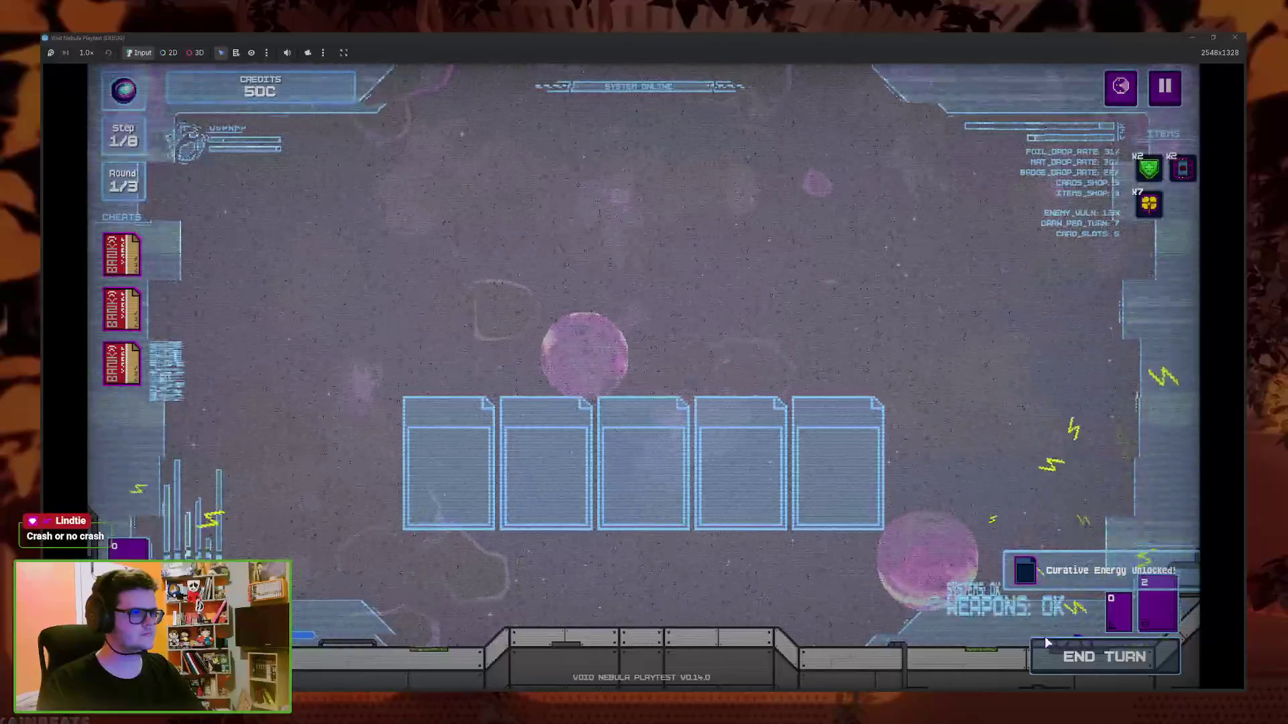
# Cash out the rewards, skip the shop tutorial, and choose Back to main menu from Pause
pyautogui.click(786, 513)
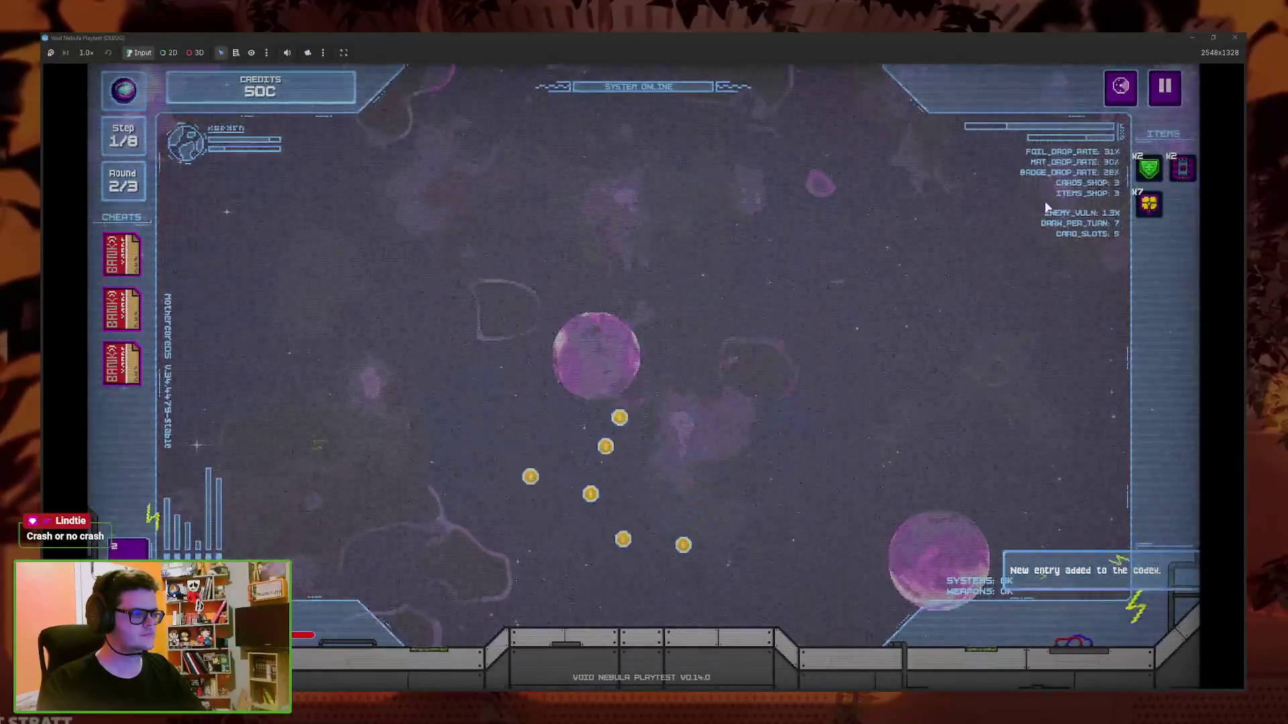
pyautogui.click(744, 553)
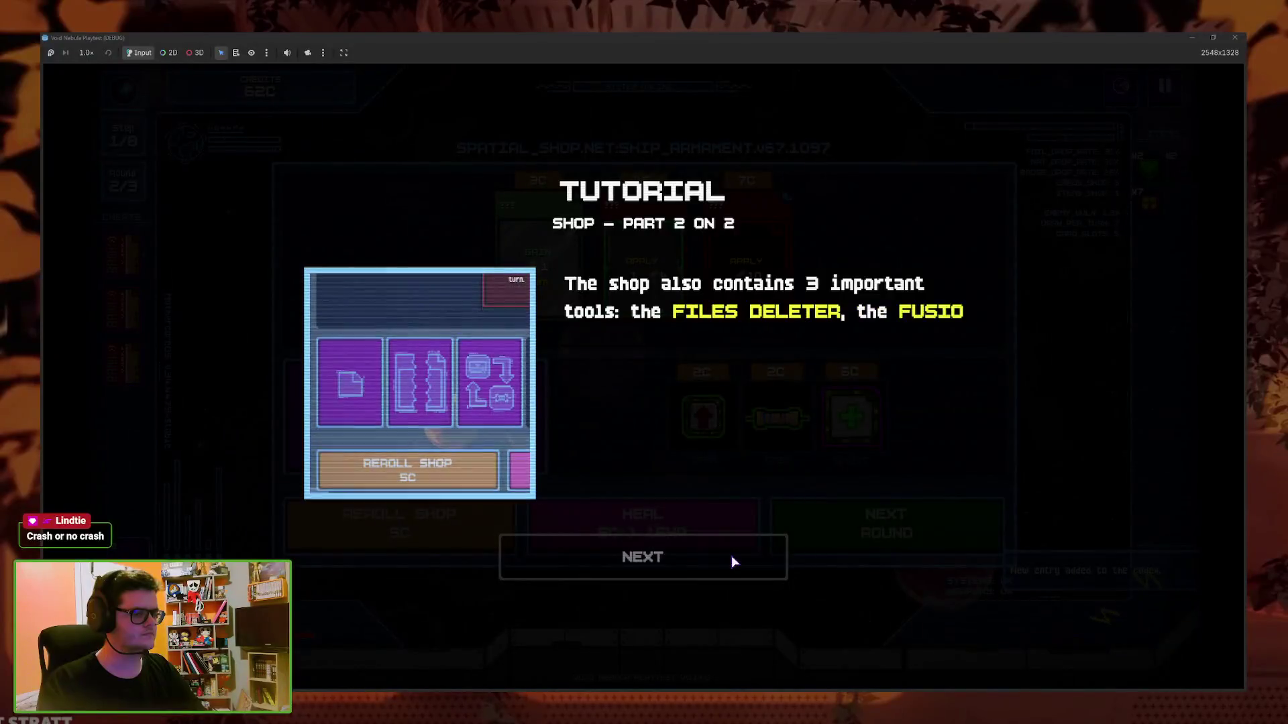
pyautogui.click(735, 558)
pyautogui.click(1164, 86)
pyautogui.click(680, 445)
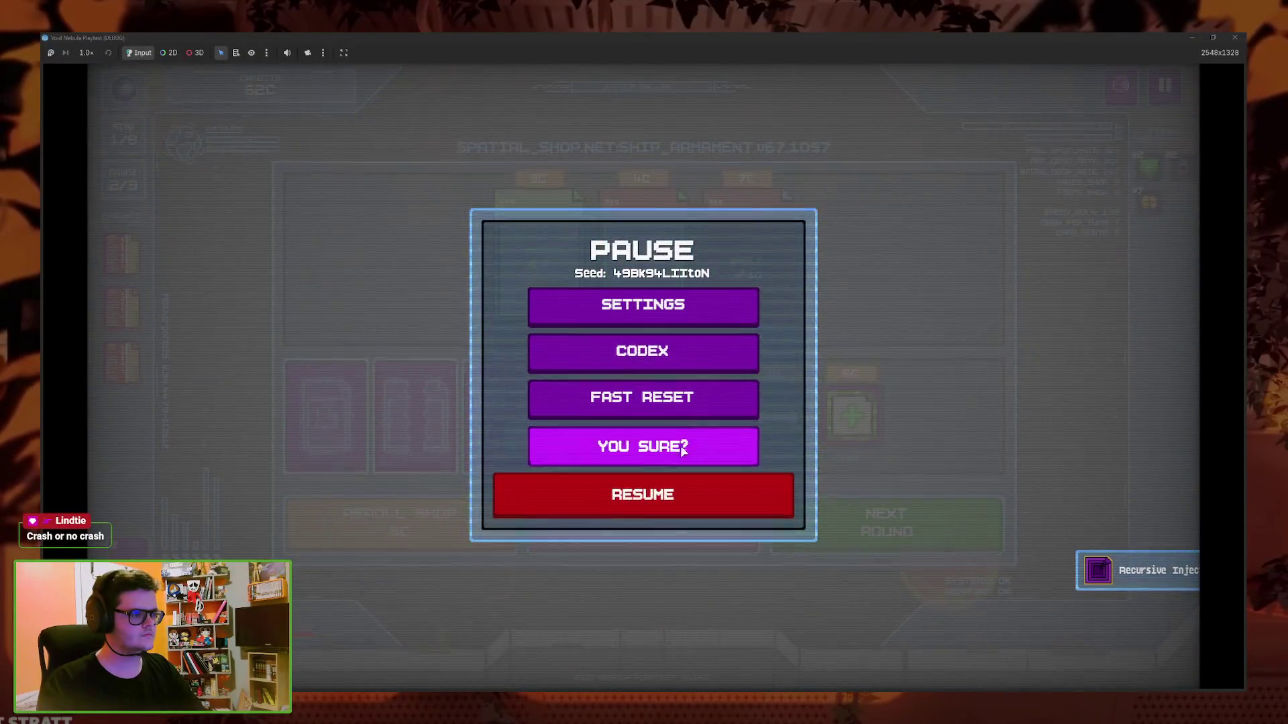
# Confirm returning to the main menu, maximize the game window, and dismiss the CHEAT and ITEM Unlocked popups
pyautogui.click(680, 445)
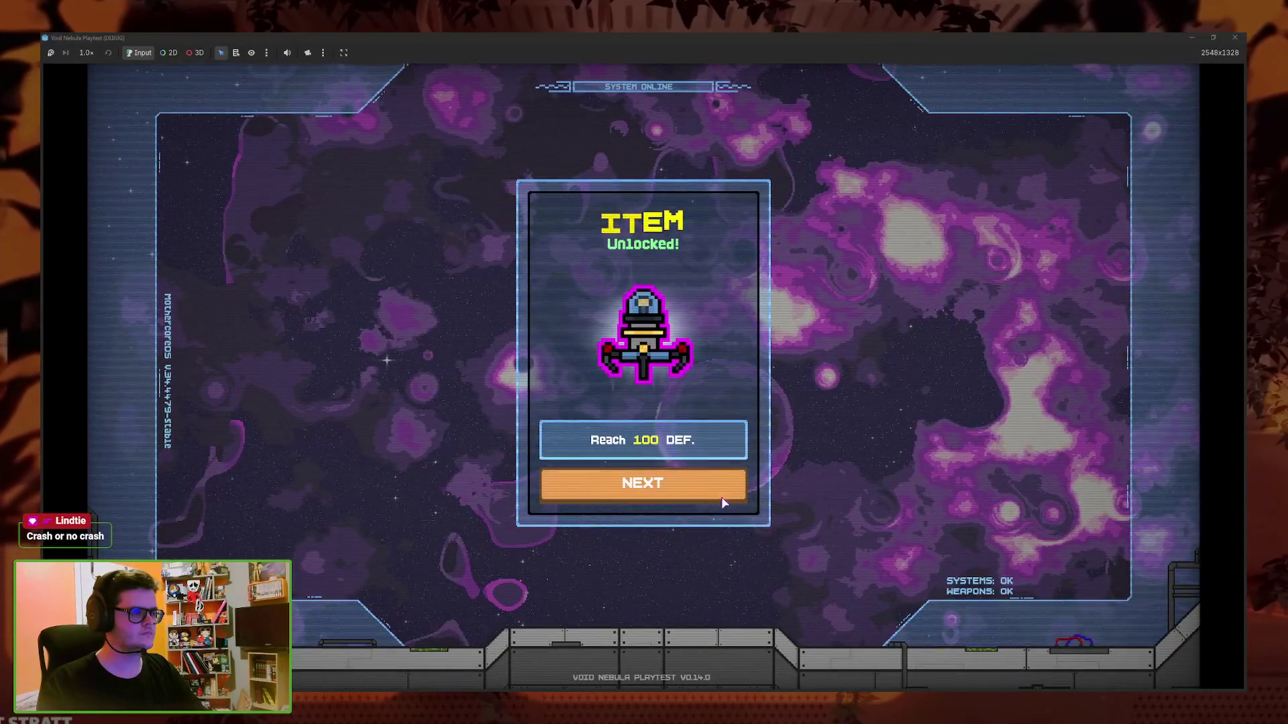
pyautogui.moveTo(724, 38); pyautogui.dragTo(765, 178)
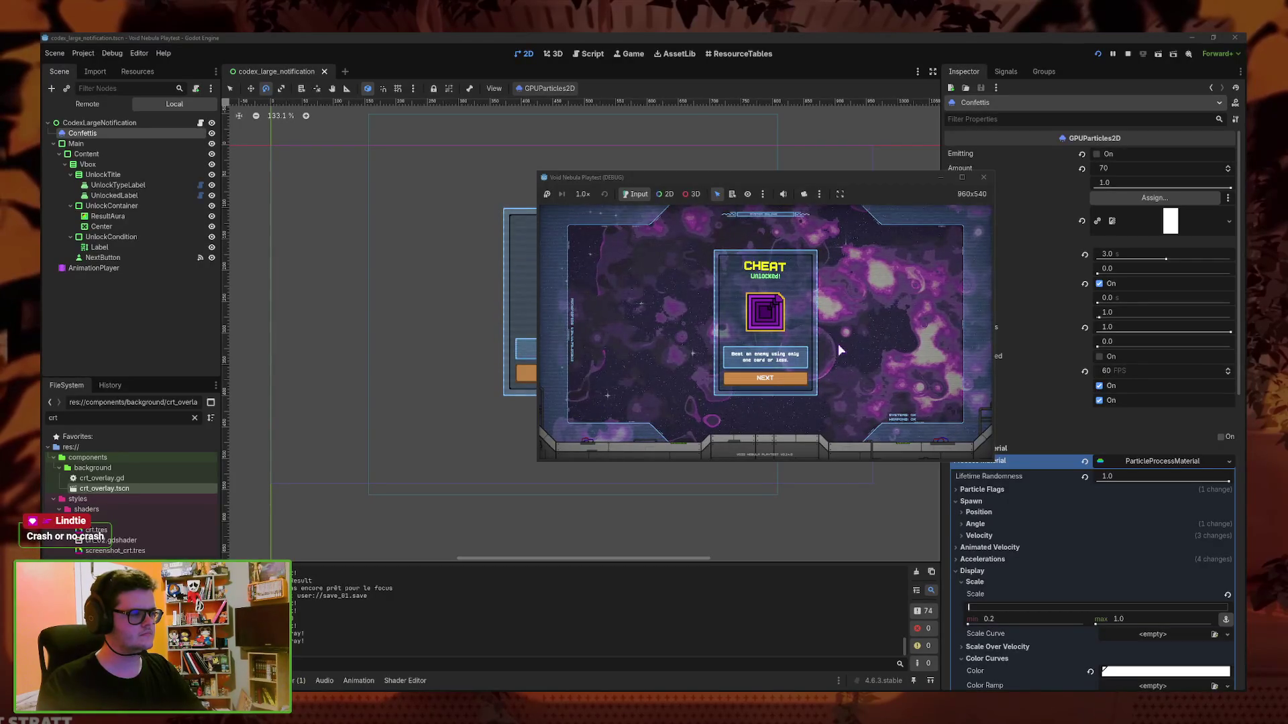
pyautogui.press('super+Up')
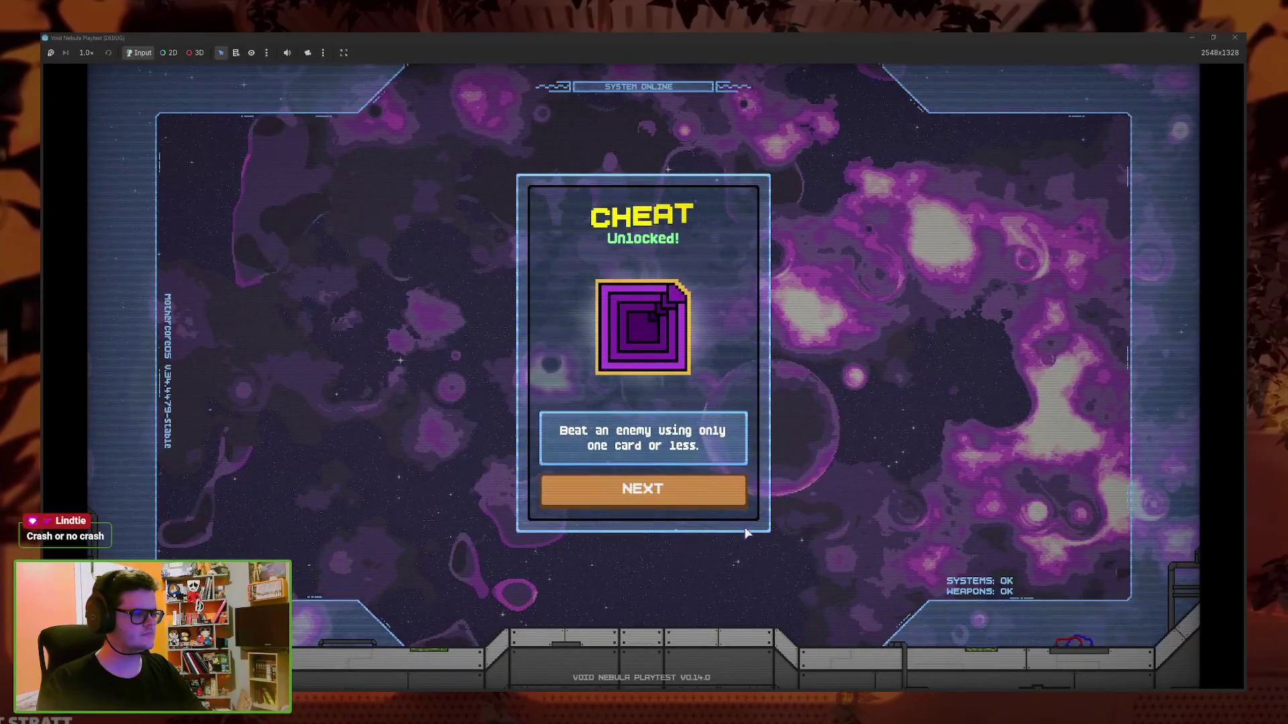
pyautogui.click(743, 501)
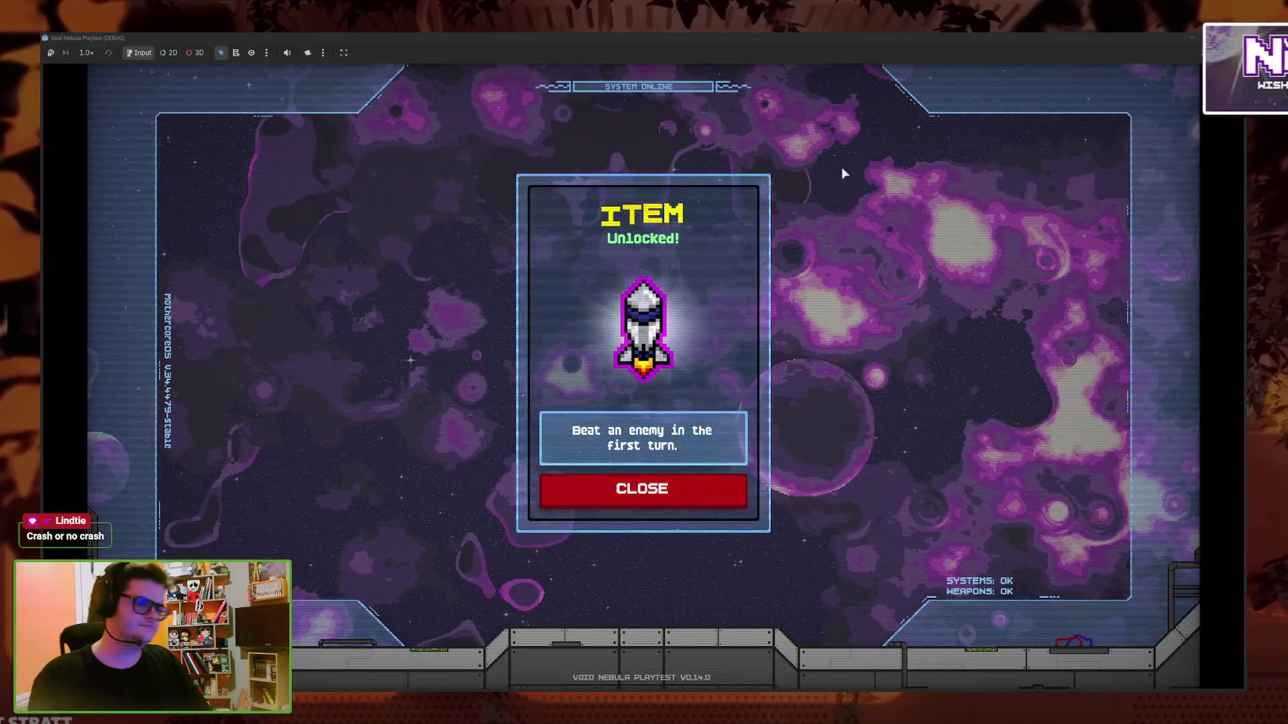
pyautogui.click(642, 489)
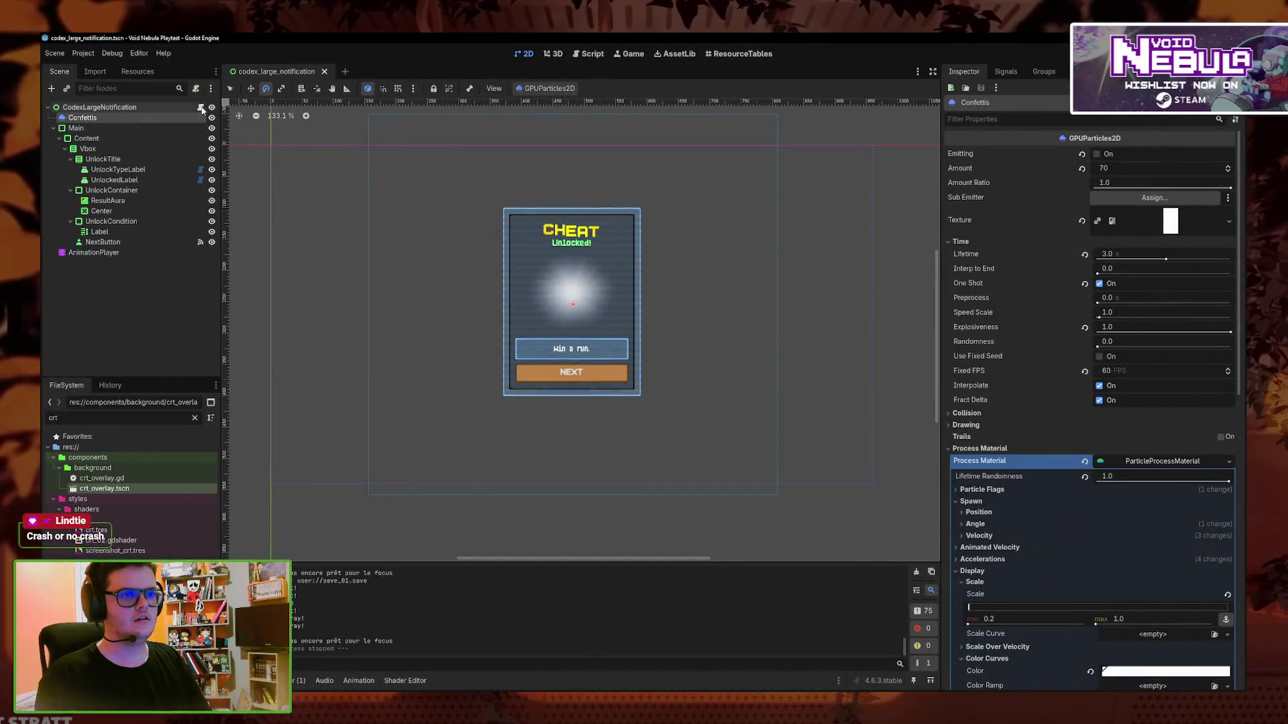
# Open codex_large_notification.gd and add a blank line after the unlock sound call
pyautogui.click(202, 107)
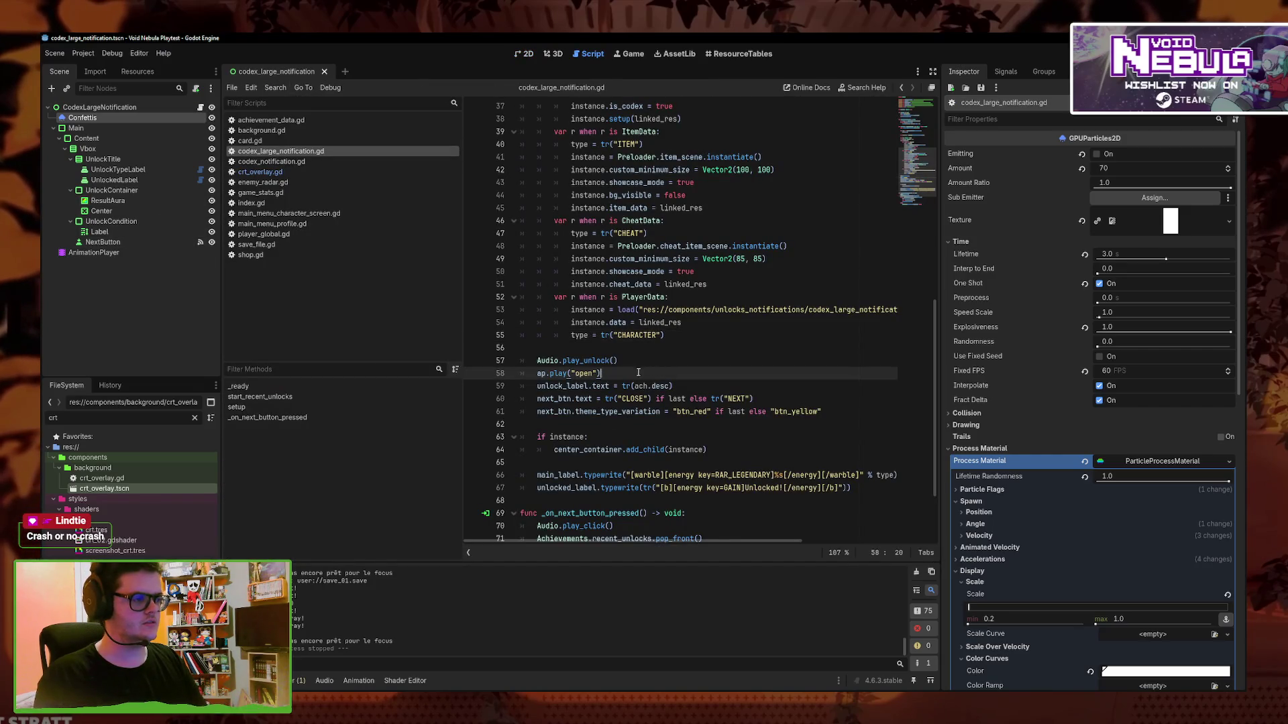
pyautogui.scroll(10, 642, 412)
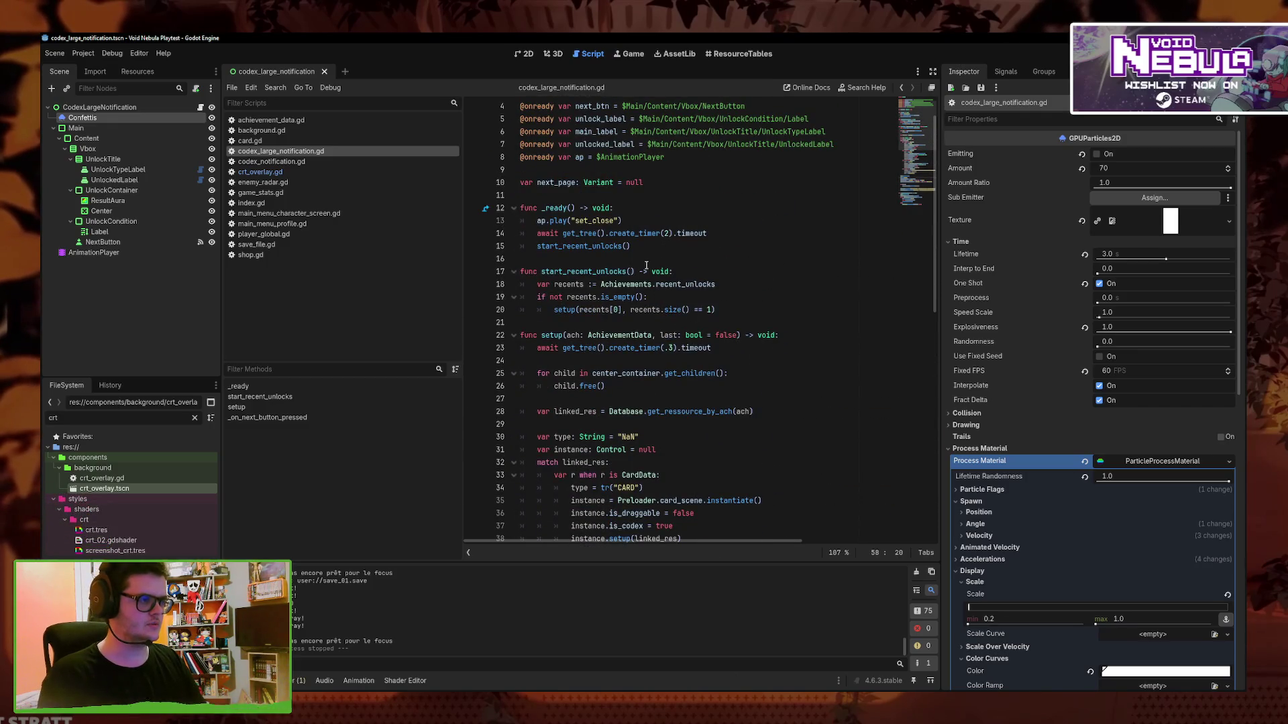
pyautogui.scroll(-12, 749, 391)
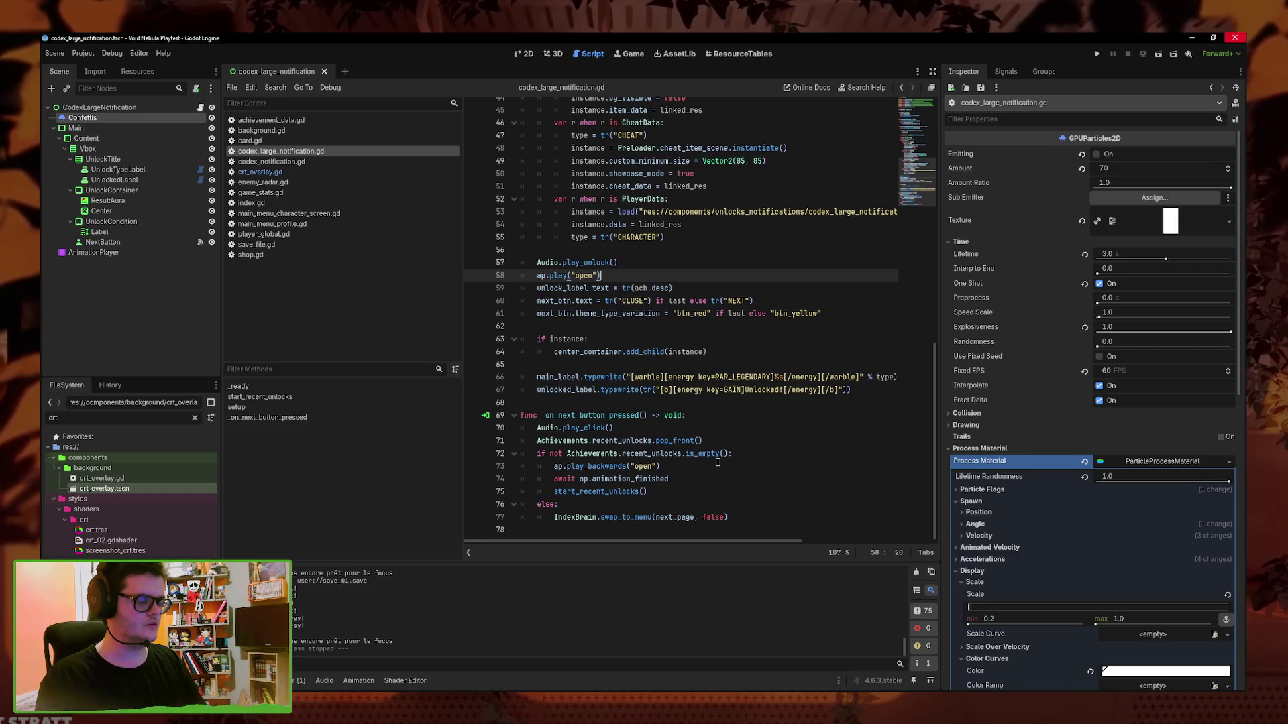
pyautogui.scroll(2, 684, 436)
pyautogui.scroll(2, 648, 353)
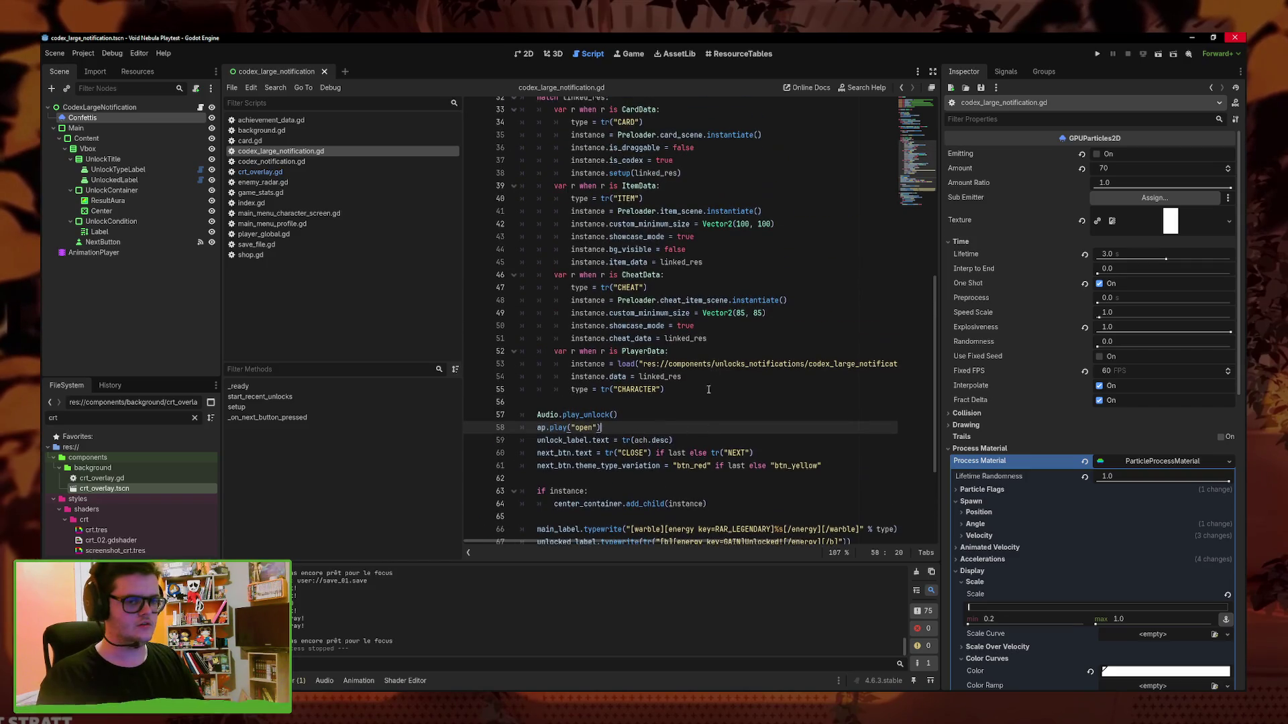
pyautogui.click(653, 419)
pyautogui.press('Return')
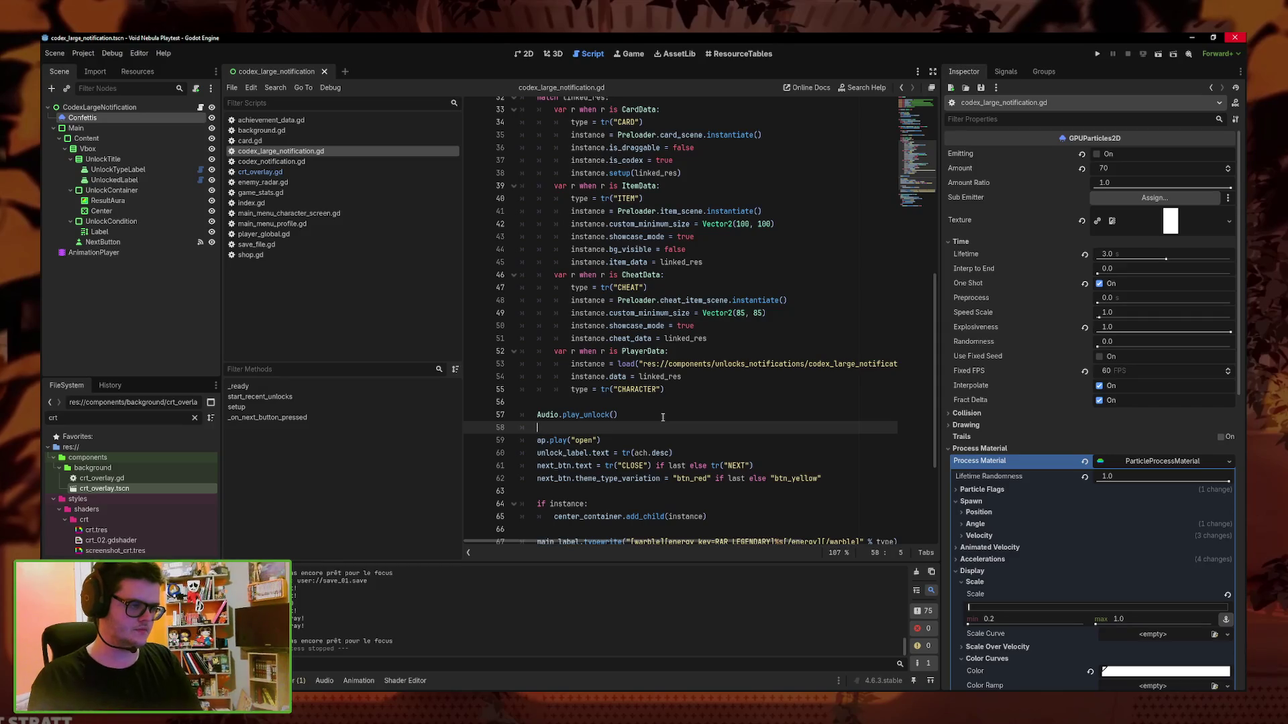
pyautogui.scroll(10, 662, 417)
pyautogui.click(689, 197)
pyautogui.press('Return')
pyautogui.write('@onready var particles =')
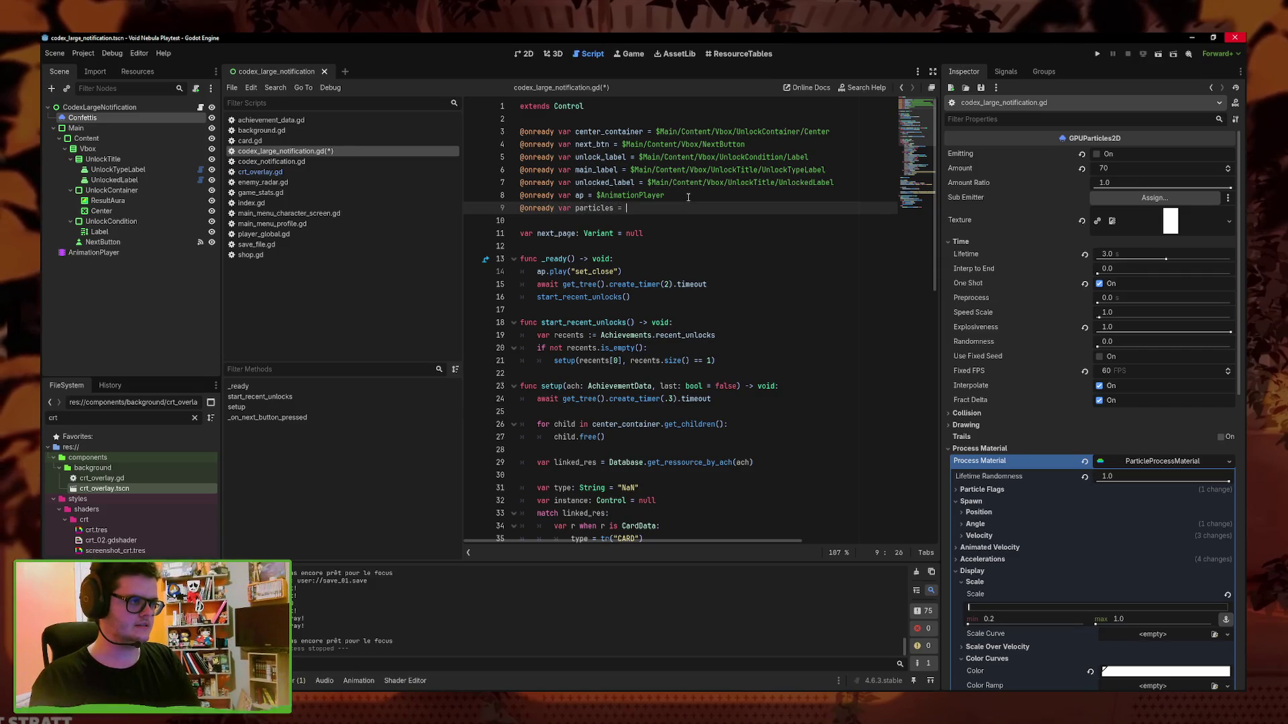
pyautogui.hotkey('ctrl', 'space')
pyautogui.moveTo(95, 118); pyautogui.dragTo(682, 211)
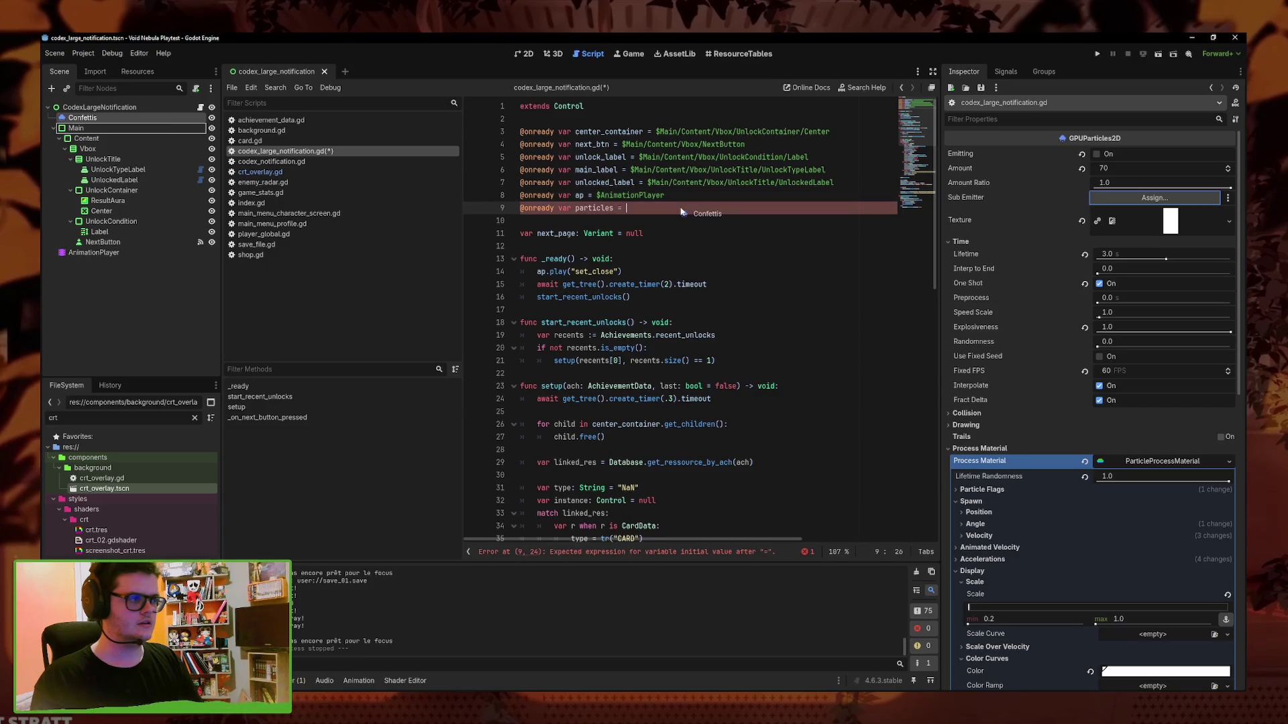
# Start a particles line after Audio.play_unlock() using autocompletion
pyautogui.scroll(-11, 744, 331)
pyautogui.click(623, 411)
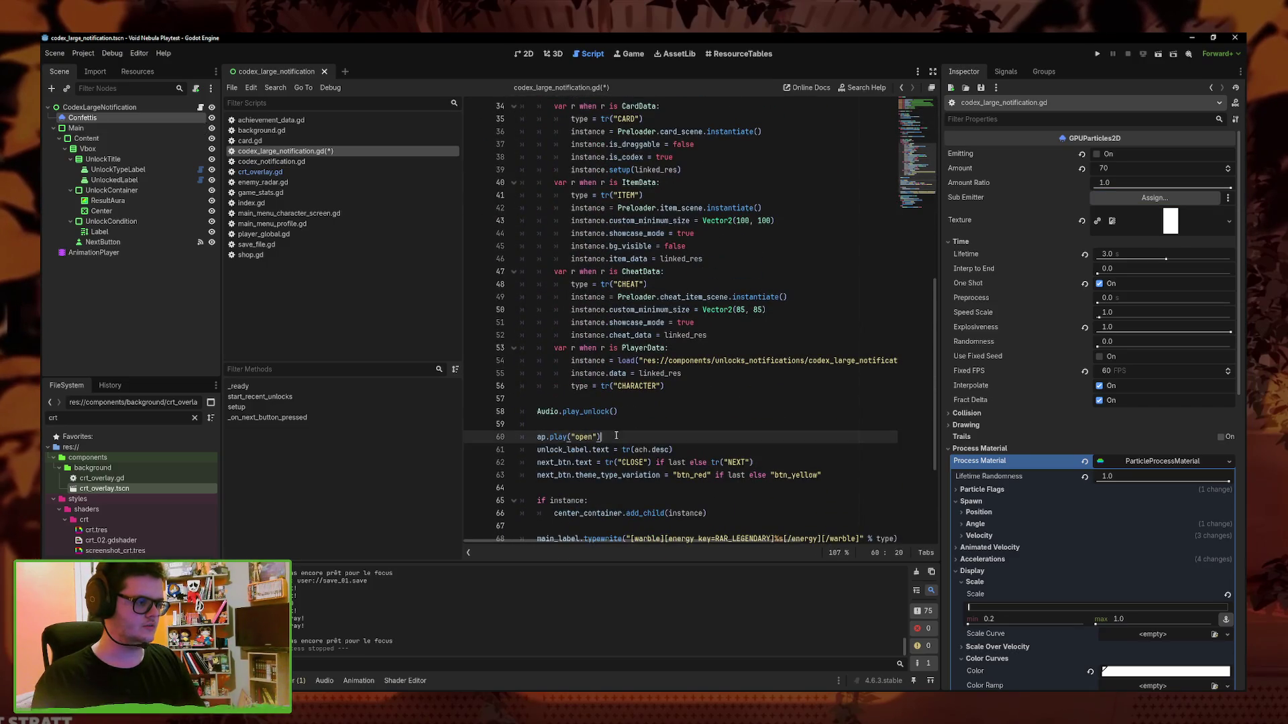
pyautogui.press('Return')
pyautogui.write('particles.e')
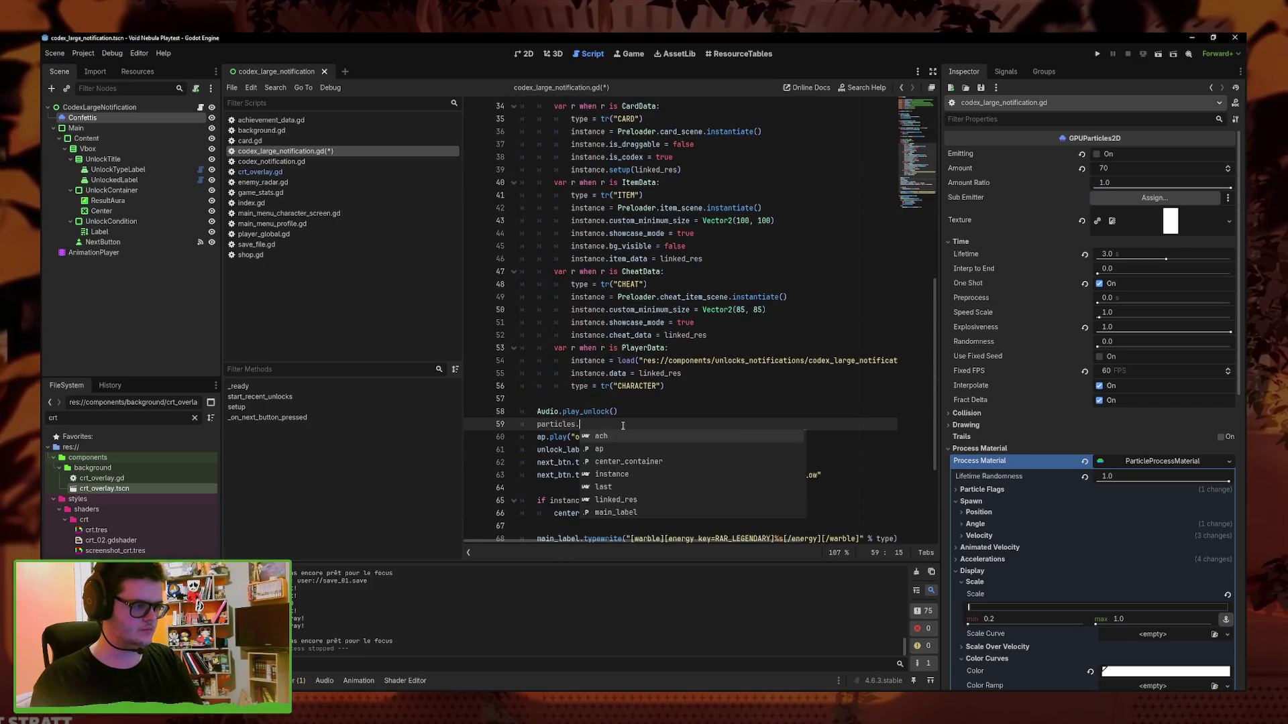
pyautogui.press('Down')
pyautogui.press('Return')
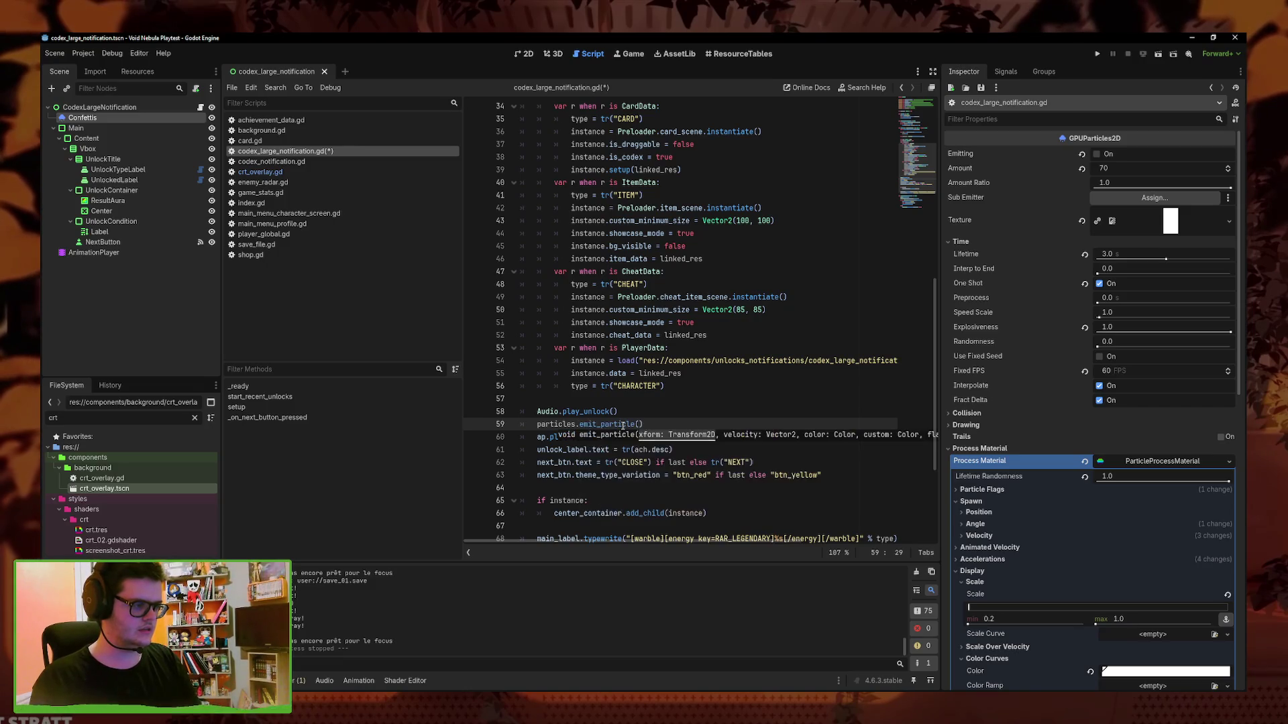
pyautogui.press('BackSpace')
pyautogui.press('BackSpace')
pyautogui.press('BackSpace')
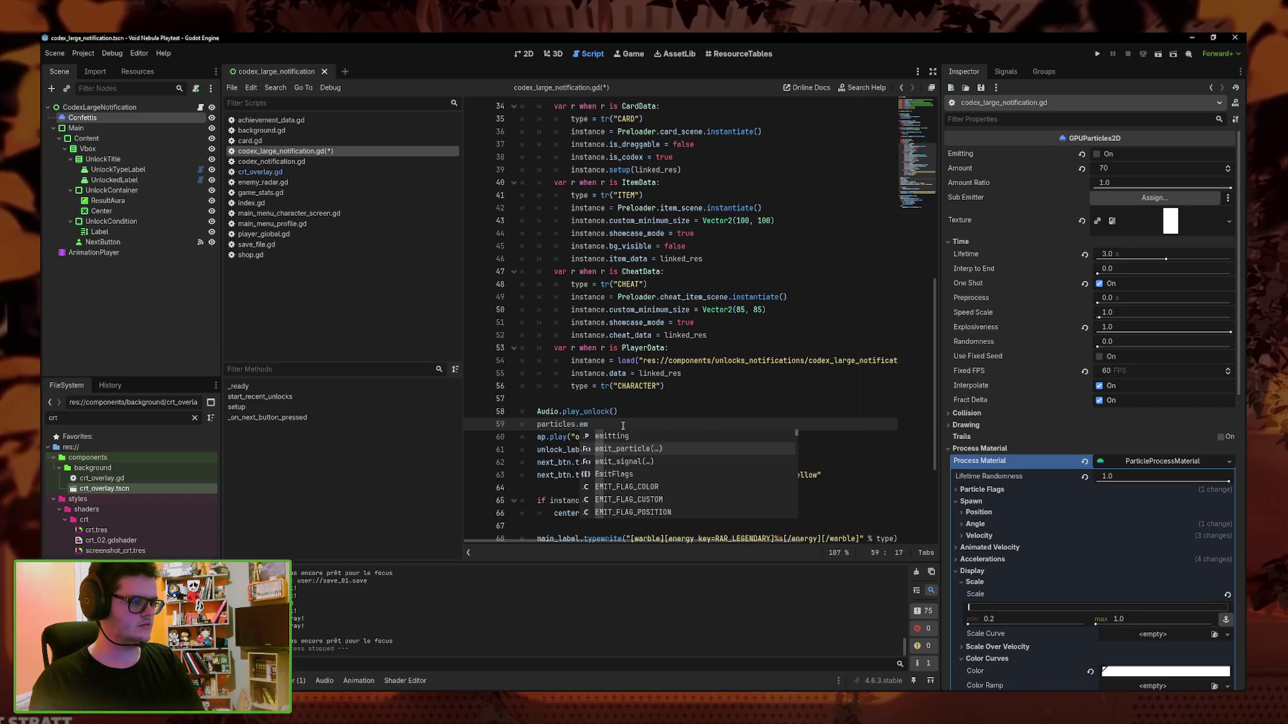
pyautogui.press('Return')
# Correct the line to particles.emitting = true and save the script
pyautogui.click(629, 425)
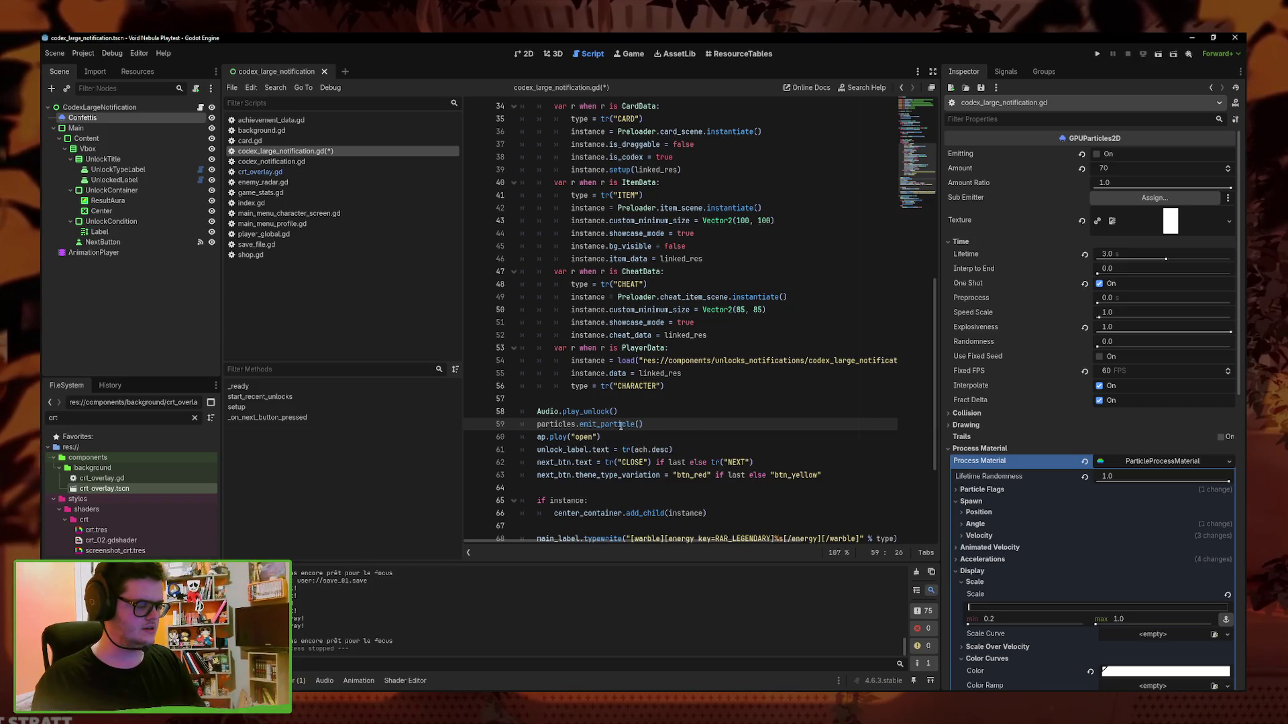
pyautogui.moveTo(645, 424); pyautogui.dragTo(584, 425)
pyautogui.press('BackSpace')
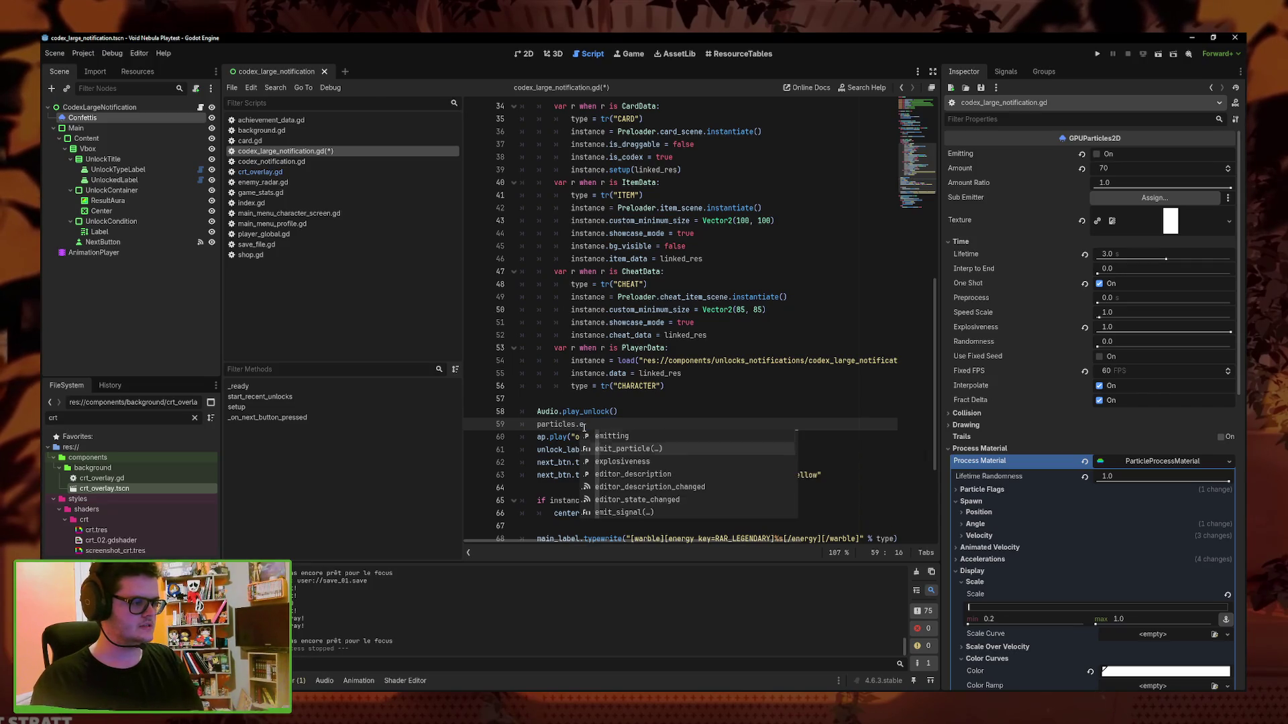
pyautogui.write('mitting = true')
pyautogui.hotkey('ctrl', 's')
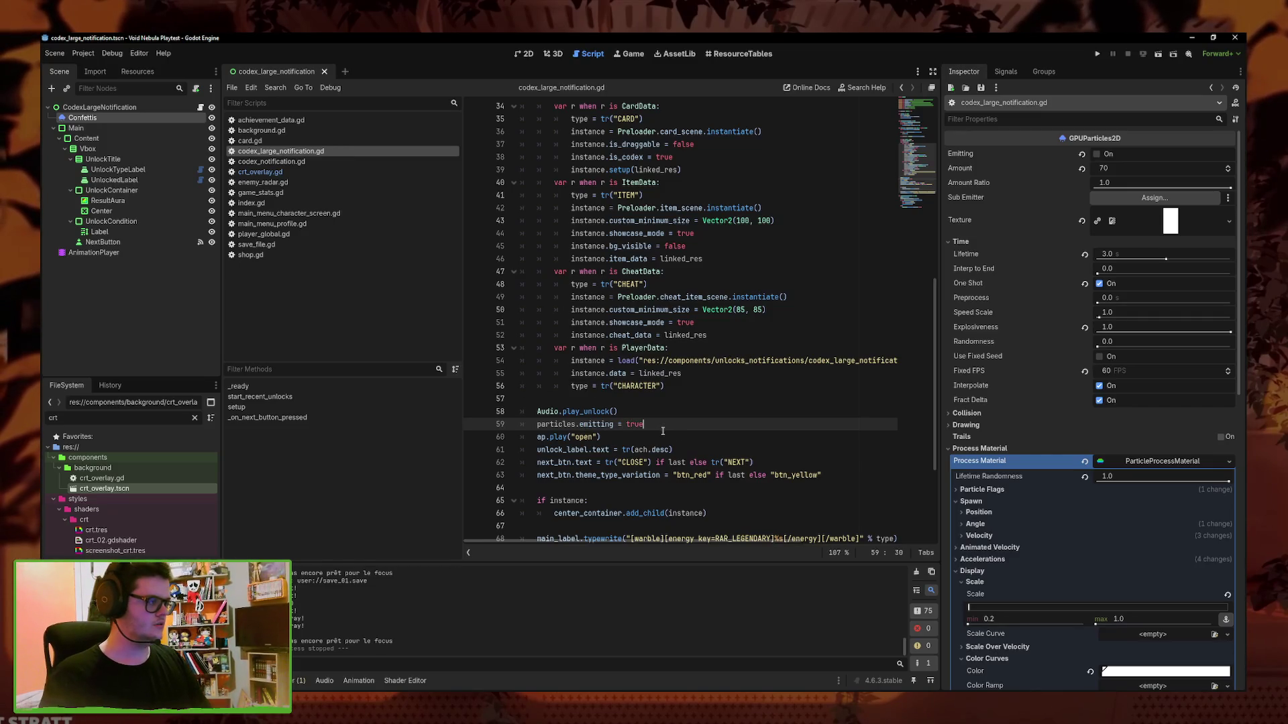
pyautogui.click(520, 54)
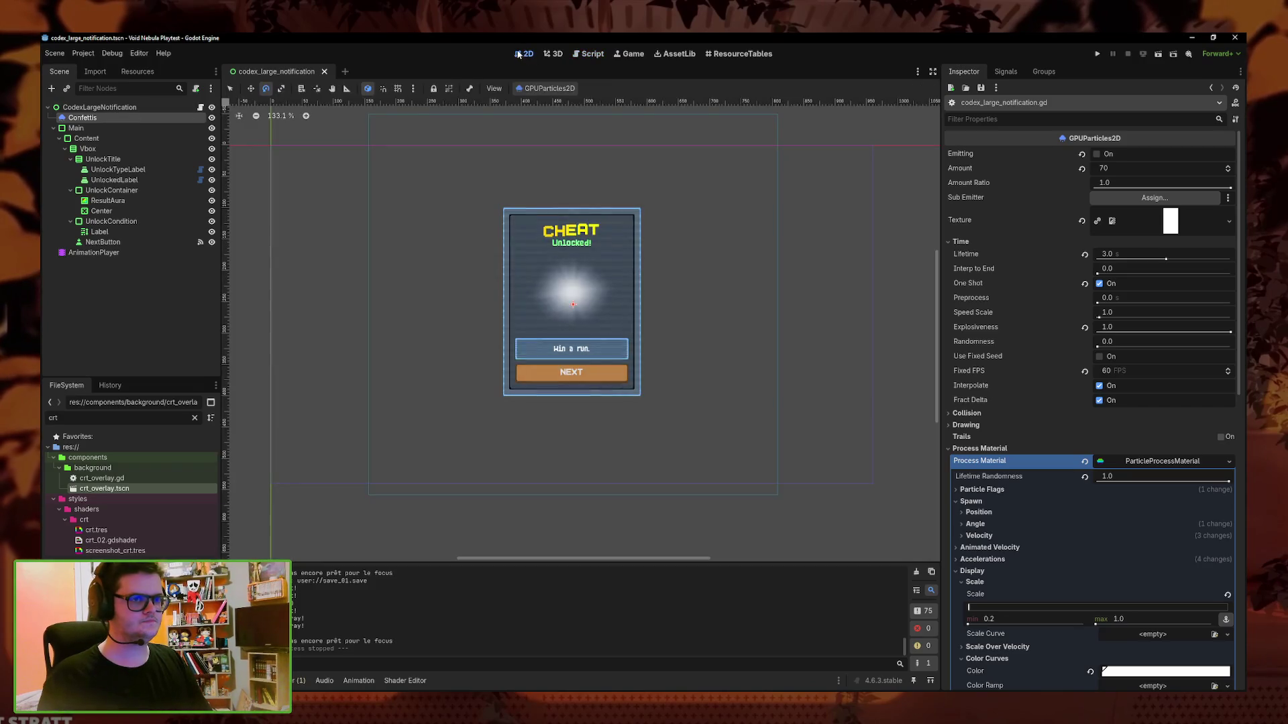
# Delete the Confettis emitting track from the AnimationPlayer's open animation, keeping the Main scale track
pyautogui.click(94, 252)
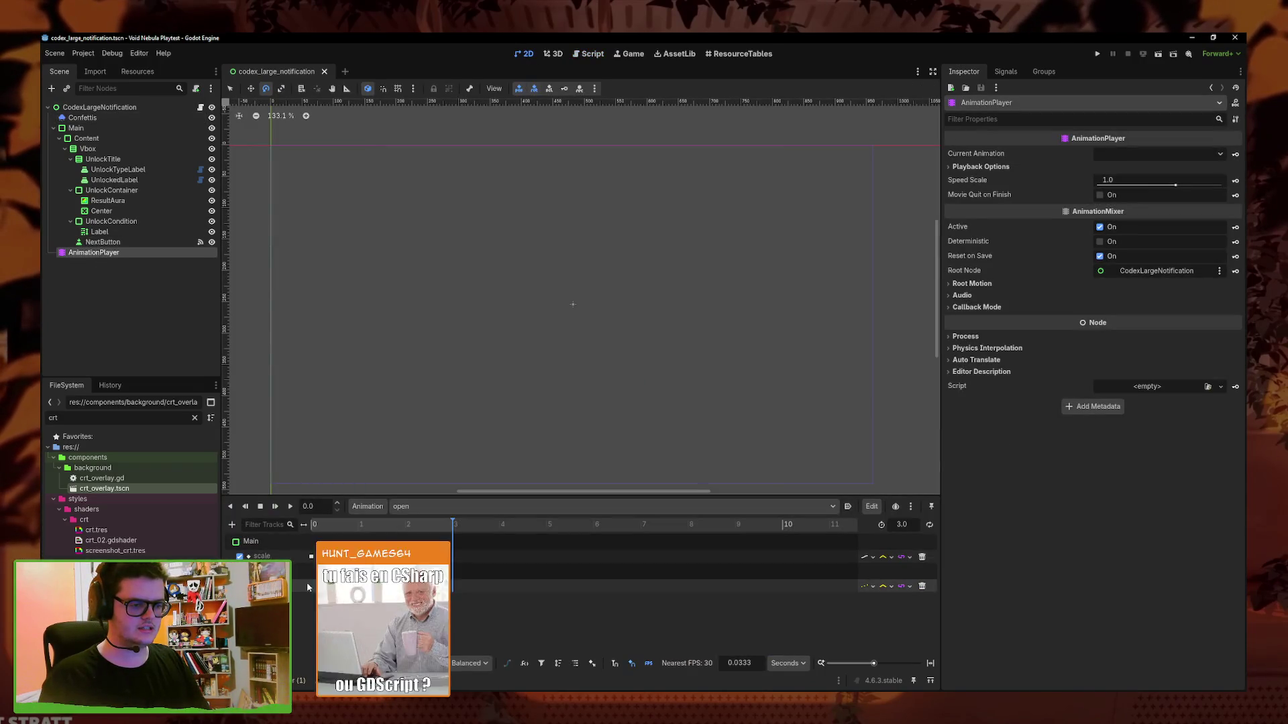
pyautogui.click(921, 586)
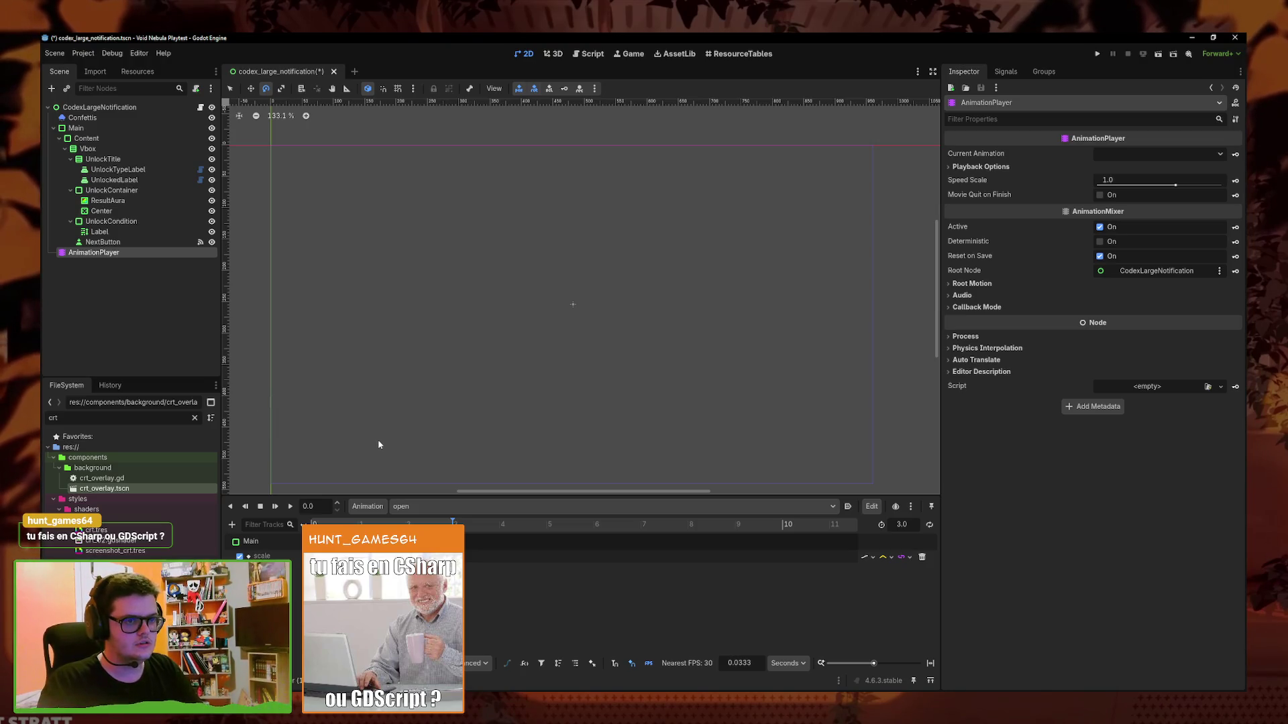
pyautogui.click(409, 506)
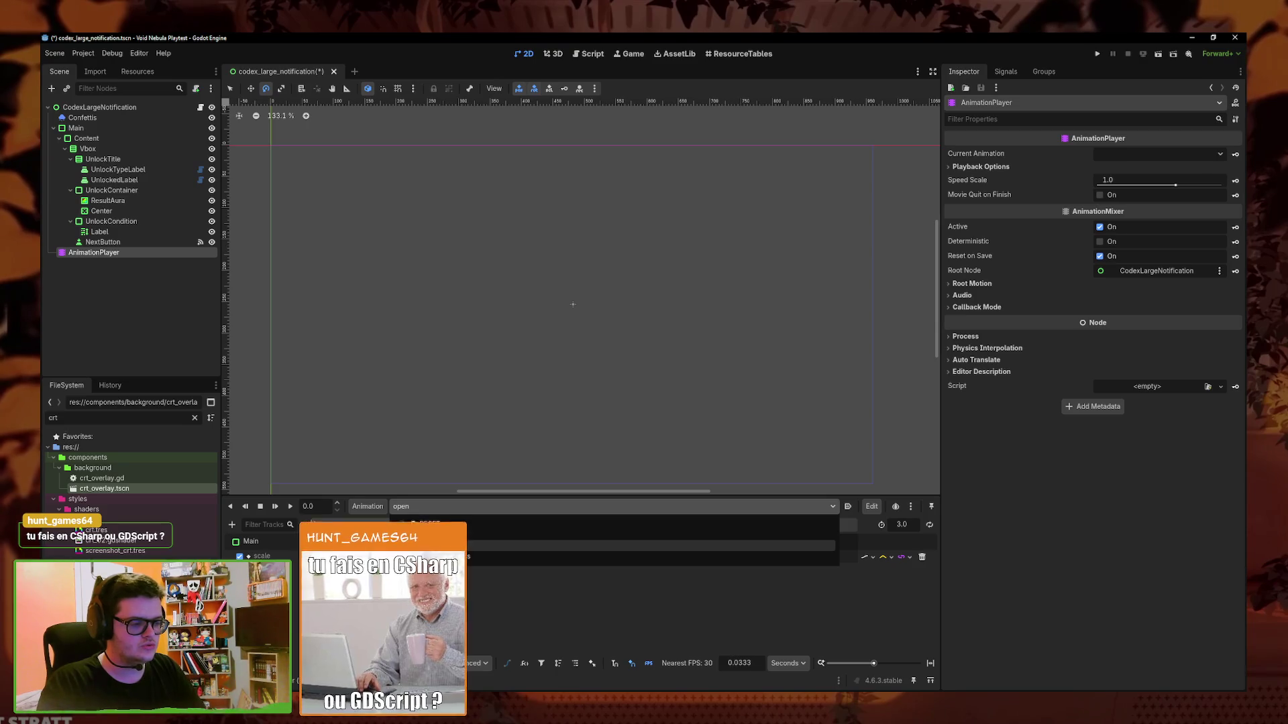
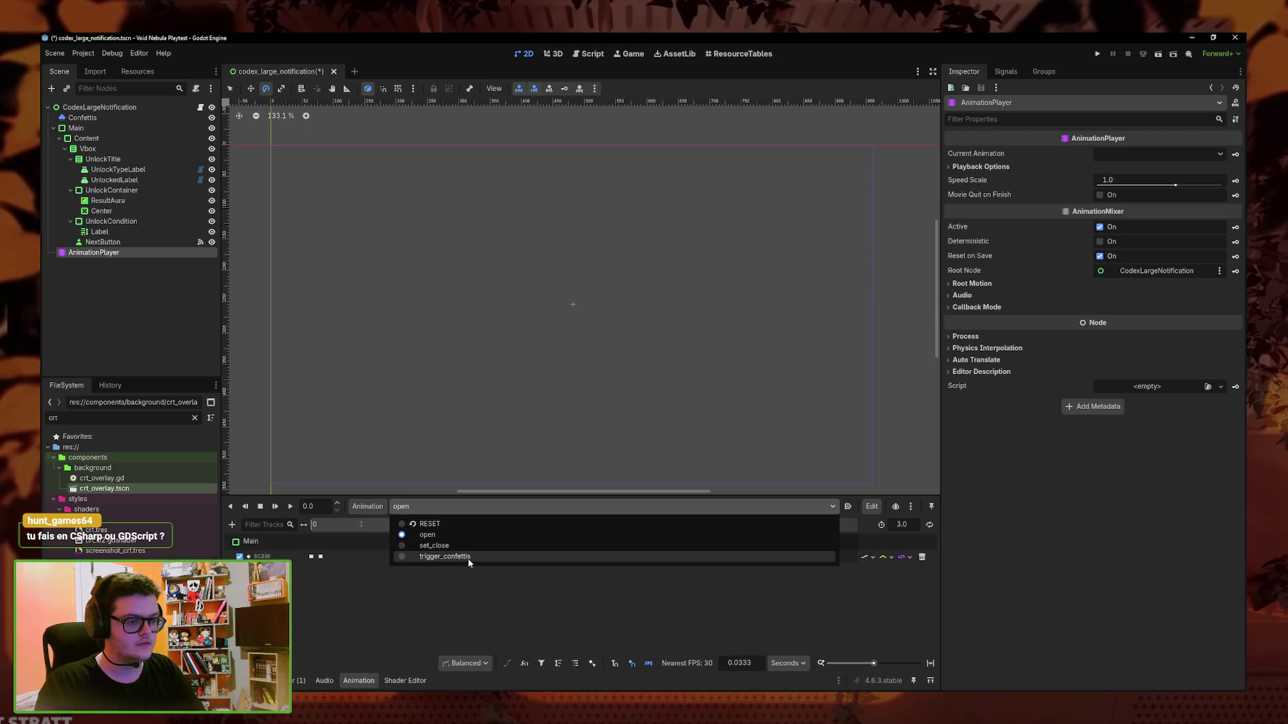
# Delete the trigger_confettis animation from the notification's AnimationPlayer
pyautogui.click(465, 560)
pyautogui.click(367, 507)
pyautogui.click(396, 609)
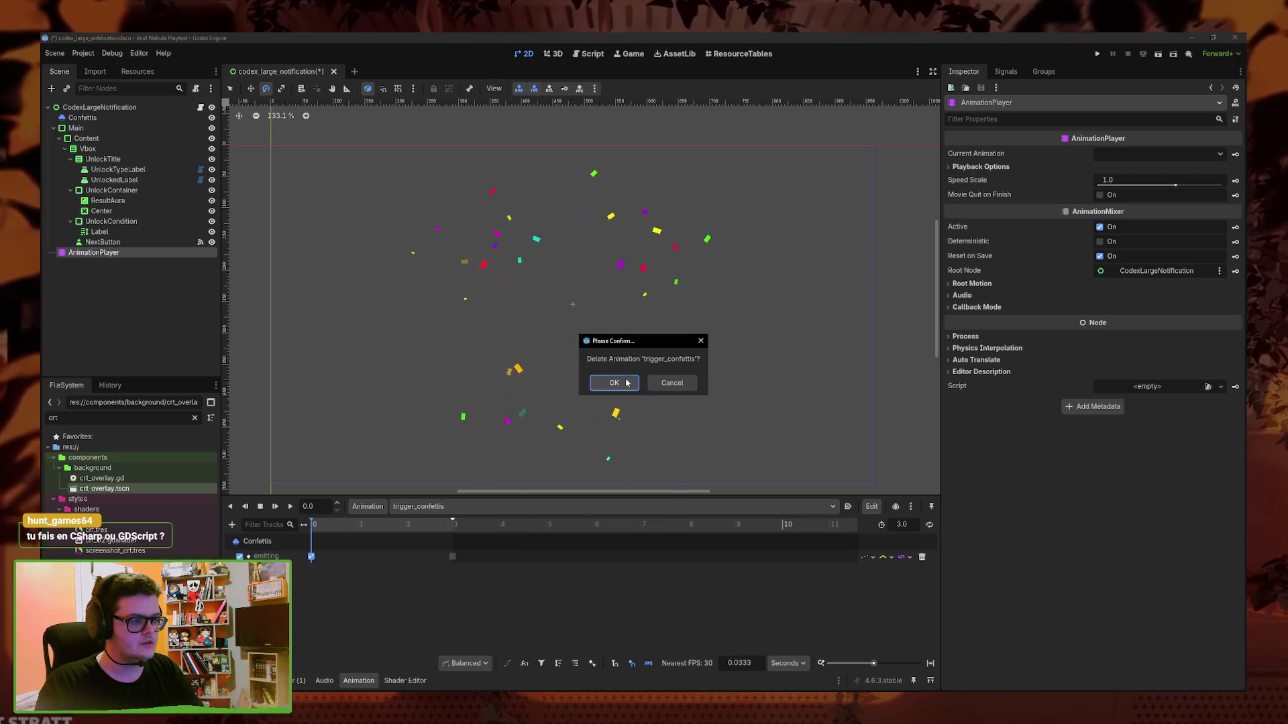
pyautogui.click(612, 379)
pyautogui.click(434, 507)
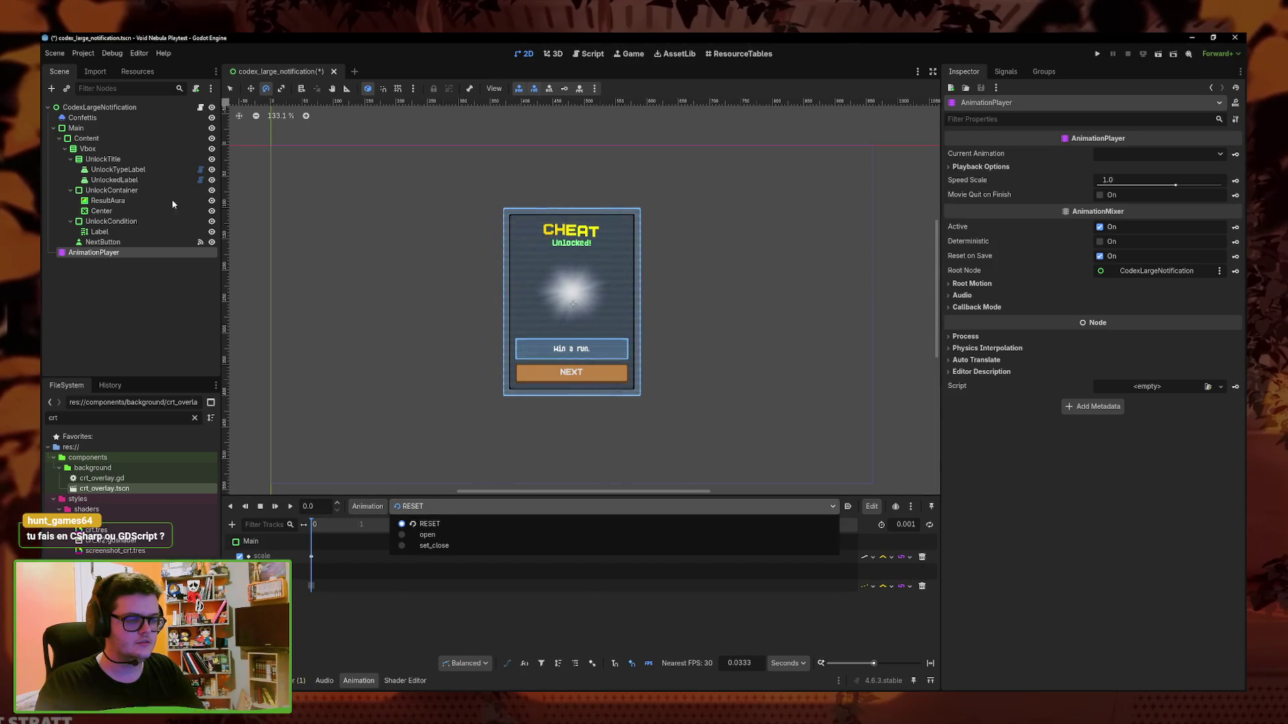
# Select the Confettis node and bring up codex_large_notification.gd in the script editor
pyautogui.click(83, 117)
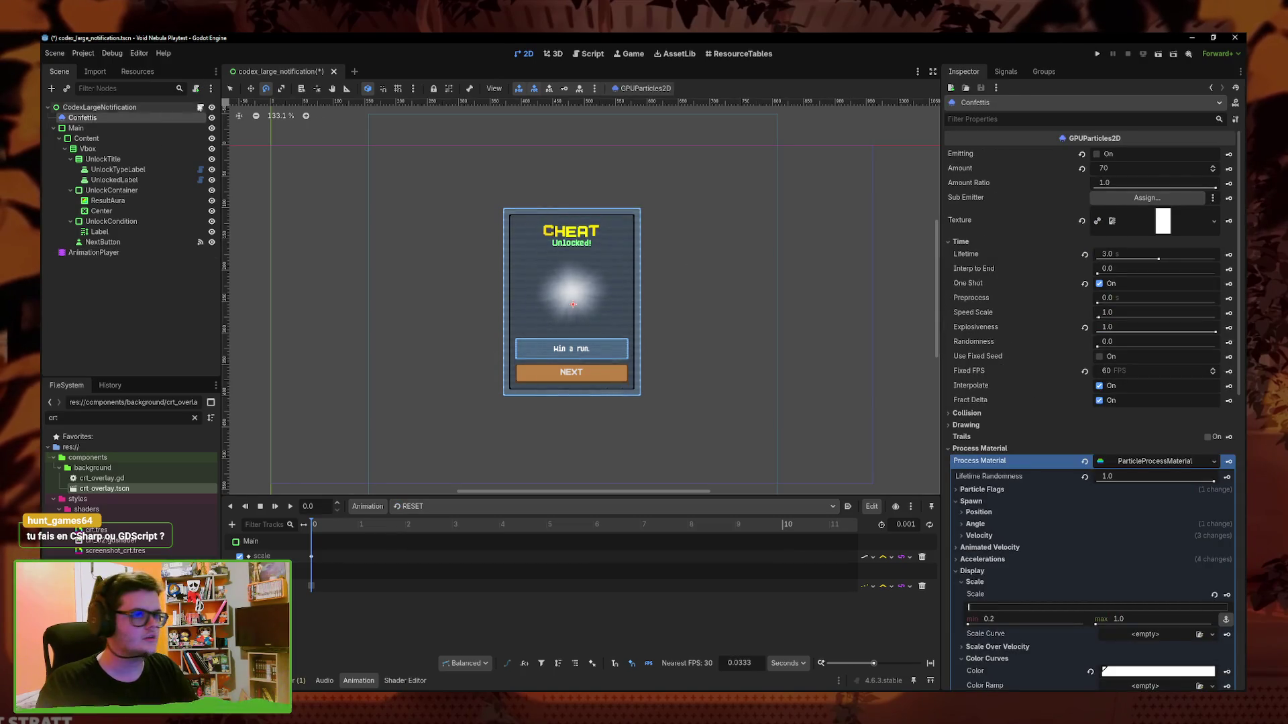
pyautogui.click(200, 107)
pyautogui.click(676, 394)
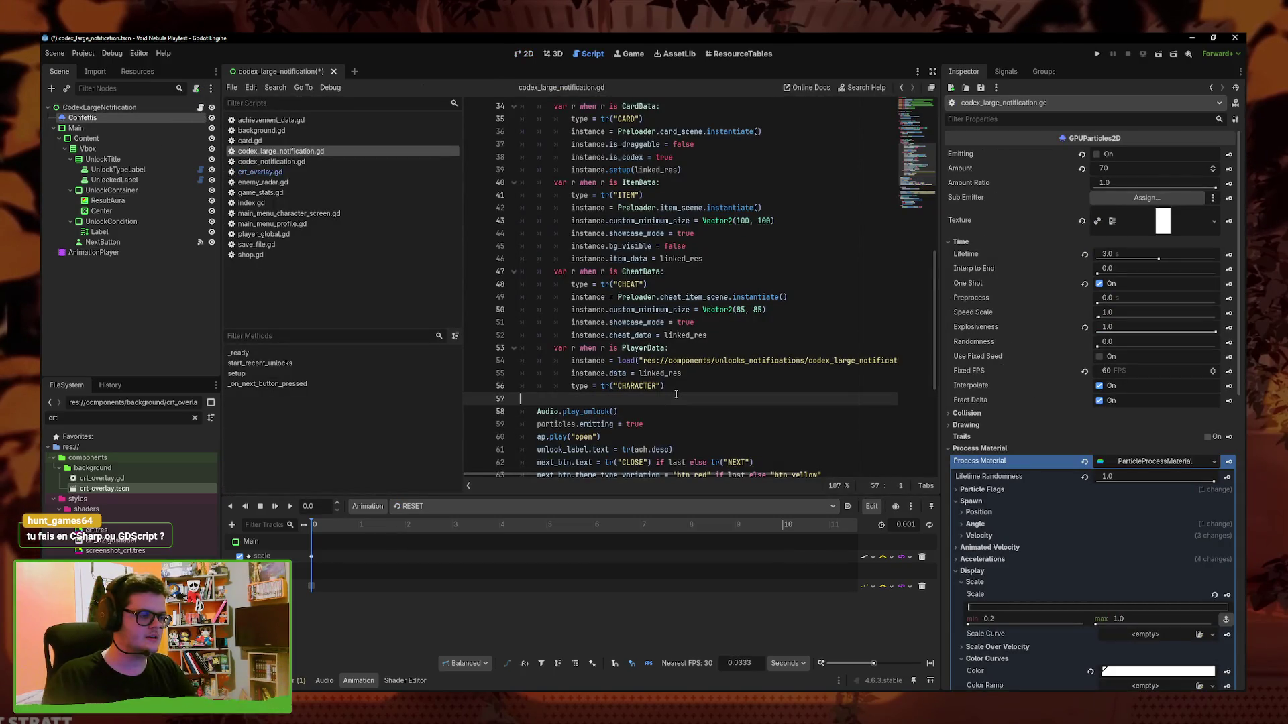
# Insert particles.restart() as the first line of the setup() function
pyautogui.scroll(-2, 676, 394)
pyautogui.hotkey('ctrl', 's')
pyautogui.moveTo(644, 348); pyautogui.dragTo(534, 348)
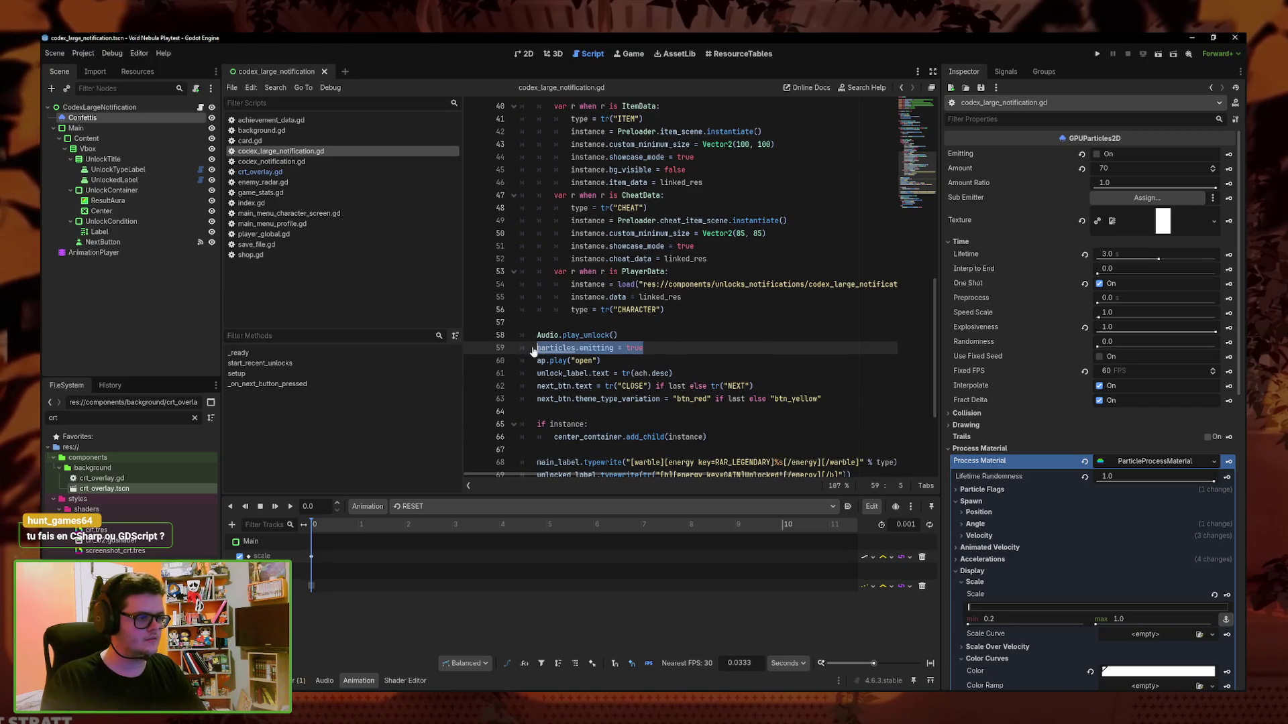
pyautogui.scroll(12, 664, 295)
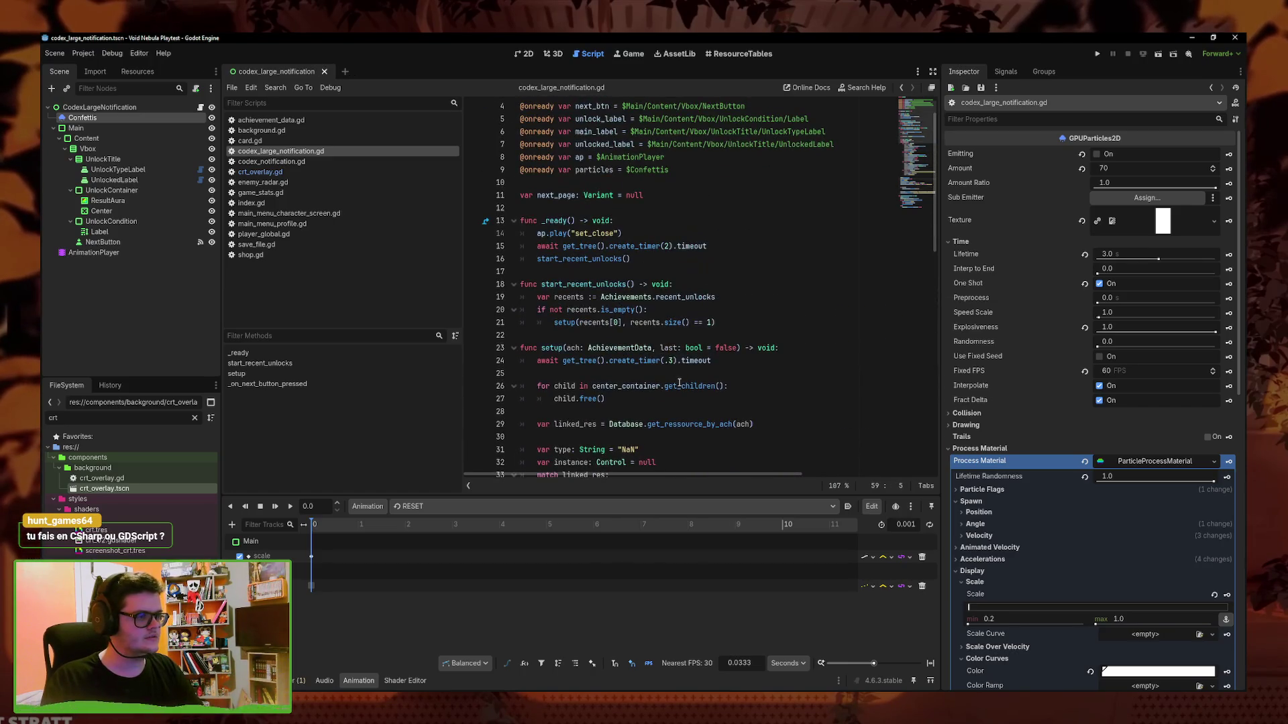
pyautogui.click(802, 351)
pyautogui.press('Return')
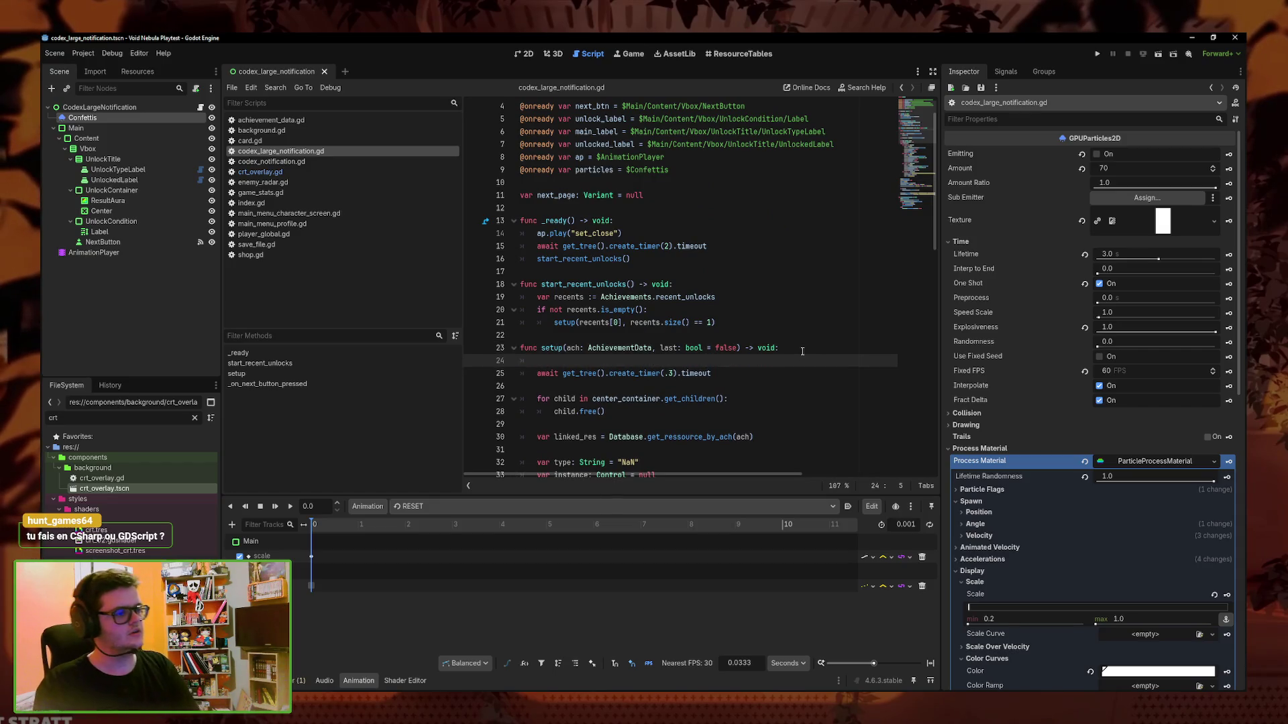
pyautogui.write('particles.cl')
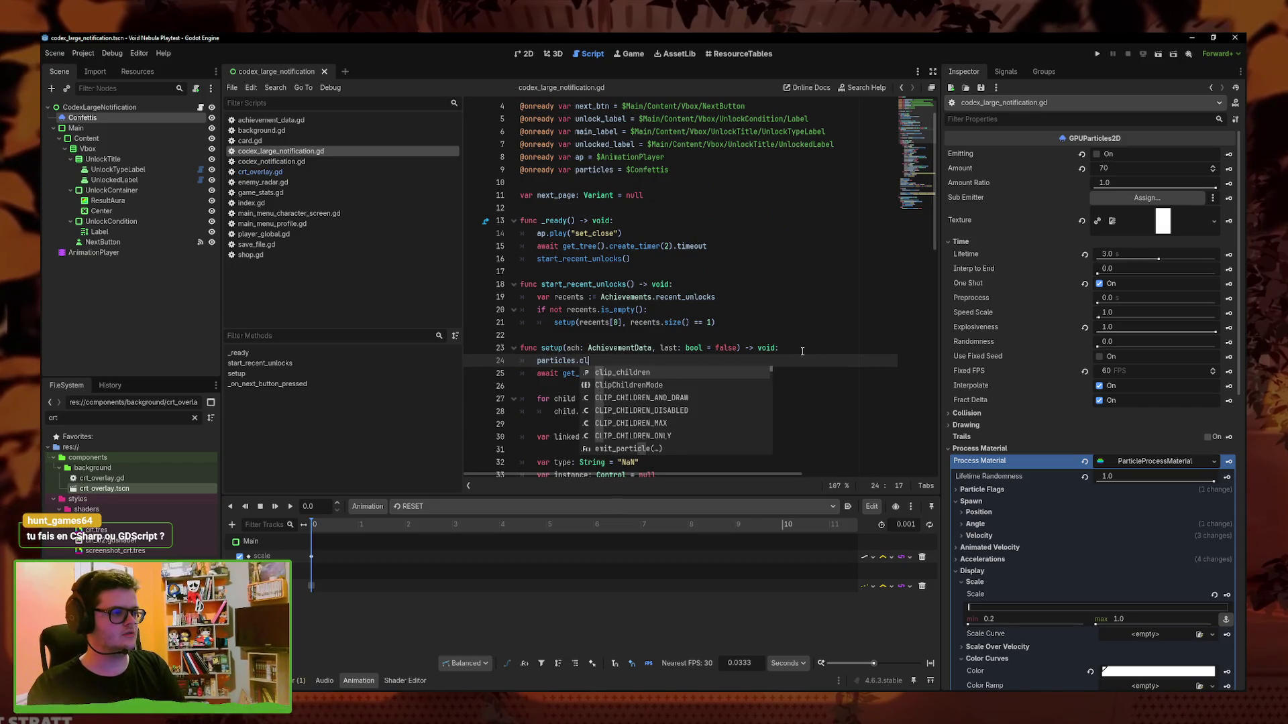
pyautogui.press('BackSpace')
pyautogui.write('re')
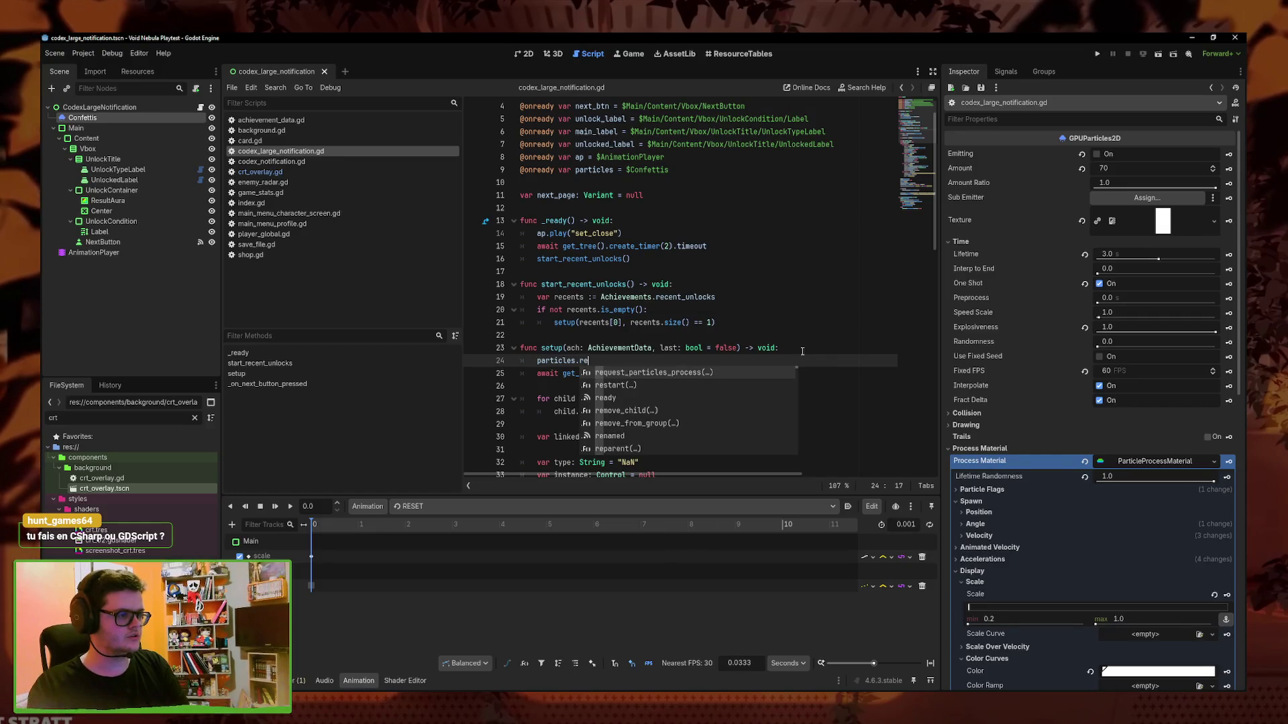
pyautogui.press('Down')
pyautogui.press('Return')
pyautogui.press('Down')
pyautogui.press('Down')
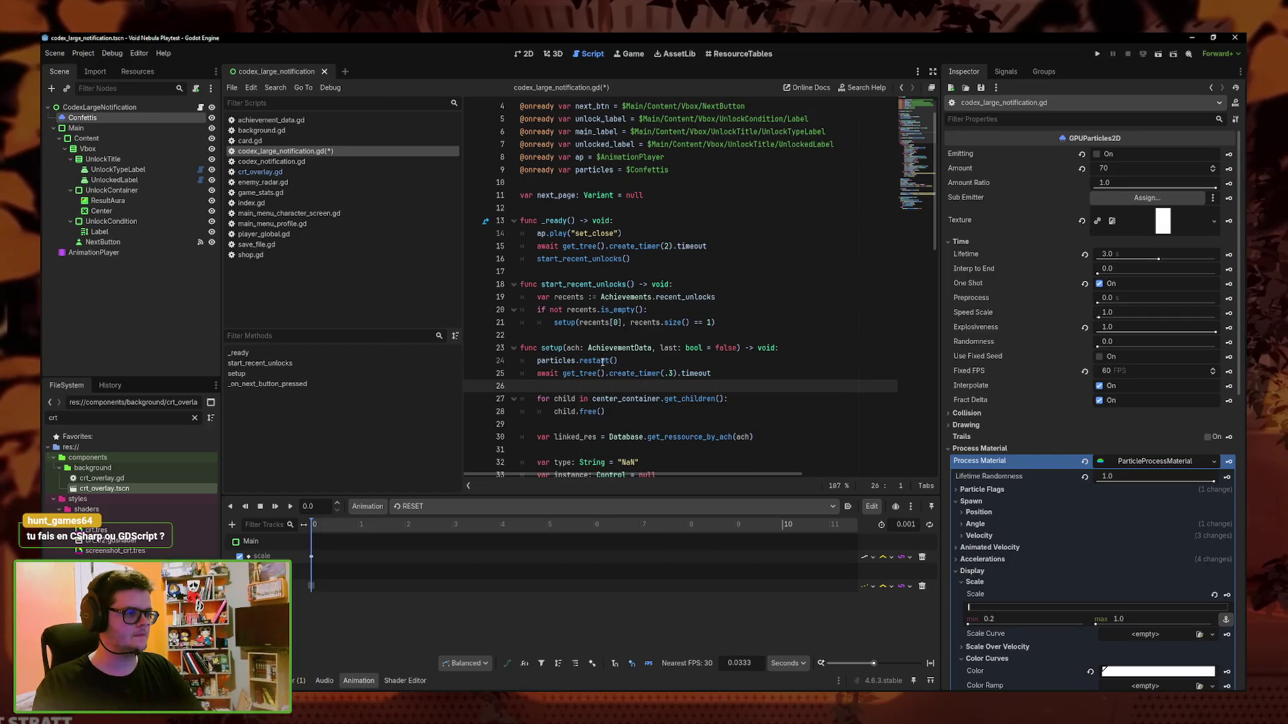
pyautogui.moveTo(601, 365)
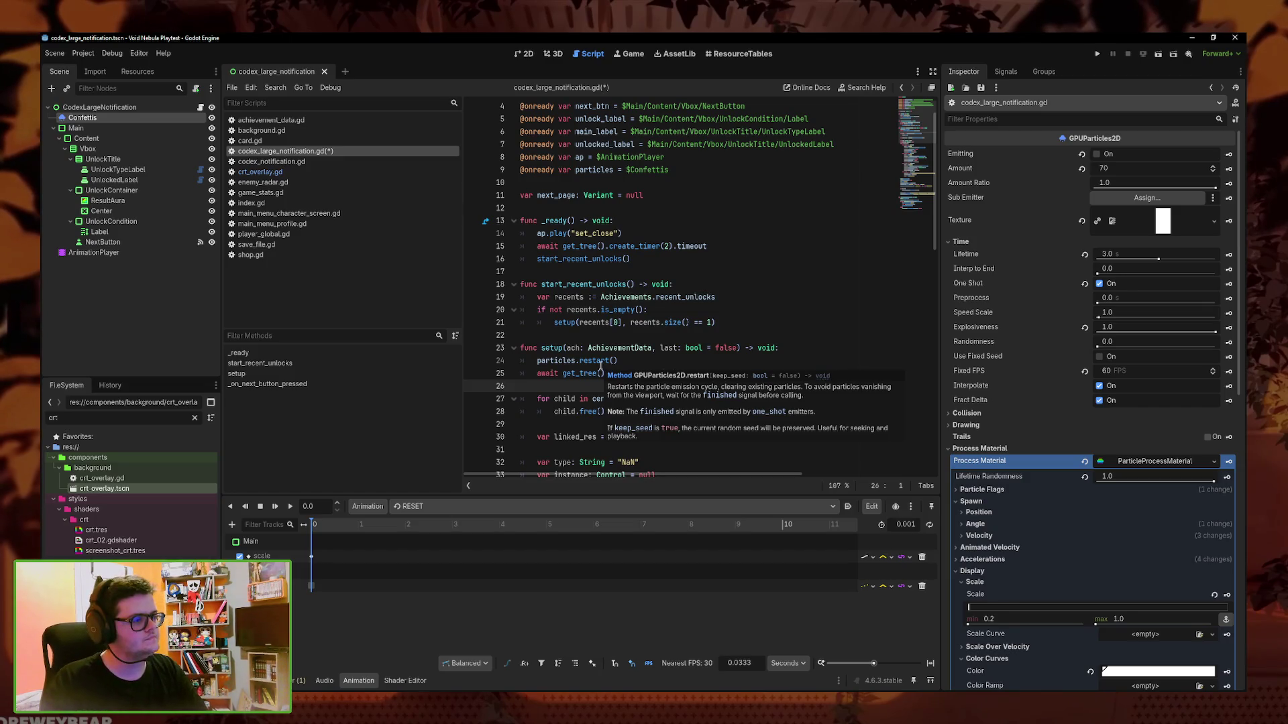
# Save codex_large_notification.gd from the script list's context menu
pyautogui.click(644, 360)
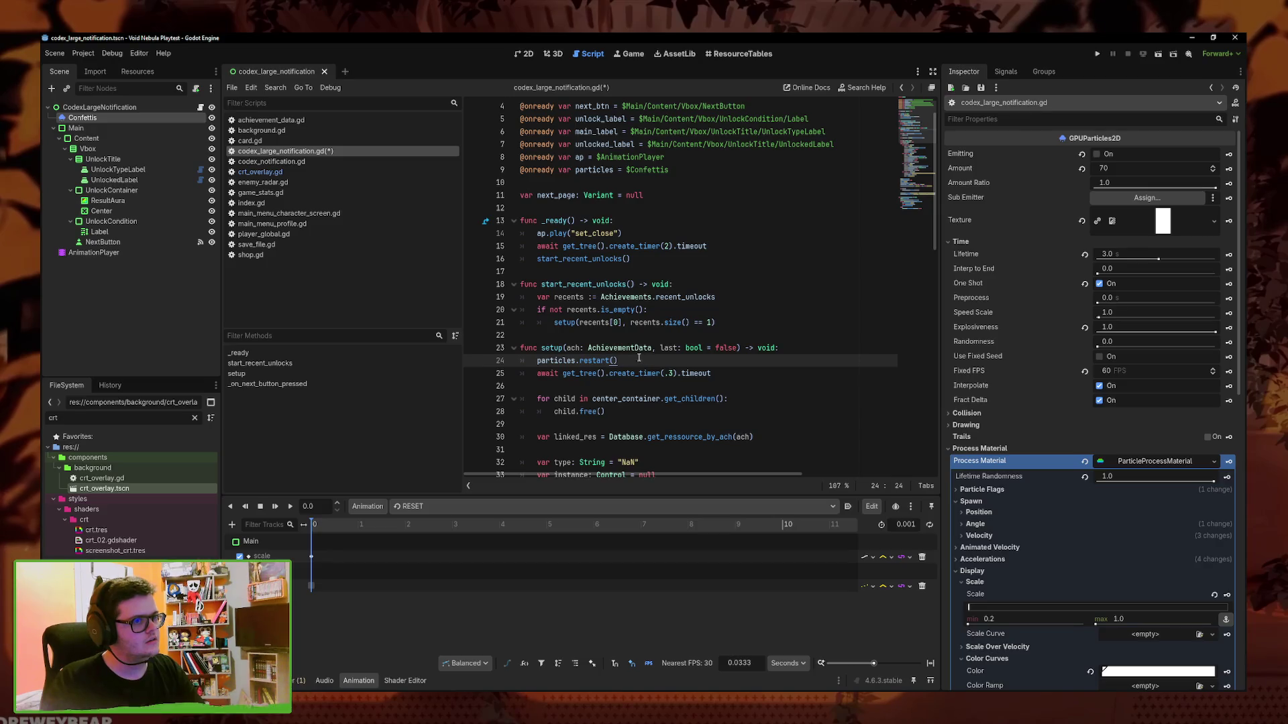
pyautogui.rightClick(299, 151)
pyautogui.click(322, 163)
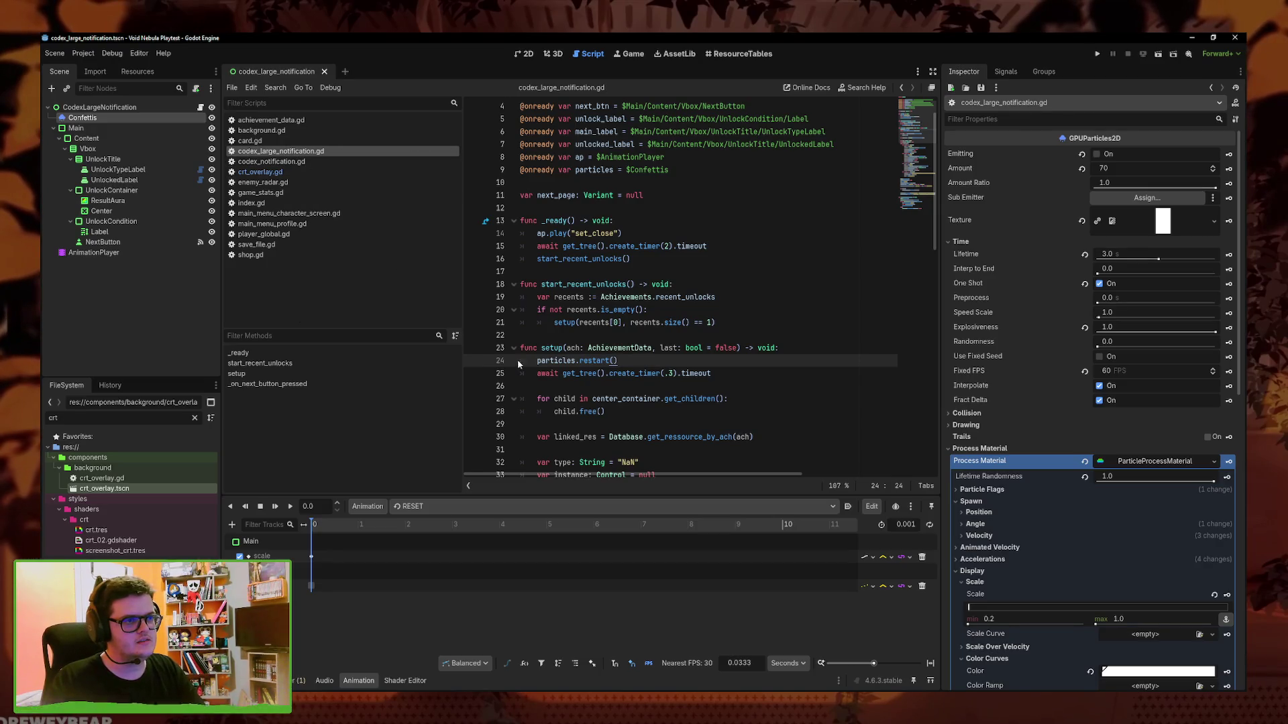
pyautogui.click(751, 372)
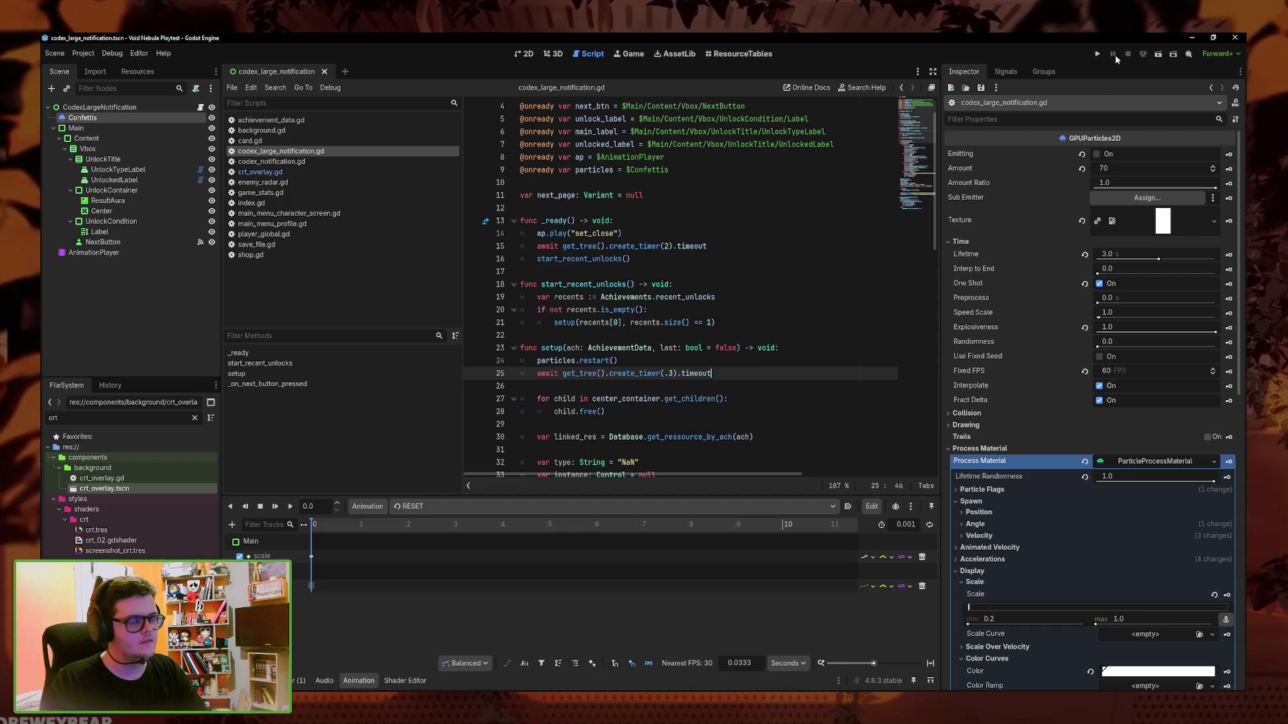
# Run the project and delete the Save 01 data from the profile dialog
pyautogui.click(1098, 56)
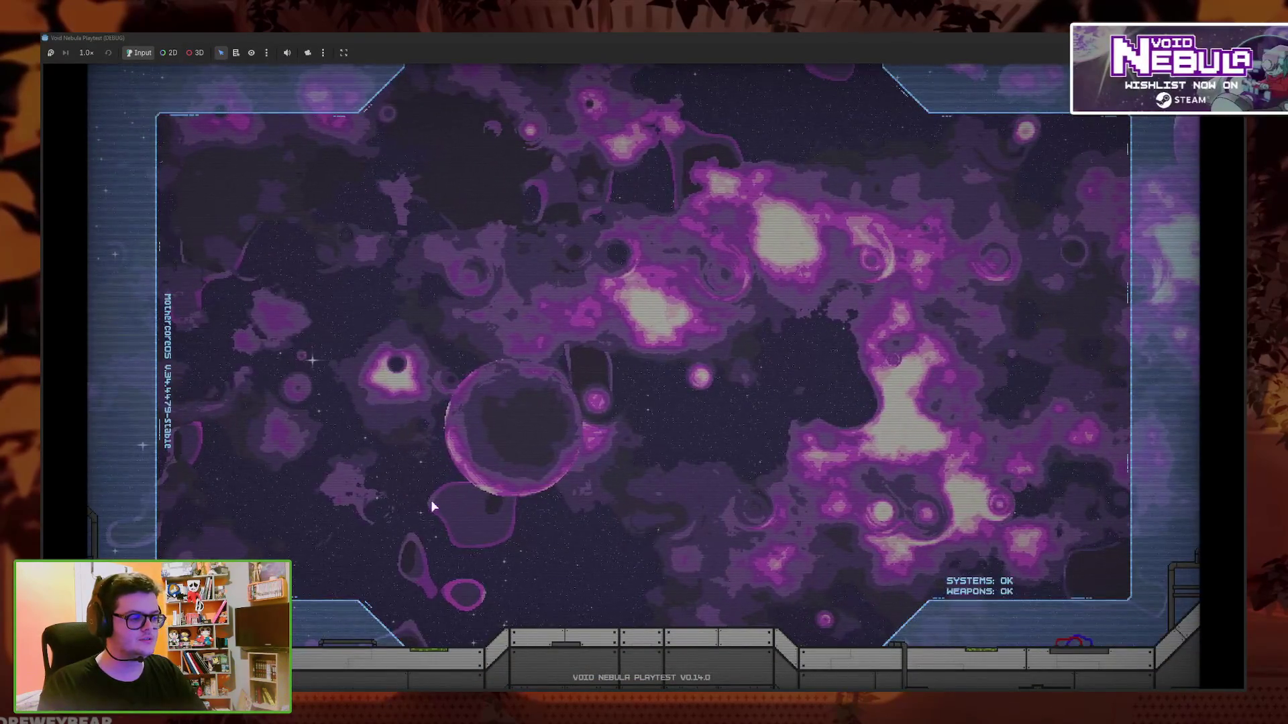
pyautogui.click(330, 449)
pyautogui.click(561, 533)
pyautogui.click(282, 510)
pyautogui.click(747, 402)
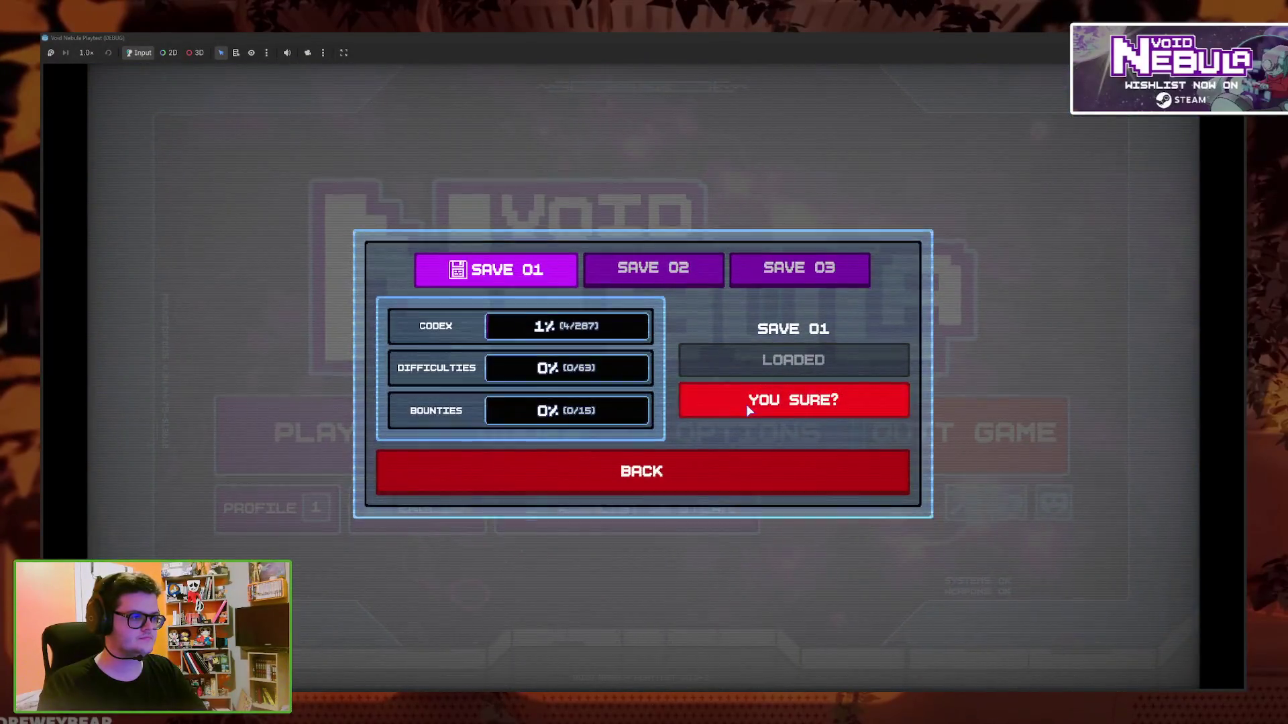
pyautogui.click(747, 409)
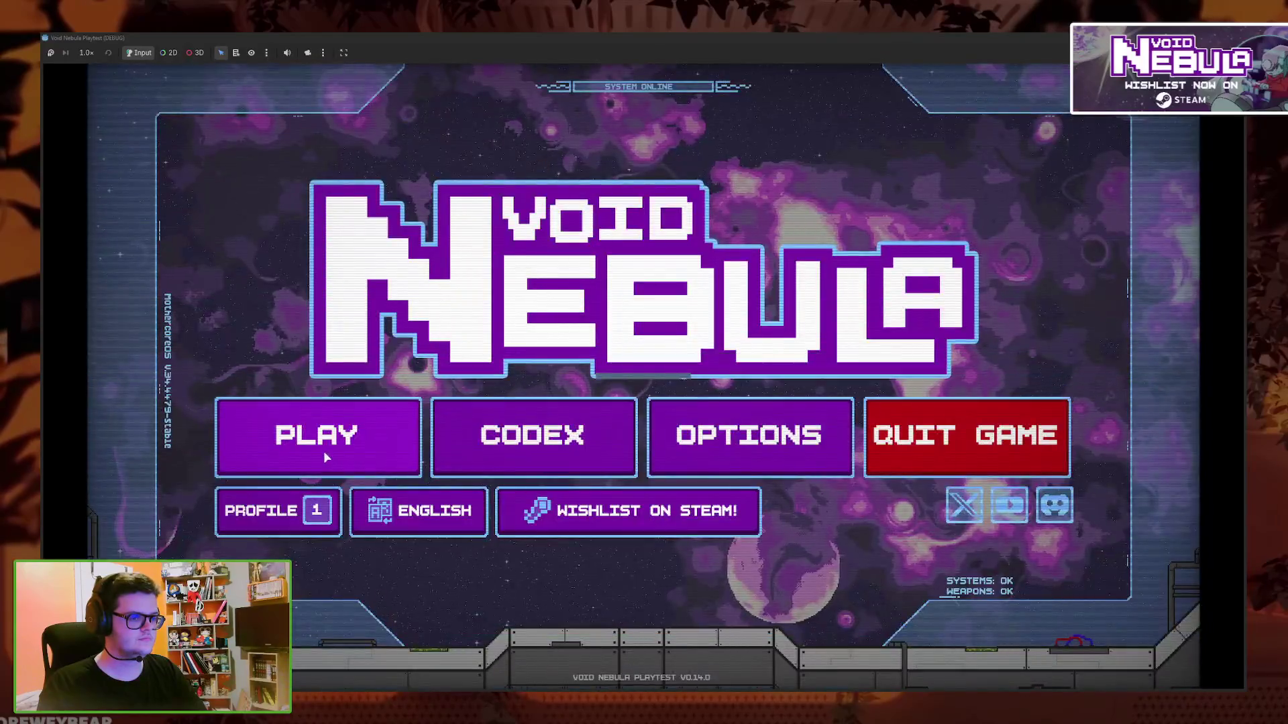
# Start a new run as Faceless, skip the tutorials and play the first hand
pyautogui.click(324, 449)
pyautogui.click(696, 328)
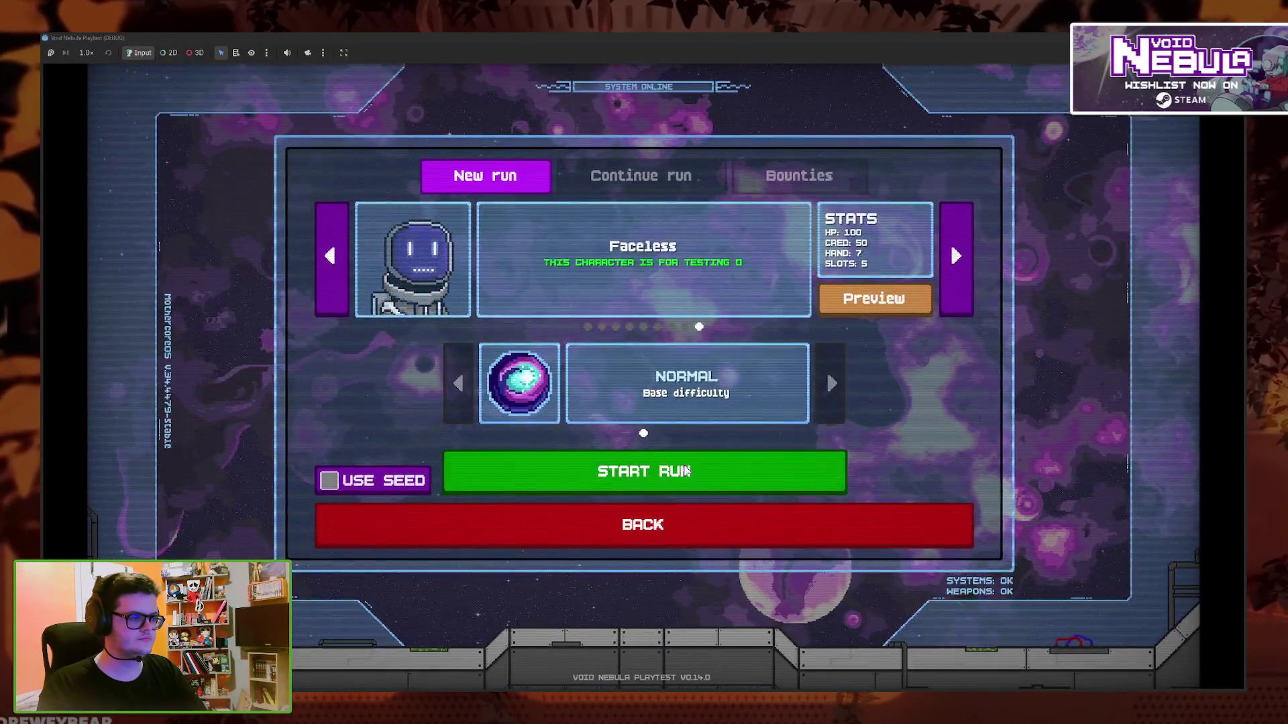
pyautogui.click(682, 464)
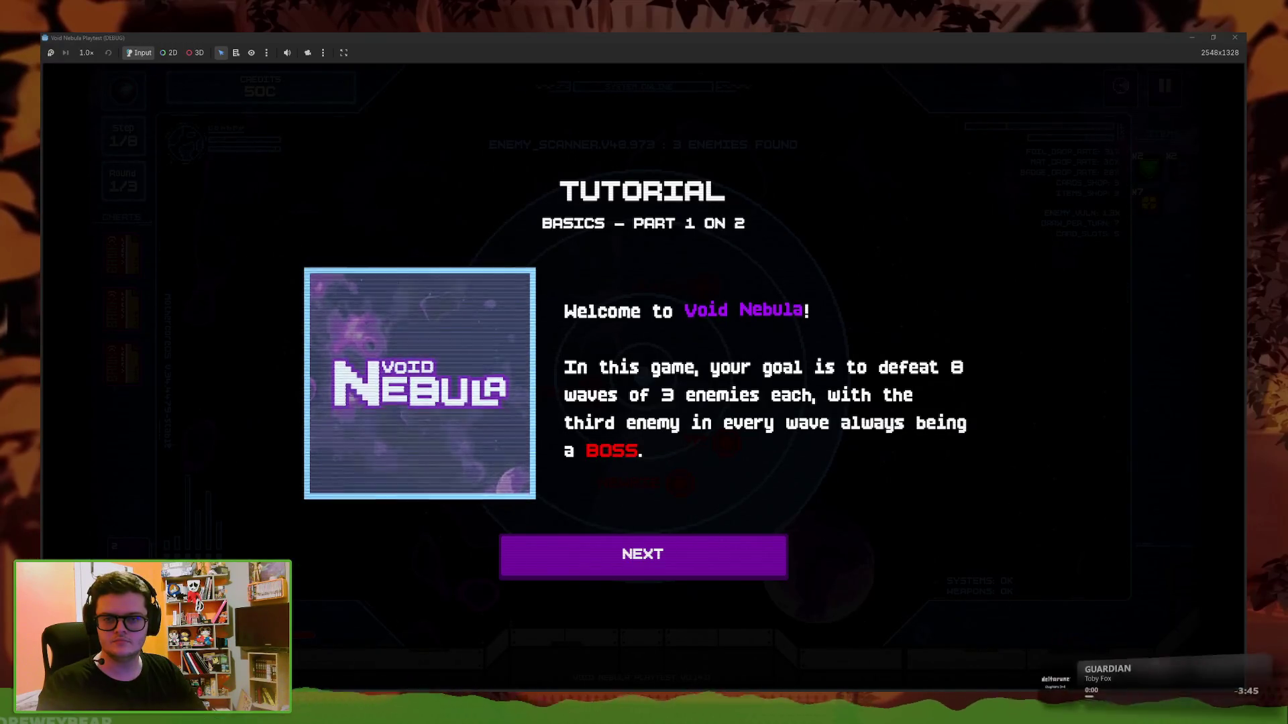
pyautogui.click(590, 554)
pyautogui.click(624, 557)
pyautogui.click(666, 566)
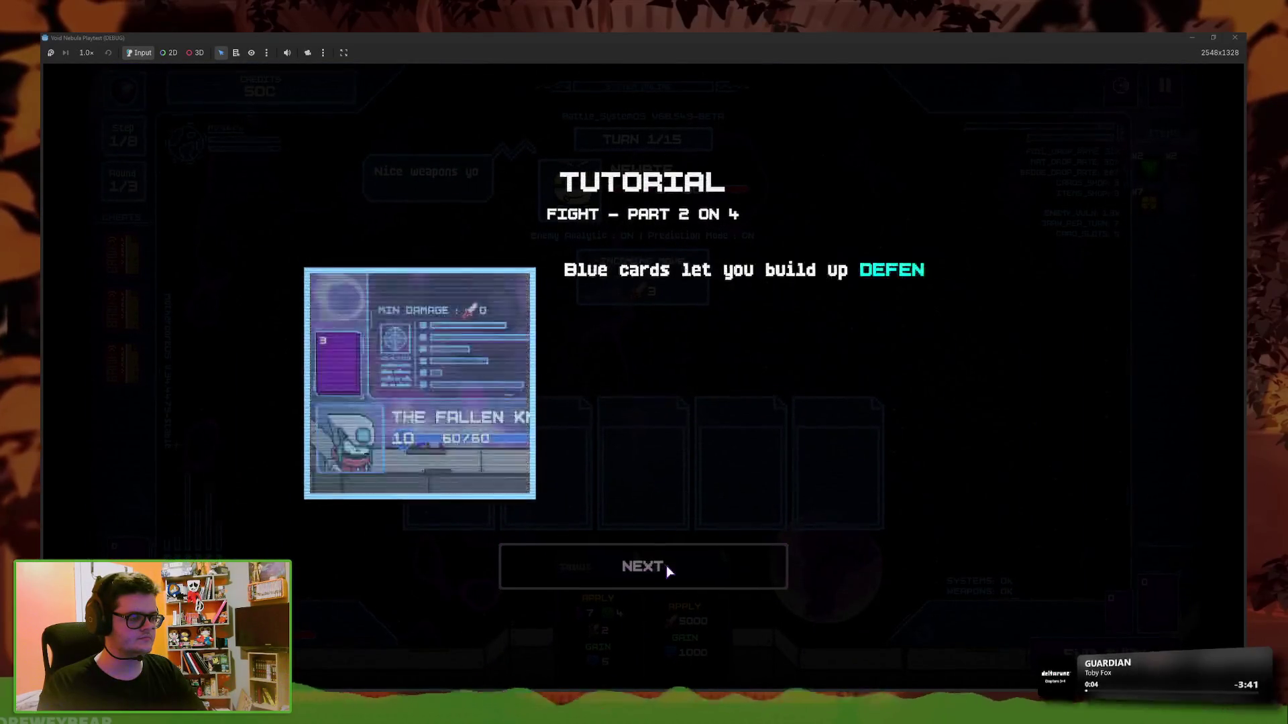
pyautogui.click(666, 566)
pyautogui.click(666, 565)
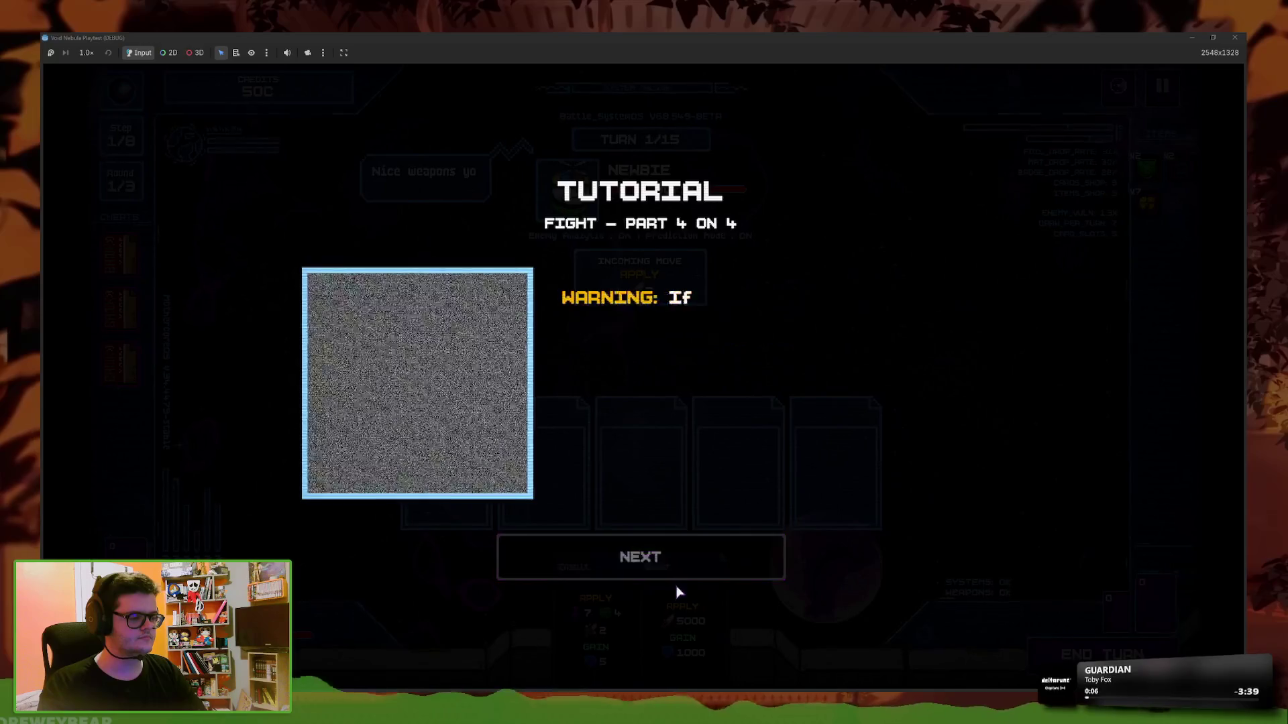
pyautogui.click(674, 571)
pyautogui.click(1063, 654)
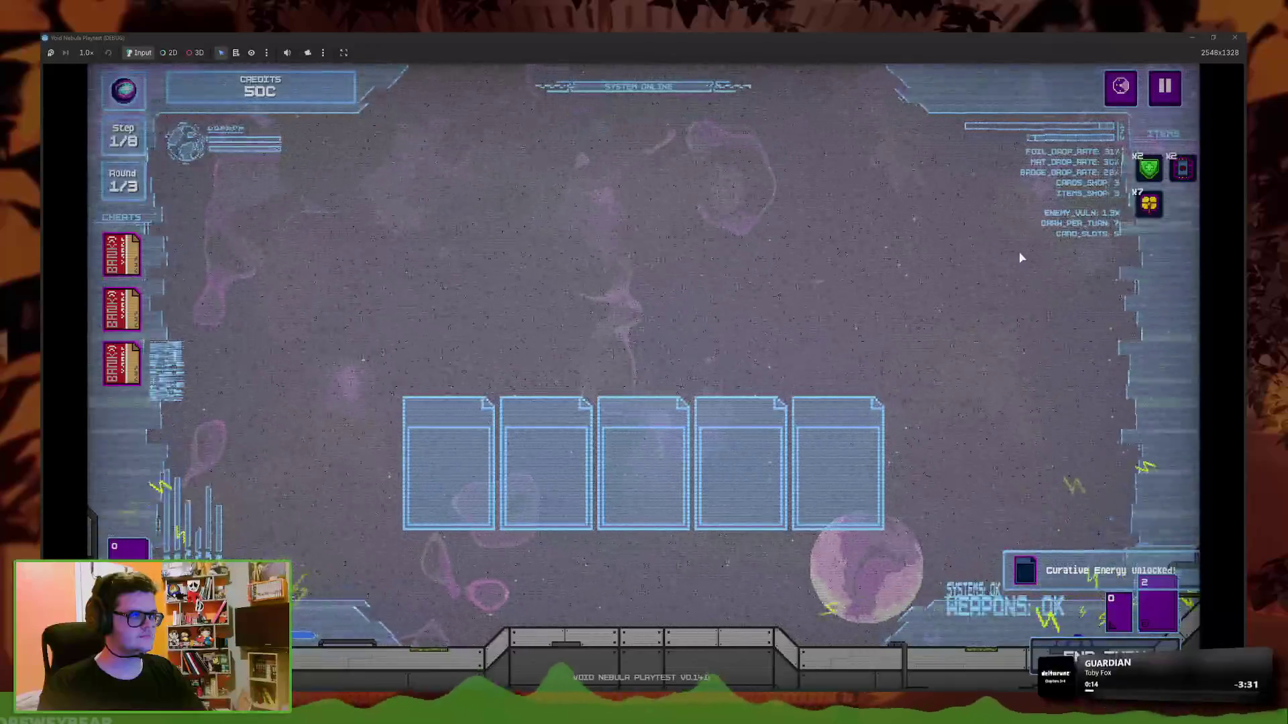
# Return to the main menu, dismiss the Item and Curative Energy unlock cards, and close the game
pyautogui.click(1164, 96)
pyautogui.doubleClick(737, 439)
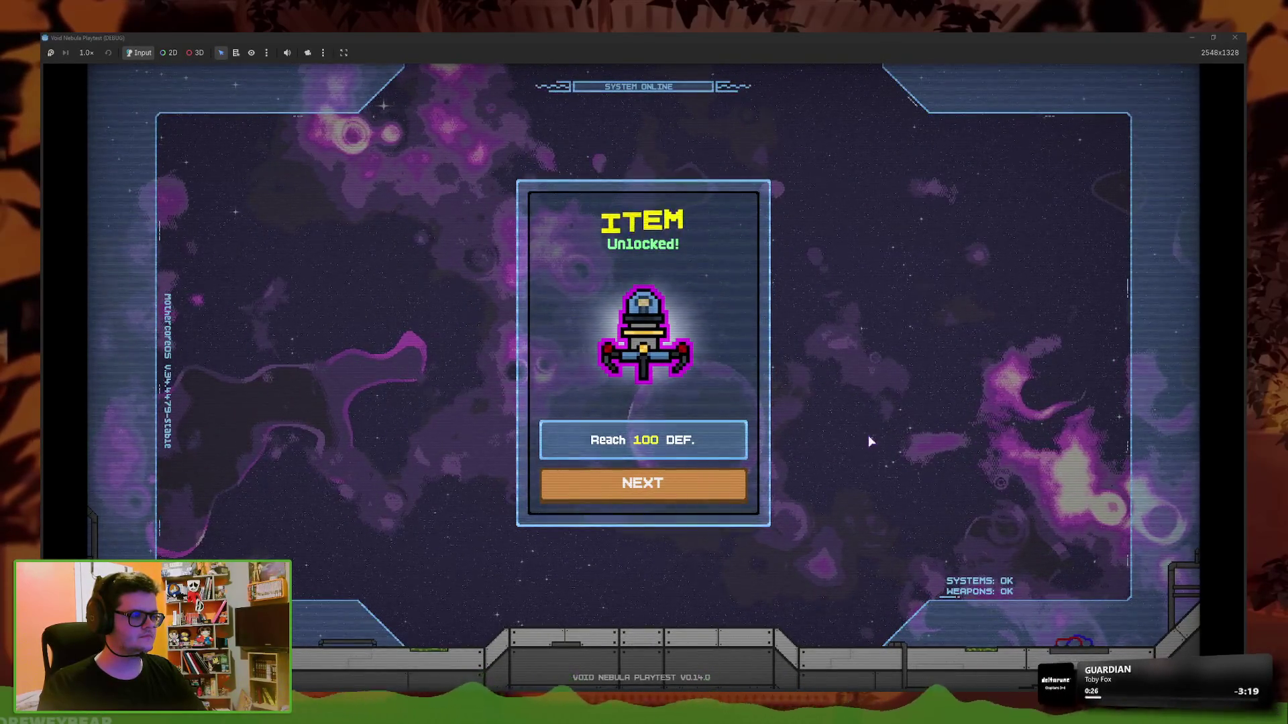
pyautogui.press('Return')
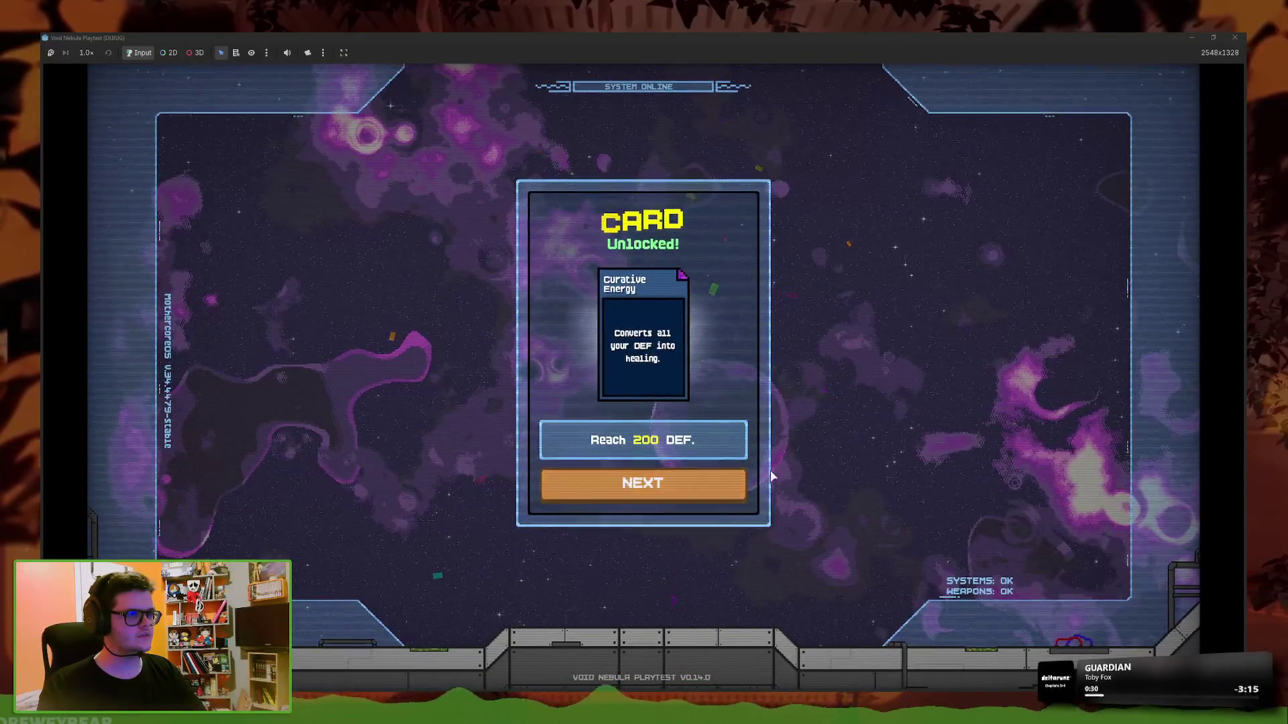
pyautogui.press('Return')
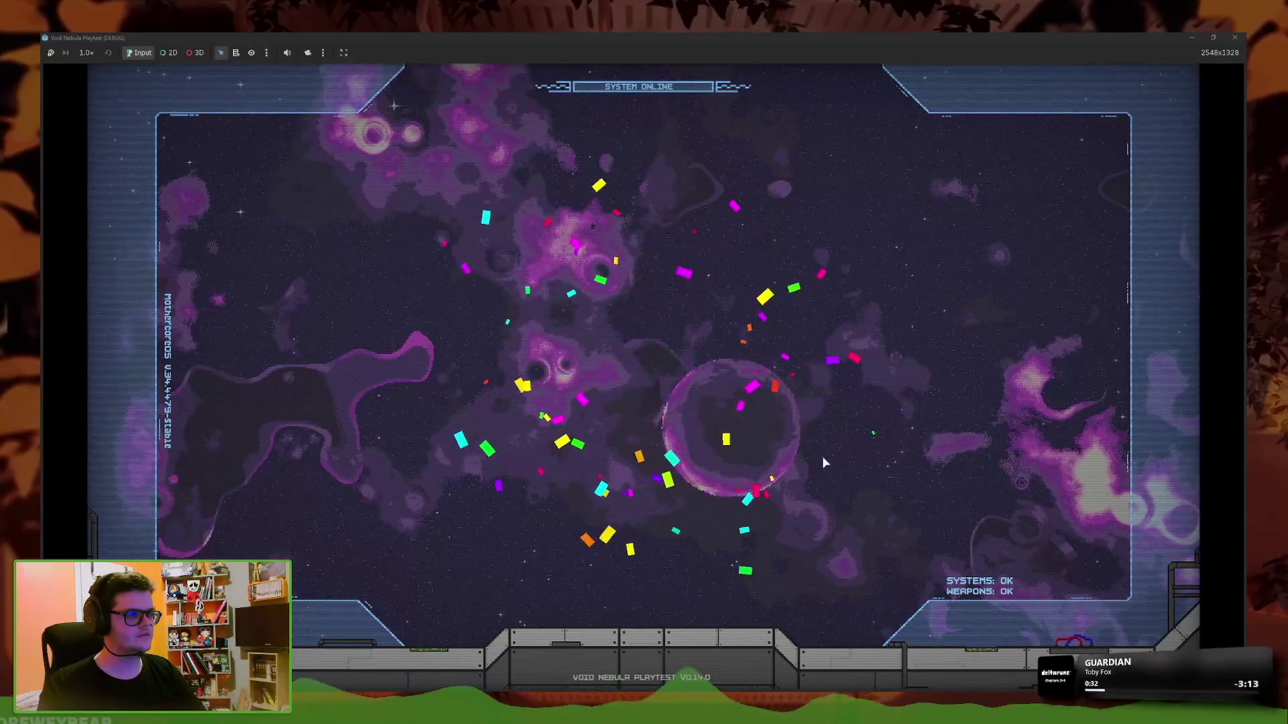
pyautogui.press('F8')
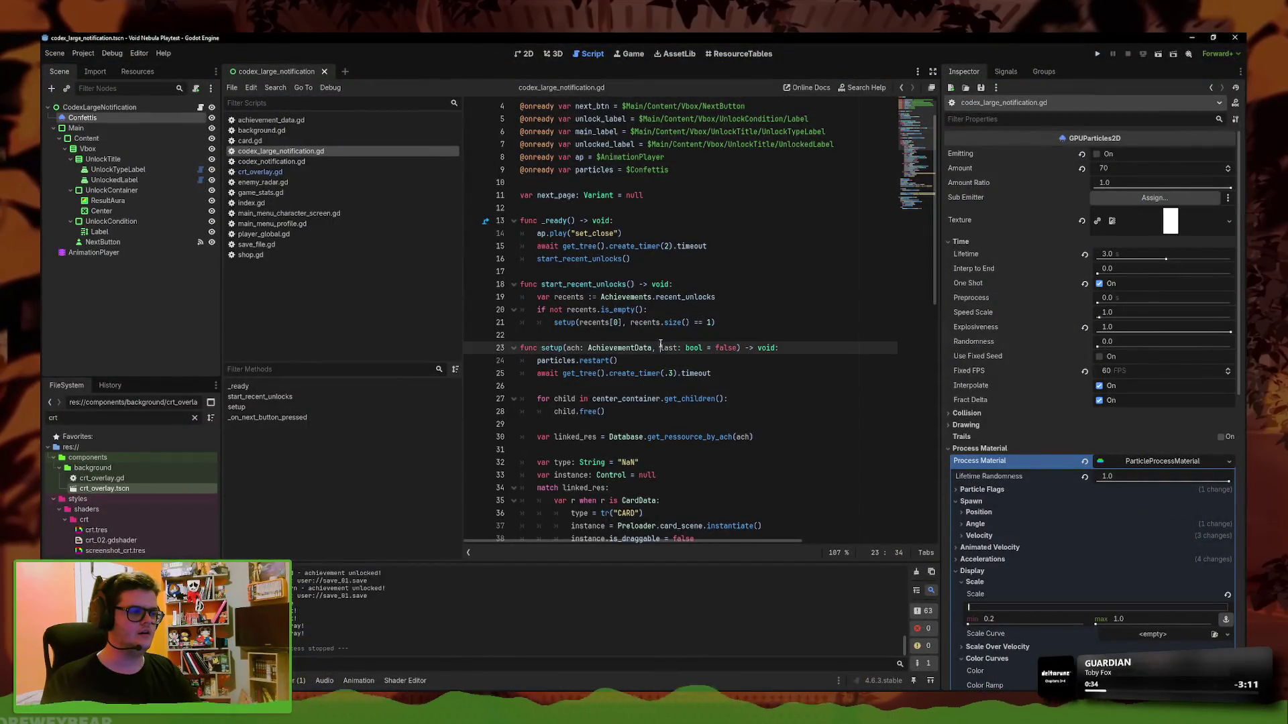
# Set the open animation's length to 0.2 seconds in the AnimationPlayer
pyautogui.hotkey('ctrl', 'F1')
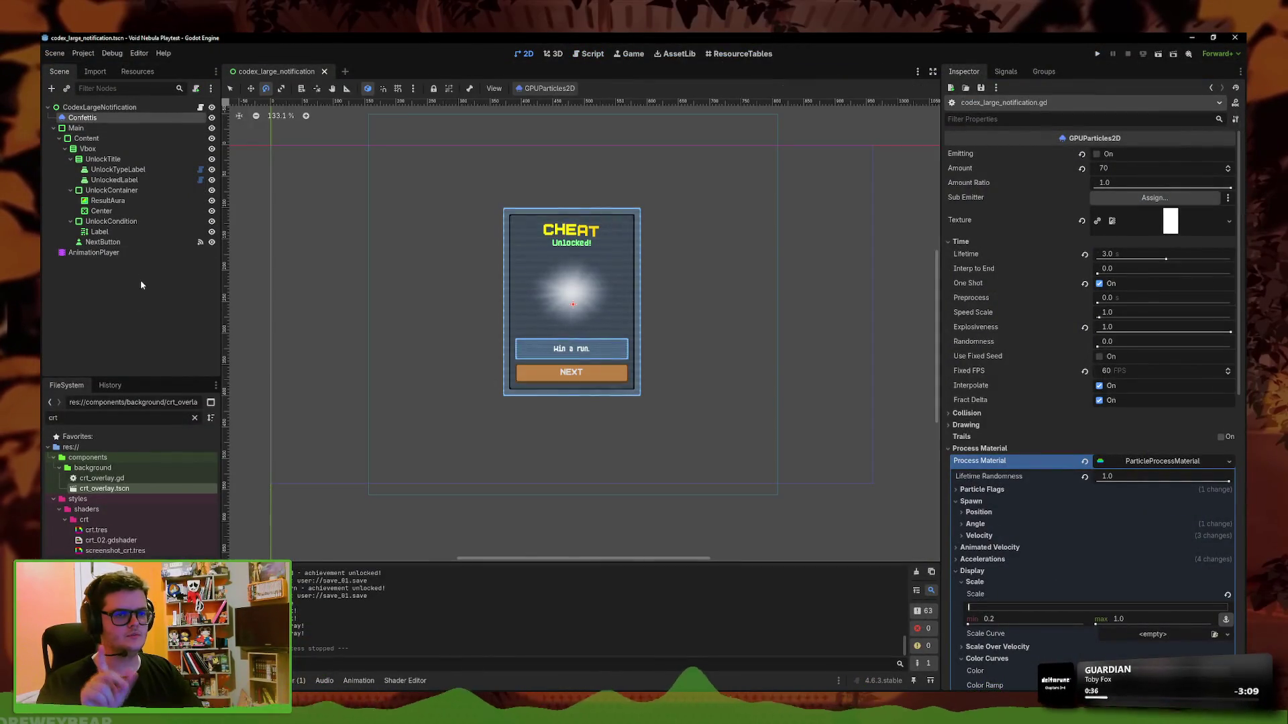
pyautogui.click(94, 252)
pyautogui.click(485, 511)
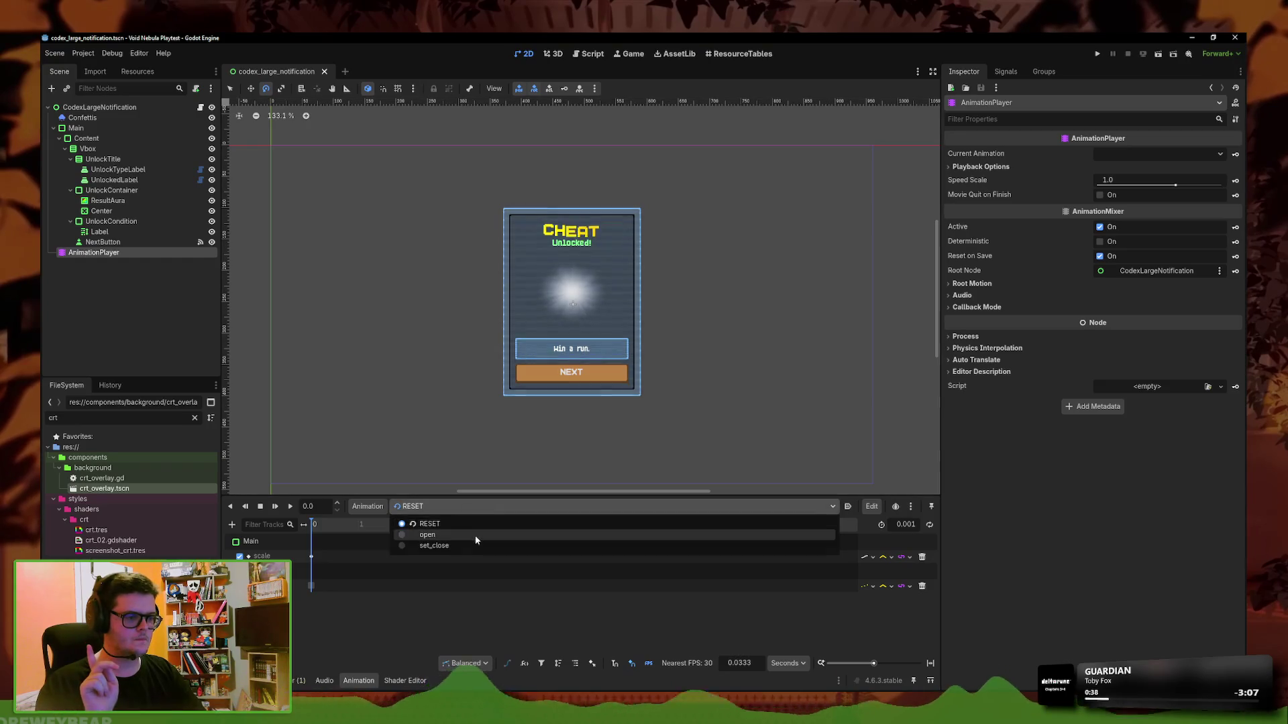
pyautogui.click(409, 537)
pyautogui.write('0.2')
pyautogui.press('Return')
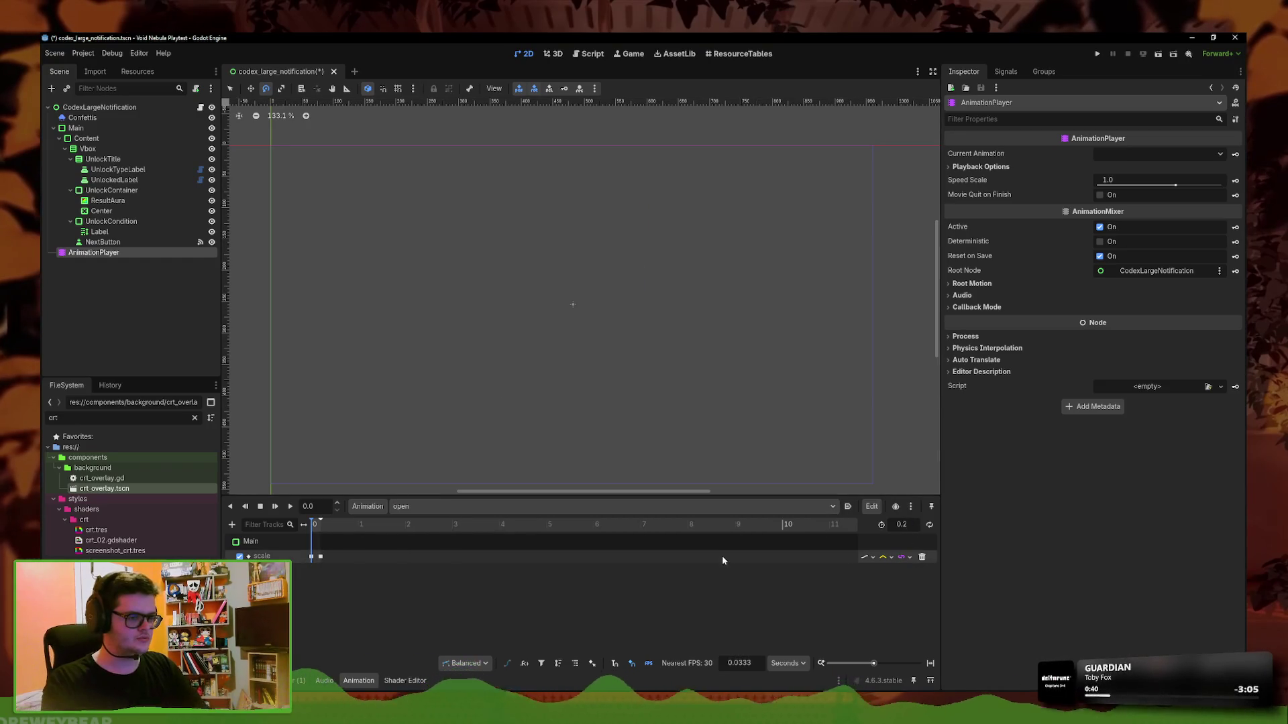
# Preview the open animation, save the scene, and return to codex_large_notification.gd
pyautogui.click(291, 508)
pyautogui.hotkey('ctrl', 's')
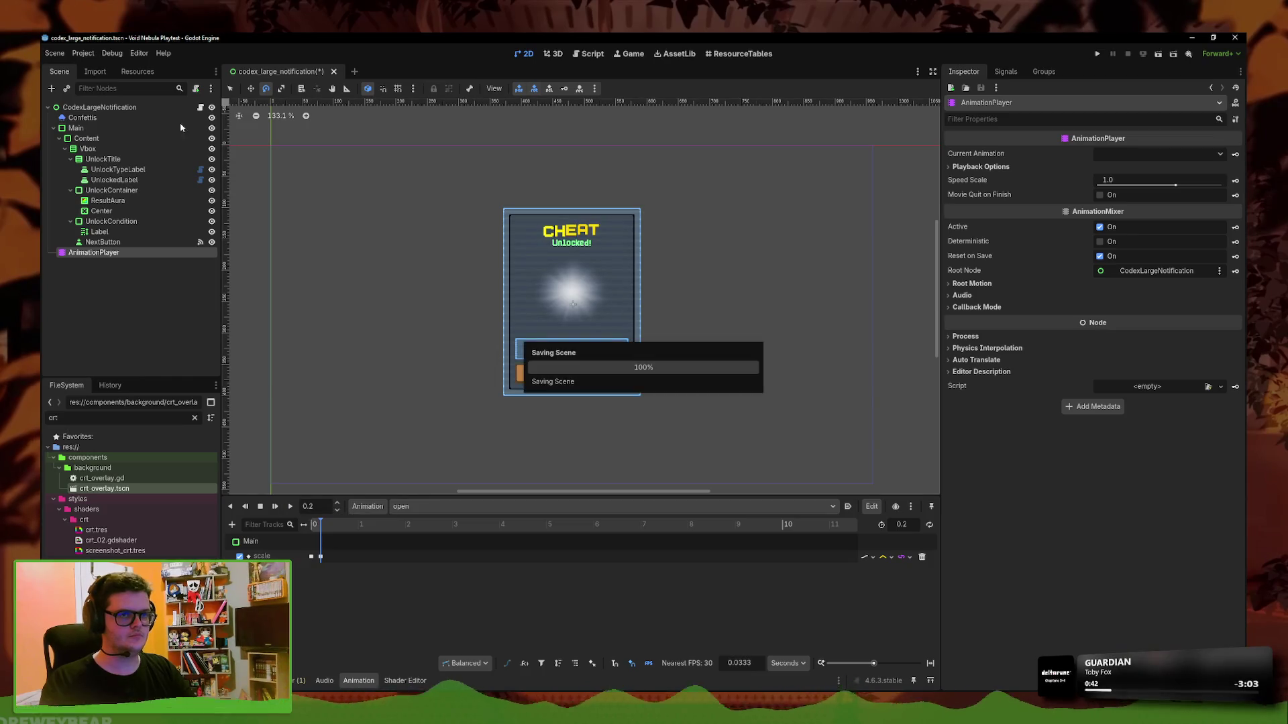
pyautogui.click(200, 107)
pyautogui.click(630, 360)
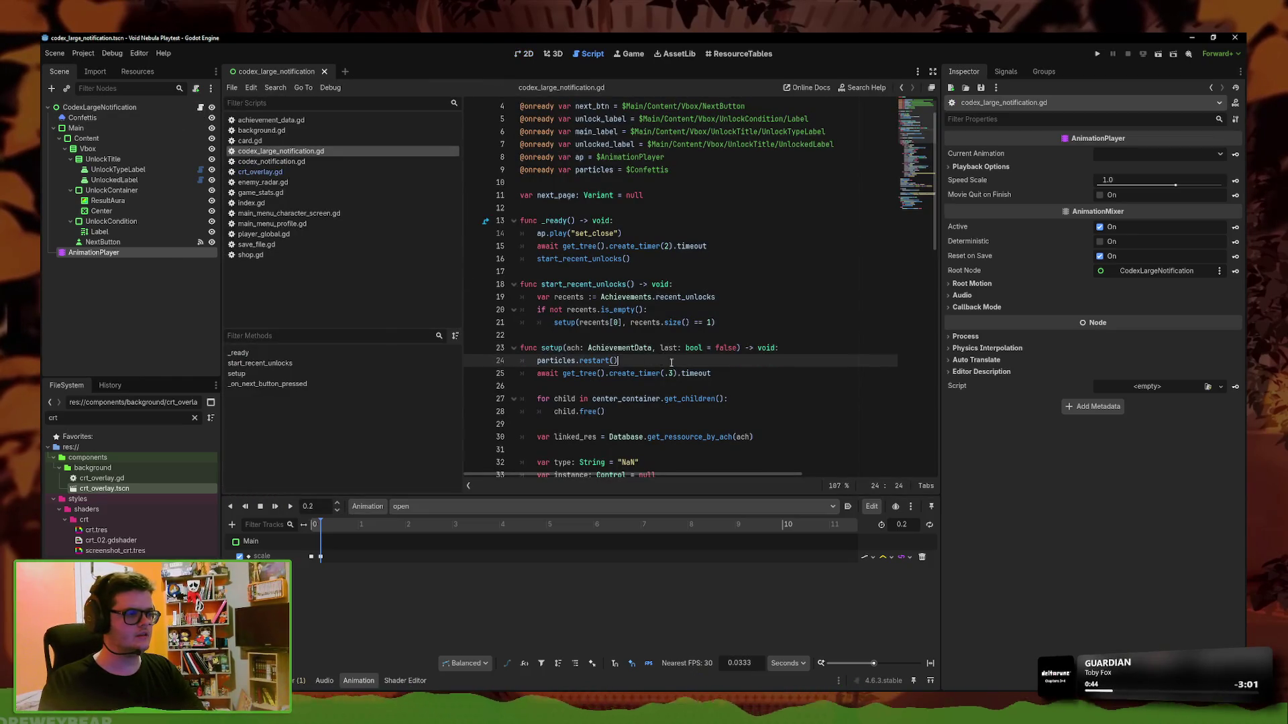
# Add an empty line after ap.play("open") in setup() for the await statement
pyautogui.scroll(-5, 721, 337)
pyautogui.click(792, 244)
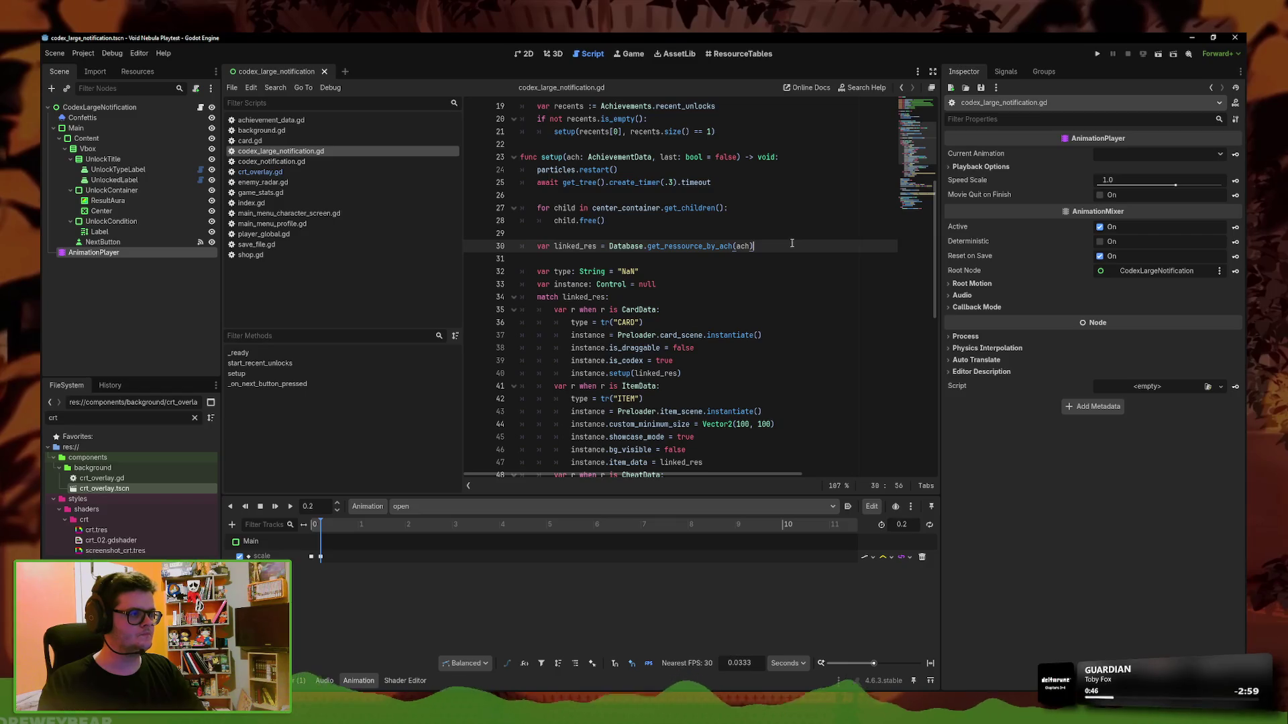
pyautogui.scroll(-6, 620, 339)
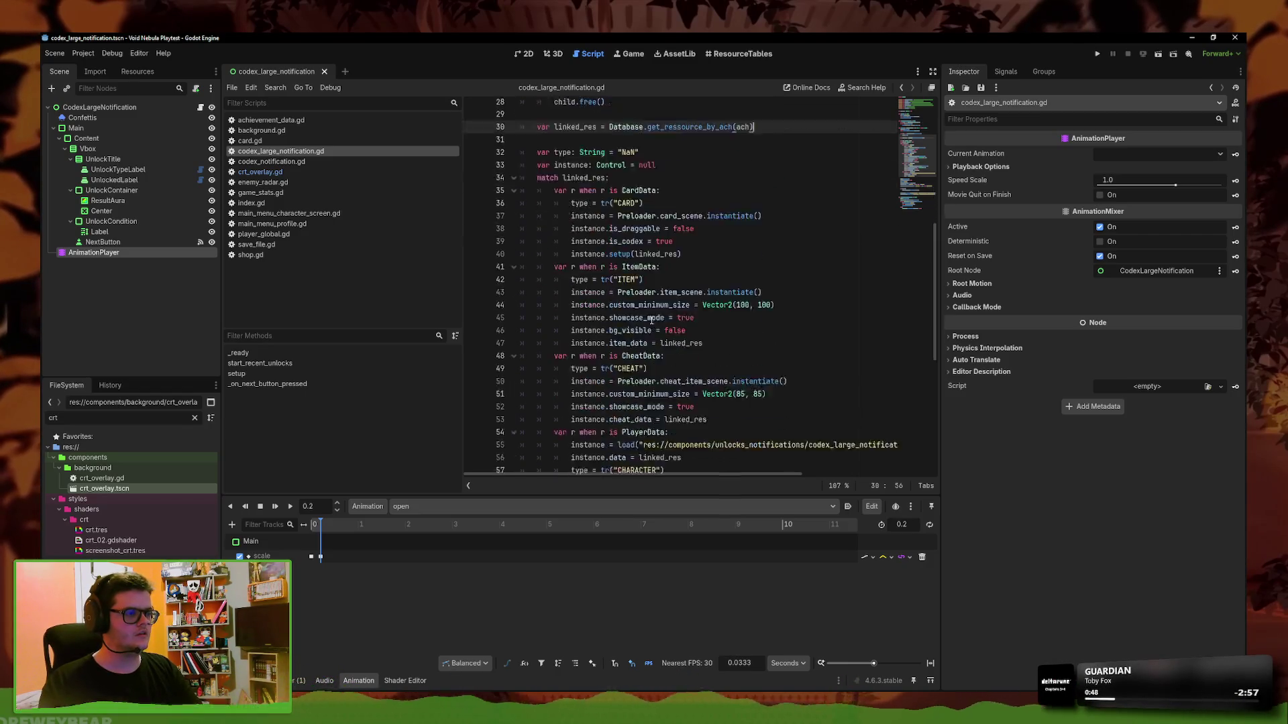
pyautogui.click(644, 400)
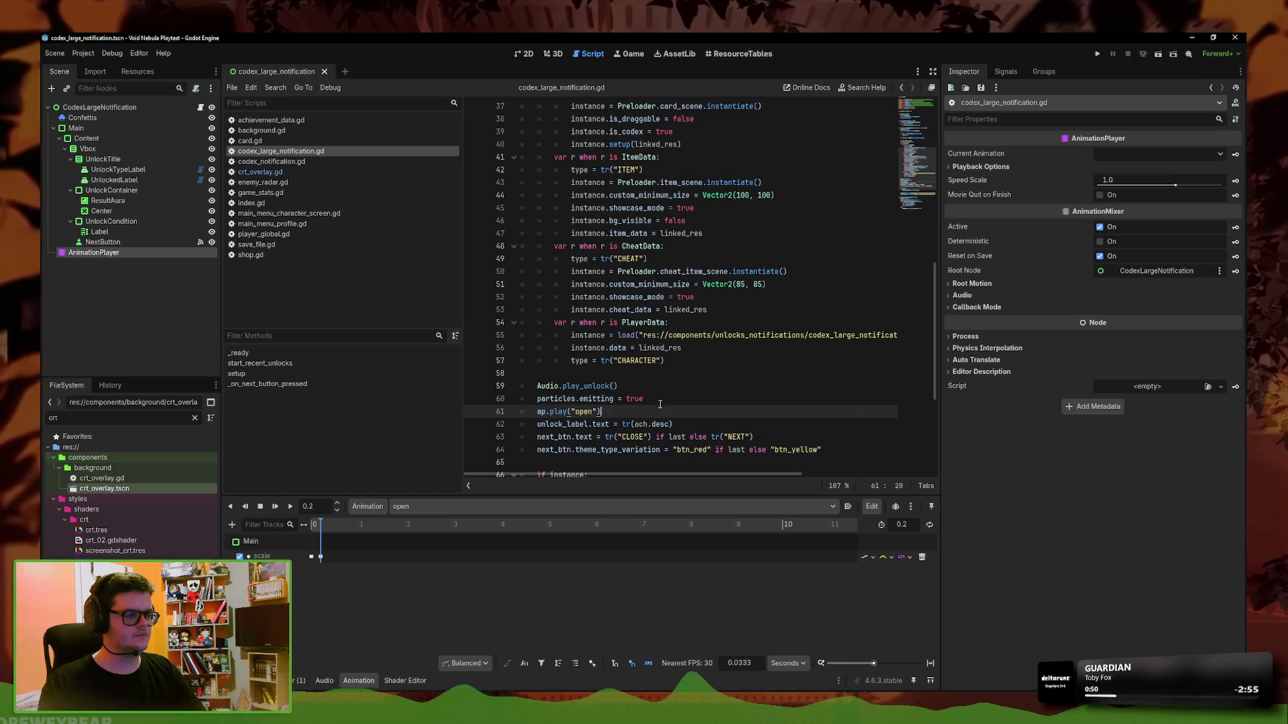
pyautogui.press('Down')
pyautogui.press('Return')
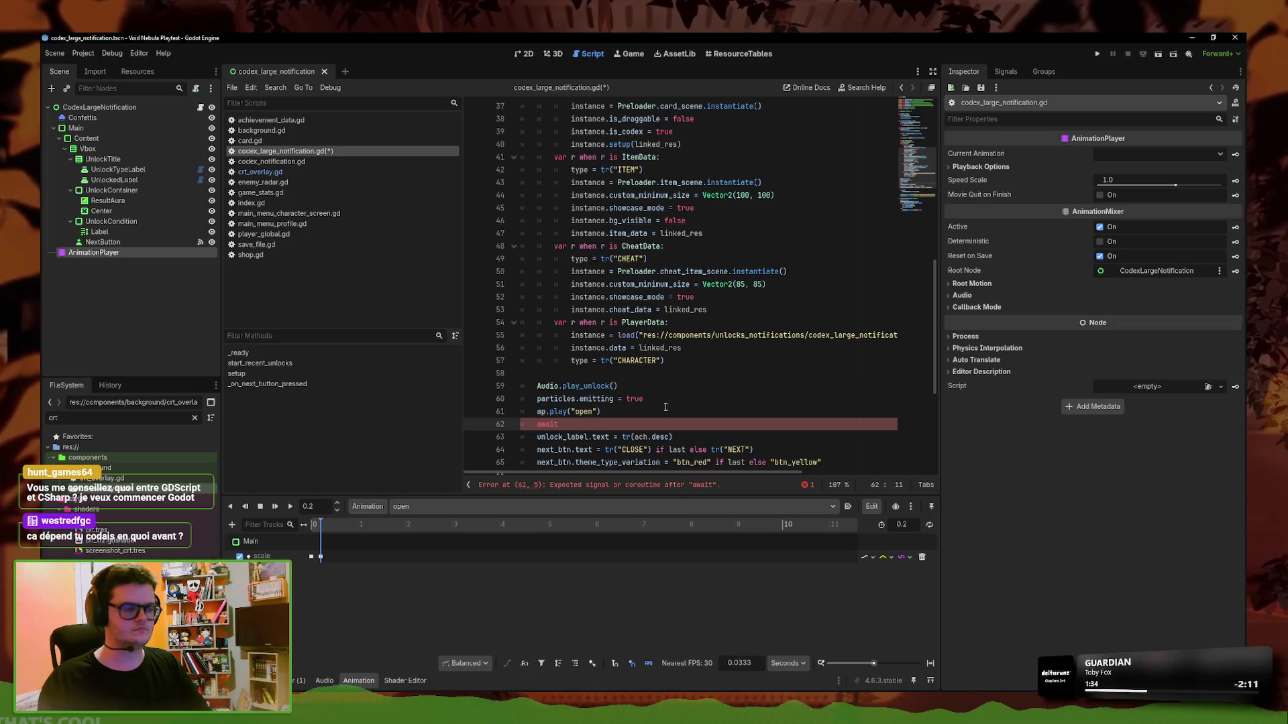
# Add await ap.animation_finished, move particles.emitting = true below it, save, and run the game
pyautogui.write('ap.an')
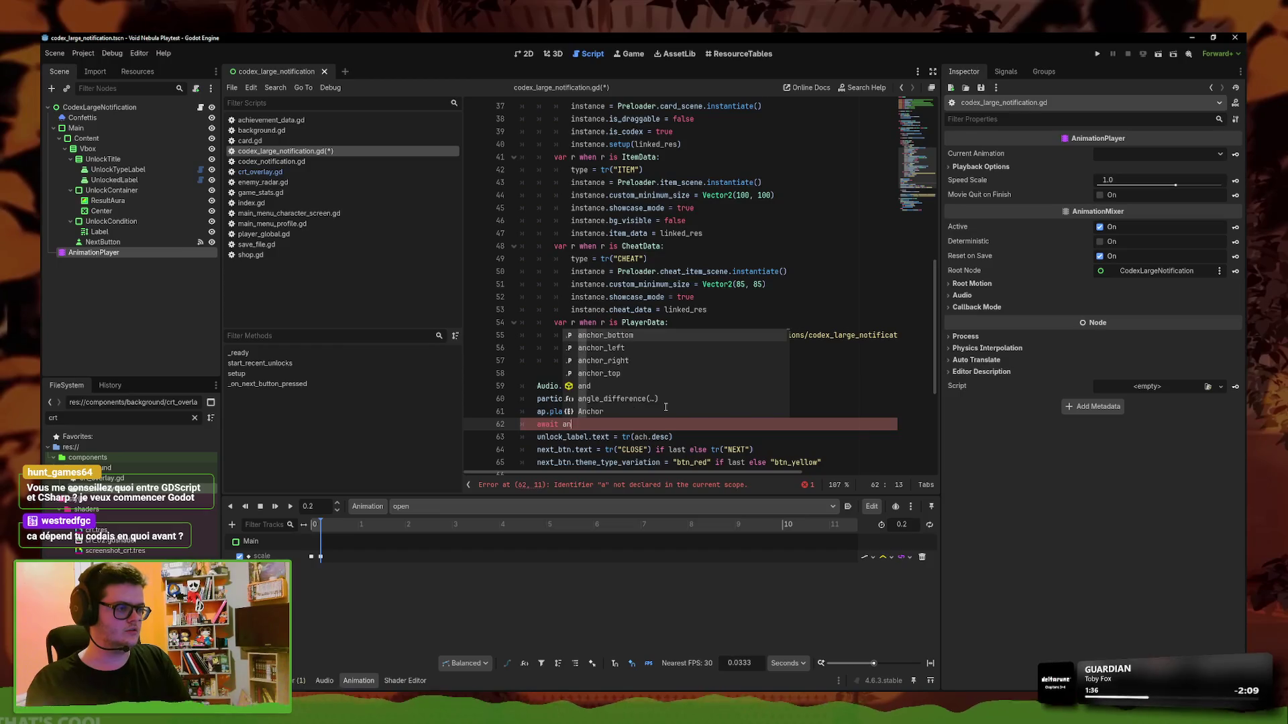
pyautogui.write('i')
pyautogui.press('Down')
pyautogui.press('Down')
pyautogui.press('Return')
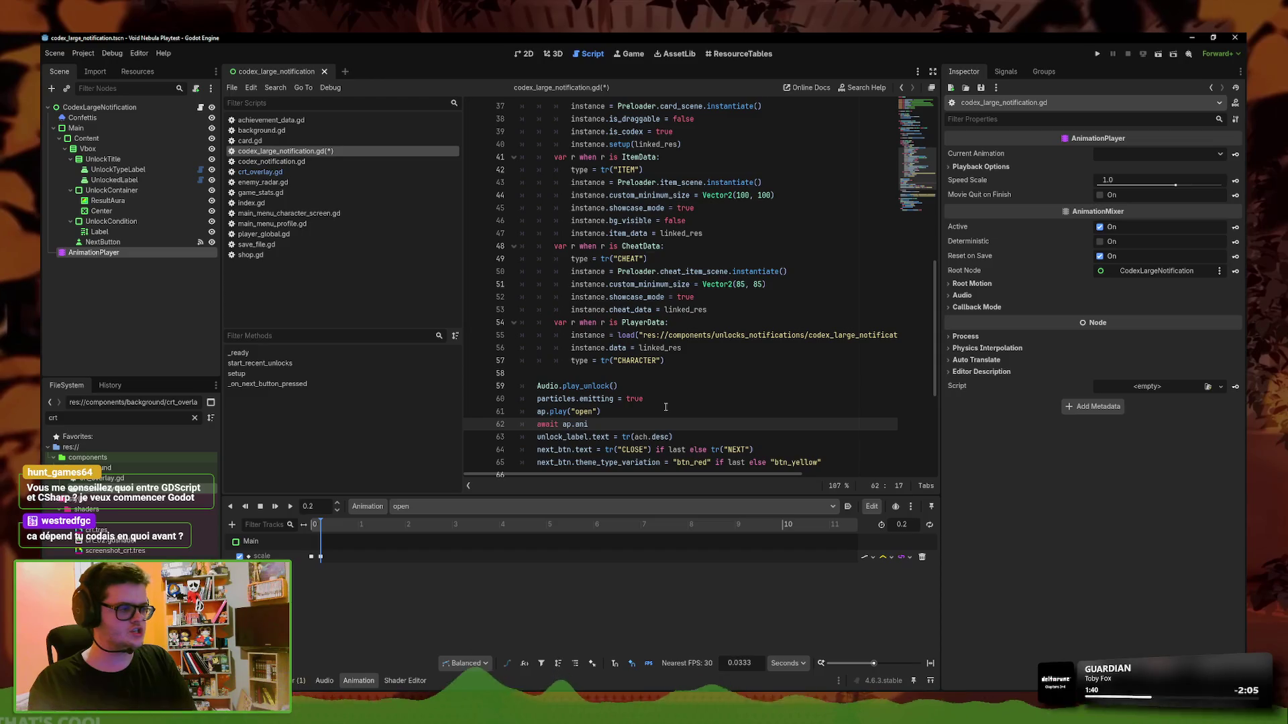
pyautogui.press('Up')
pyautogui.press('Return')
pyautogui.press('Up')
pyautogui.press('Up')
pyautogui.hotkey('alt', 'Down')
pyautogui.hotkey('alt', 'Down')
pyautogui.hotkey('ctrl', 's')
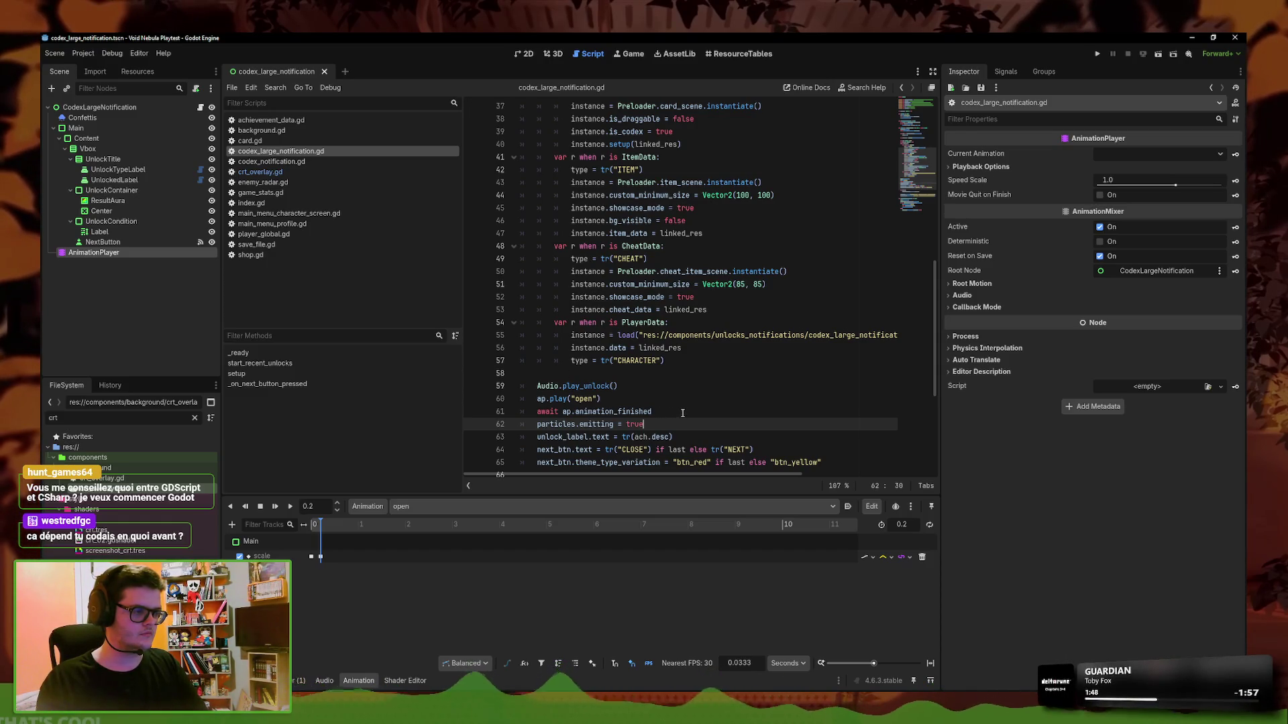
pyautogui.click(1097, 55)
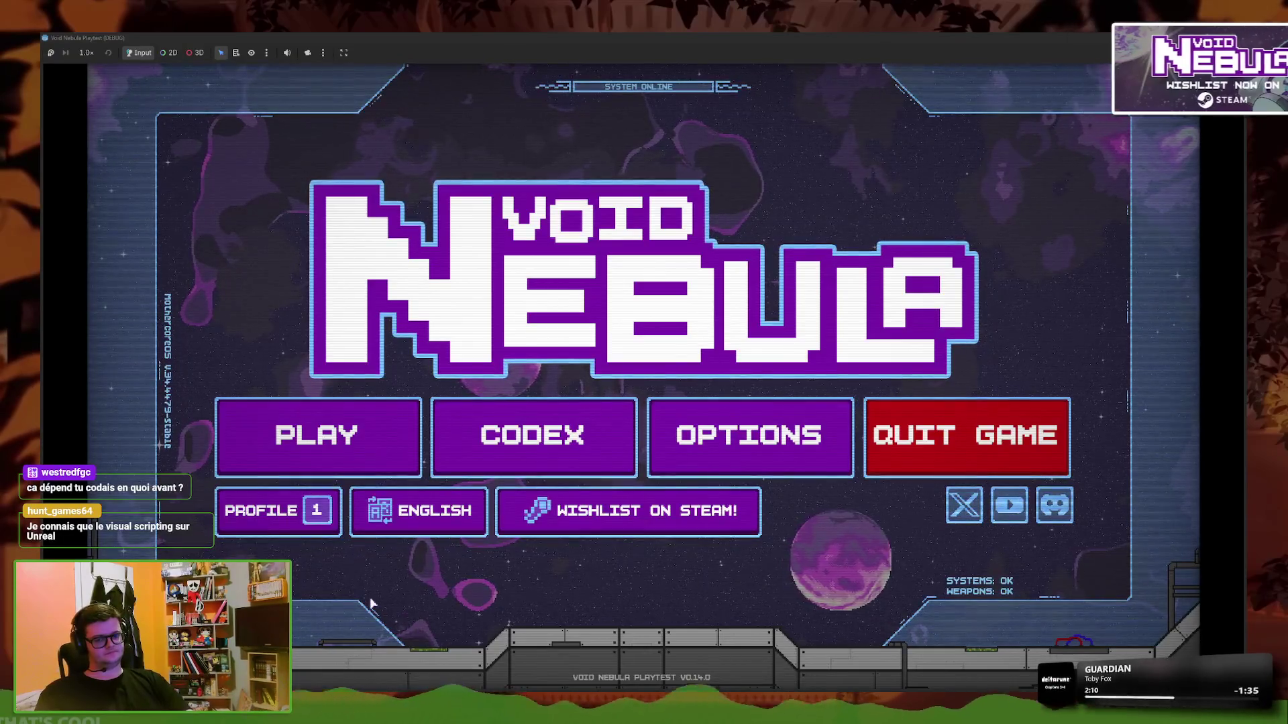
# Load save slot 01 and start a new run as Faceless
pyautogui.click(318, 435)
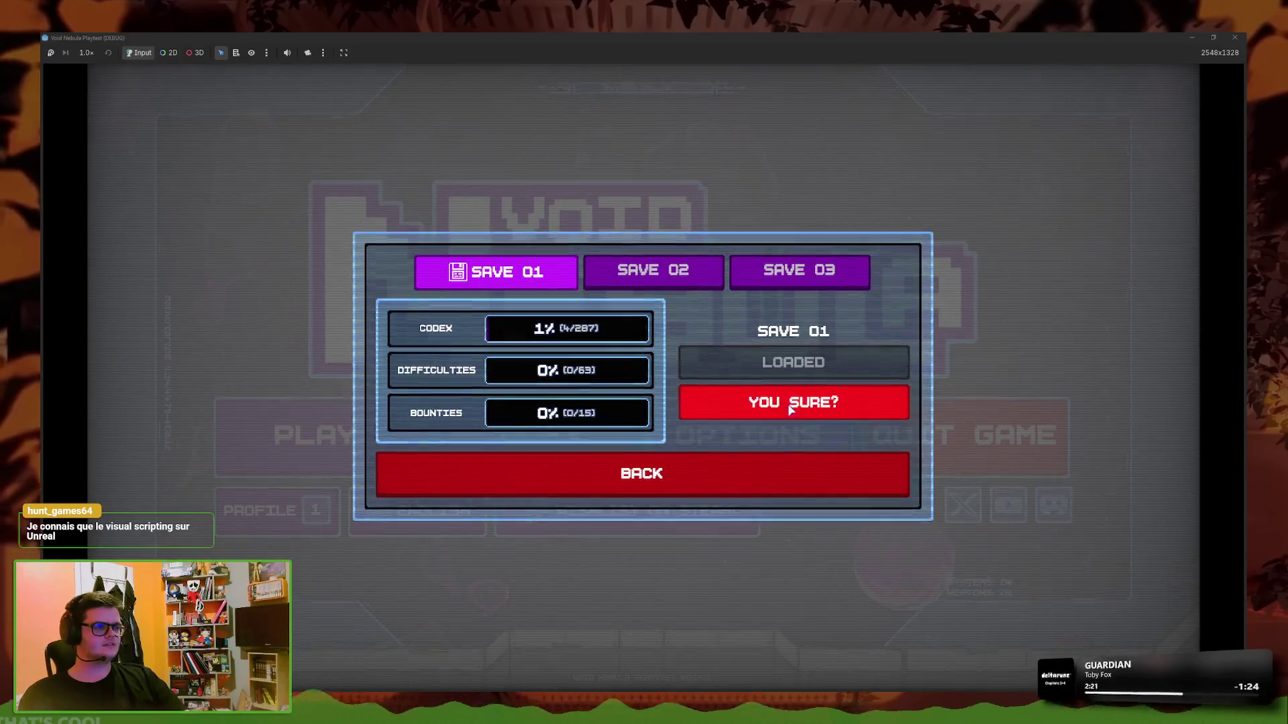
pyautogui.click(777, 400)
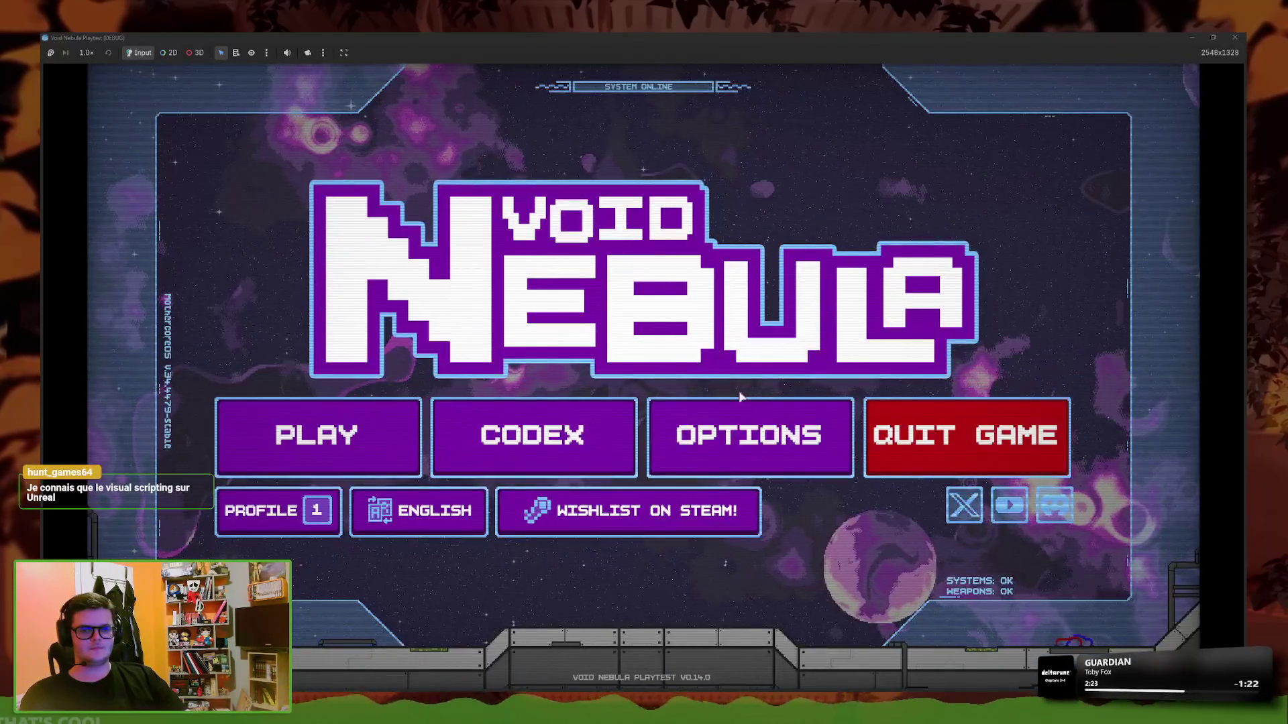
pyautogui.click(328, 454)
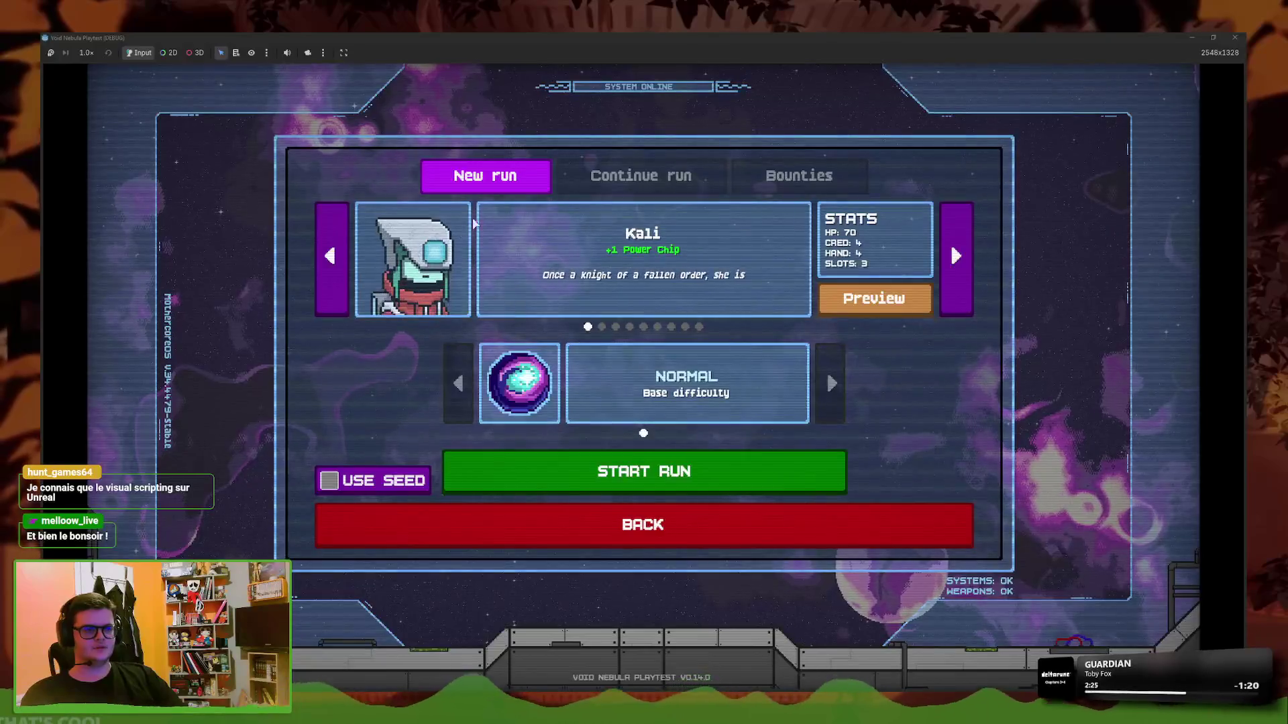
pyautogui.click(699, 326)
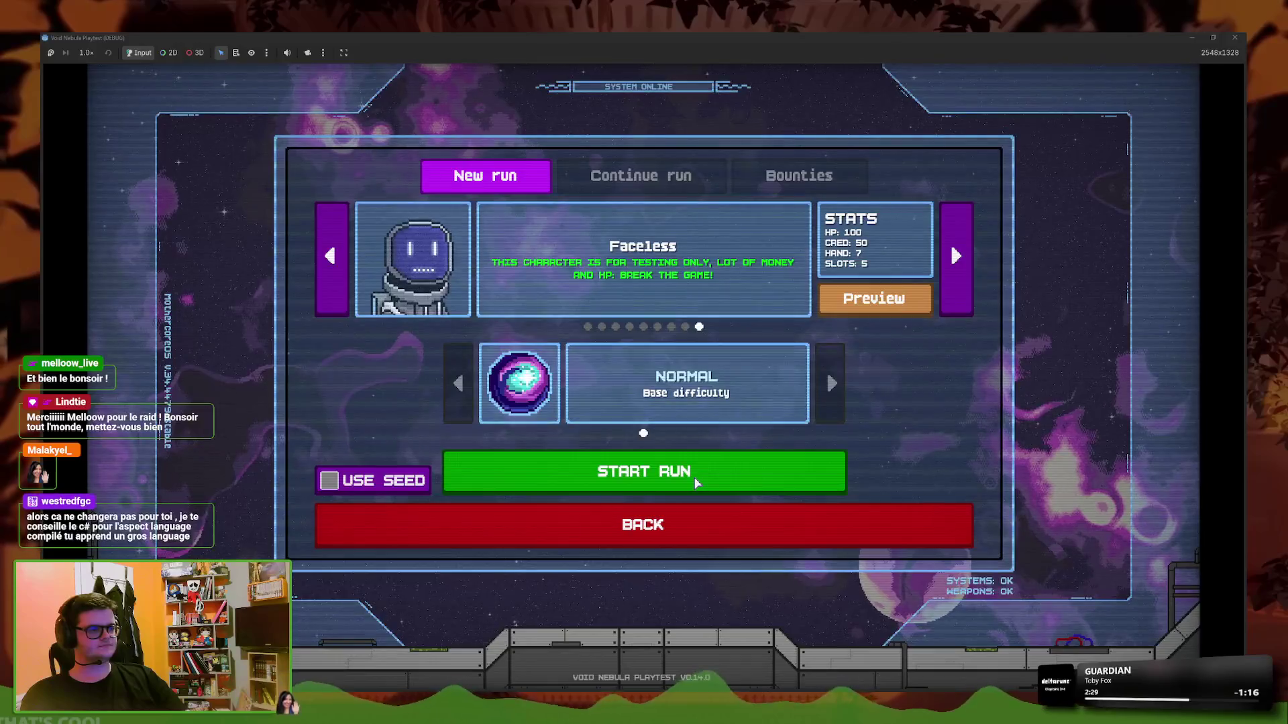
pyautogui.click(651, 468)
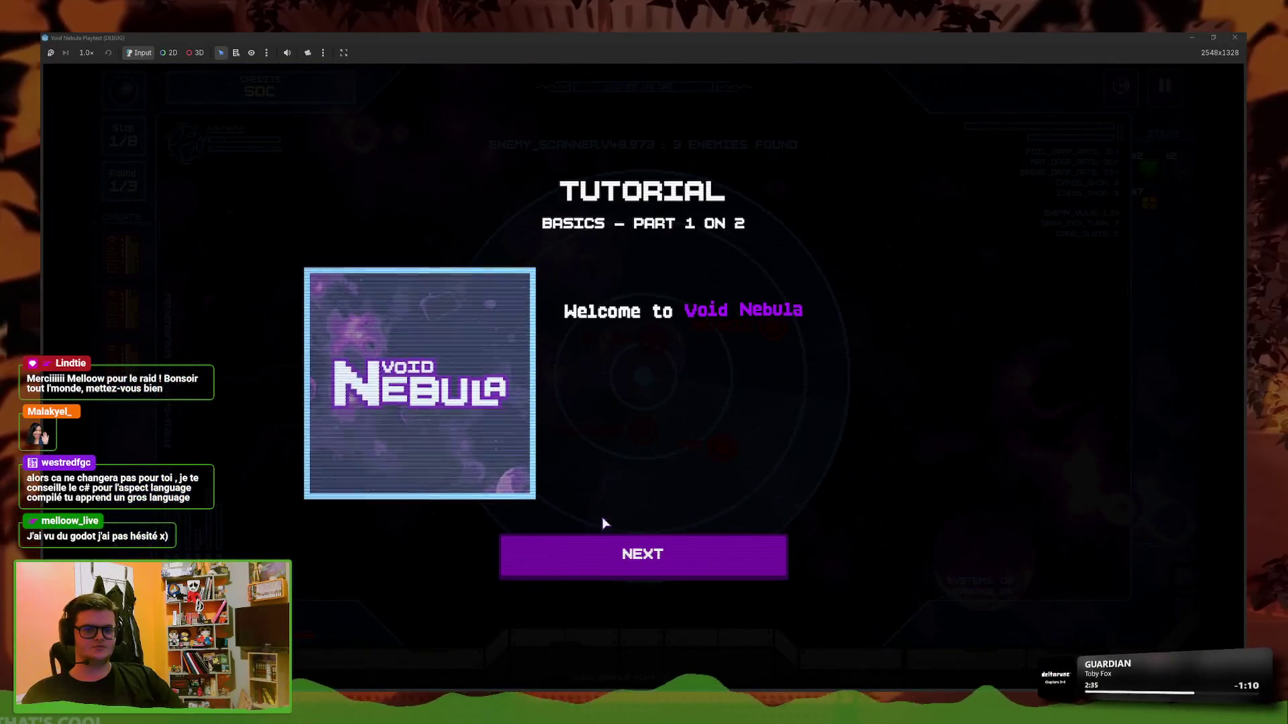
# Clear the basics and fight tutorials, enter the battle, and play the Cover card
pyautogui.click(606, 551)
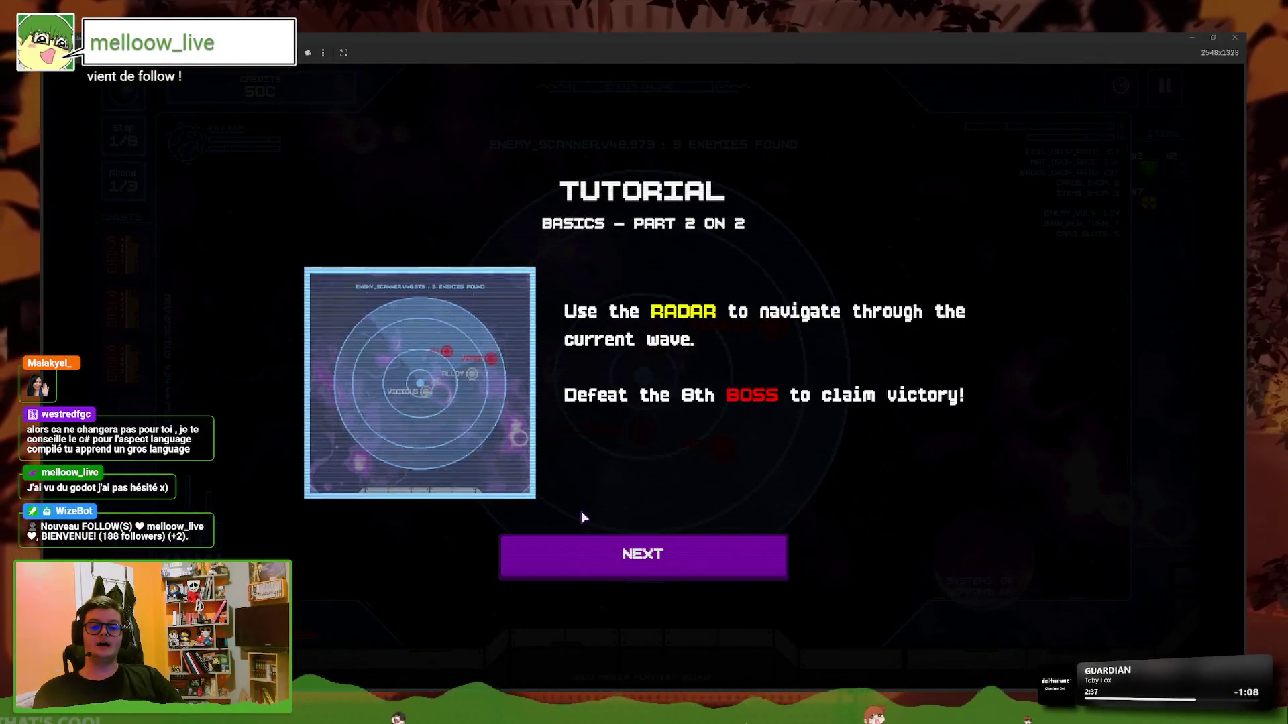
pyautogui.click(571, 543)
pyautogui.click(700, 435)
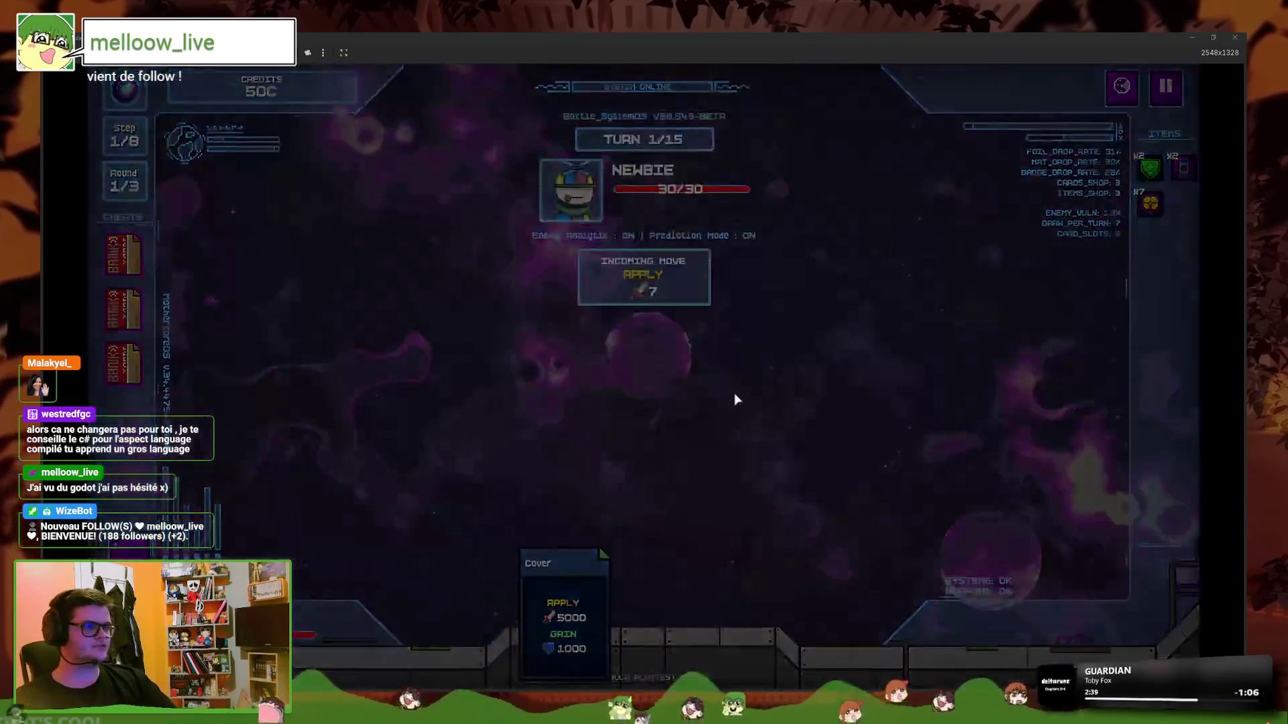
pyautogui.click(680, 569)
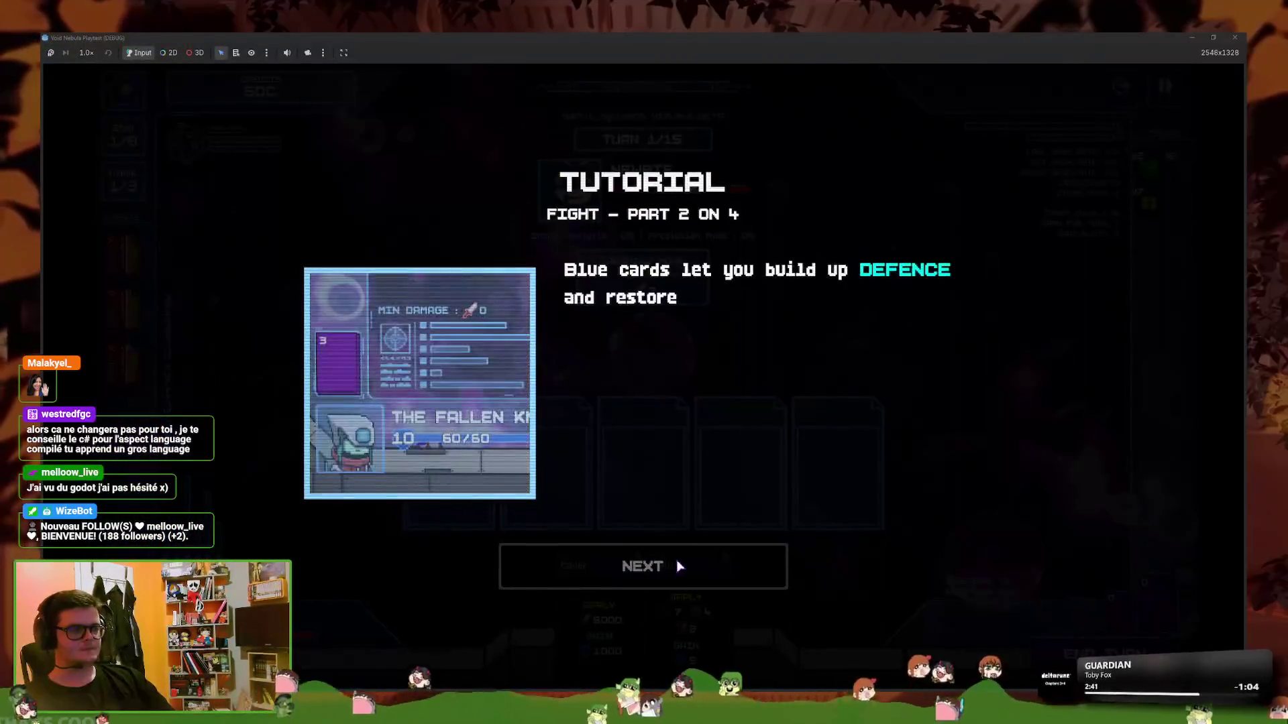
pyautogui.click(635, 579)
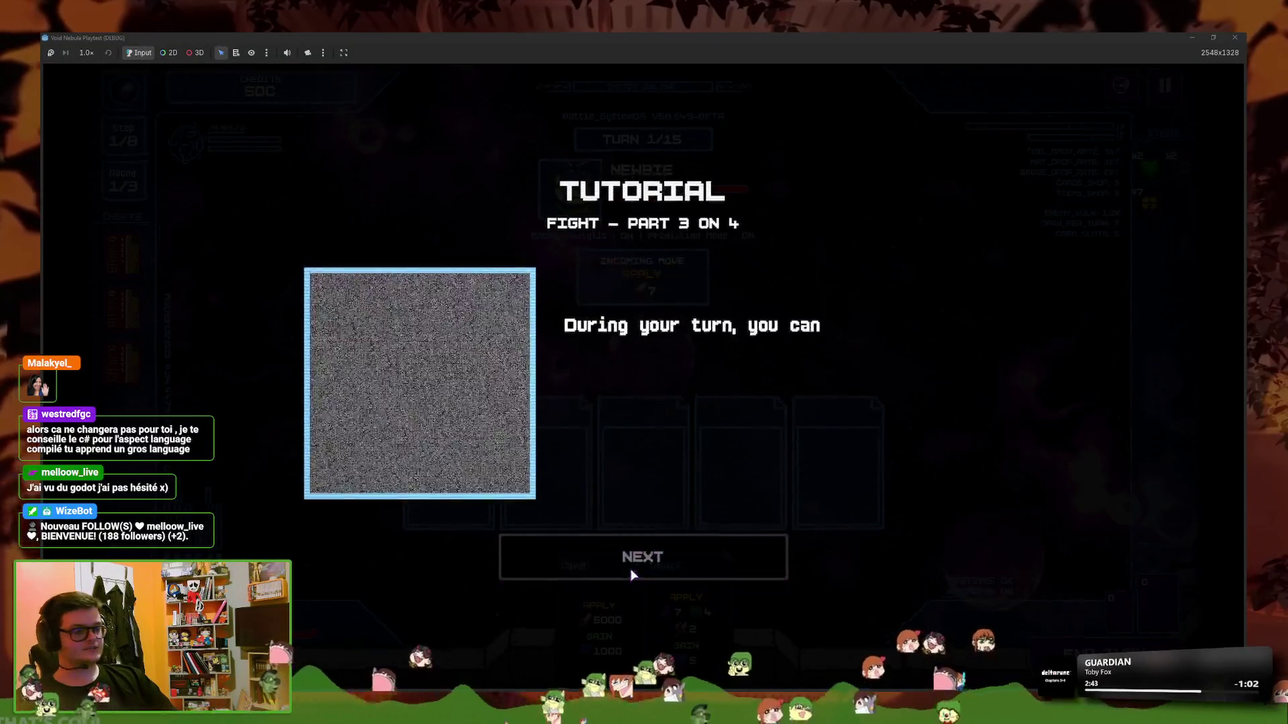
pyautogui.click(625, 566)
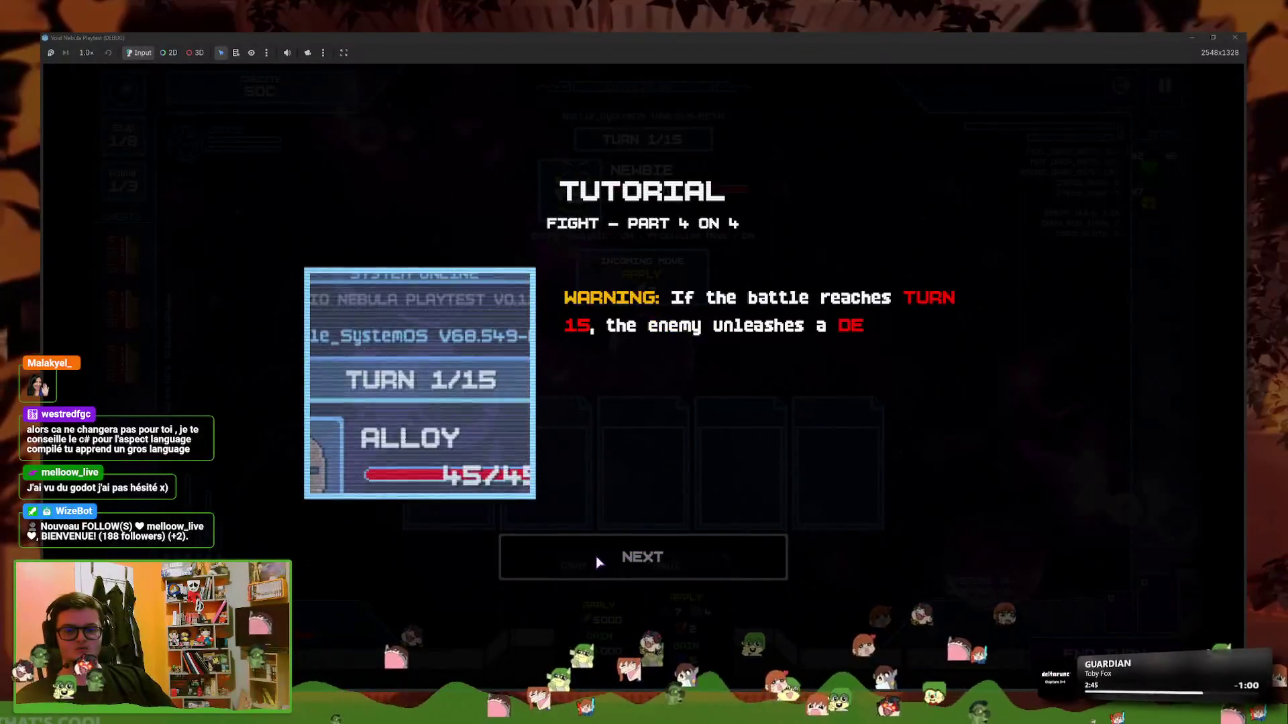
pyautogui.click(603, 565)
pyautogui.click(599, 563)
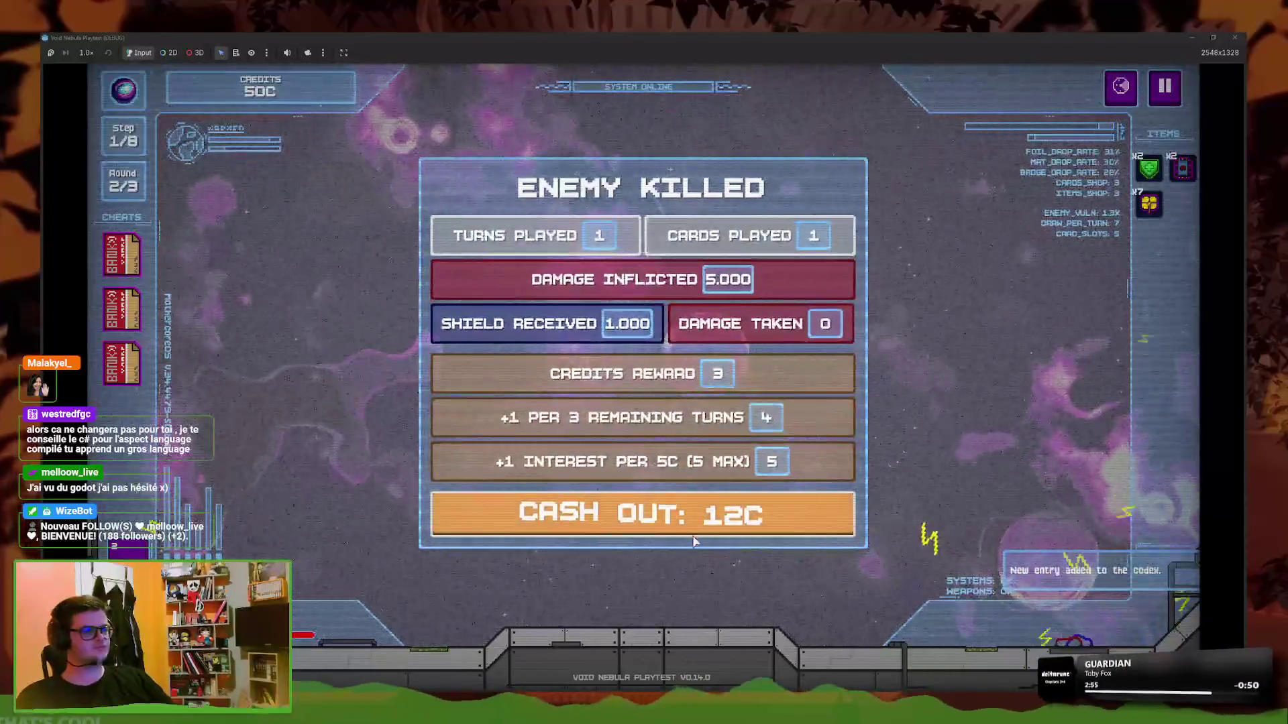
# Cash out the battle rewards, close the shop tutorial, and return to the main menu
pyautogui.click(671, 520)
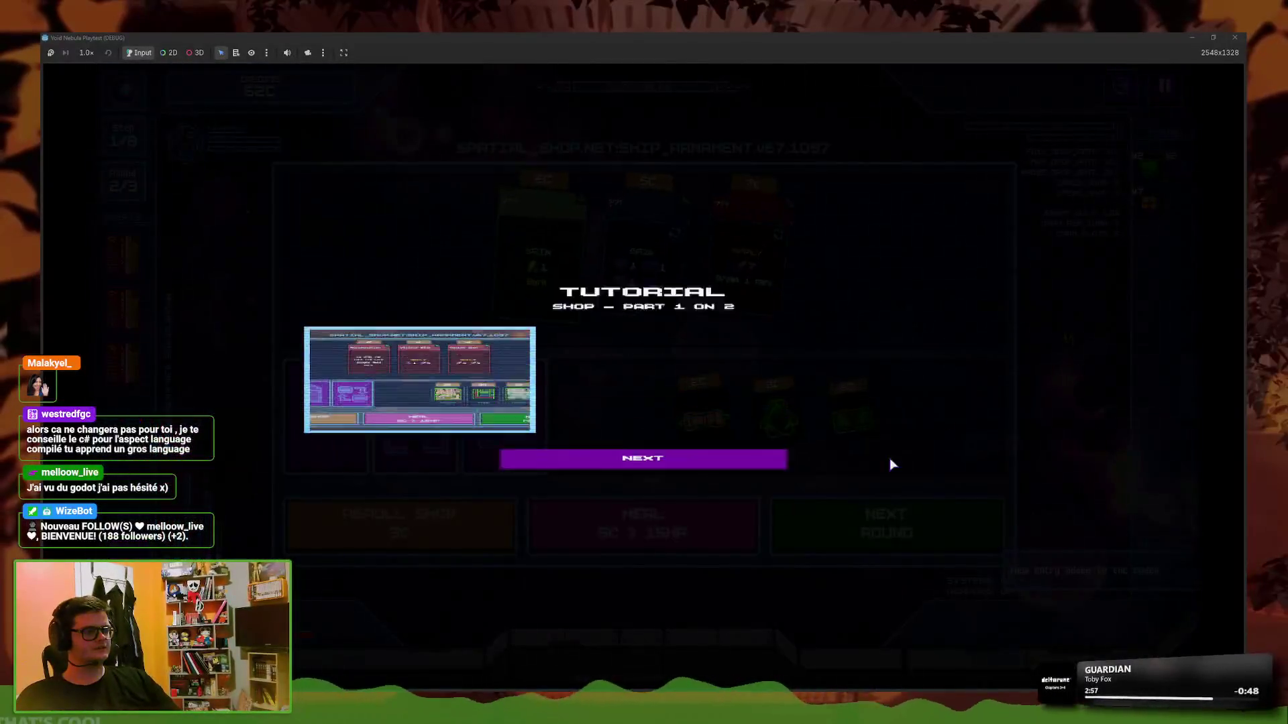
pyautogui.click(771, 462)
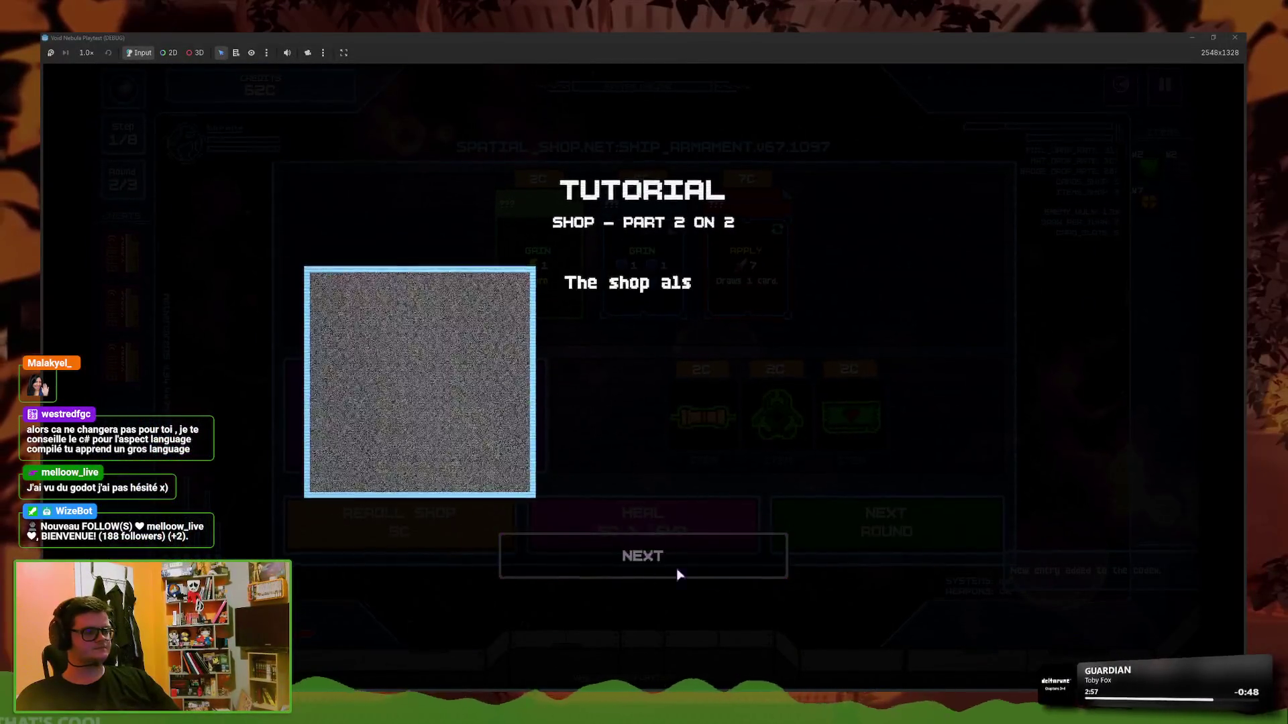
pyautogui.click(637, 554)
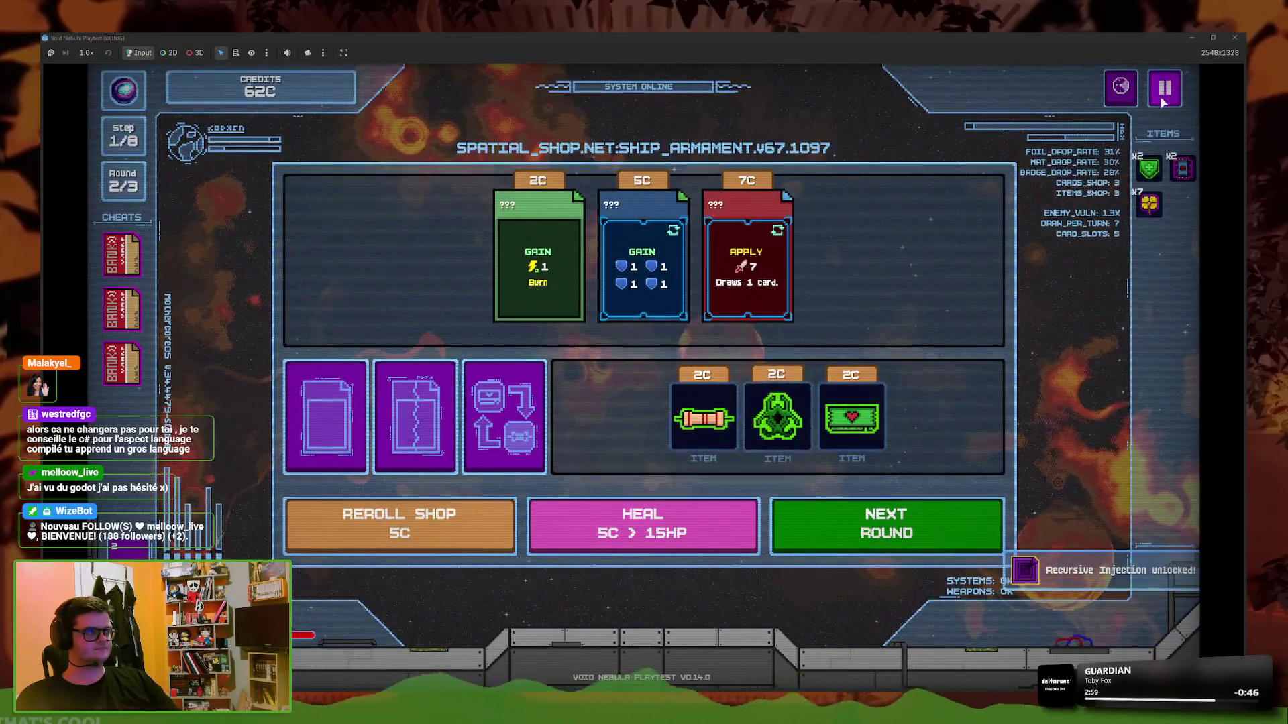
pyautogui.press('Escape')
pyautogui.click(644, 445)
pyautogui.click(643, 446)
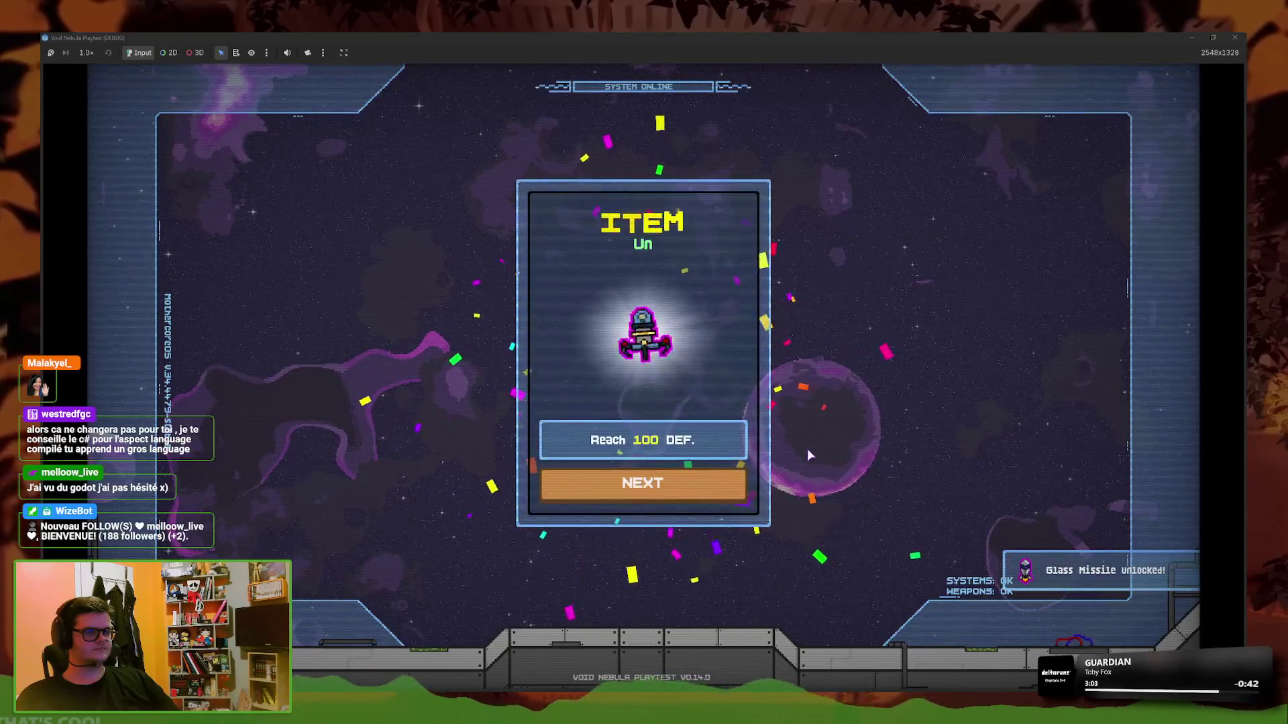
# Dismiss the Glass Missile, card, cheat and item unlock popups, then close the game window
pyautogui.press('Return')
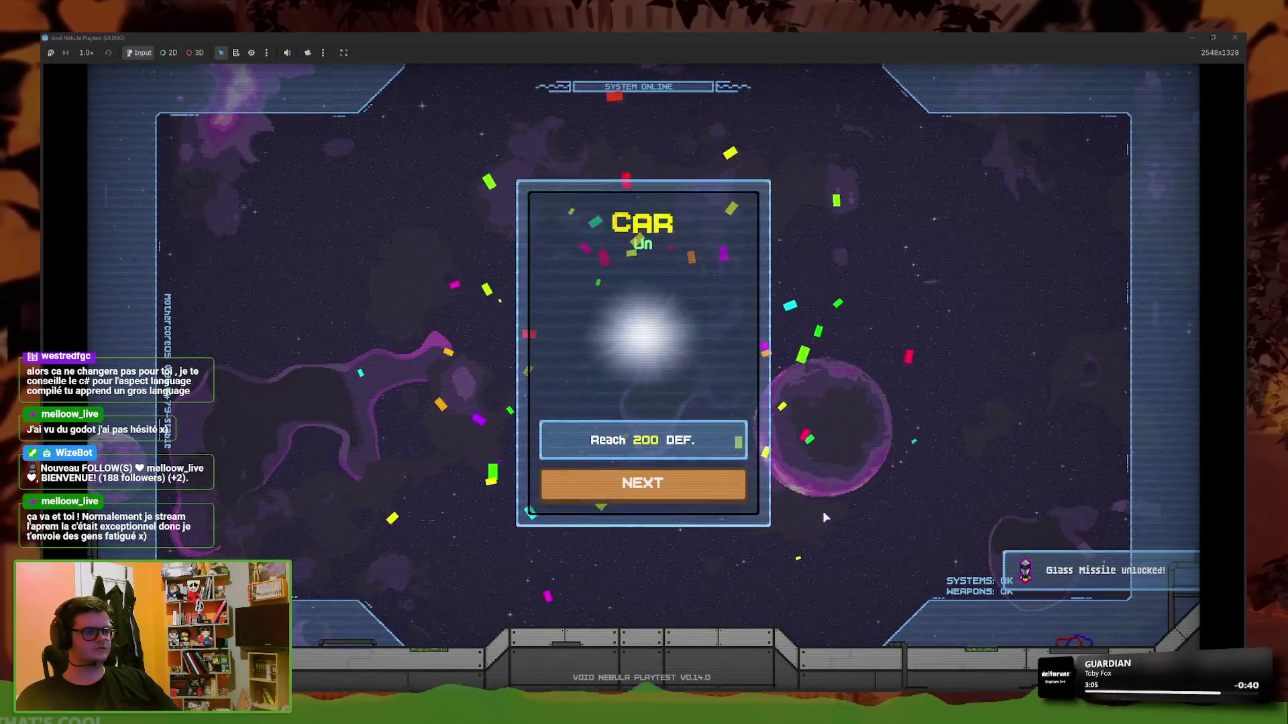
pyautogui.press('Return')
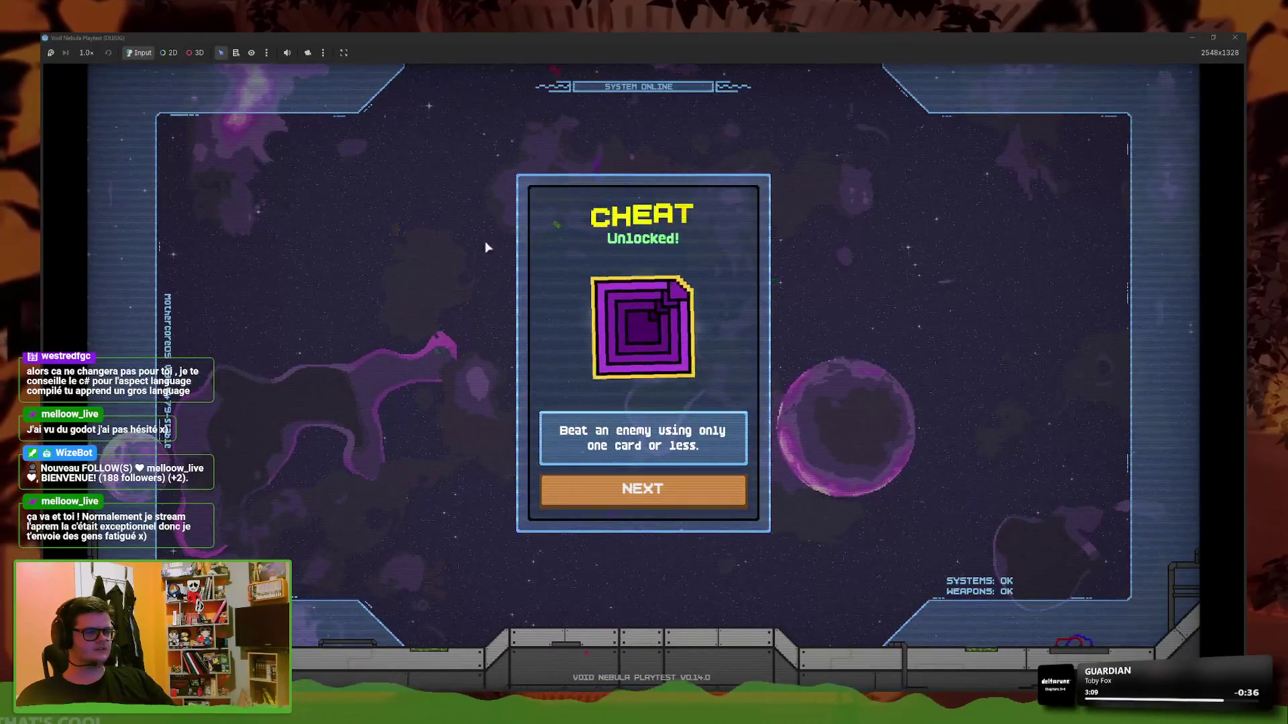
pyautogui.click(681, 494)
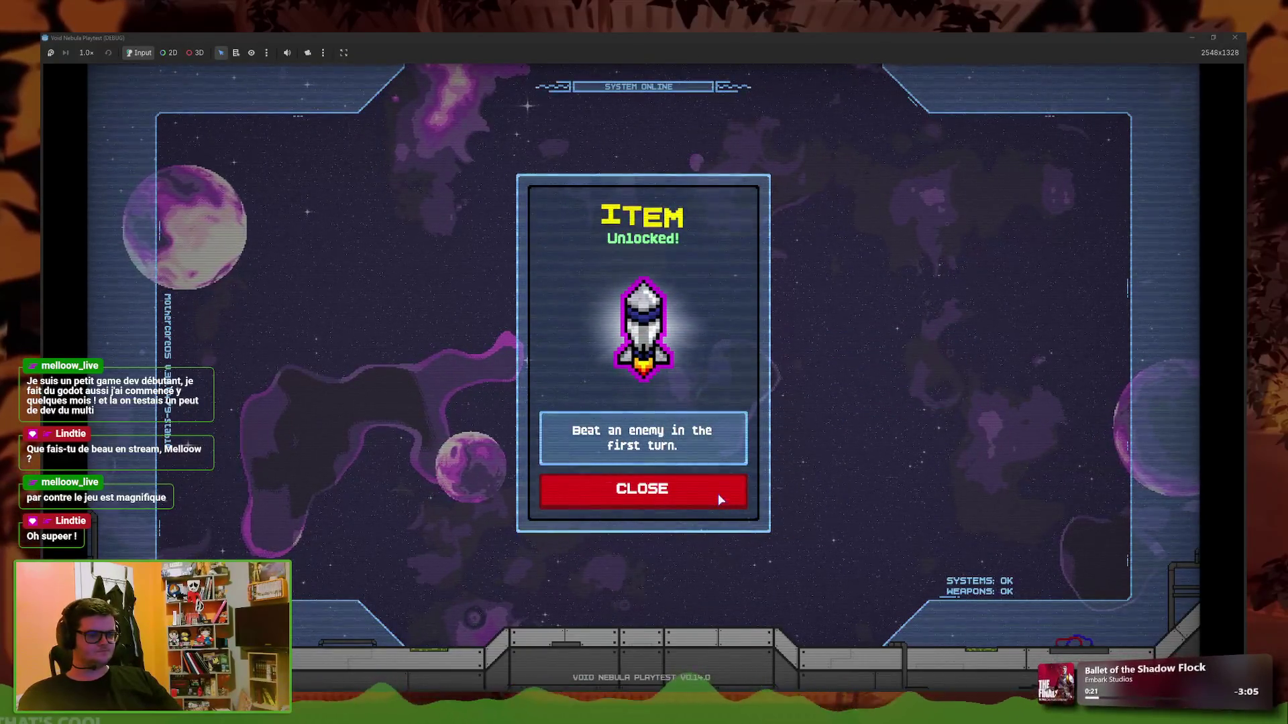
pyautogui.click(689, 482)
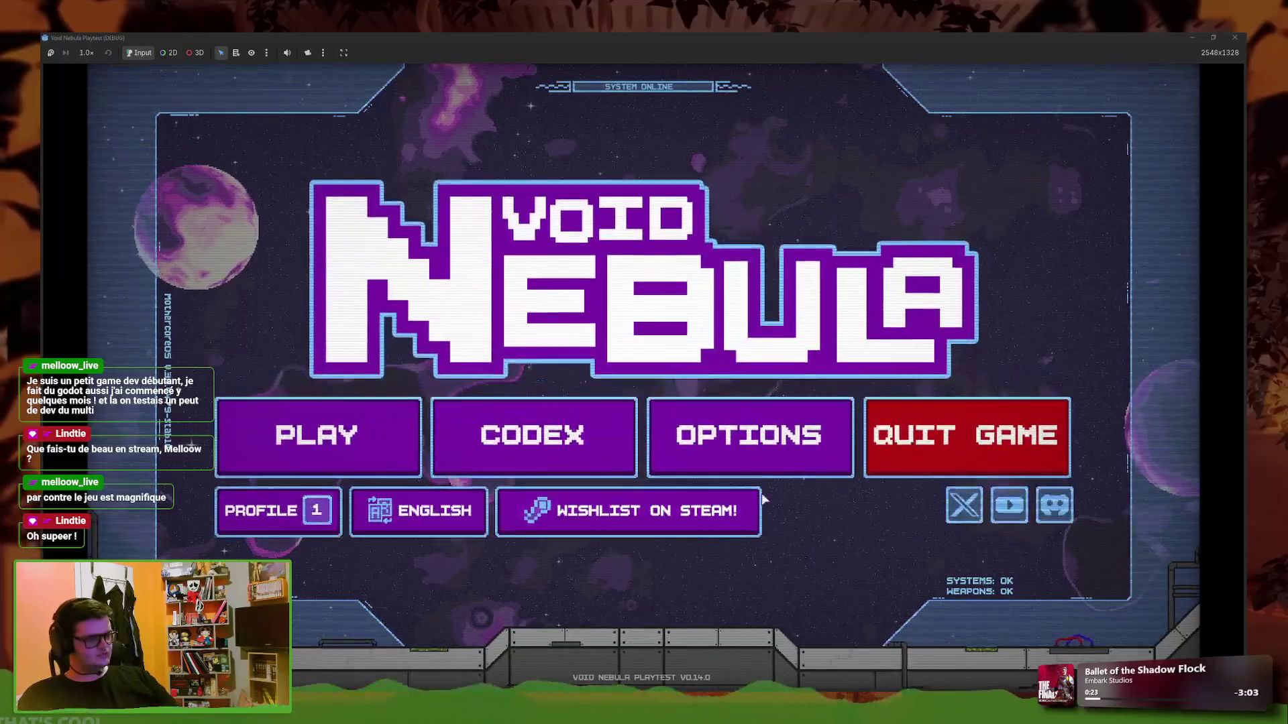
pyautogui.click(1234, 37)
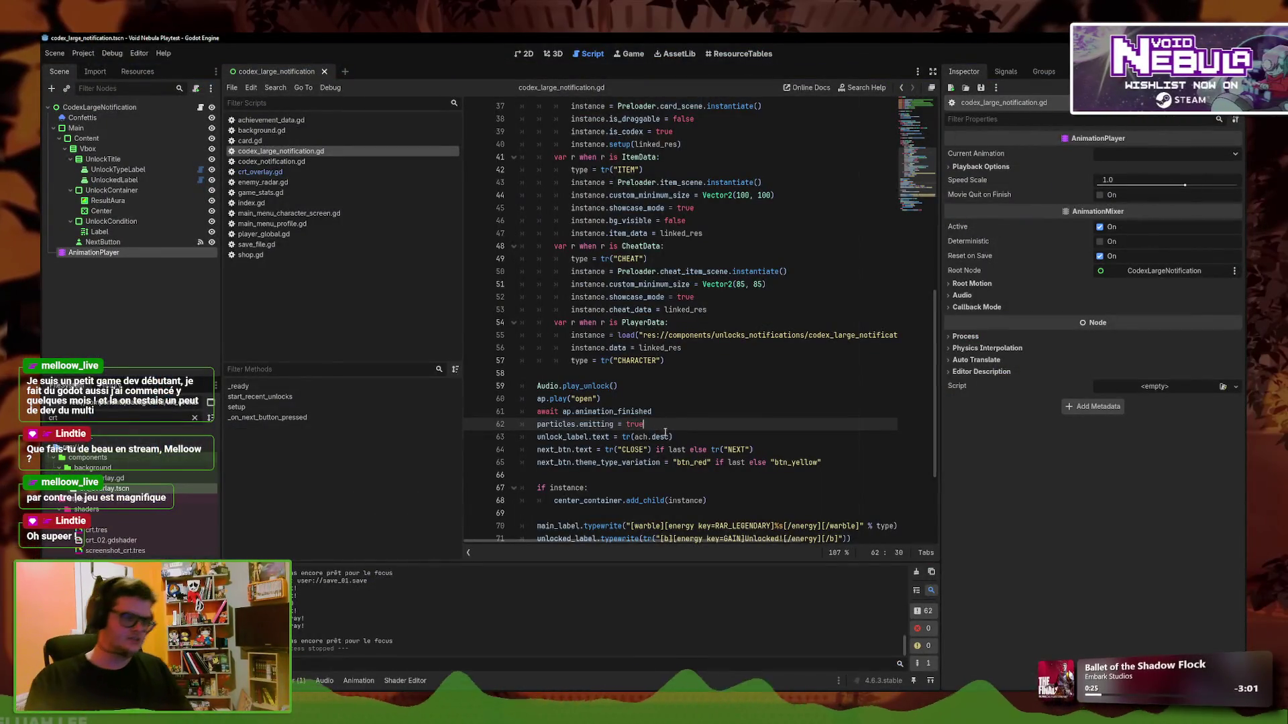
# Move the await and particles.emitting lines below the next_btn setup lines
pyautogui.click(688, 437)
pyautogui.click(694, 420)
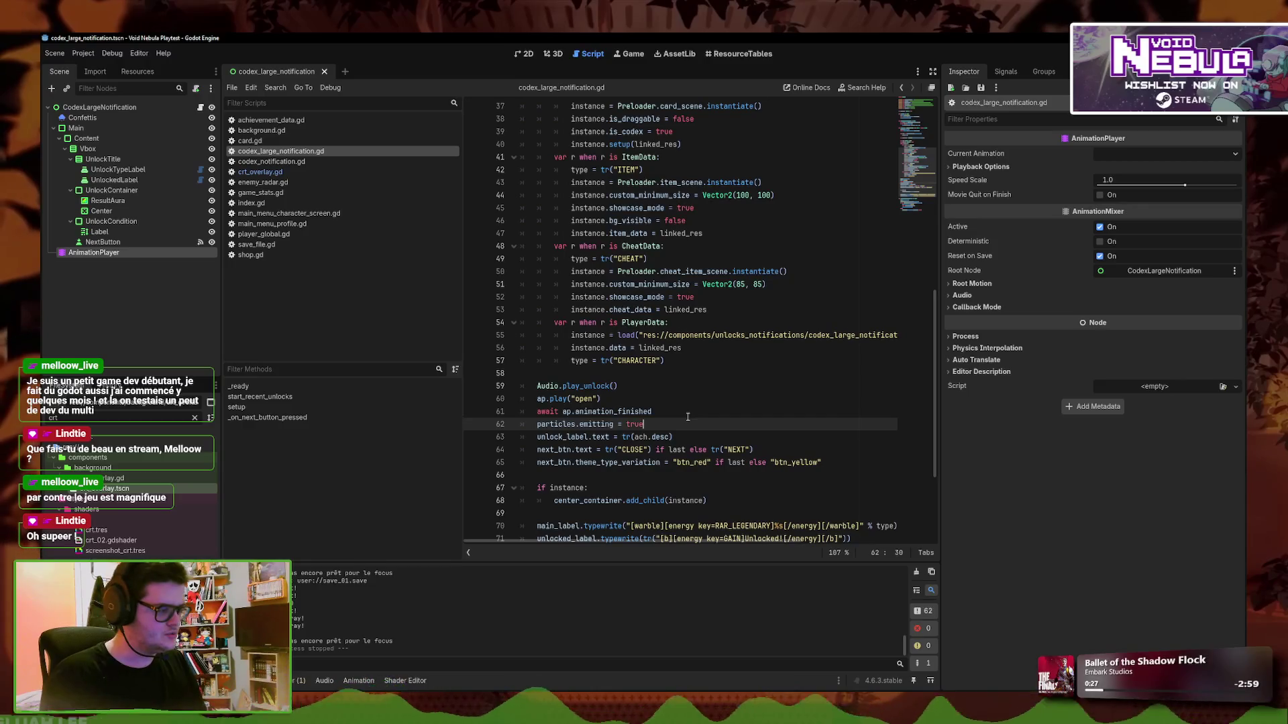
pyautogui.hotkey('shift', 'Up')
pyautogui.hotkey('alt', 'Down')
pyautogui.hotkey('alt', 'Down')
pyautogui.hotkey('alt', 'Down')
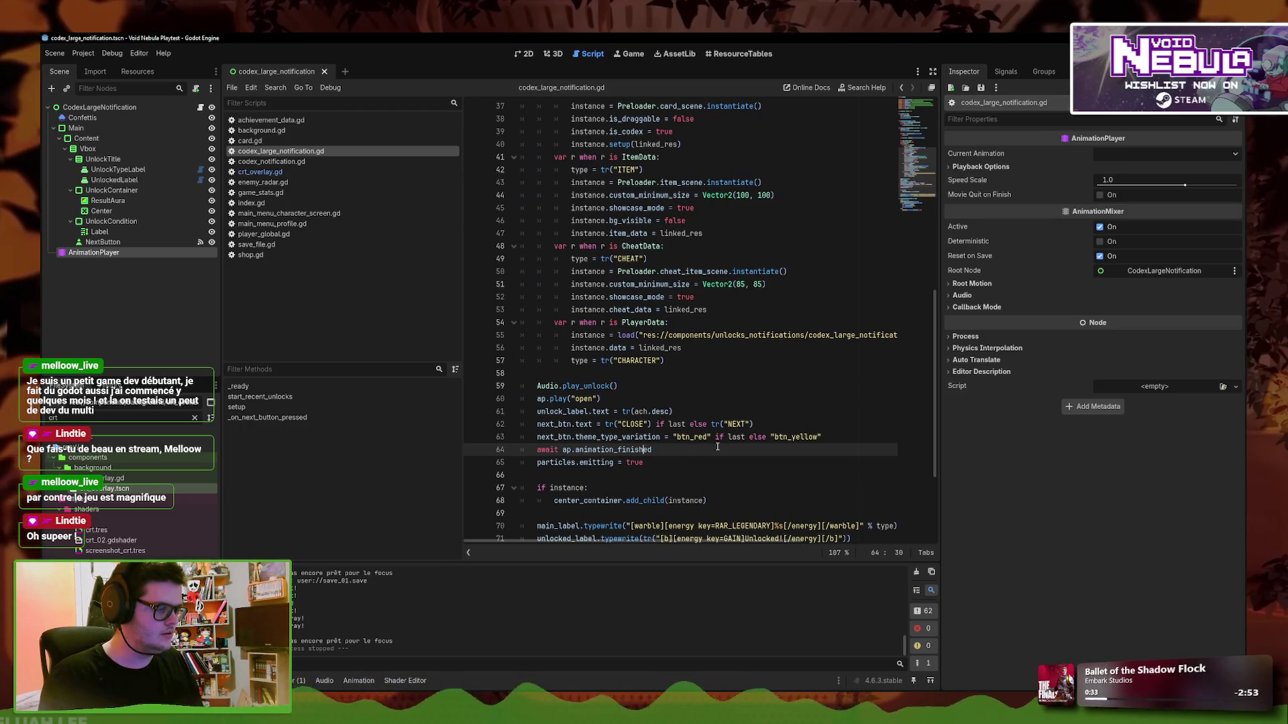
# Relocate particles.restart() from line 25 to just above the emitting line, then run the project
pyautogui.scroll(7, 758, 422)
pyautogui.click(657, 322)
pyautogui.click(710, 219)
pyautogui.press('Up')
pyautogui.scroll(-4, 765, 206)
pyautogui.press('Delete')
pyautogui.press('Down')
pyautogui.press('Down')
pyautogui.press('Down')
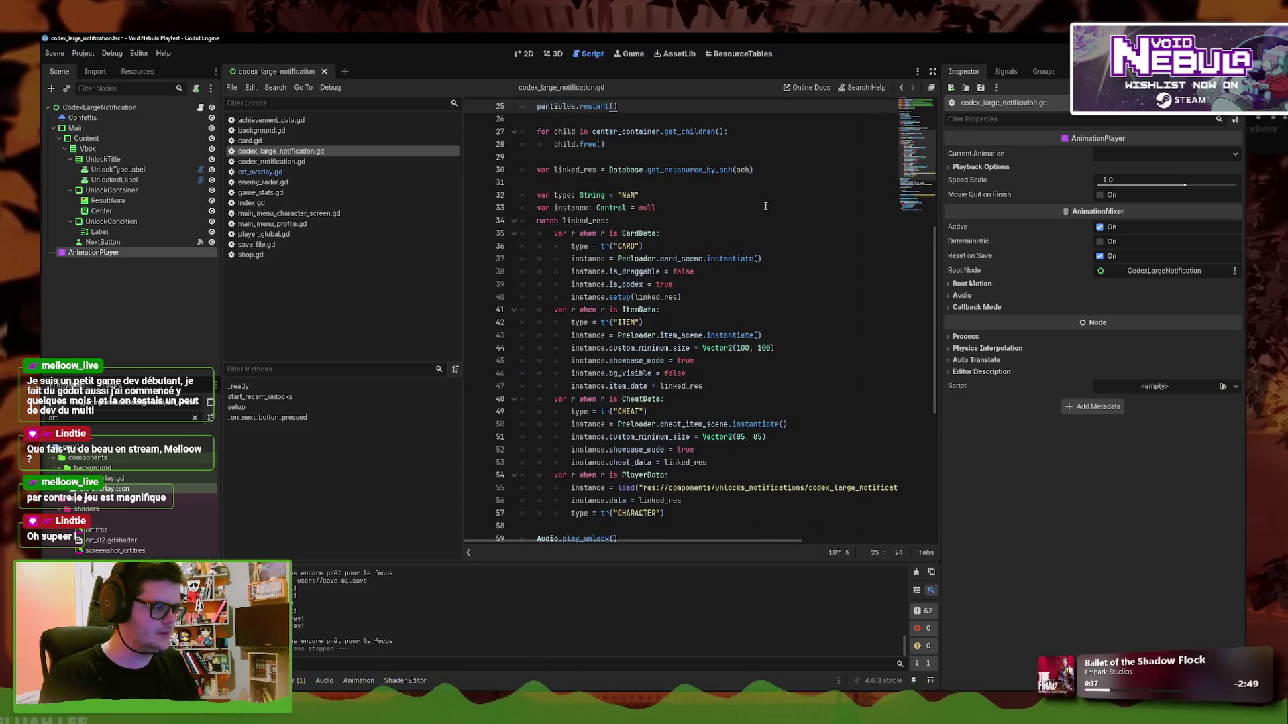
pyautogui.scroll(-2, 765, 206)
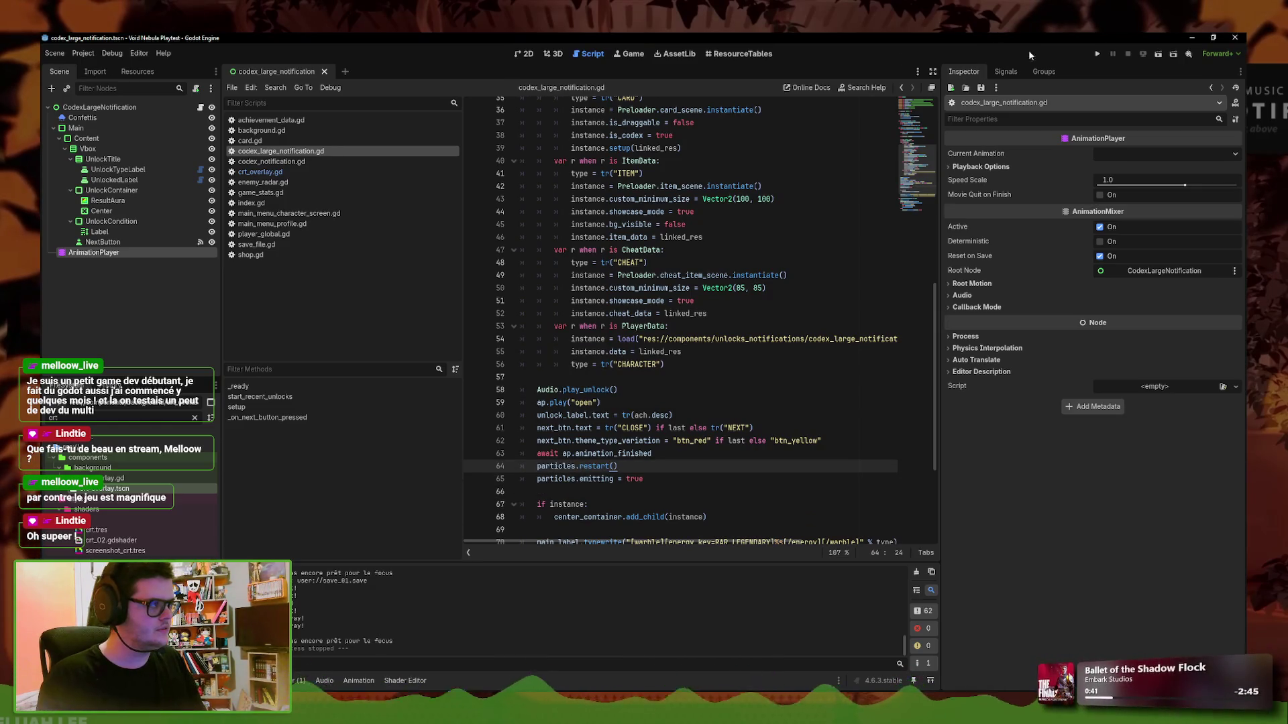
pyautogui.click(1097, 55)
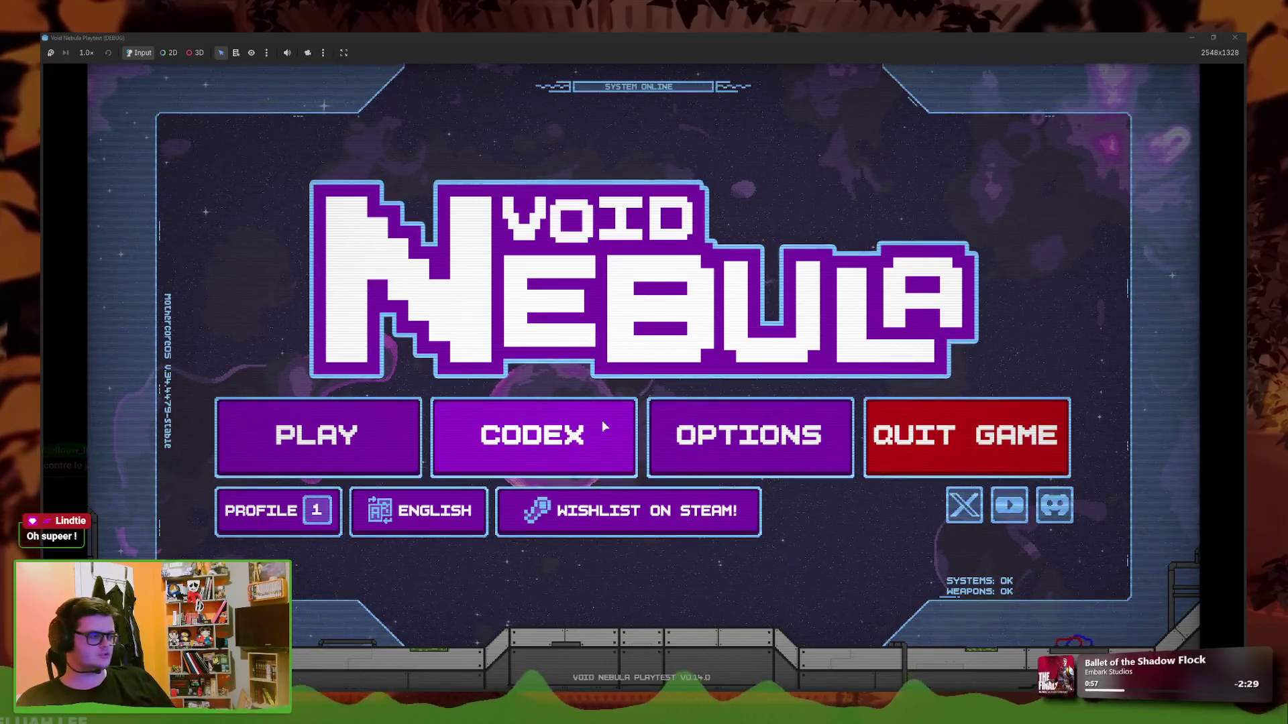
# Back out of run setup and delete the Save 01 data from the profile slots
pyautogui.click(332, 408)
pyautogui.click(699, 327)
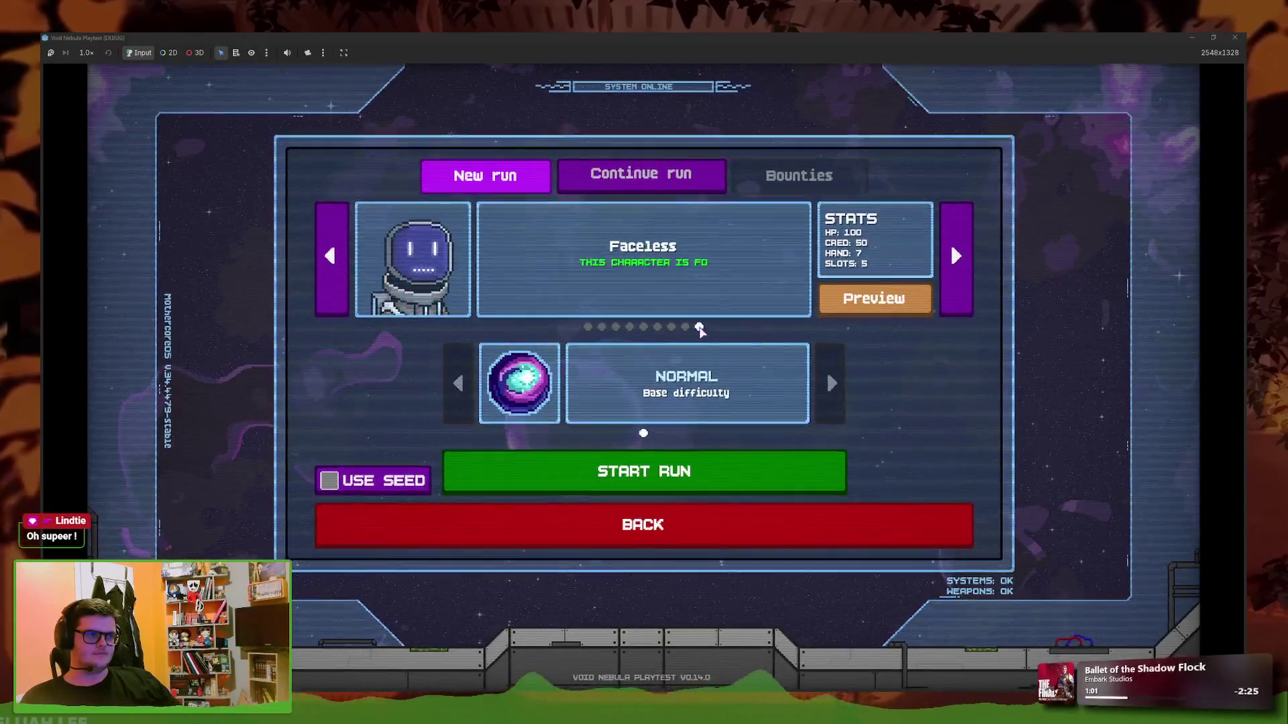
pyautogui.click(643, 524)
pyautogui.click(268, 511)
pyautogui.click(801, 273)
pyautogui.click(567, 267)
pyautogui.click(777, 404)
pyautogui.click(776, 404)
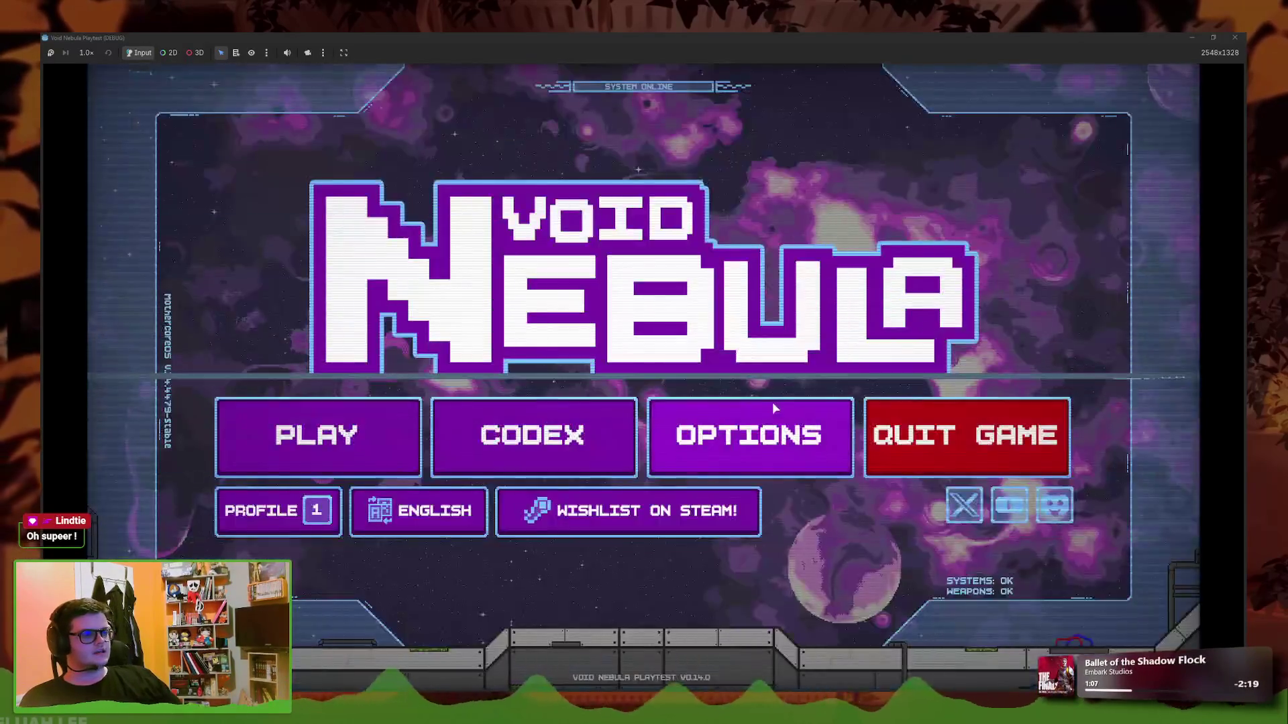
# Reselect Save 01, restore the maximised game window, and return to the main menu
pyautogui.click(301, 439)
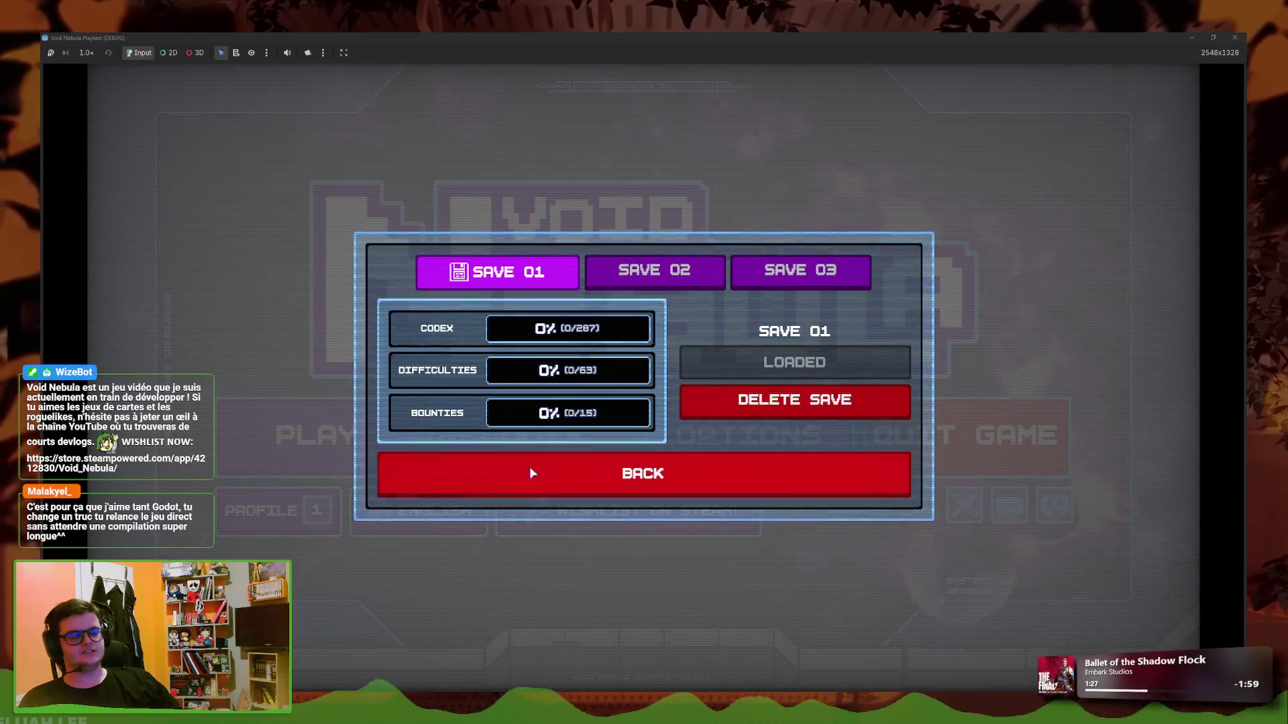
pyautogui.click(683, 275)
pyautogui.click(510, 271)
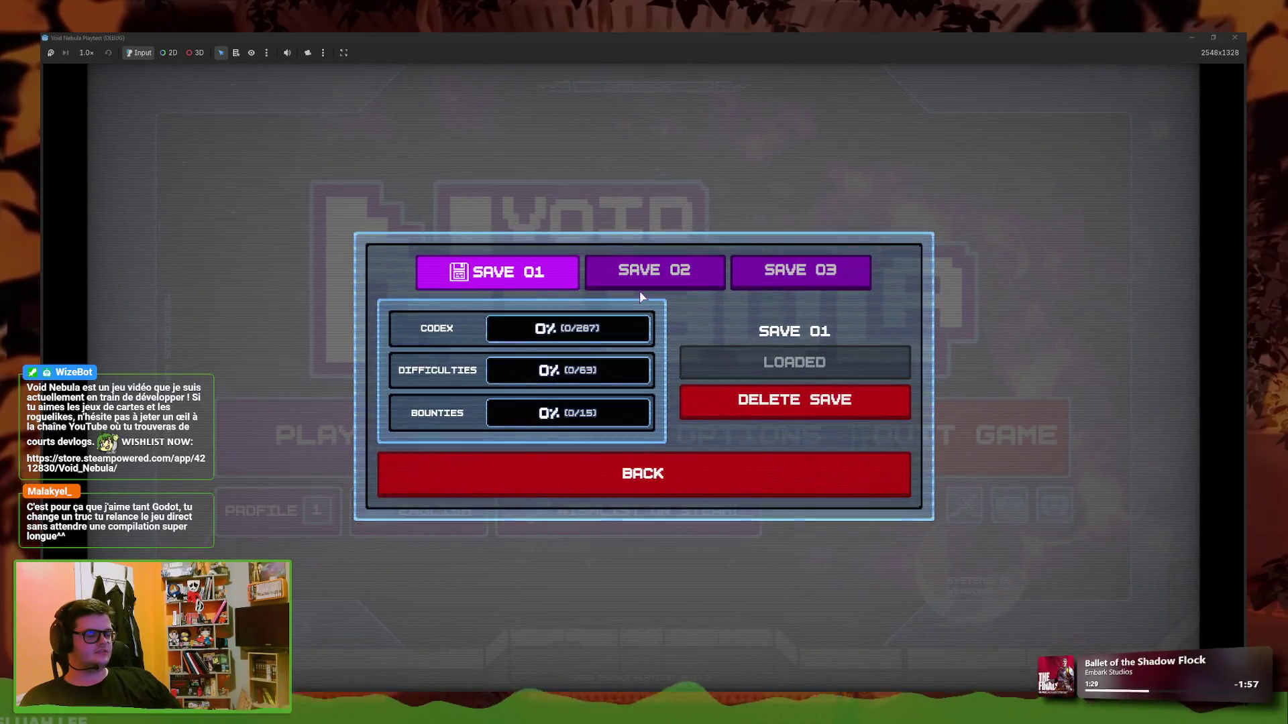
pyautogui.moveTo(566, 39)
pyautogui.mouseDown()
pyautogui.moveTo(1024, 237)
pyautogui.moveTo(835, 215)
pyautogui.moveTo(932, 310)
pyautogui.moveTo(939, 254)
pyautogui.moveTo(924, 245)
pyautogui.mouseUp()
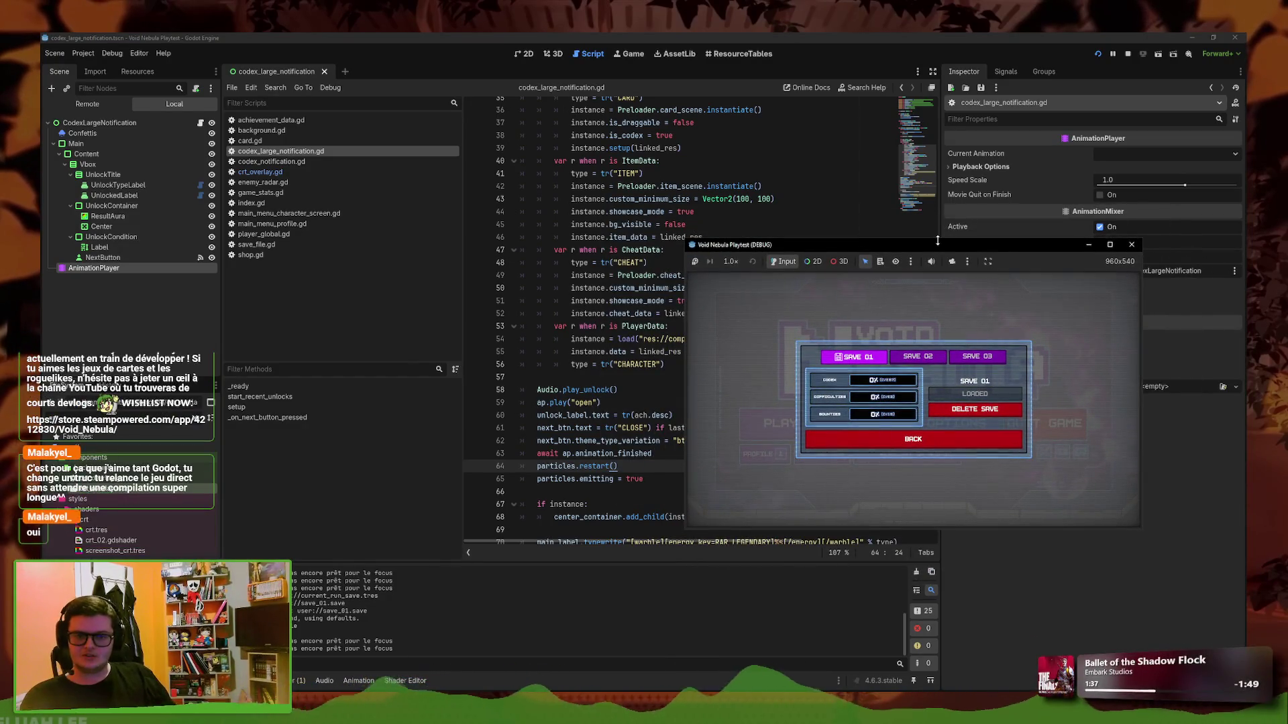
pyautogui.doubleClick(1011, 246)
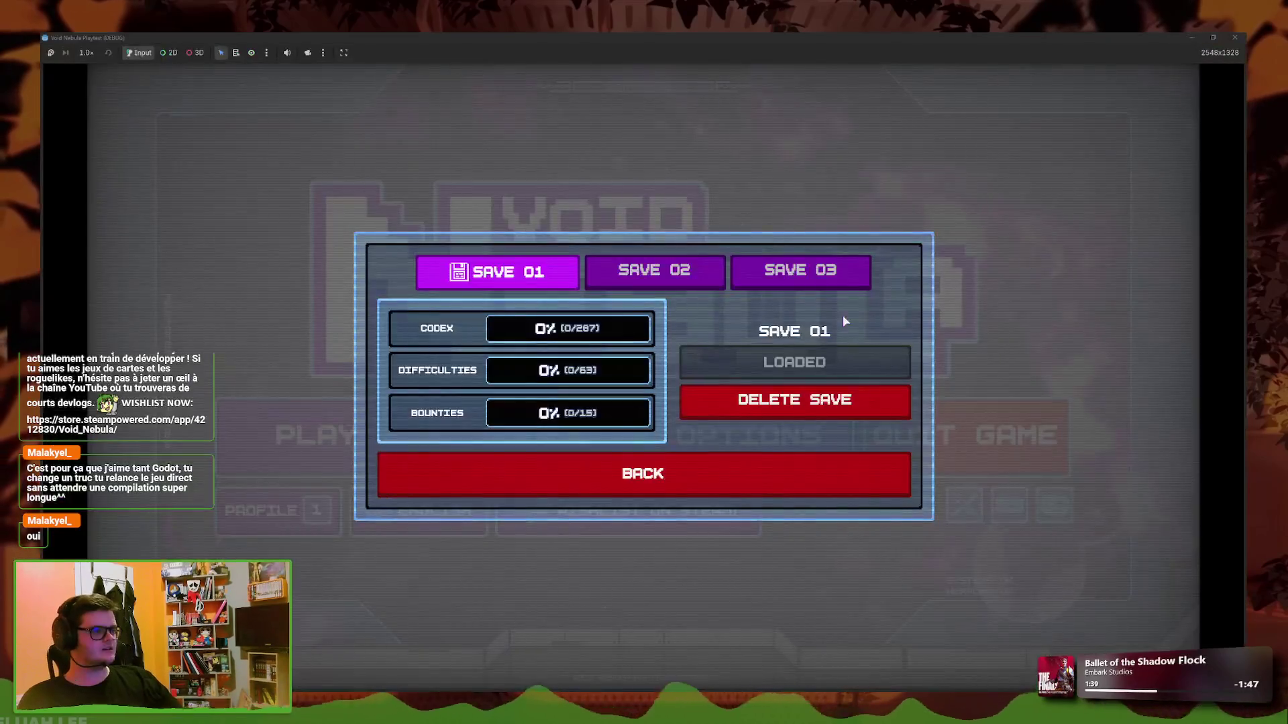
pyautogui.click(758, 464)
# Start a run as Faceless, clear the tutorials, and win the fight with the Cover card
pyautogui.click(356, 448)
pyautogui.click(329, 256)
pyautogui.click(707, 473)
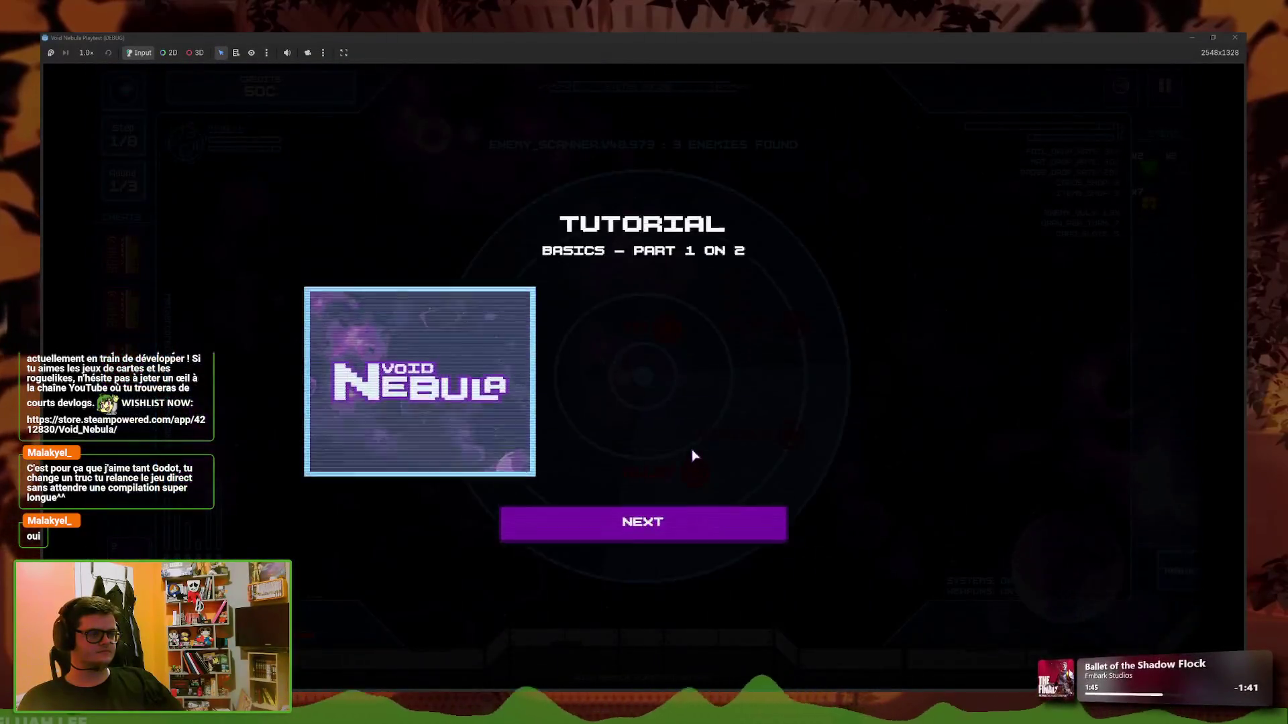
pyautogui.click(698, 524)
pyautogui.click(674, 555)
pyautogui.click(661, 553)
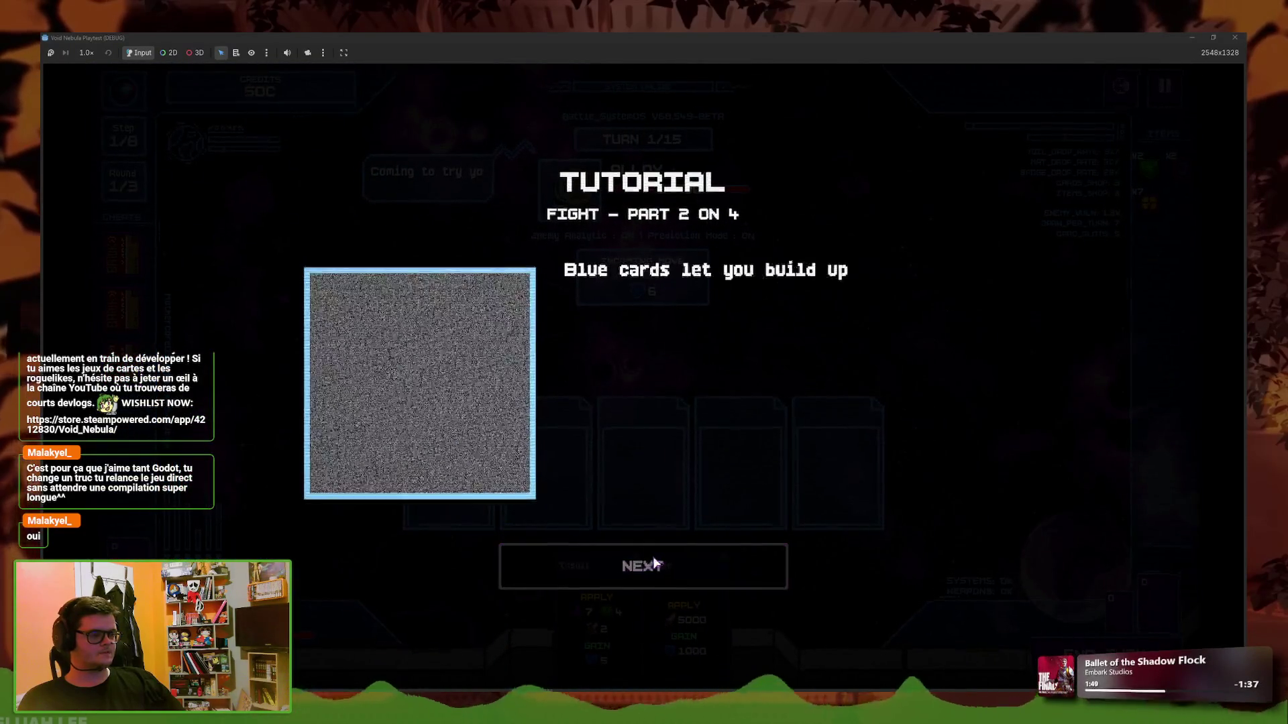
pyautogui.click(656, 558)
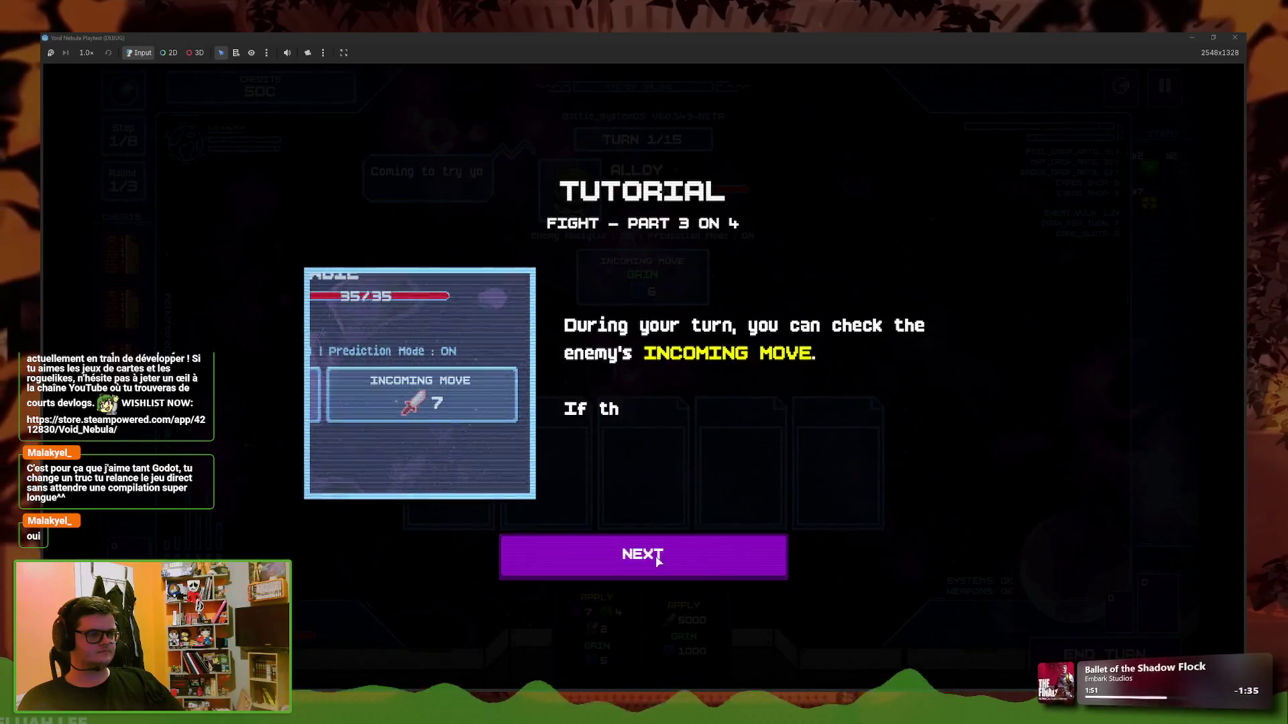
pyautogui.click(656, 559)
pyautogui.click(658, 560)
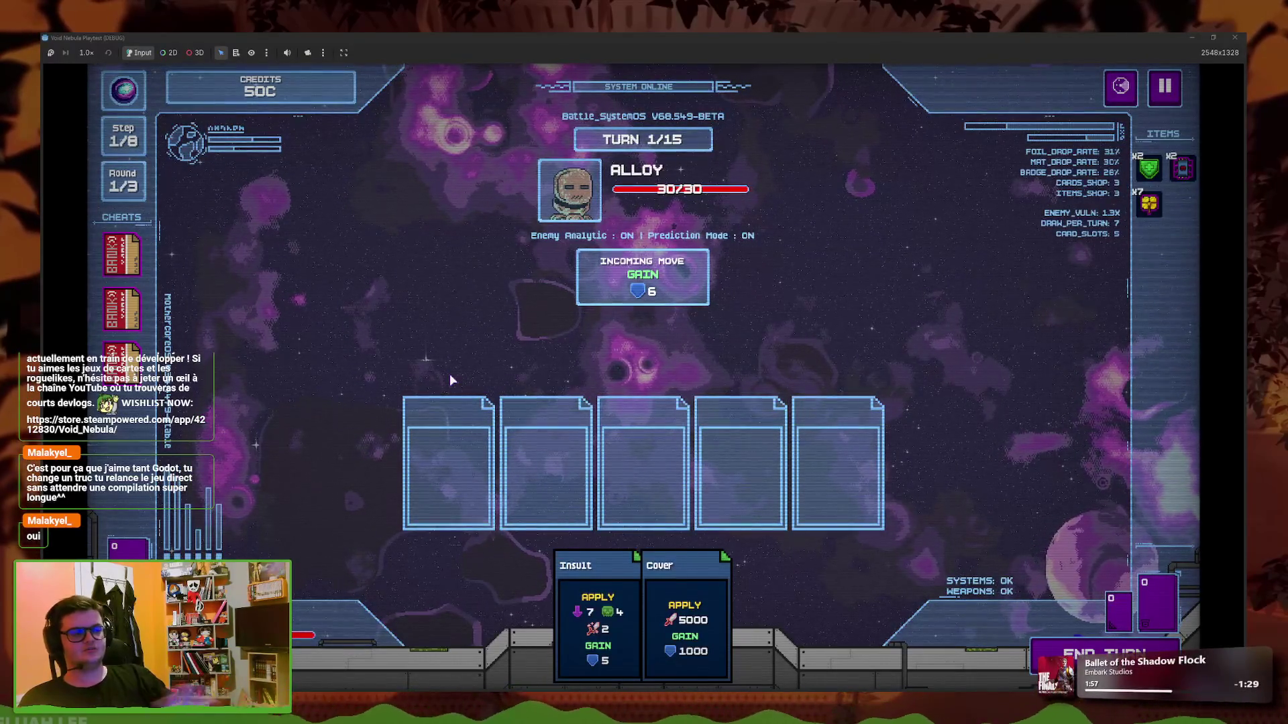
pyautogui.click(727, 617)
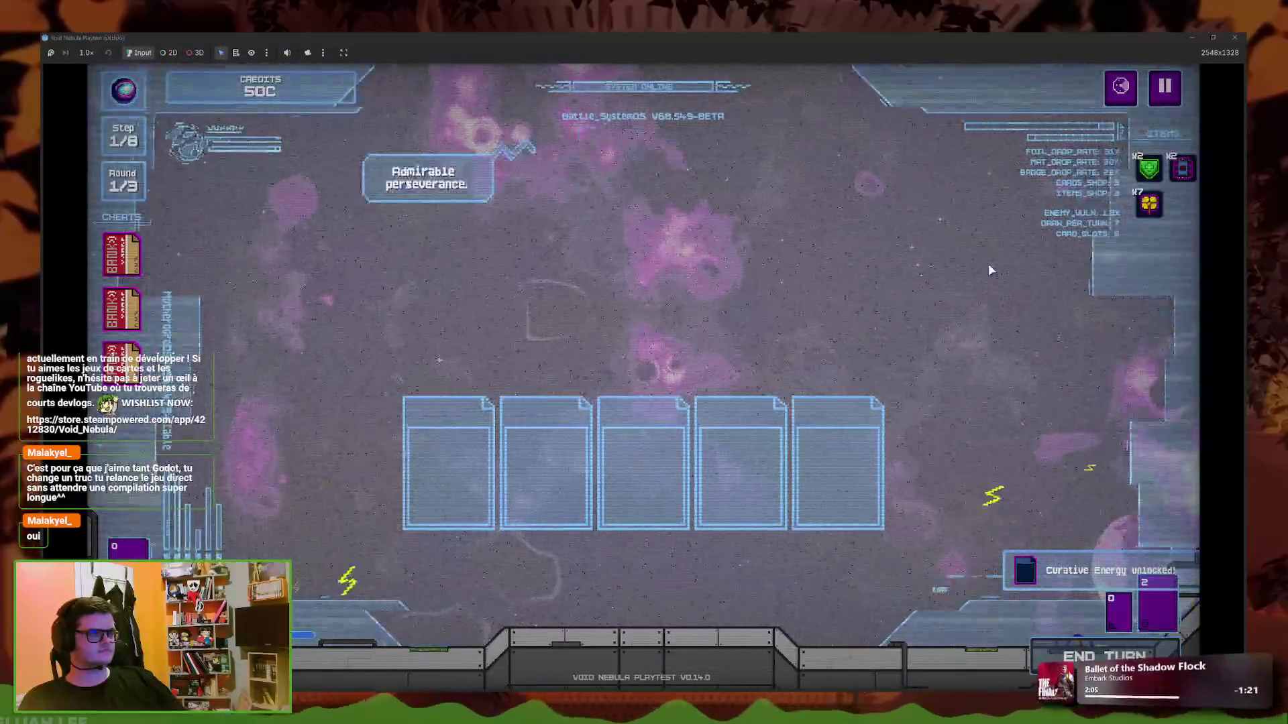
# Return to the main menu, click through the cheat and item unlock cards, and stop the game
pyautogui.click(1163, 87)
pyautogui.press('Return')
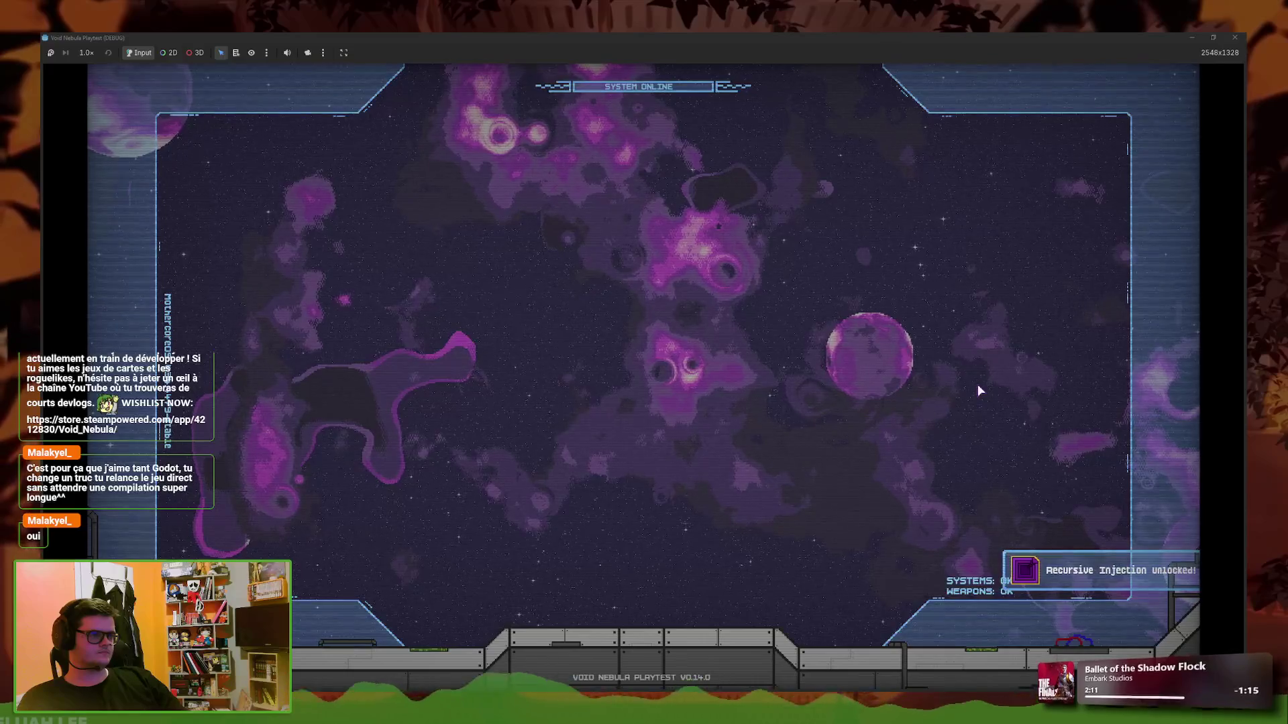
pyautogui.press('Return')
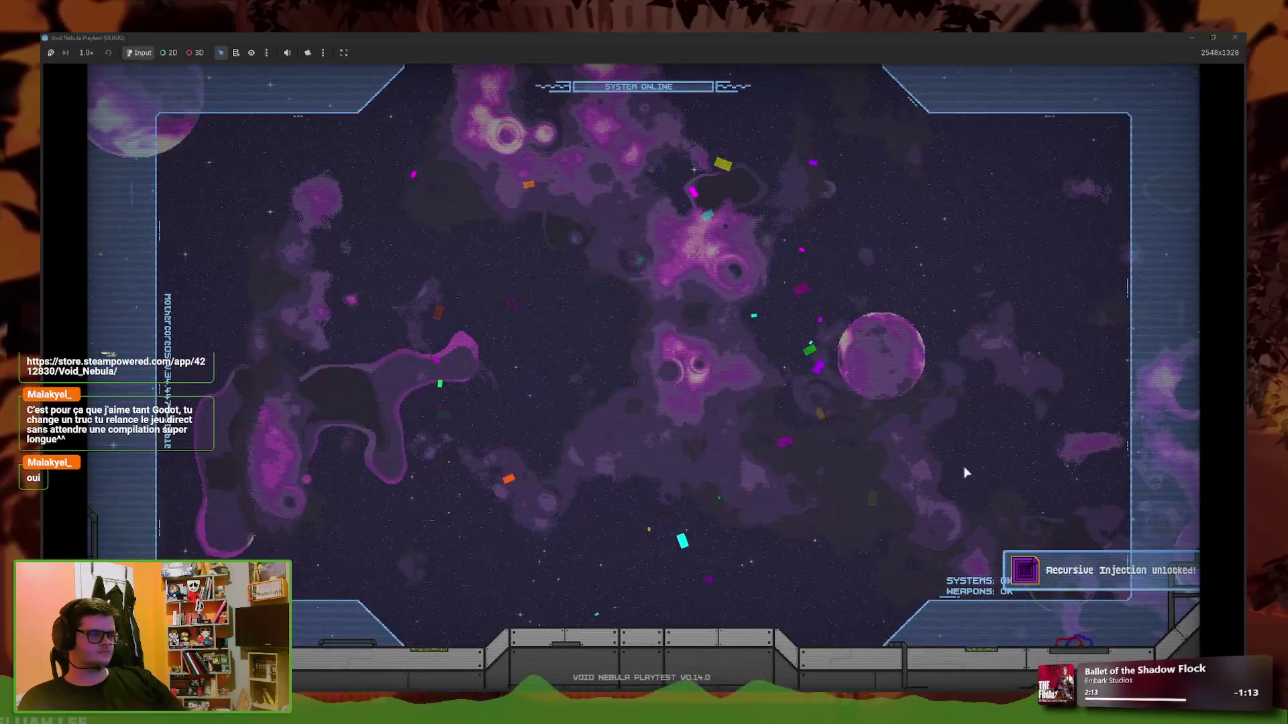
pyautogui.click(731, 484)
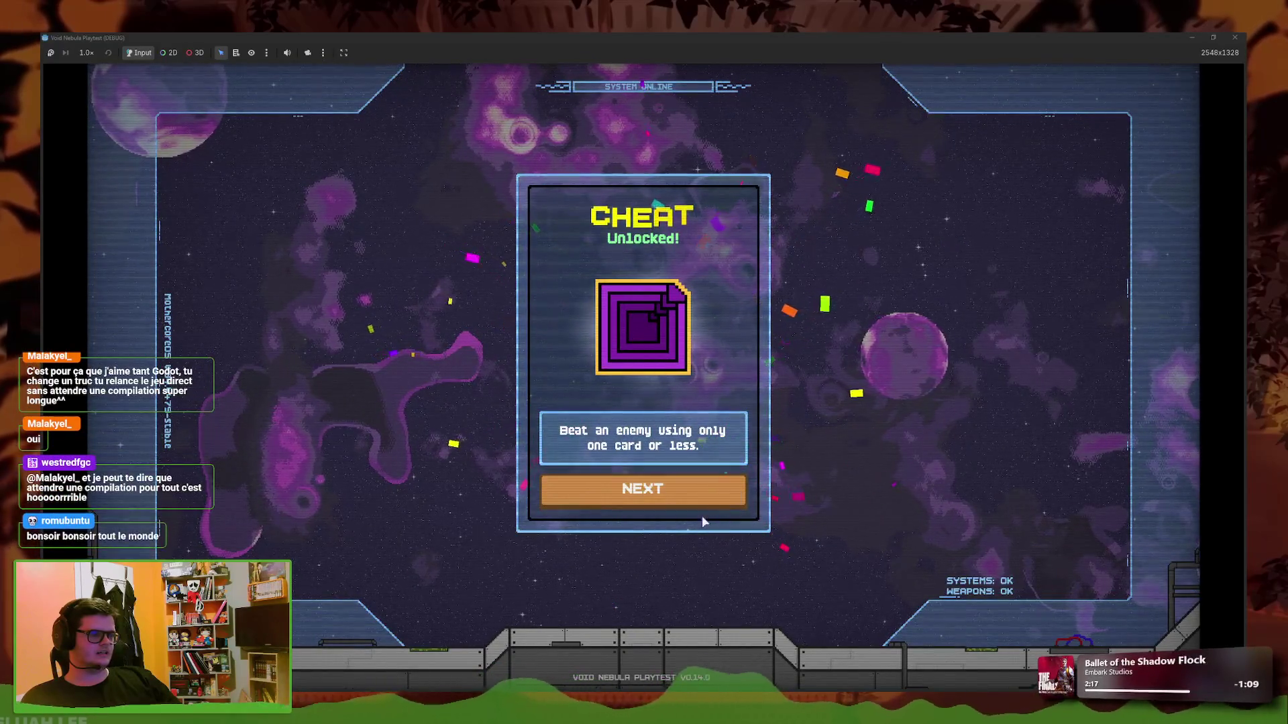
pyautogui.click(737, 488)
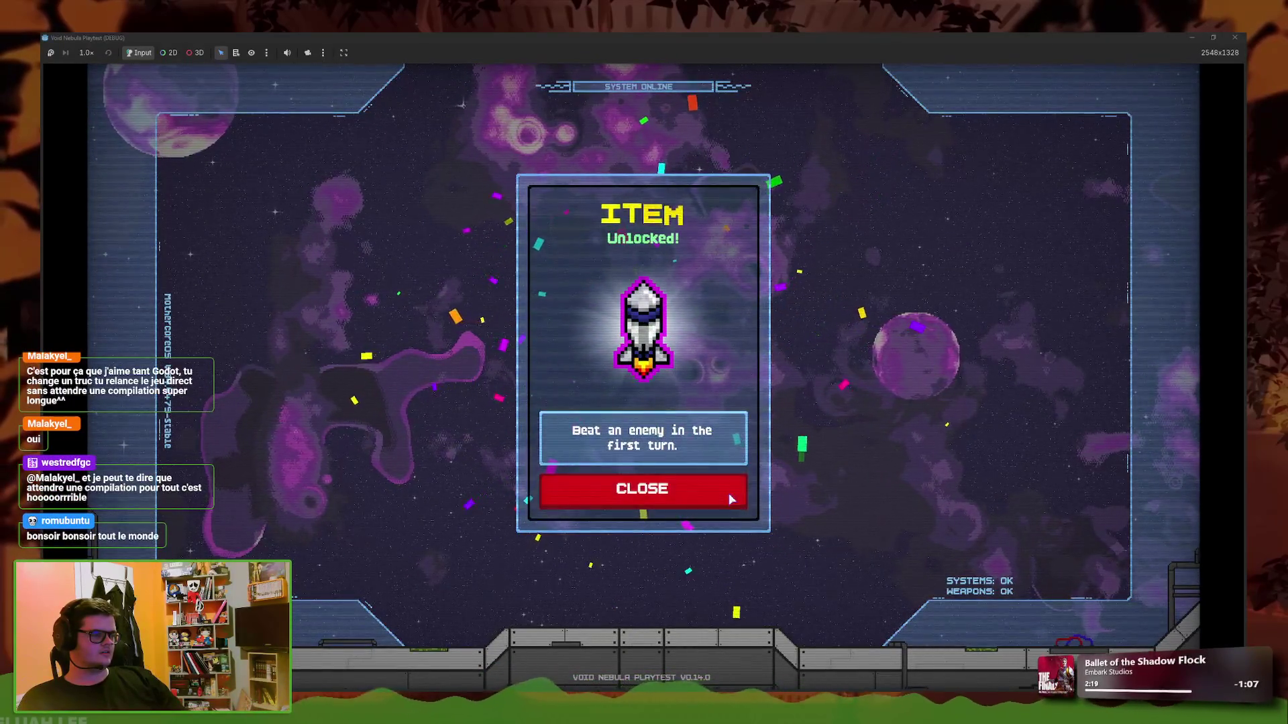
pyautogui.click(727, 495)
pyautogui.press('F8')
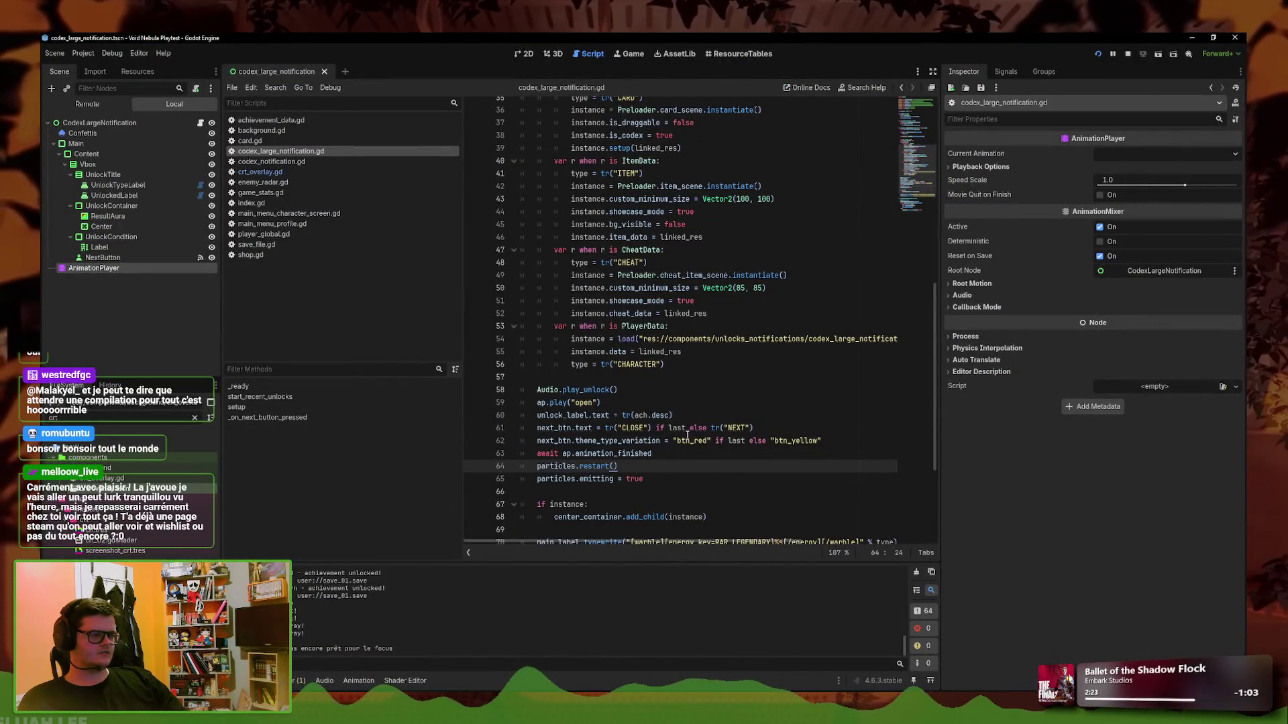
# Move lines 63–65 (await, particles restart and emitting) below unlocked_label.typewrite, with a blank line before them
pyautogui.scroll(-4, 685, 453)
pyautogui.moveTo(644, 313); pyautogui.dragTo(501, 293)
pyautogui.hotkey('alt', 'Down')
pyautogui.hotkey('alt', 'Down')
pyautogui.hotkey('alt', 'Down')
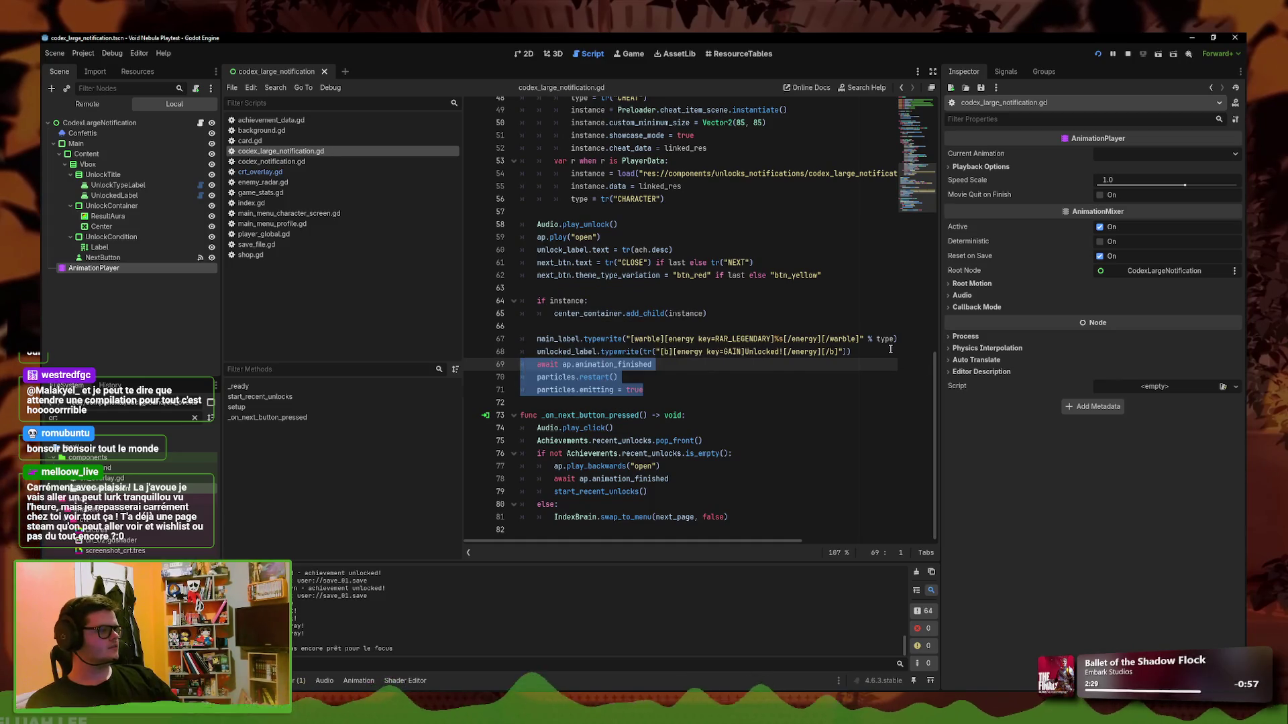
pyautogui.click(887, 352)
pyautogui.press('Return')
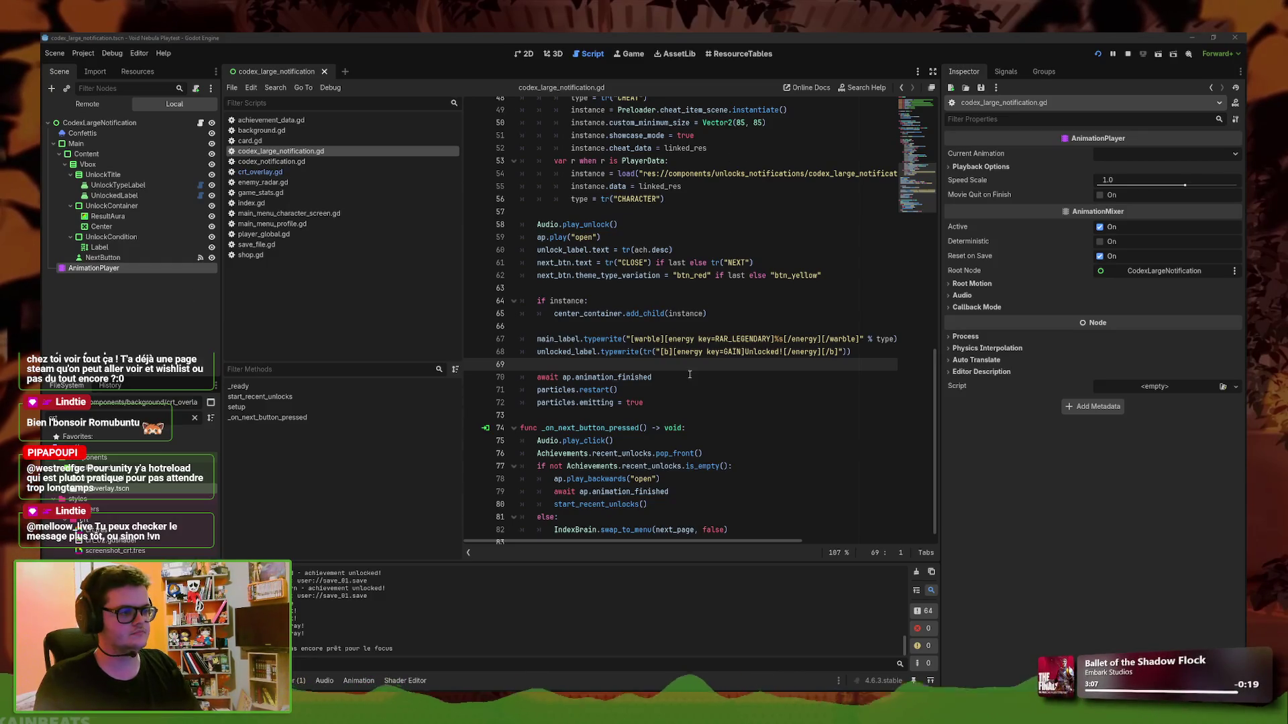
pyautogui.click(865, 352)
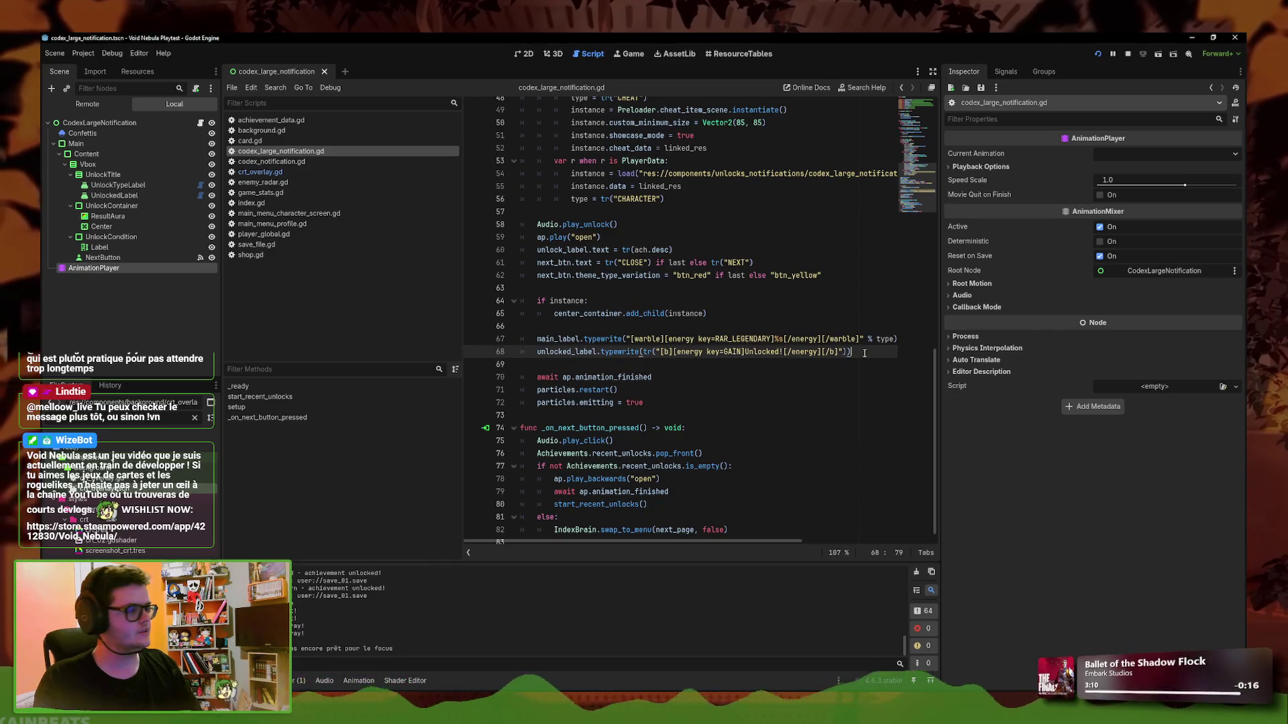
# Launch Void Nebula, skip the save selection, and start a new run with another character
pyautogui.click(1096, 57)
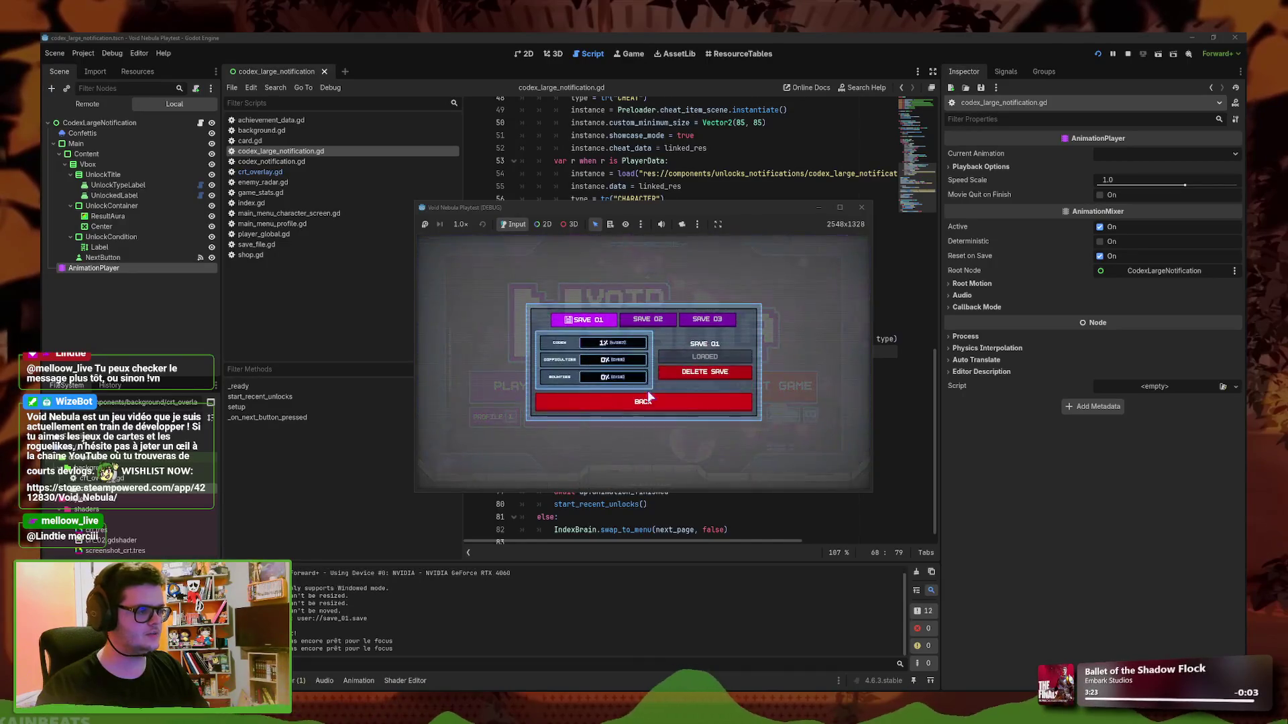
pyautogui.click(839, 207)
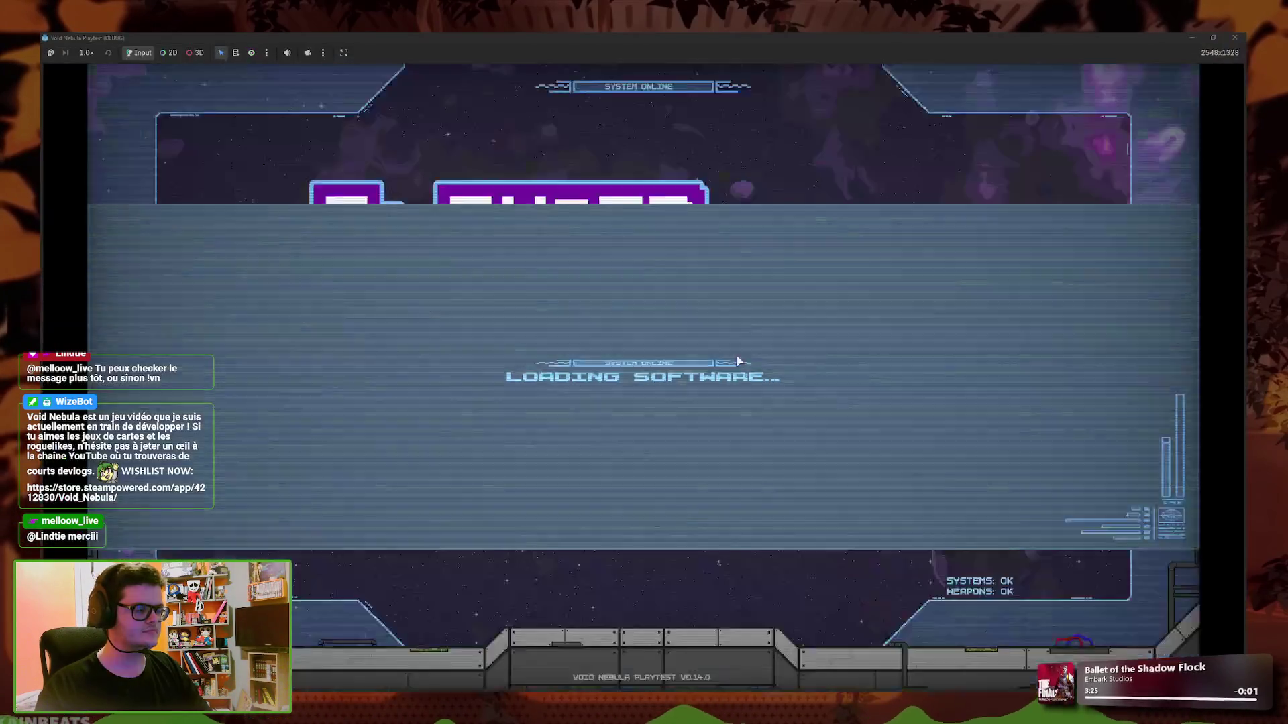
pyautogui.click(380, 453)
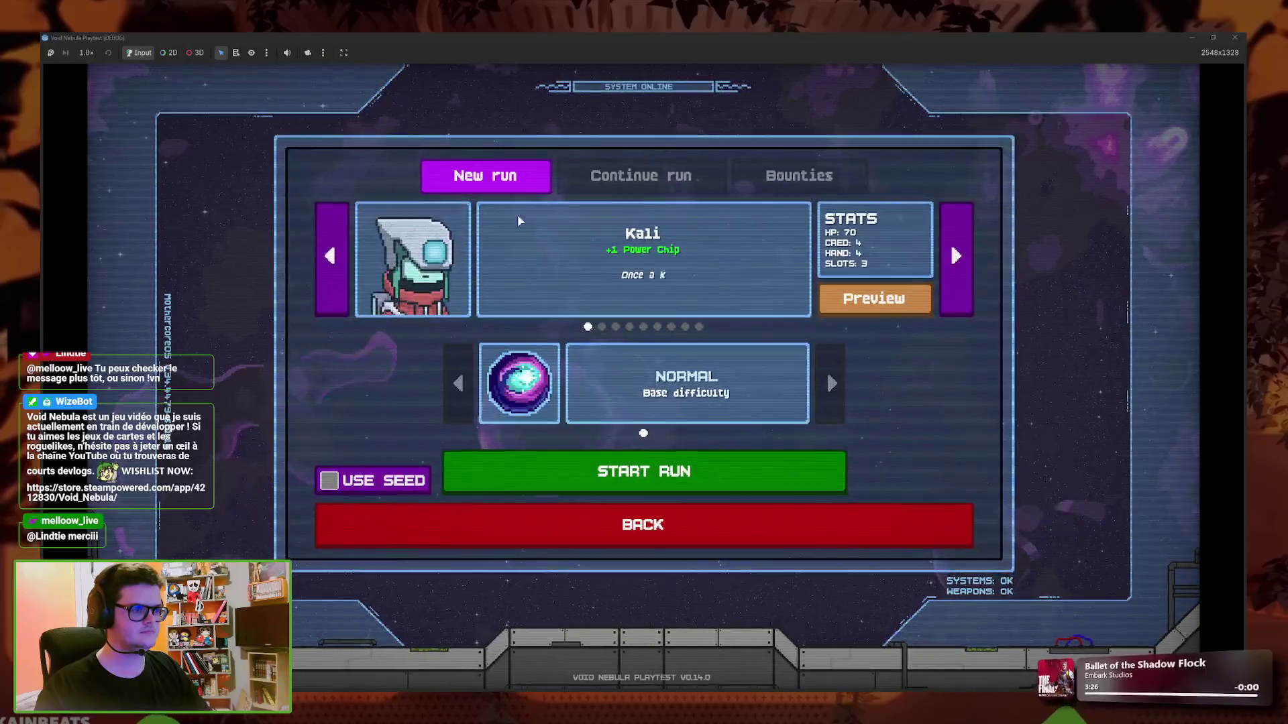
pyautogui.click(706, 325)
pyautogui.click(707, 470)
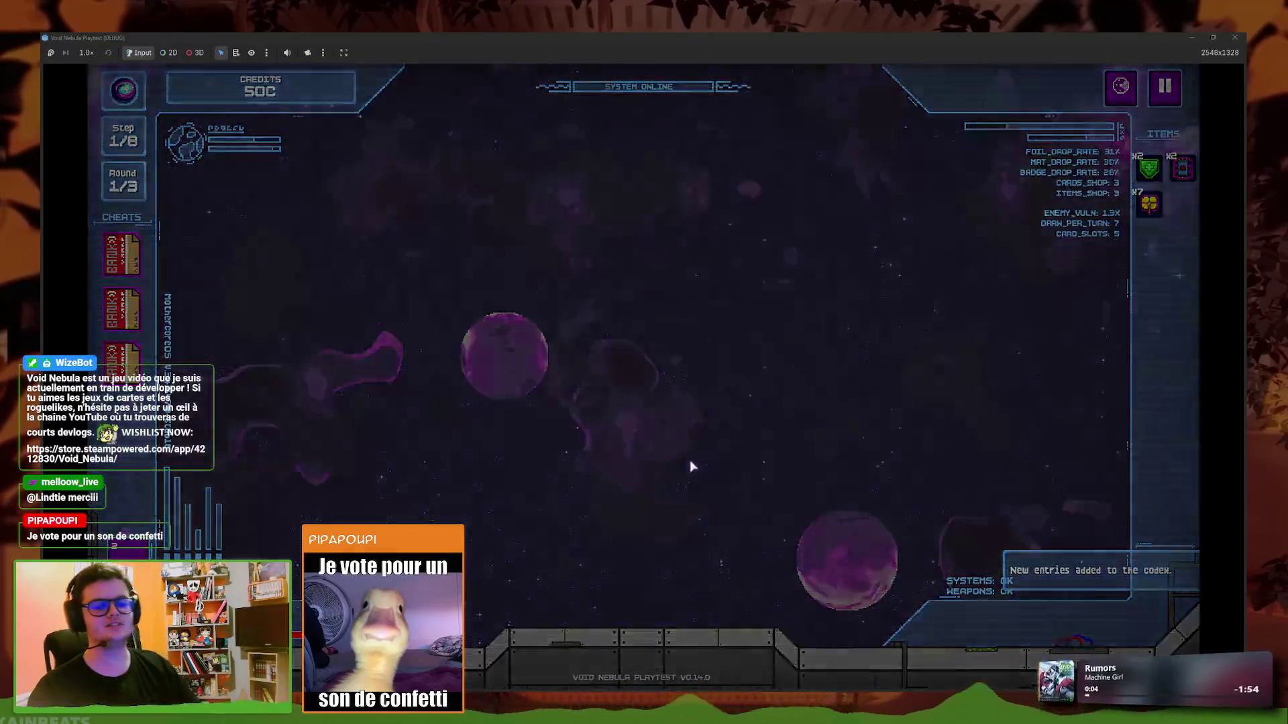
# Finish the basics and fight tutorials, then play the Cover card against Alloy
pyautogui.click(684, 563)
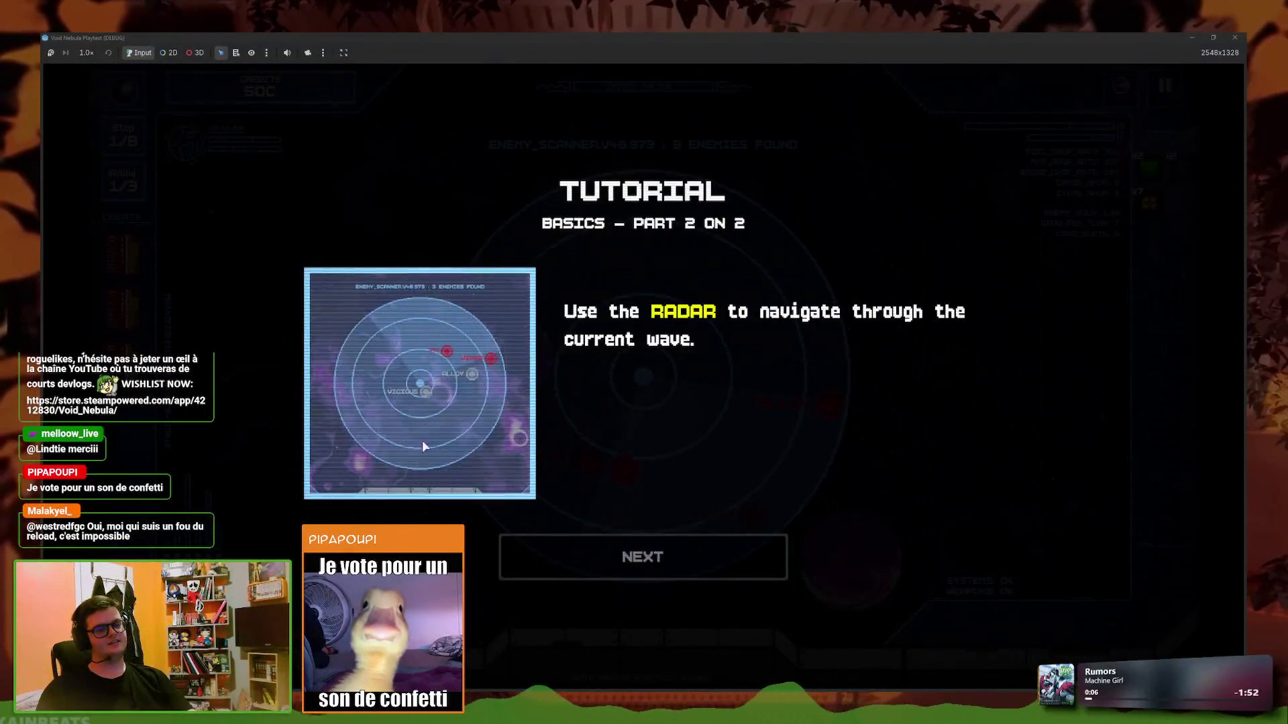
pyautogui.click(638, 562)
pyautogui.click(821, 406)
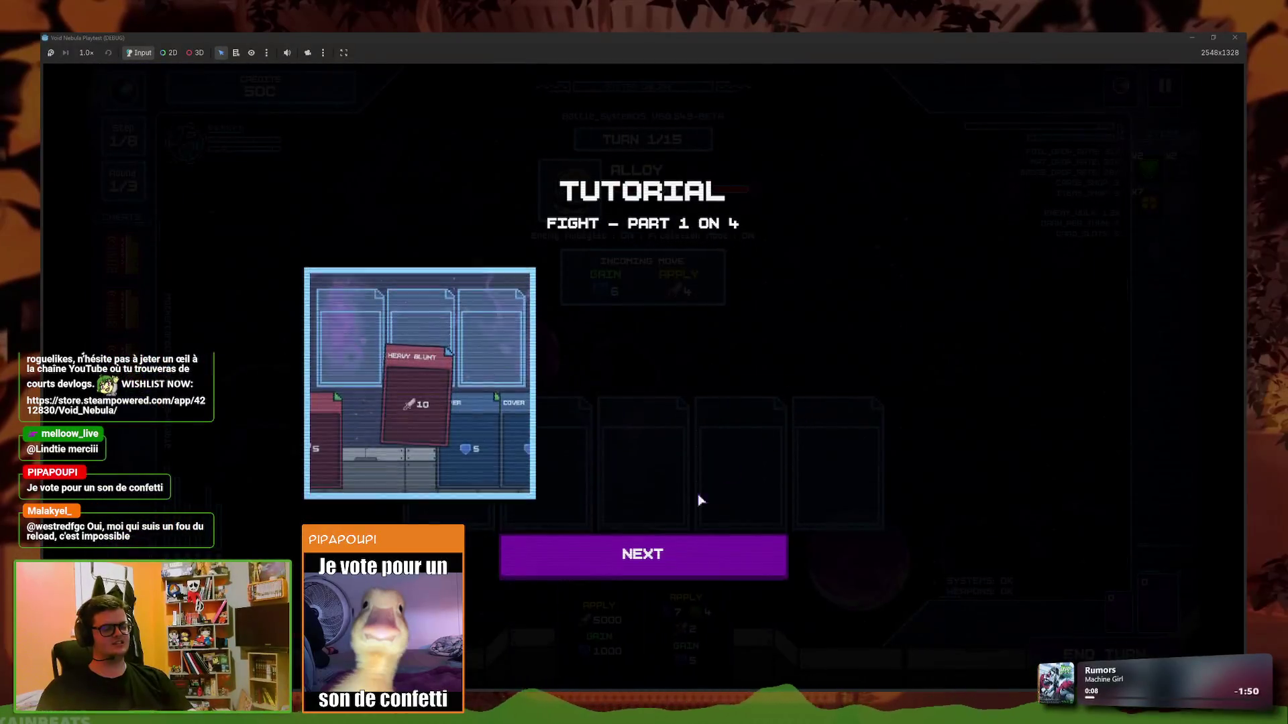
pyautogui.click(646, 570)
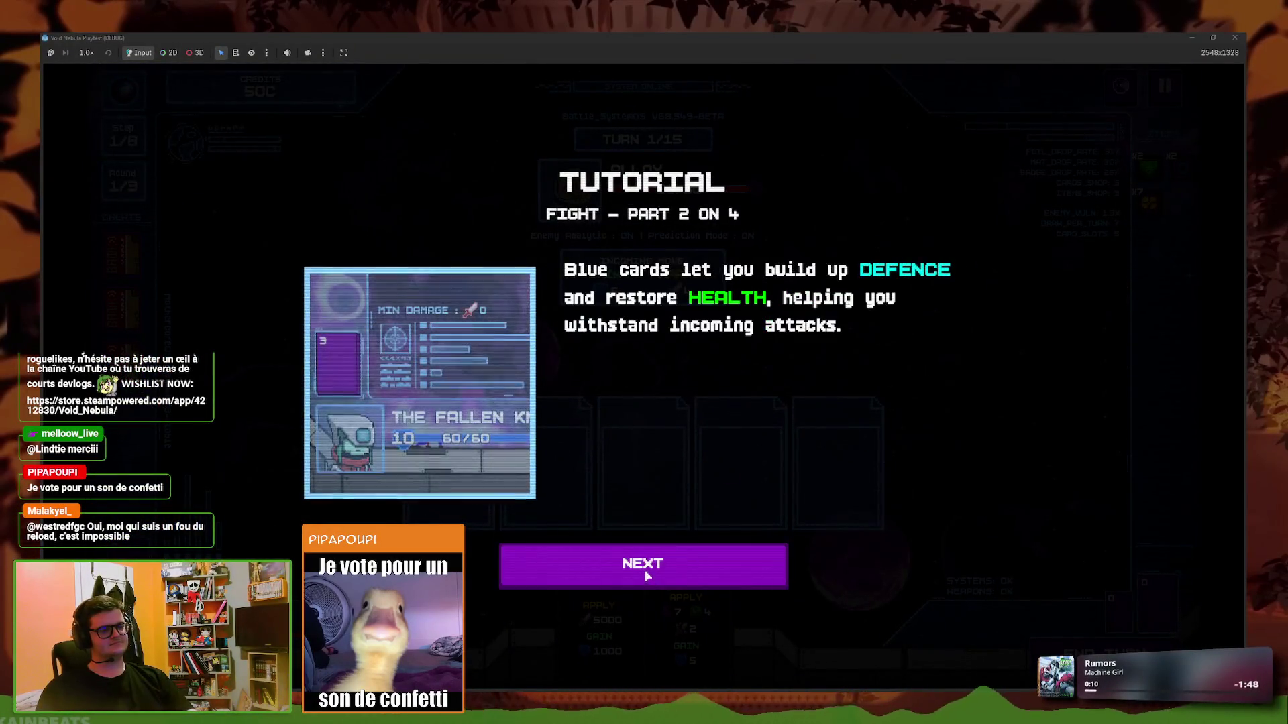
pyautogui.click(645, 570)
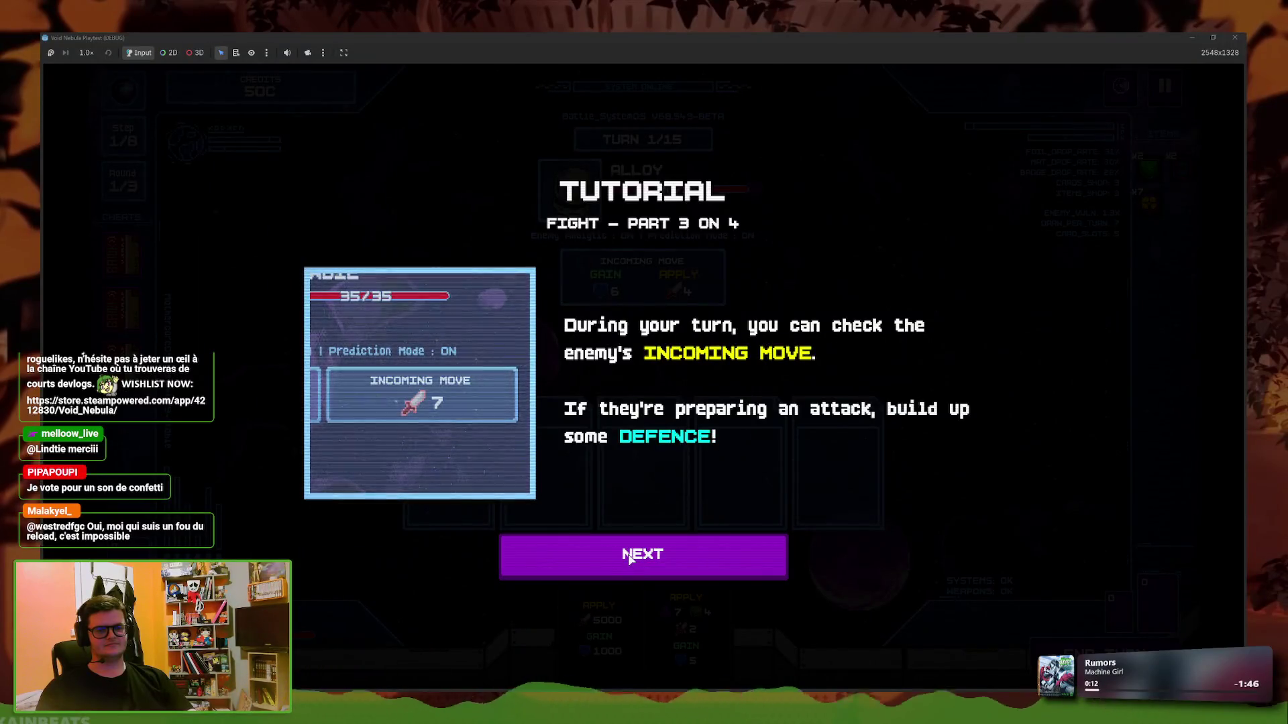
pyautogui.click(627, 556)
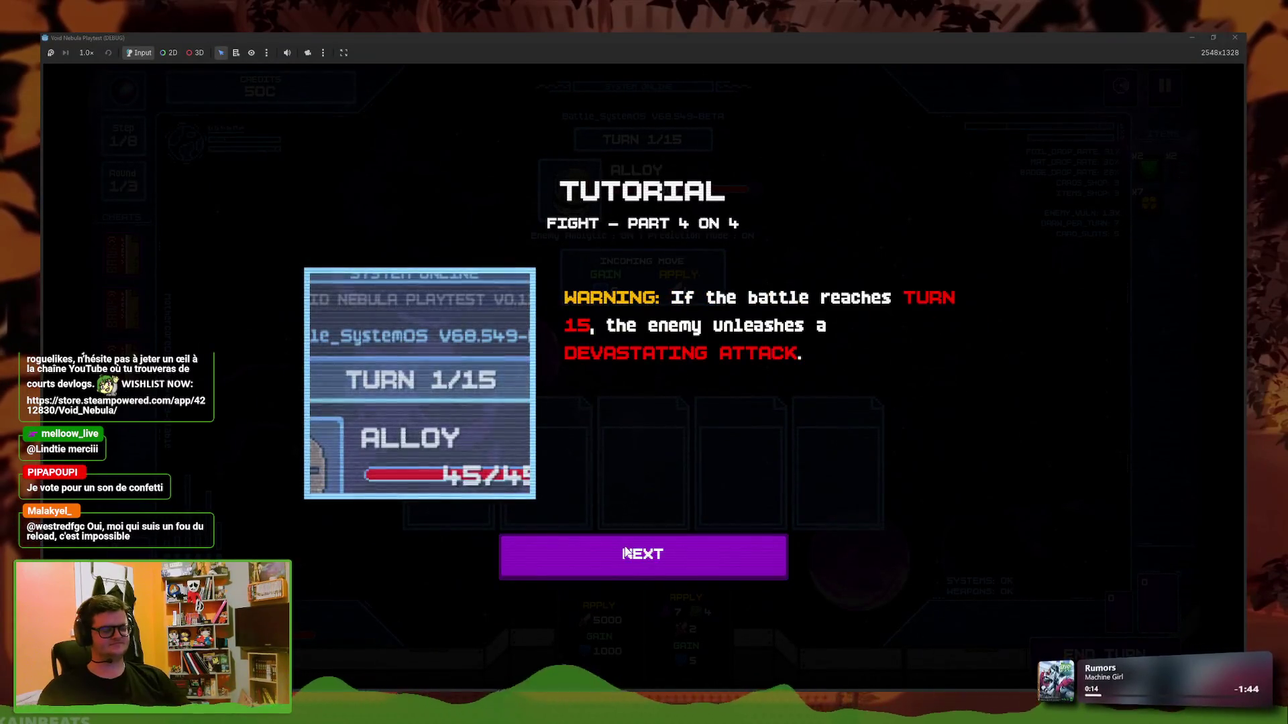
pyautogui.click(624, 551)
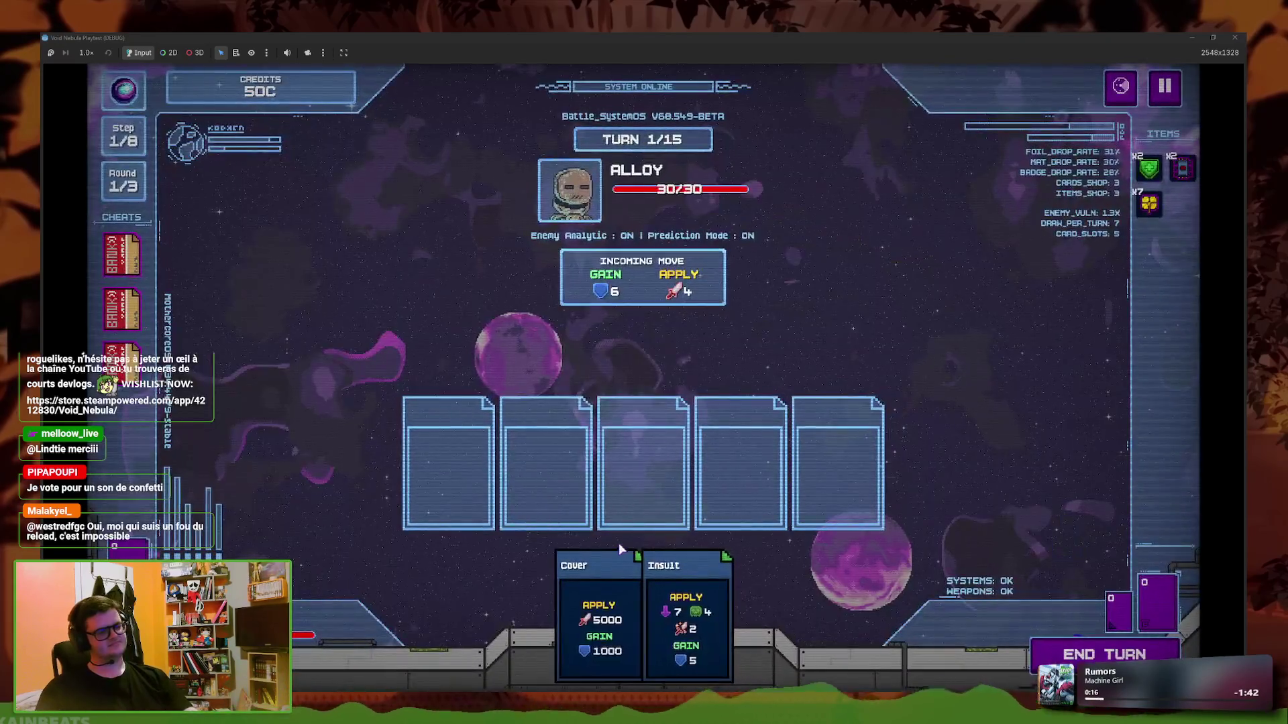
pyautogui.click(622, 544)
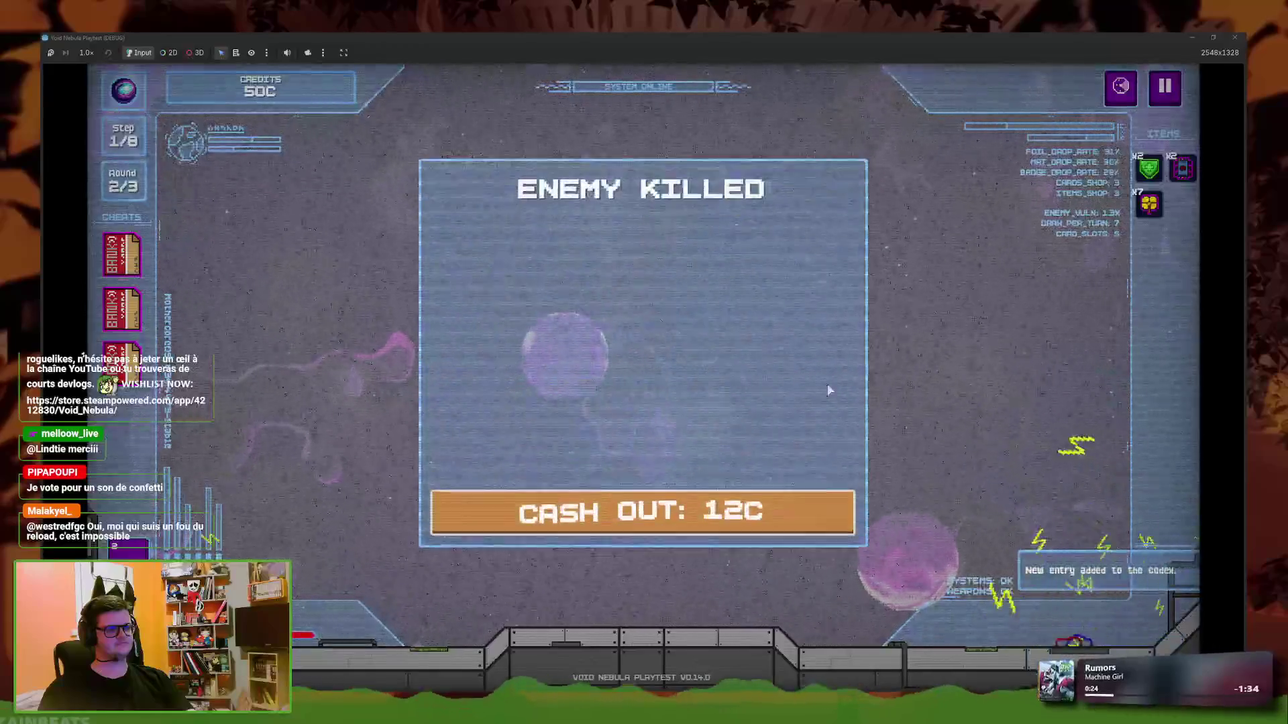
# Return from the pause menu to the game's main menu, confirming the prompt
pyautogui.press('Escape')
pyautogui.click(712, 454)
pyautogui.click(713, 454)
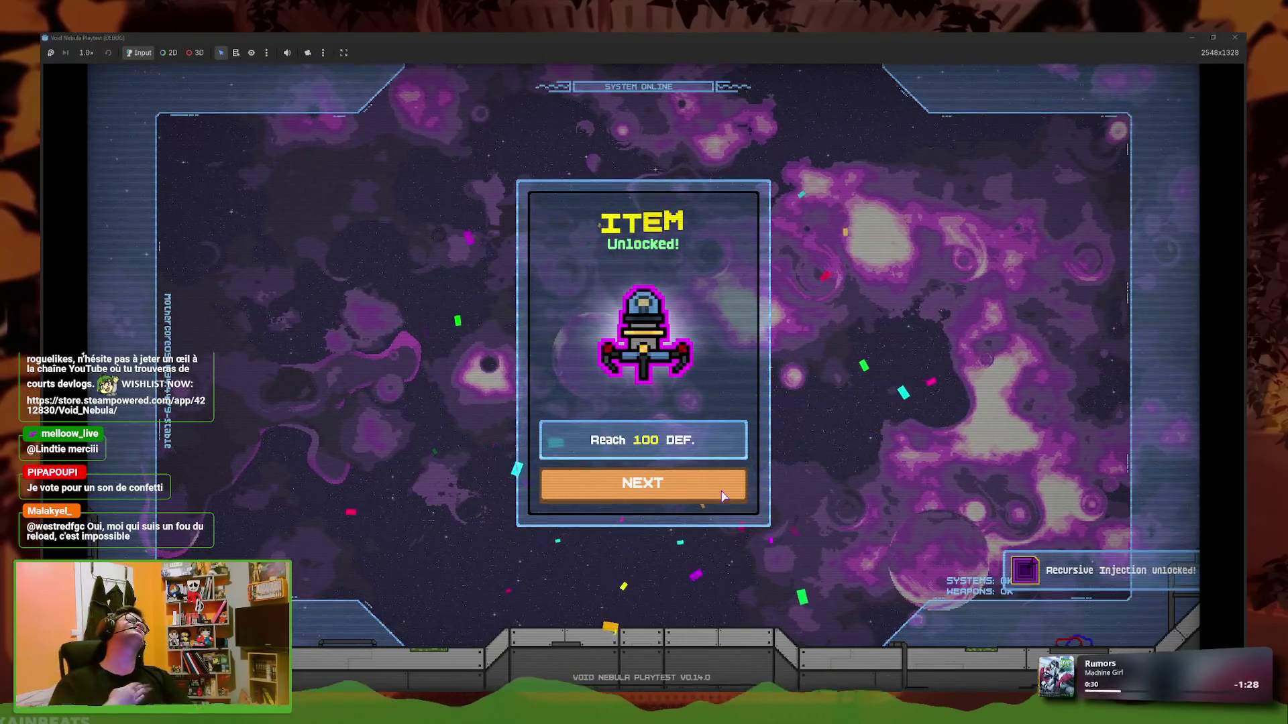
# Step through the unlock notifications with Next, close the last one, and quit the game
pyautogui.click(723, 495)
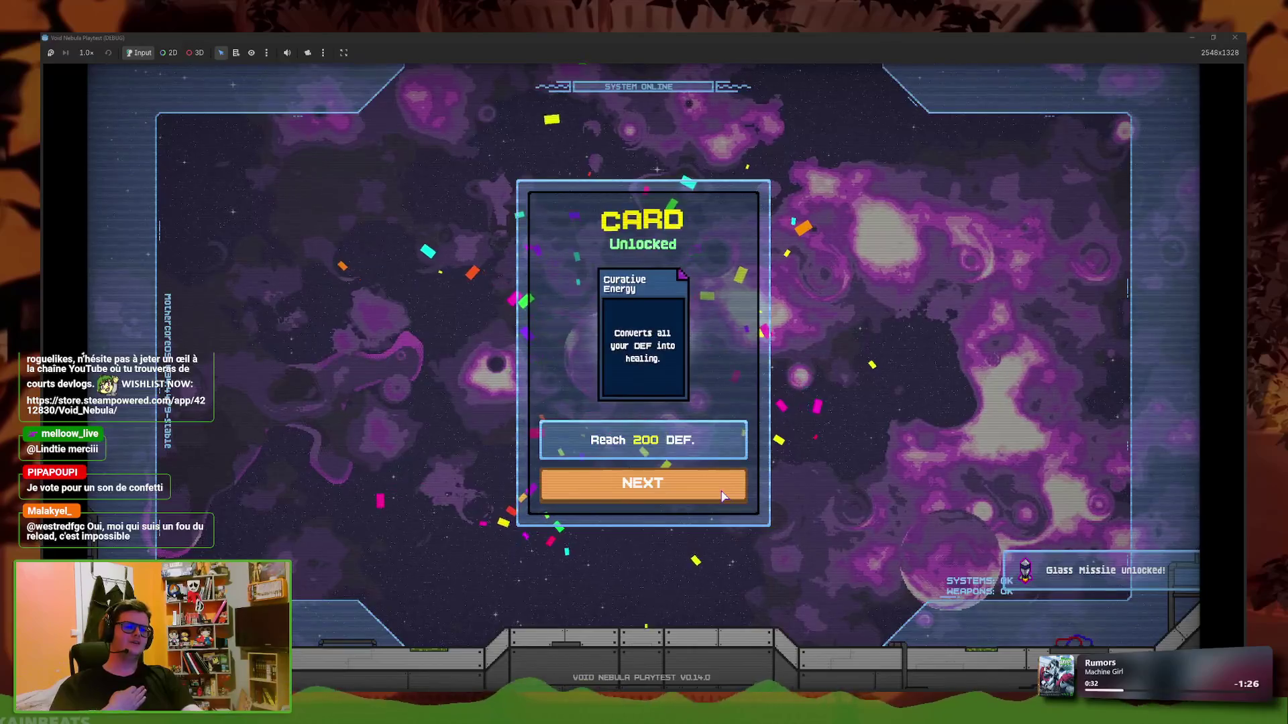
pyautogui.click(722, 495)
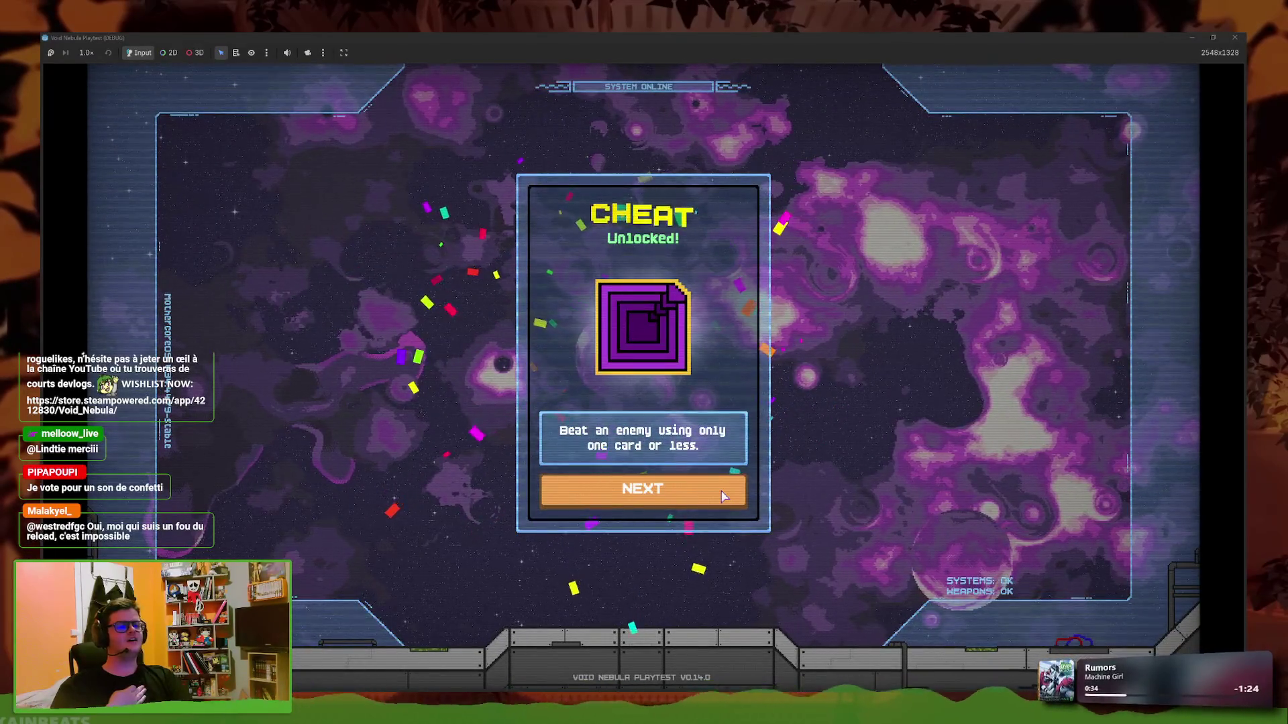
pyautogui.click(723, 495)
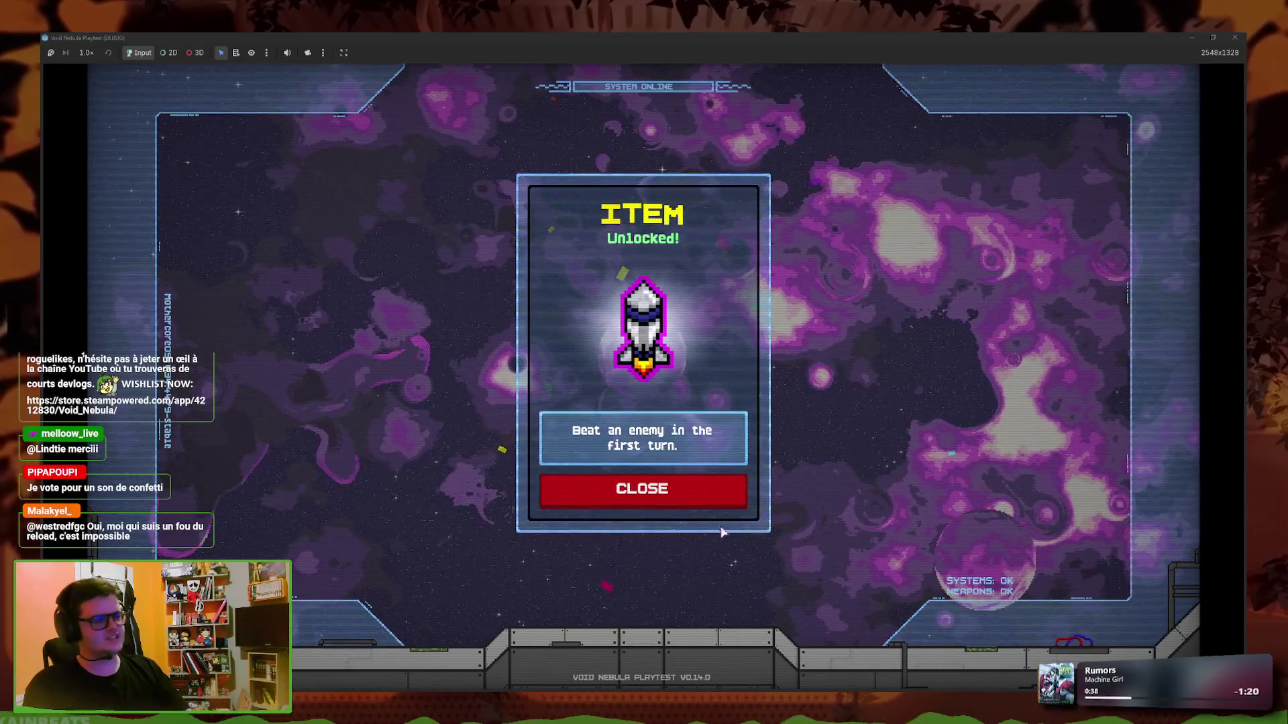
pyautogui.click(695, 480)
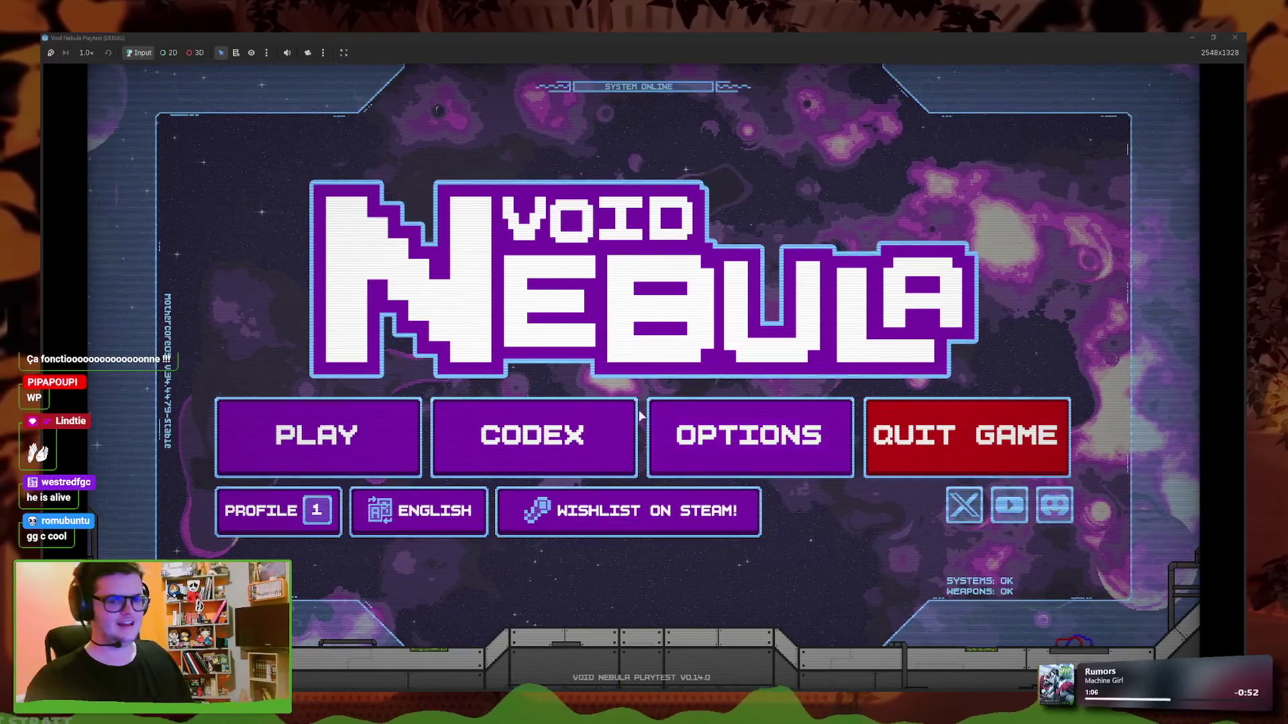
pyautogui.press('F8')
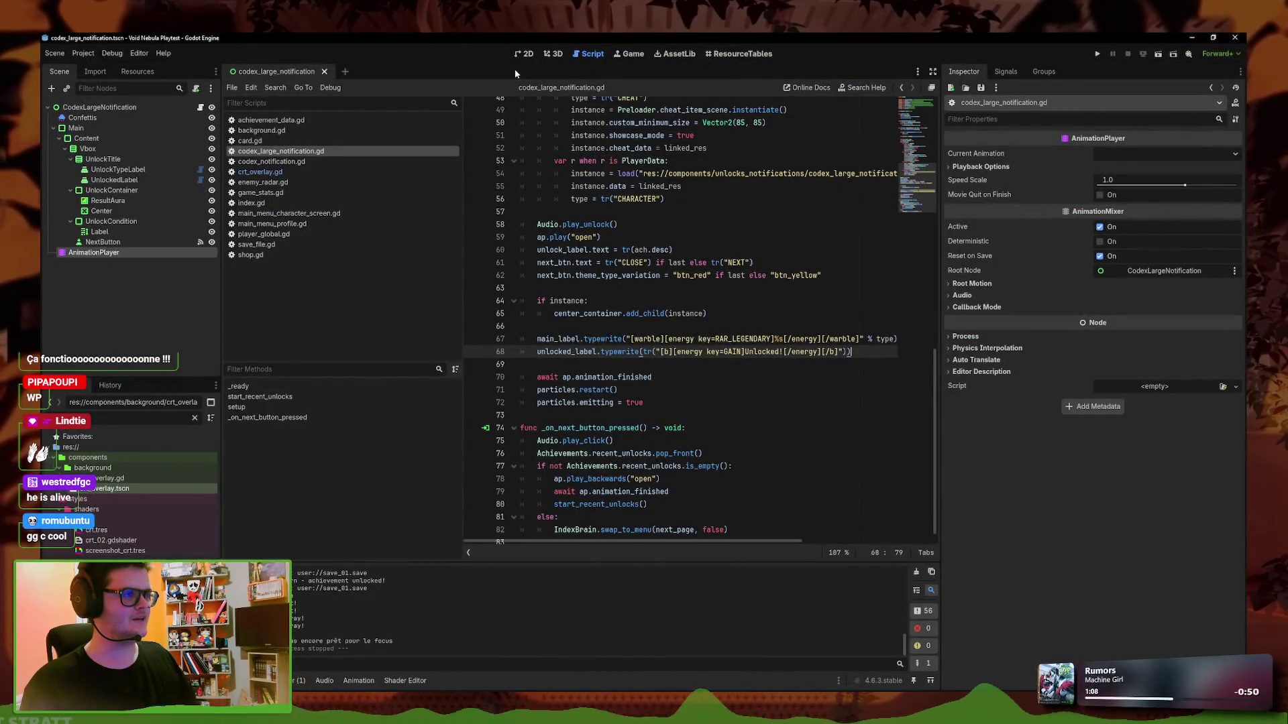
# Preview the Confetti node's burst around the CHEAT card in the 2D view and save the scene
pyautogui.click(523, 55)
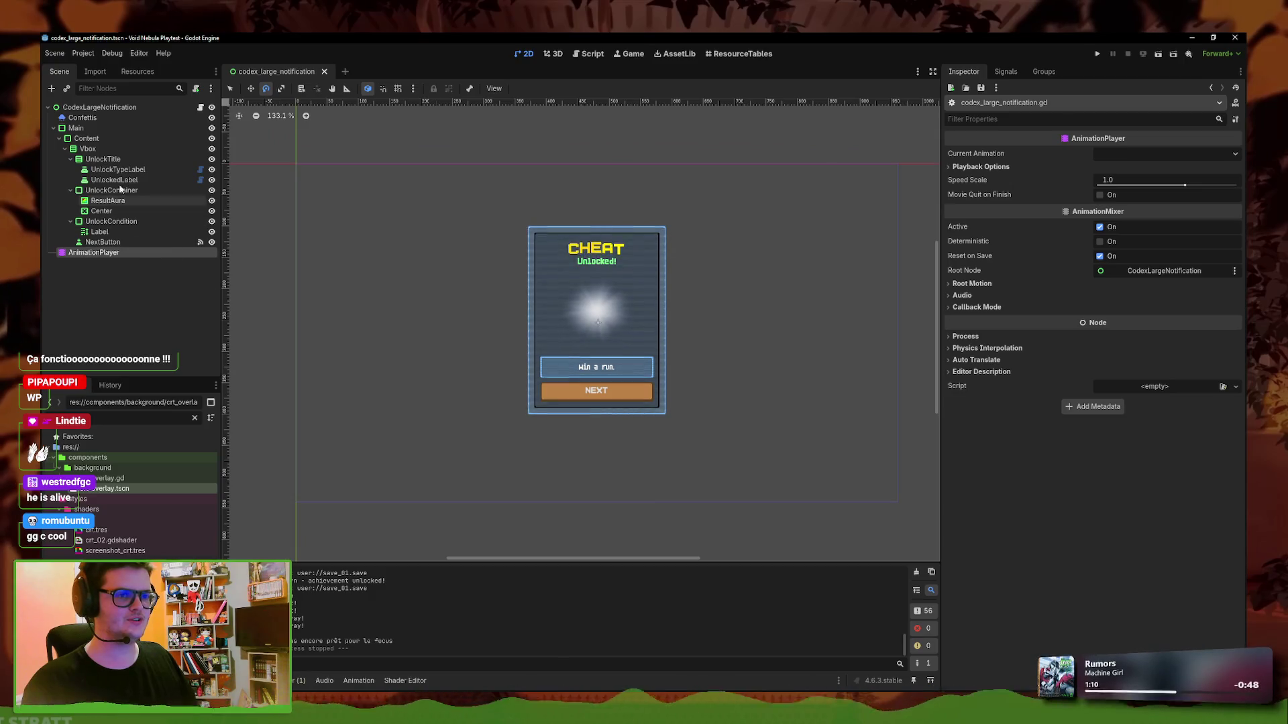
pyautogui.click(101, 118)
pyautogui.click(1096, 154)
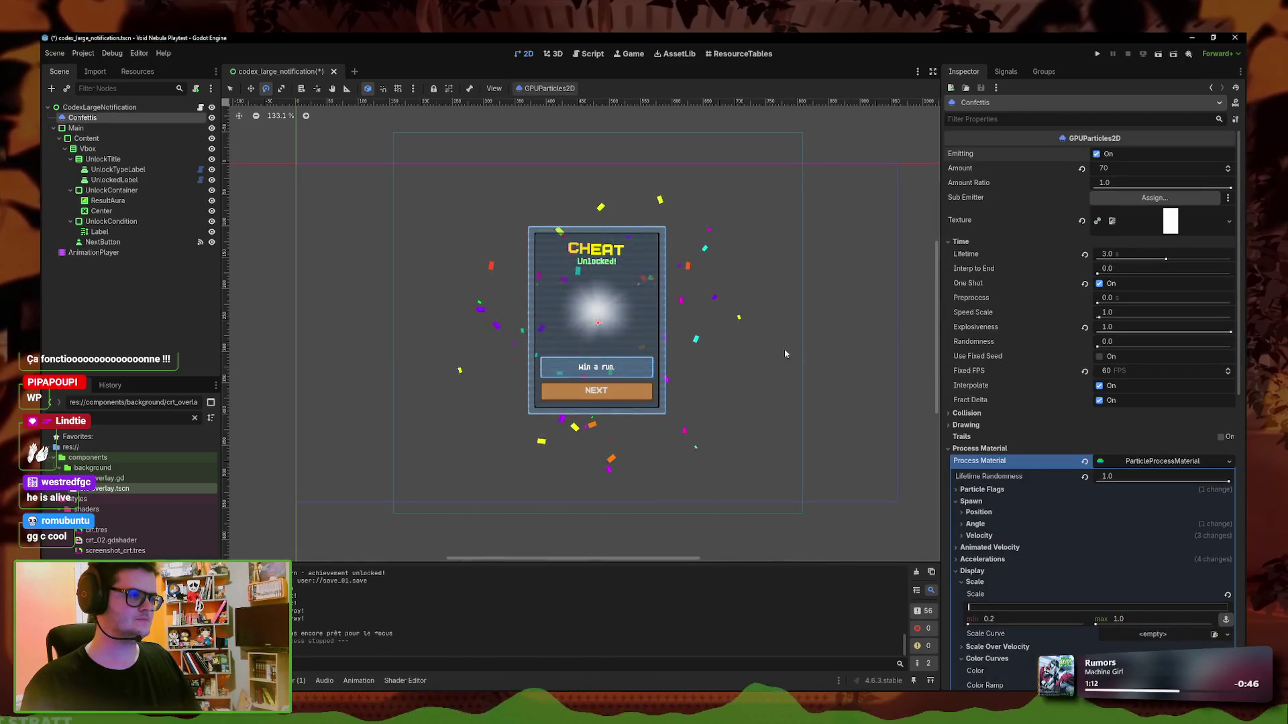
pyautogui.scroll(1, 729, 342)
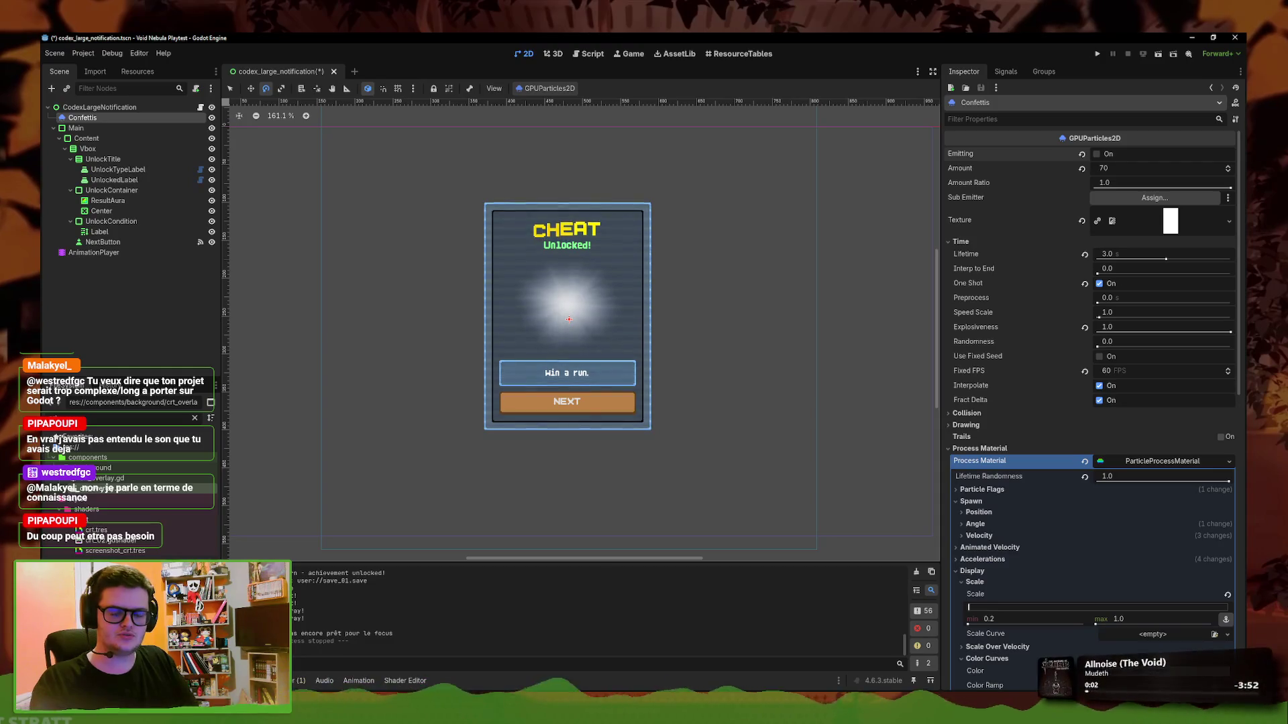
pyautogui.moveTo(840, 375); pyautogui.dragTo(842, 384)
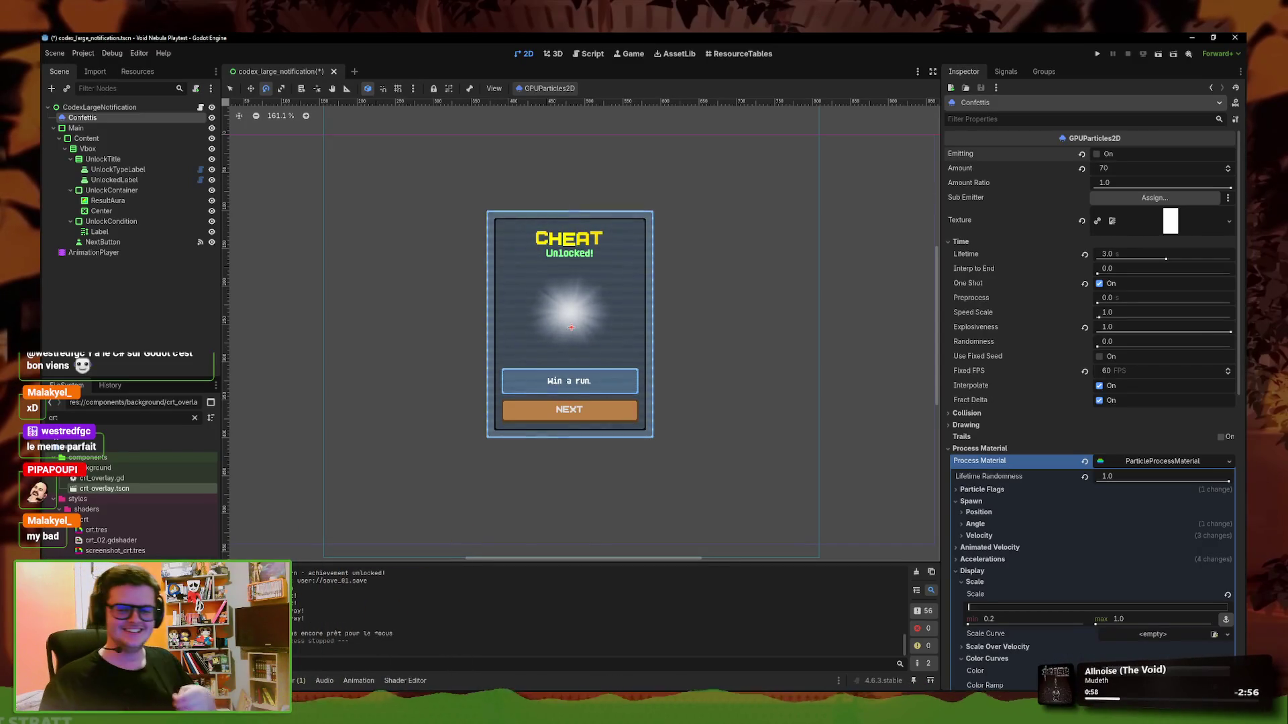
pyautogui.moveTo(866, 330); pyautogui.dragTo(868, 316)
pyautogui.scroll(-2, 837, 334)
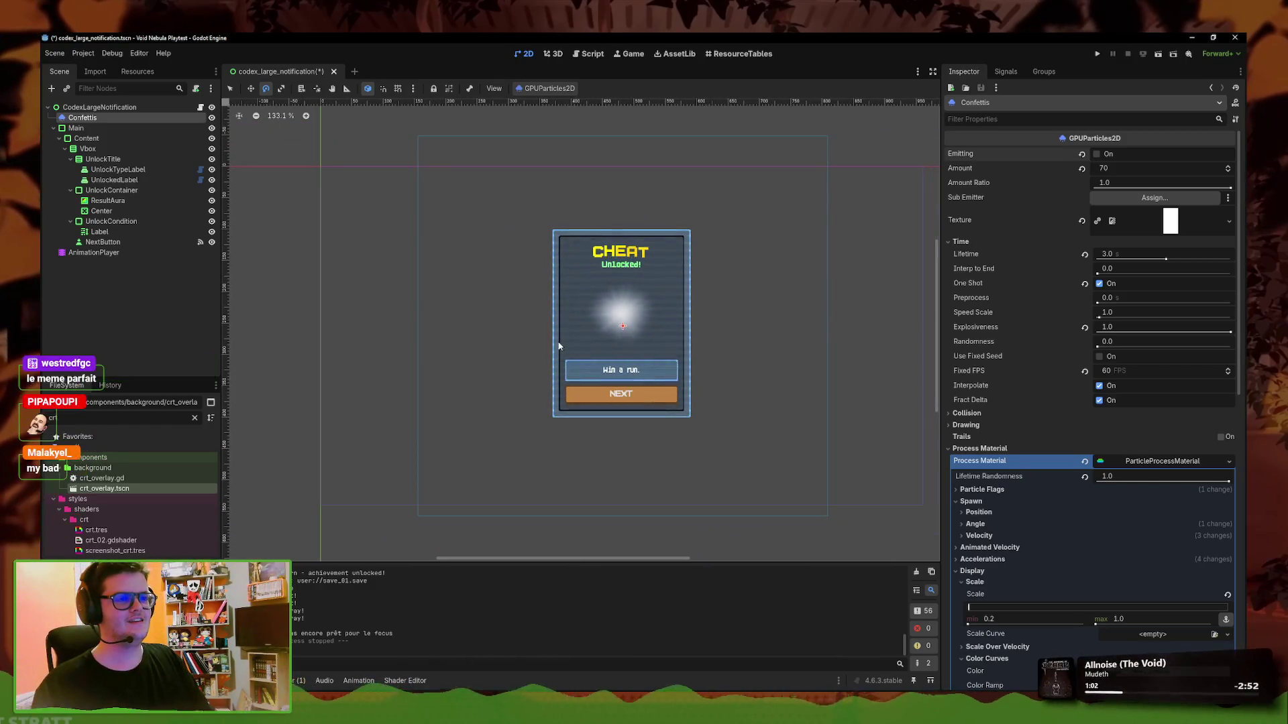
pyautogui.hotkey('ctrl', 's')
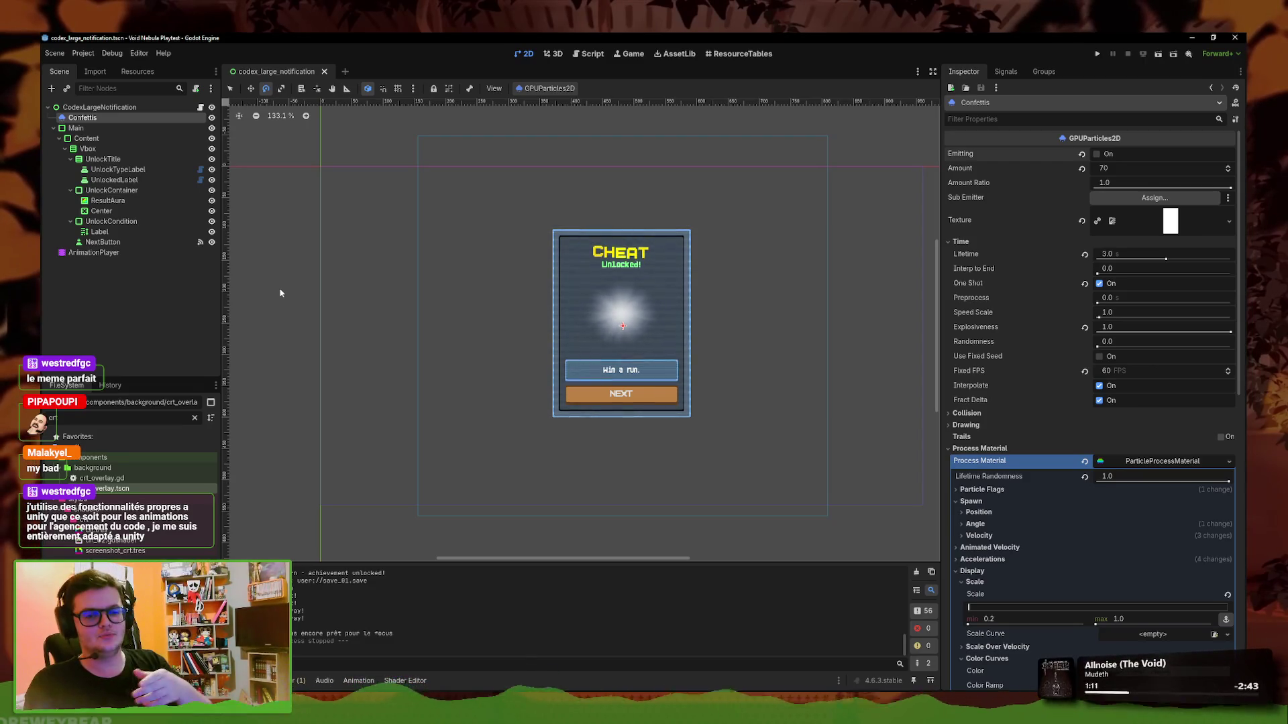
# Review the Autoload list in Project Settings, including CodexNotification, then close the dialog
pyautogui.click(84, 53)
pyautogui.click(100, 69)
pyautogui.click(517, 194)
pyautogui.scroll(-3, 579, 359)
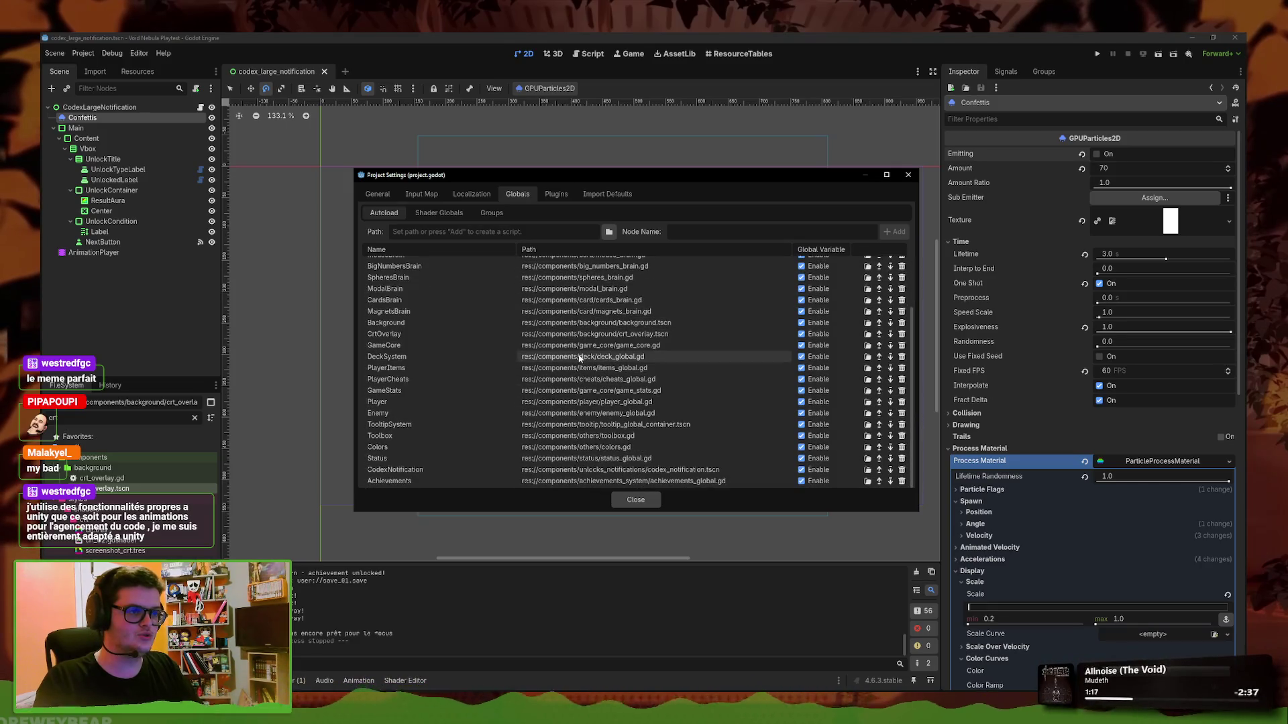
pyautogui.scroll(3, 580, 359)
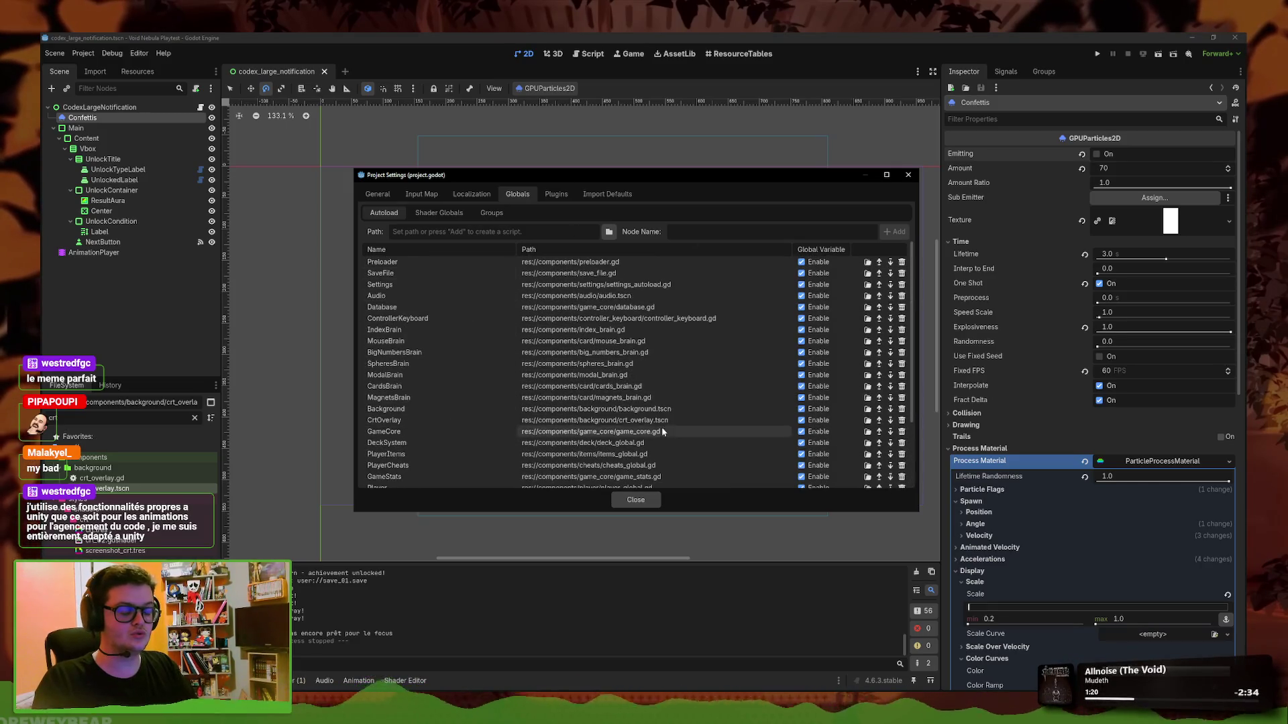
pyautogui.scroll(-3, 661, 431)
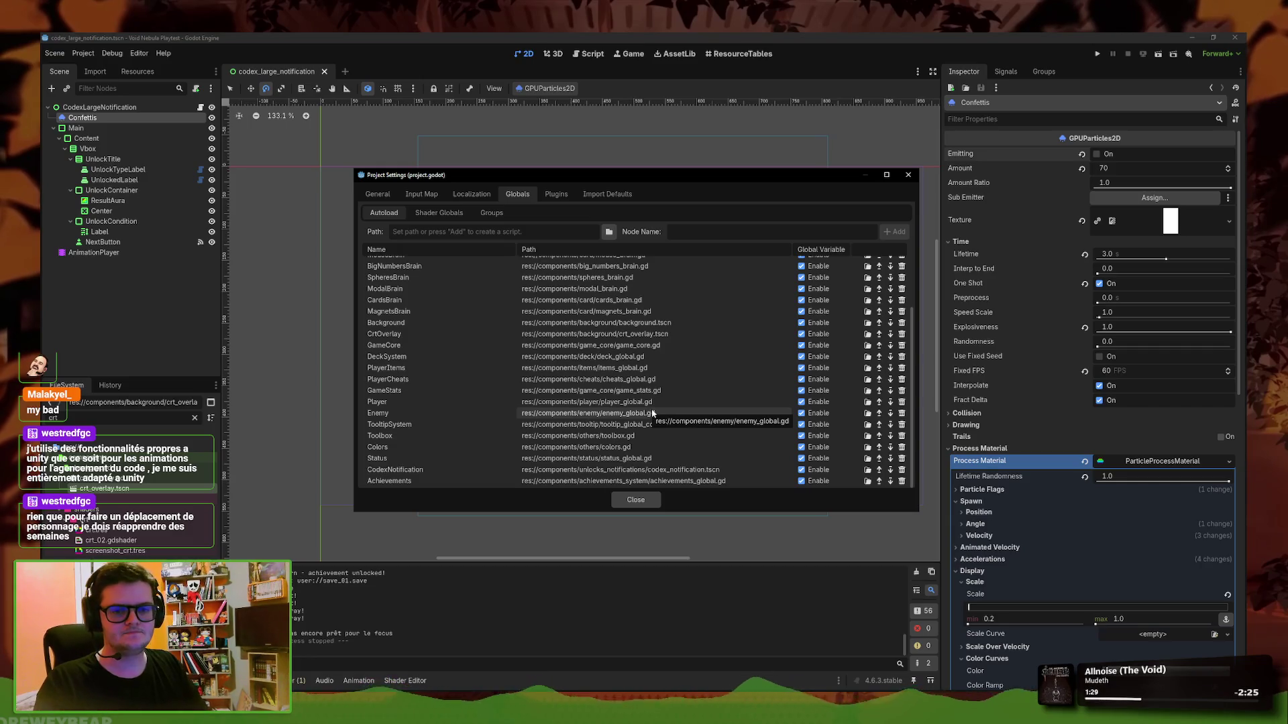
pyautogui.click(908, 175)
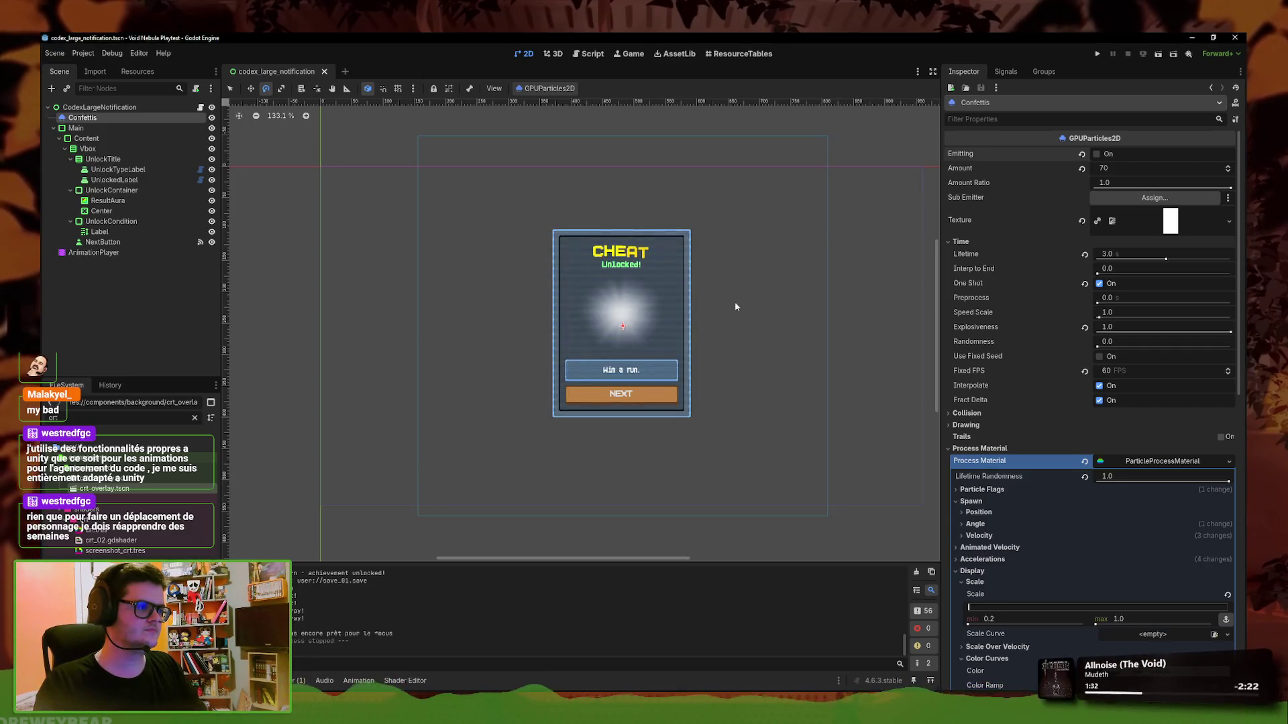
# Nudge the Confettis particles slightly up and left with the Move tool, then deselect them
pyautogui.scroll(-2, 695, 312)
pyautogui.scroll(1, 694, 315)
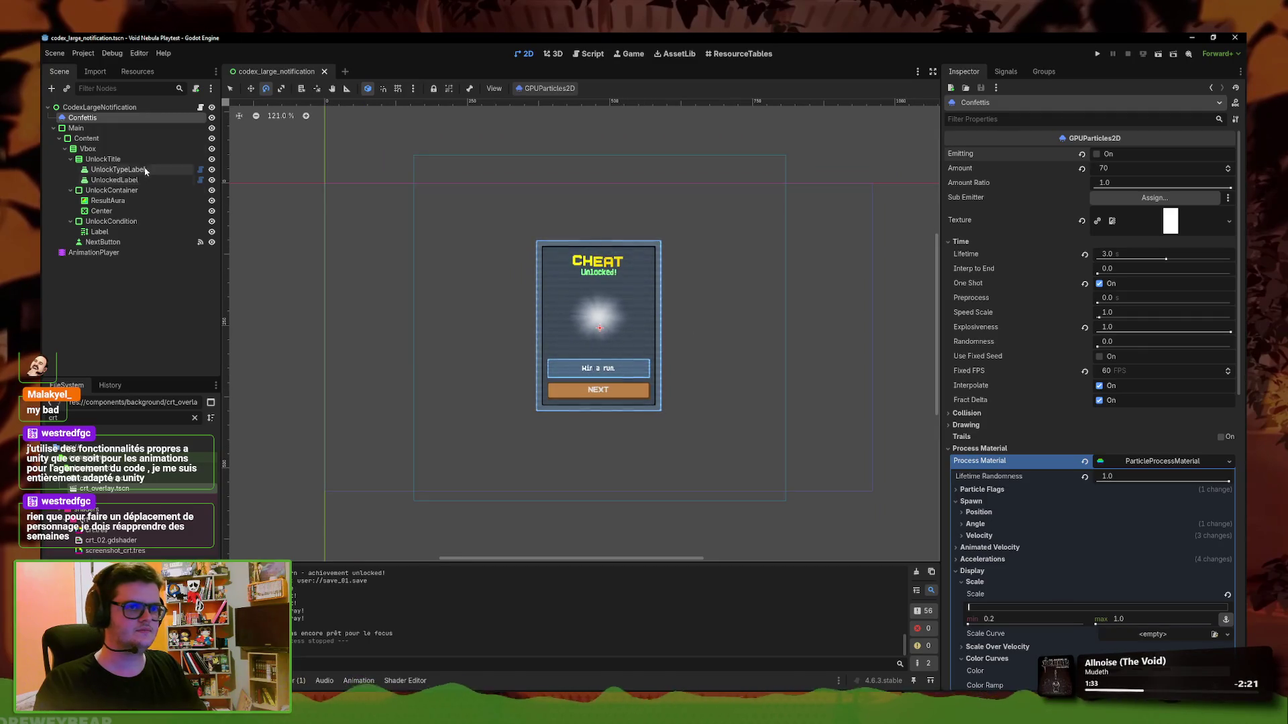
pyautogui.click(250, 88)
pyautogui.moveTo(658, 441); pyautogui.dragTo(656, 436)
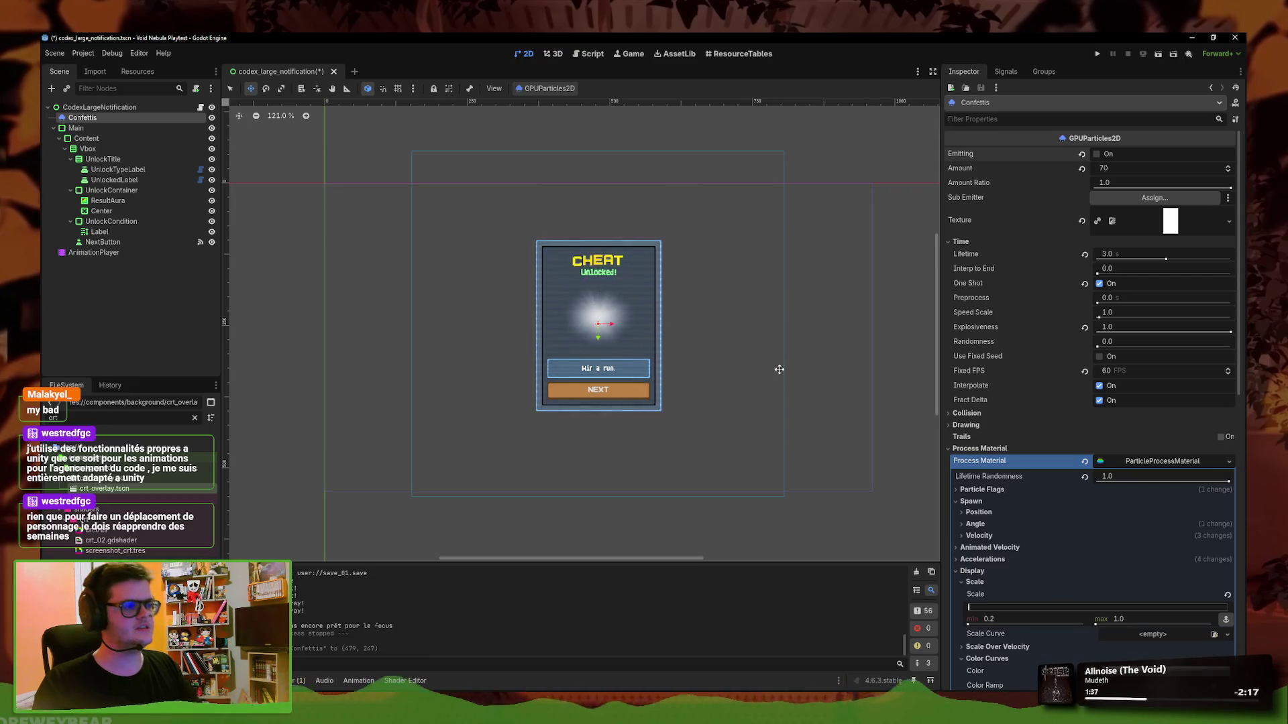
pyautogui.click(233, 88)
pyautogui.click(311, 341)
# Show the snapping grid and shift the root CodexLargeNotification card slightly
pyautogui.click(398, 89)
pyautogui.scroll(3, 583, 379)
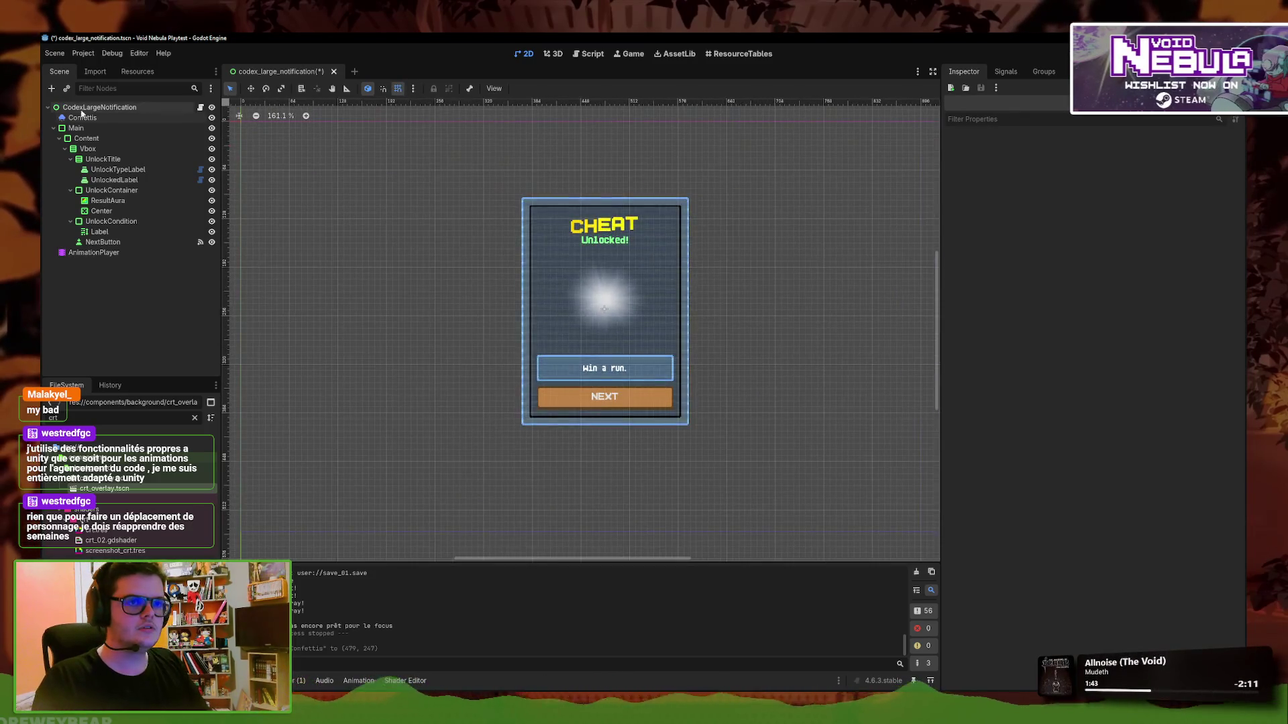
pyautogui.click(711, 420)
pyautogui.moveTo(711, 419)
pyautogui.mouseDown()
pyautogui.moveTo(712, 460)
pyautogui.moveTo(552, 378)
pyautogui.mouseUp()
pyautogui.scroll(-2, 689, 458)
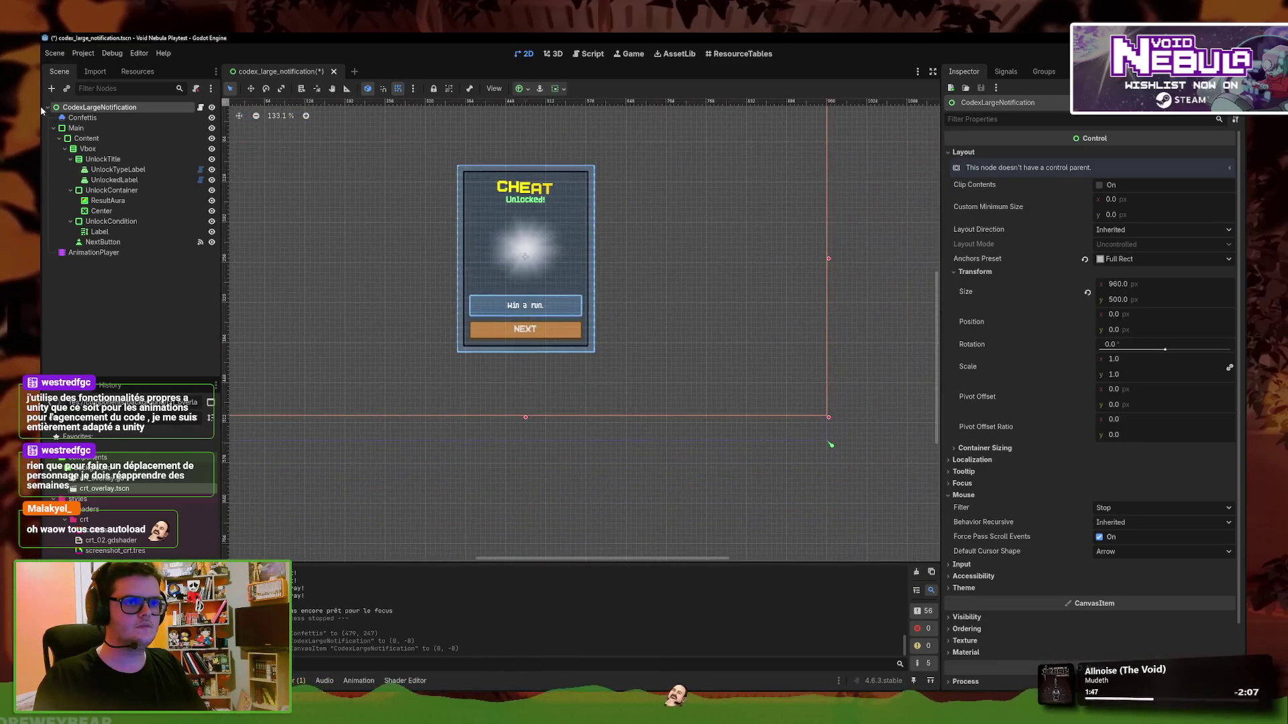
# Place Confettis at the card centre (480, 240), preview its burst, and save the scene
pyautogui.click(479, 313)
pyautogui.press('w')
pyautogui.moveTo(478, 314); pyautogui.dragTo(479, 303)
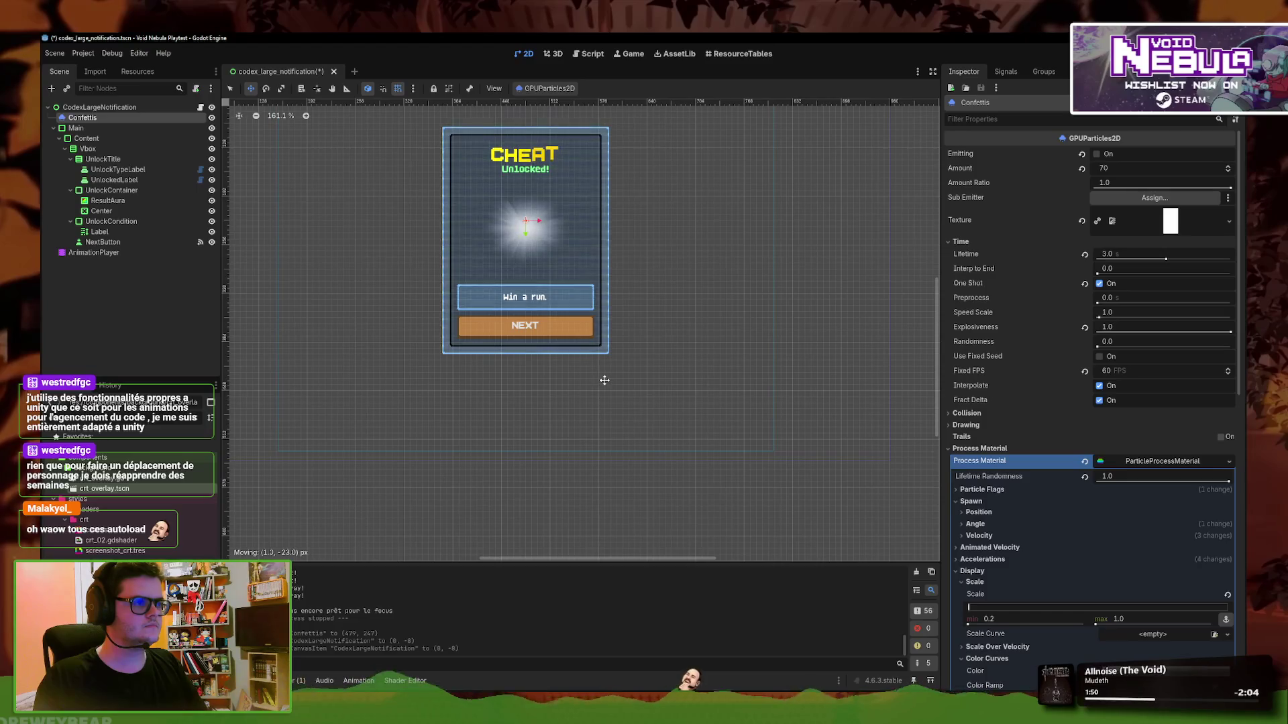
pyautogui.scroll(-2, 611, 372)
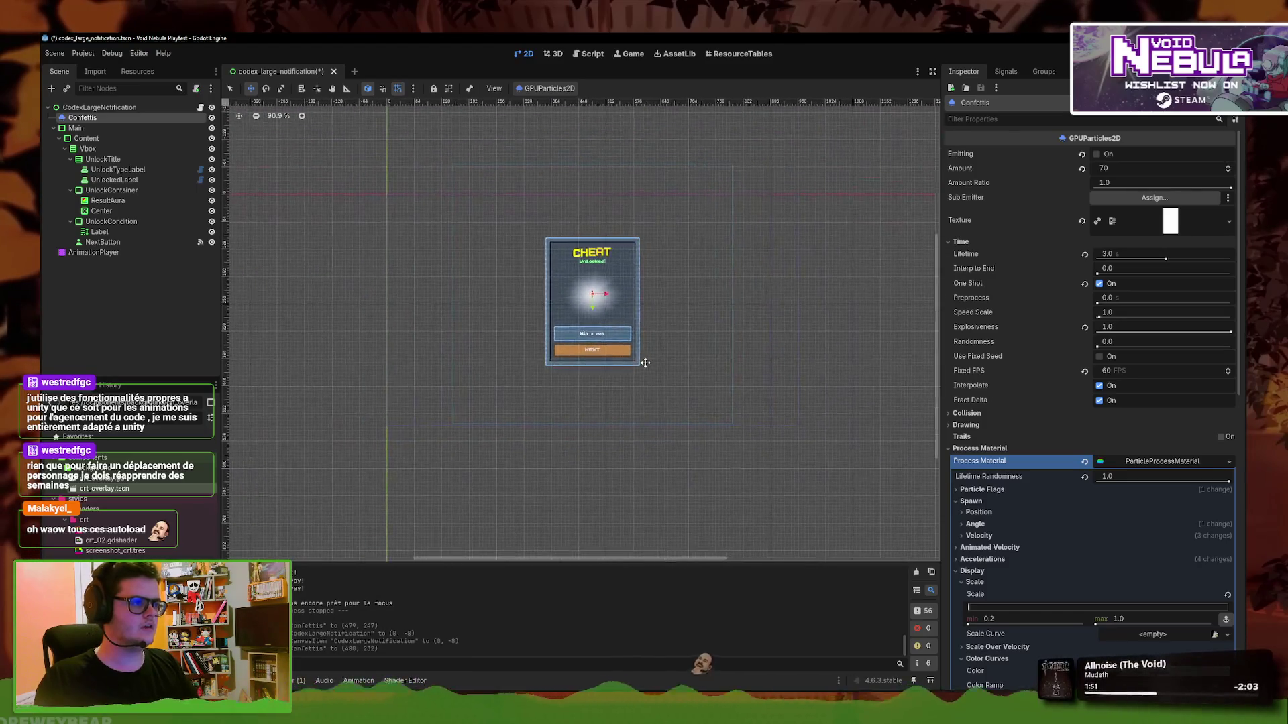
pyautogui.click(1097, 155)
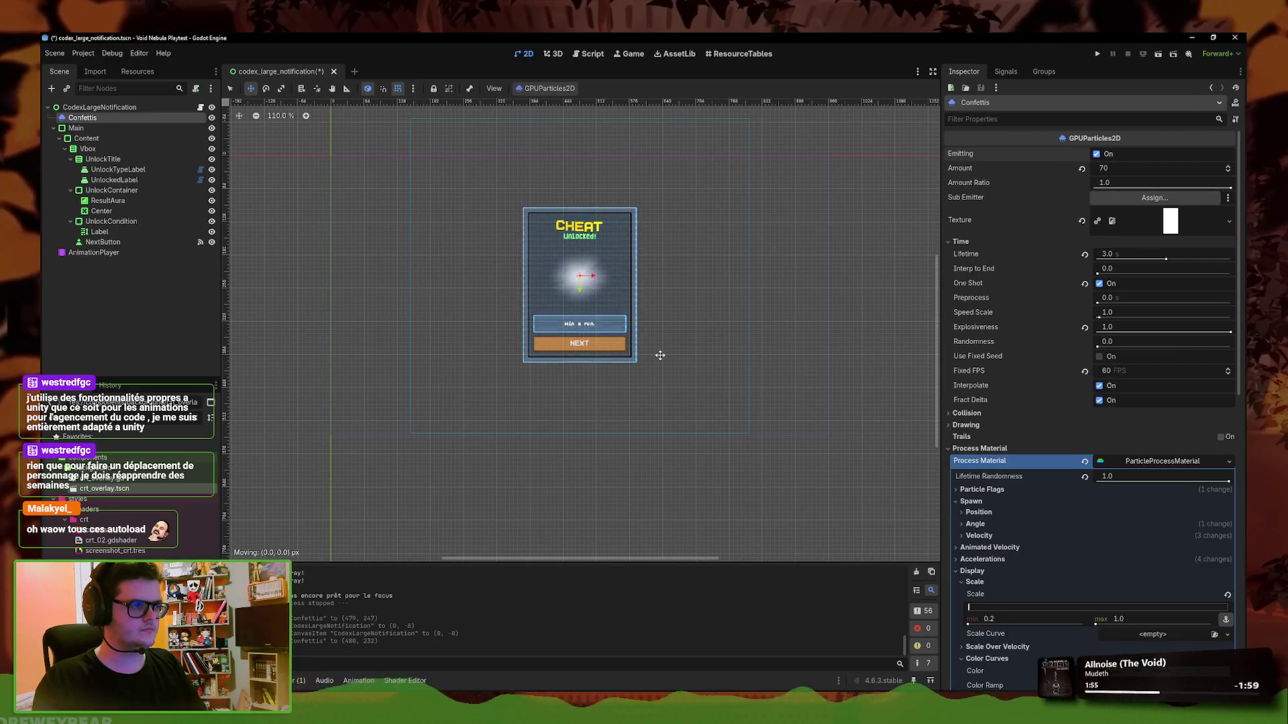
pyautogui.moveTo(658, 356); pyautogui.dragTo(658, 360)
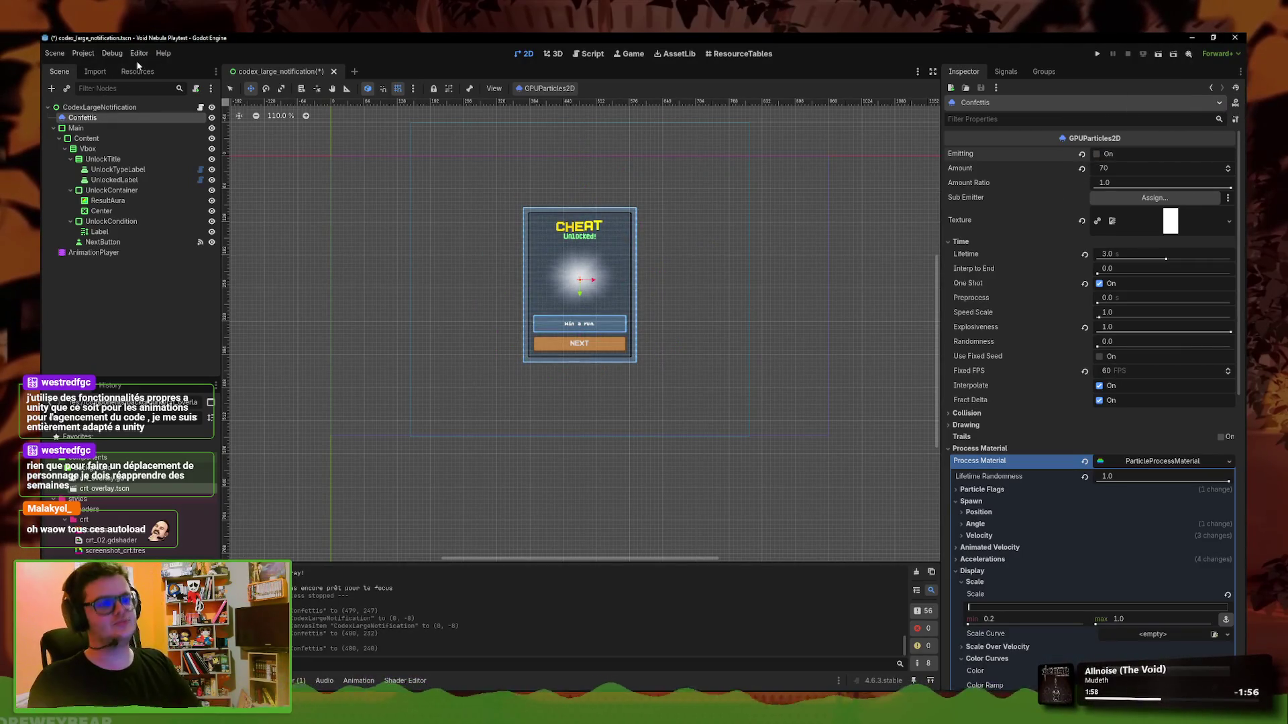
pyautogui.hotkey('ctrl', 's')
pyautogui.click(83, 53)
pyautogui.click(101, 74)
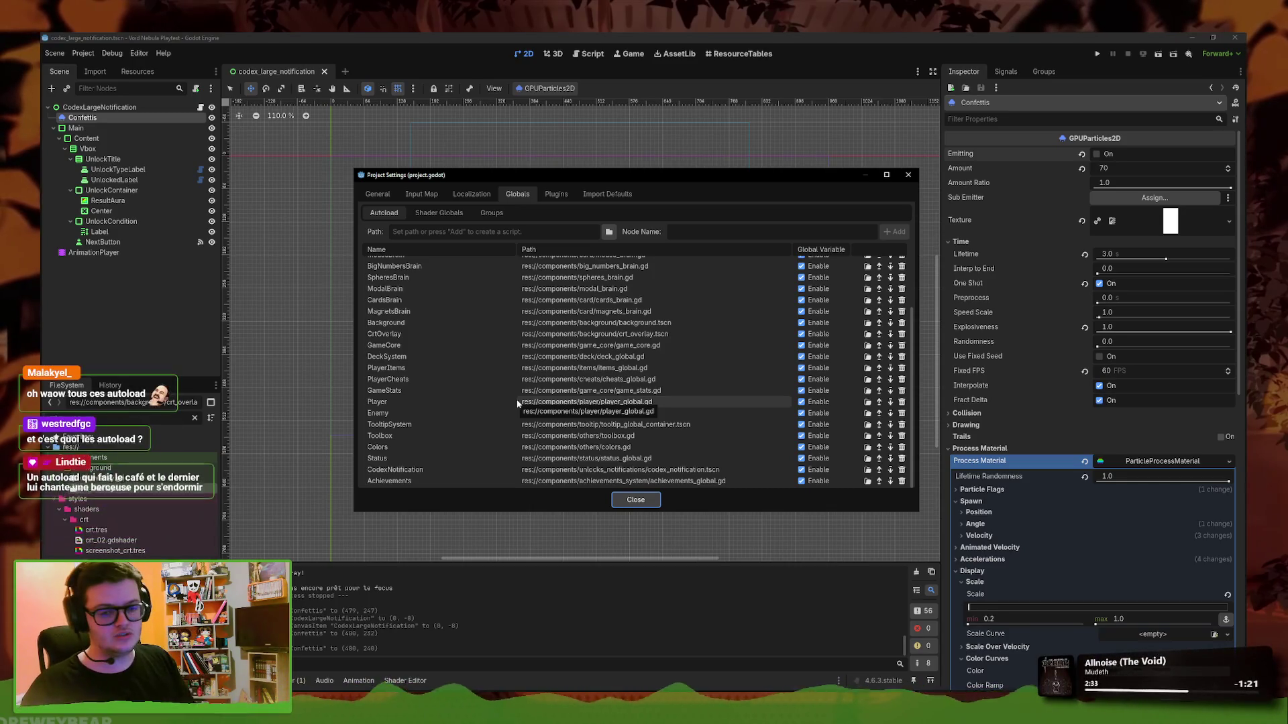
# Scroll the autoload list and open the Preloader autoload's script, preloader.gd
pyautogui.scroll(3, 516, 402)
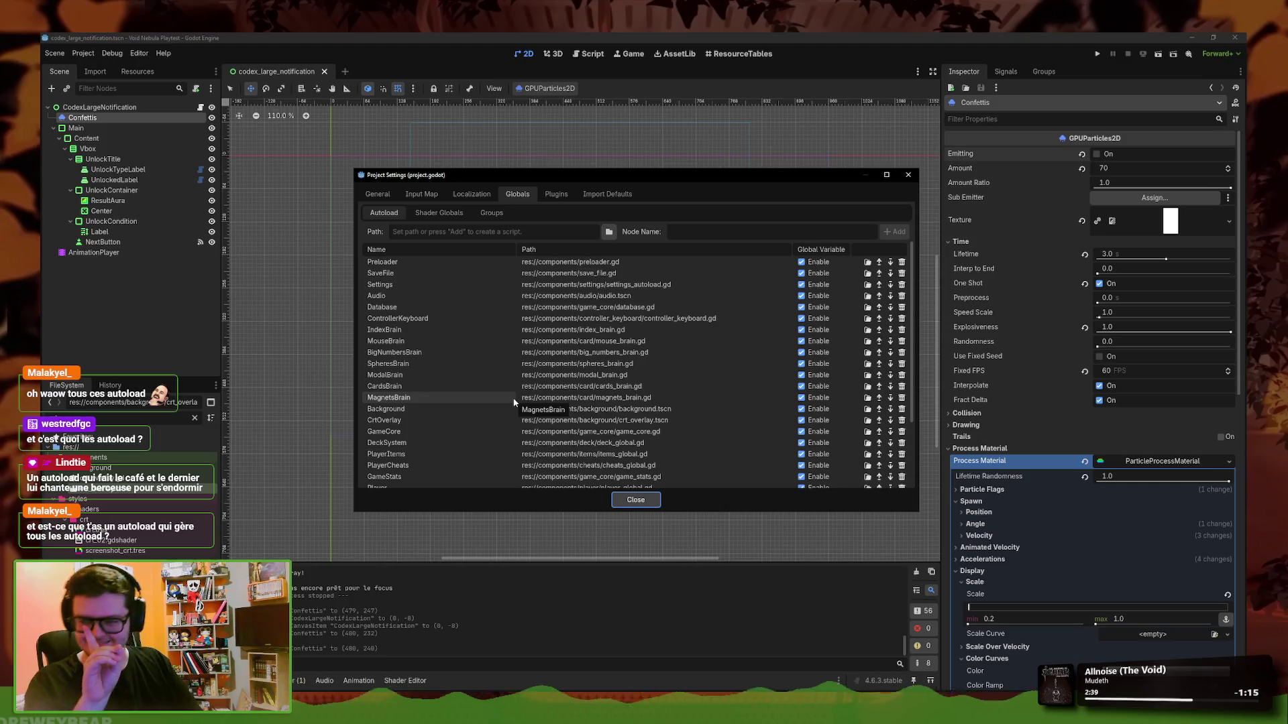
pyautogui.click(866, 263)
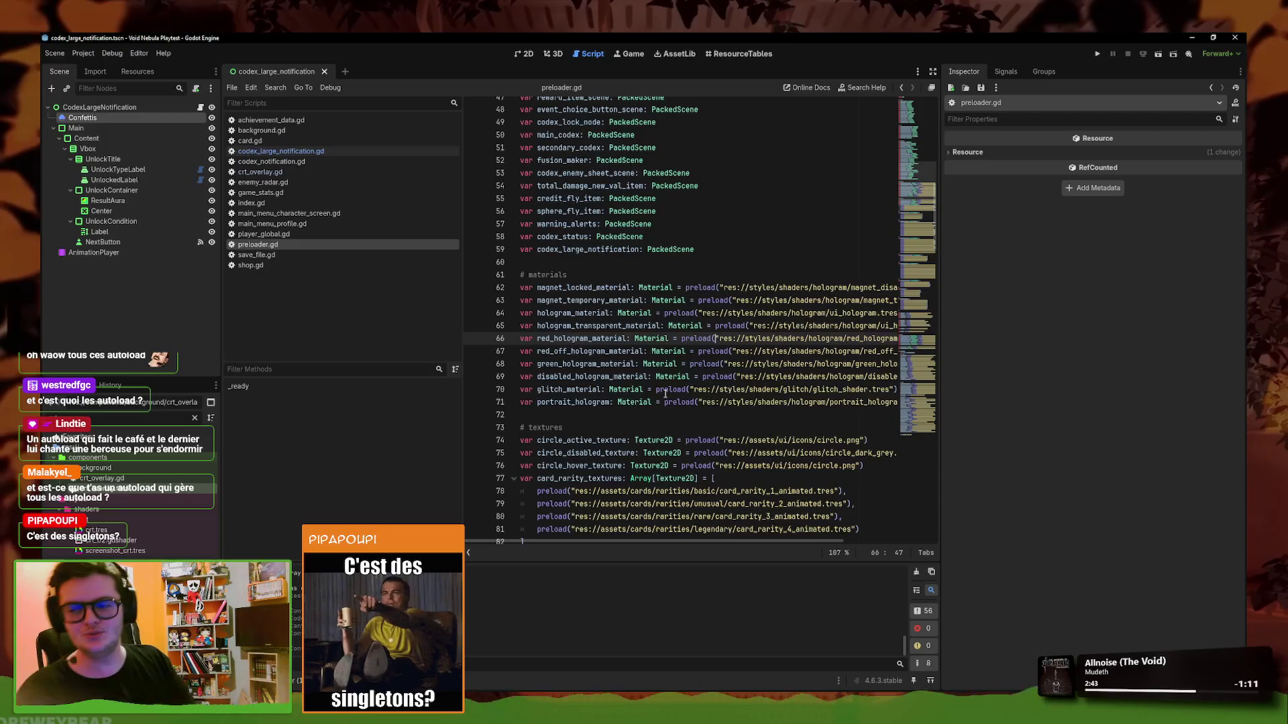
# Scroll preloader.gd to the top and run the game to its main menu
pyautogui.scroll(15, 666, 394)
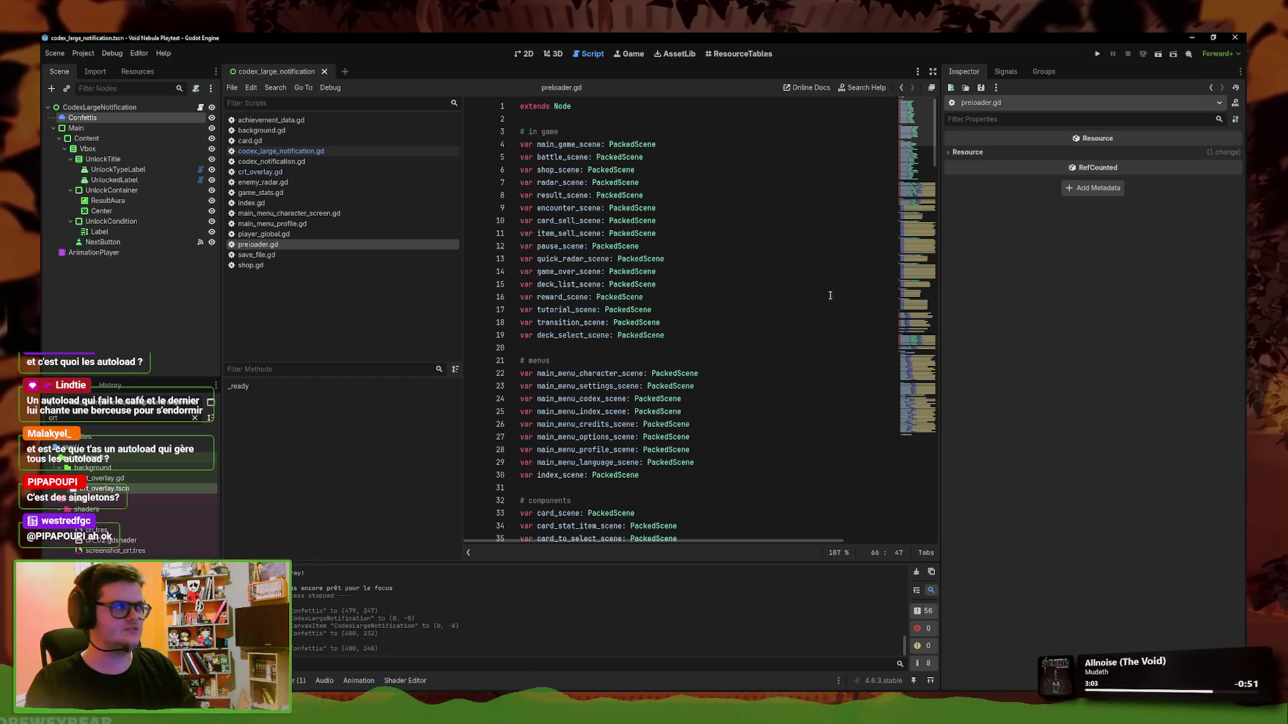
pyautogui.click(1096, 53)
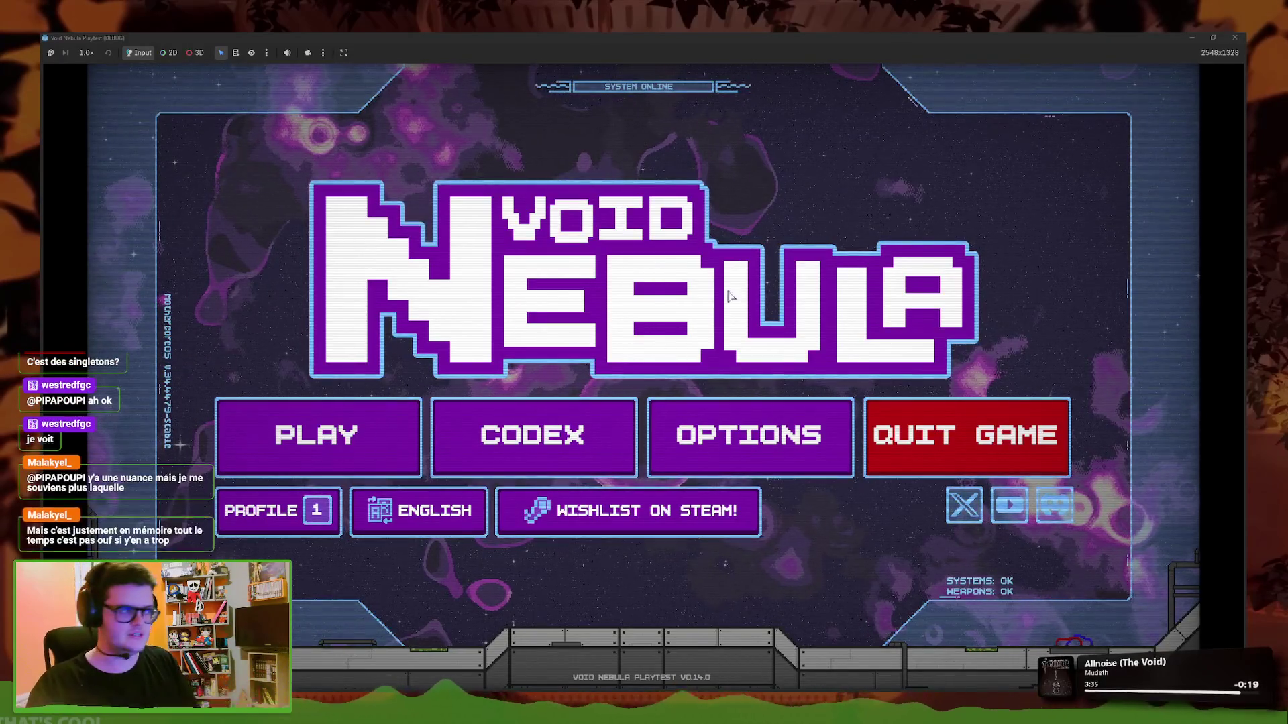
# Stop the game, widen the script editor, and scroll preloader.gd's PackedScene declarations
pyautogui.press('F8')
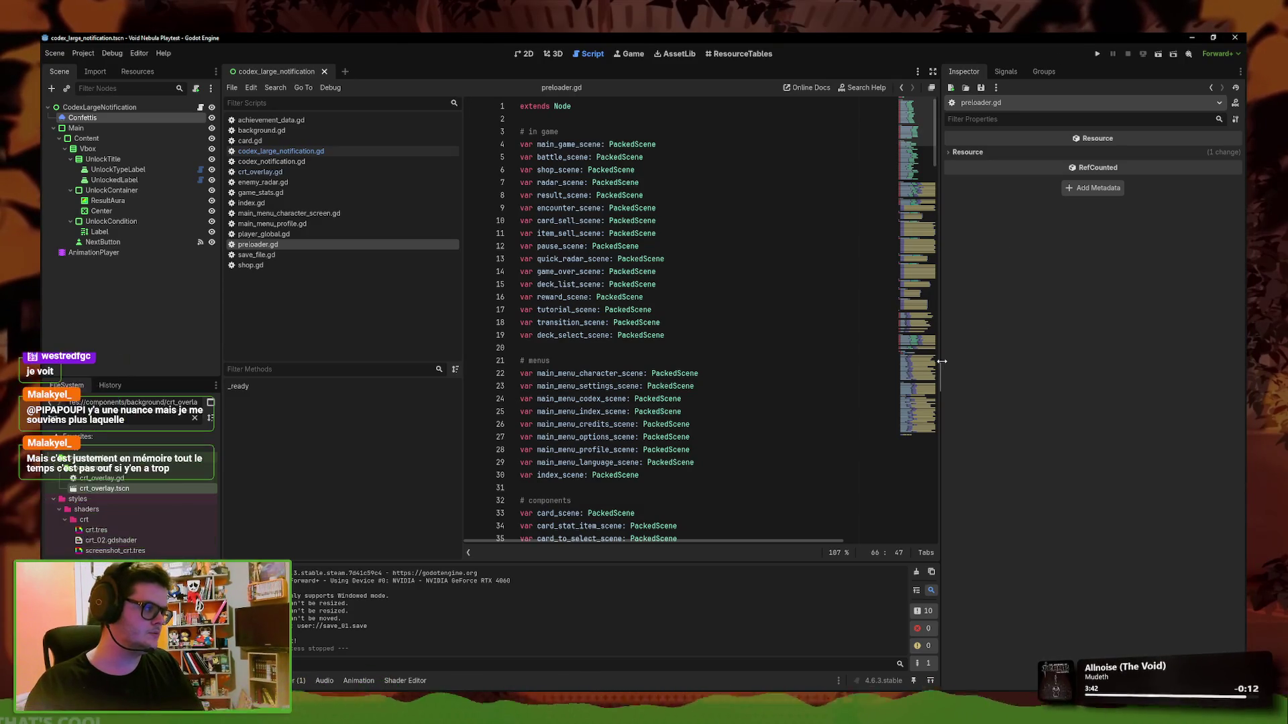
pyautogui.moveTo(942, 361); pyautogui.dragTo(1000, 361)
pyautogui.scroll(-8, 770, 442)
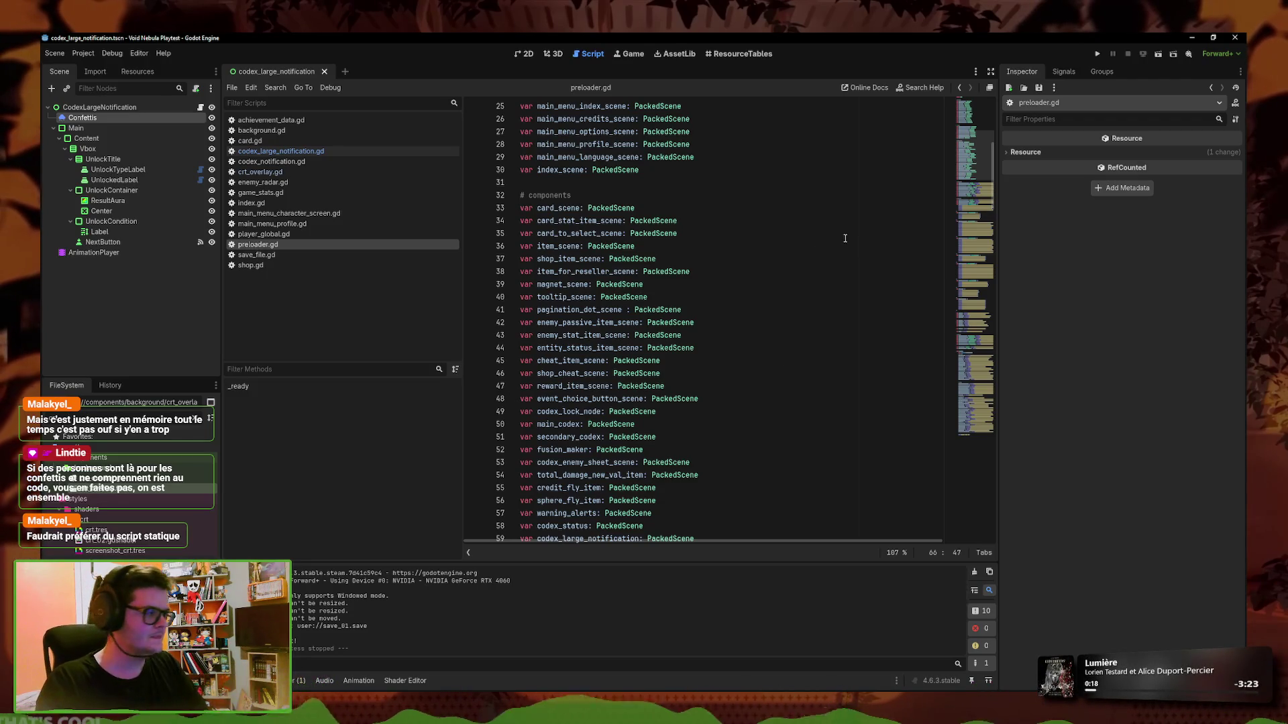
# Scroll through preloader.gd's _ready() preloads, then relaunch the game with F5 and return to the editor
pyautogui.scroll(-15, 833, 239)
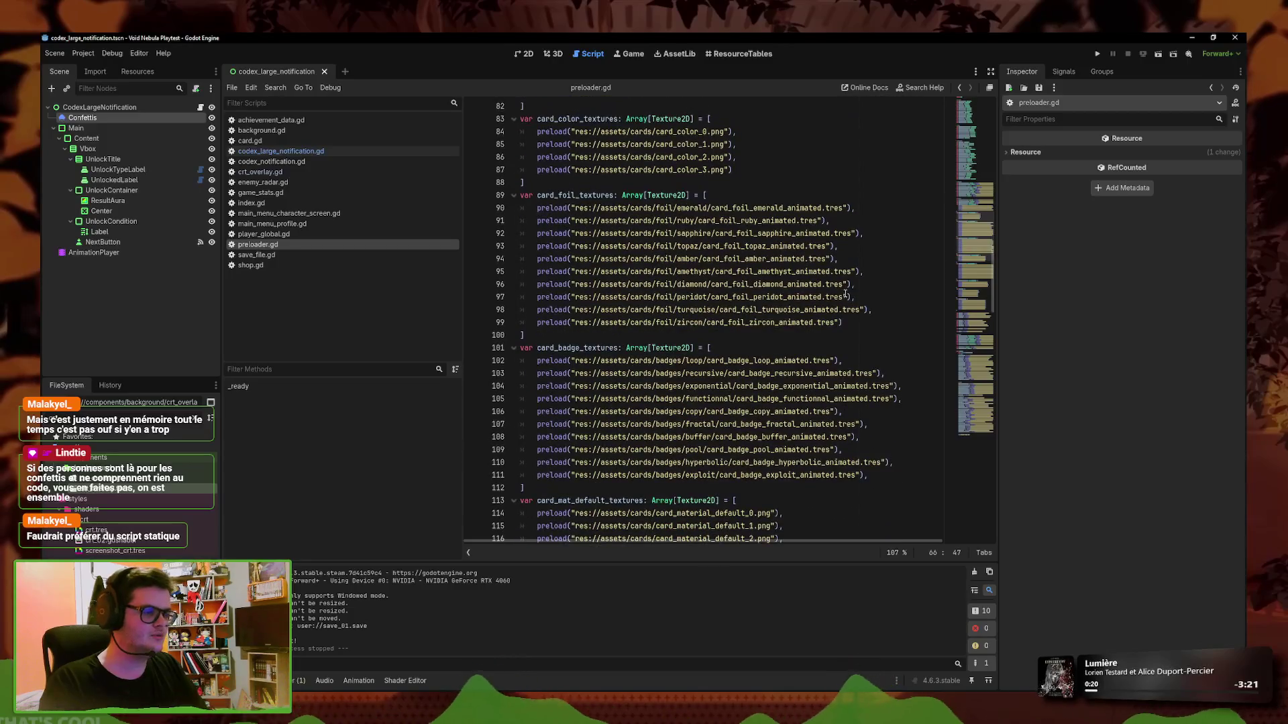
pyautogui.scroll(-8, 845, 293)
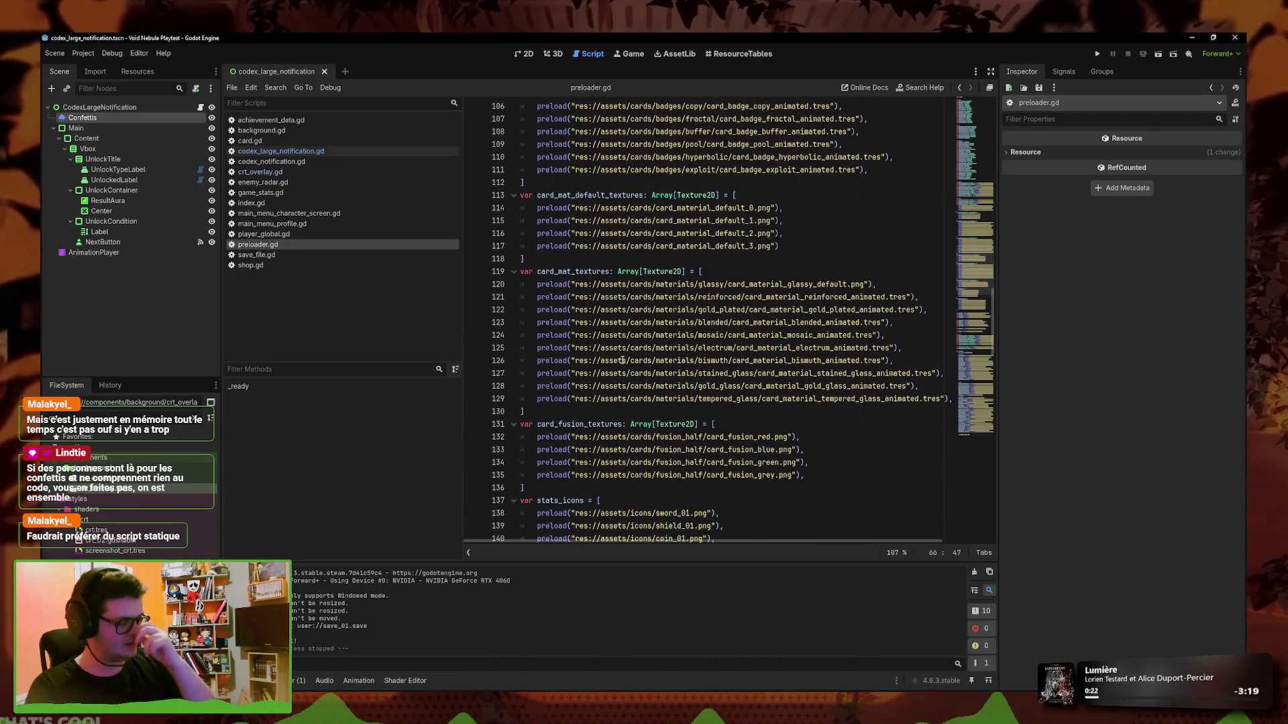
pyautogui.scroll(-20, 623, 361)
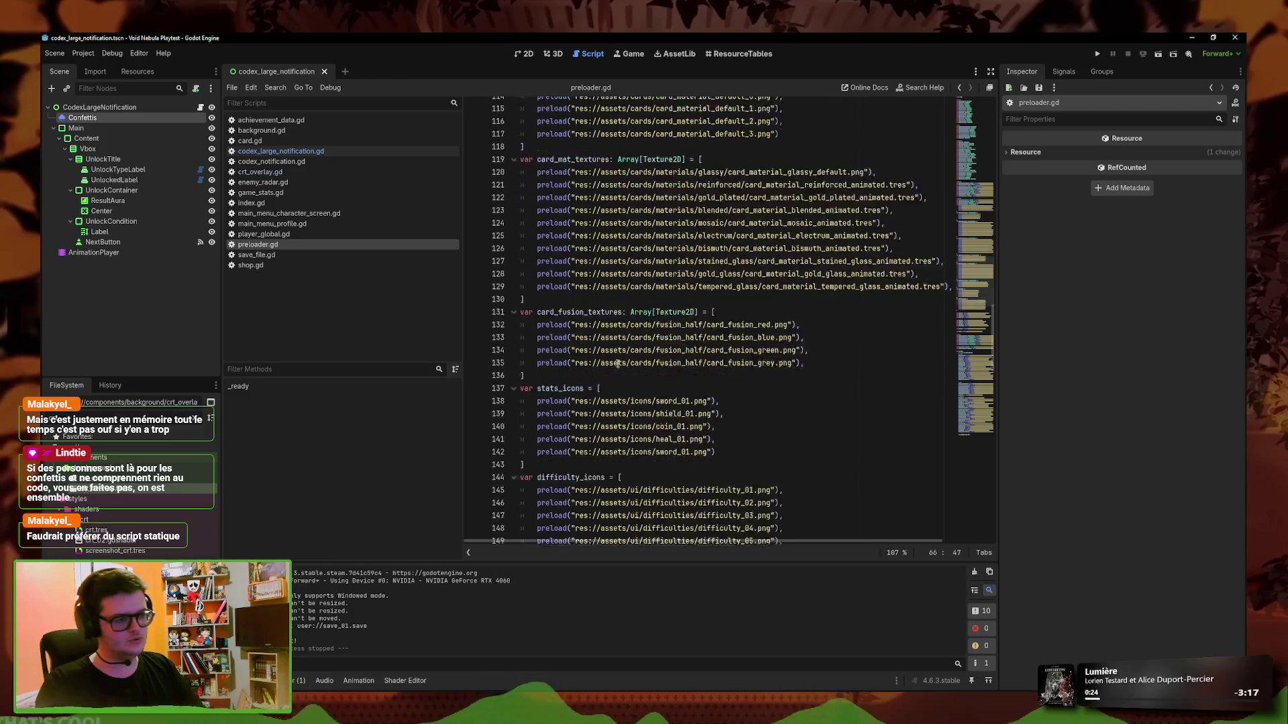
pyautogui.scroll(-5, 740, 451)
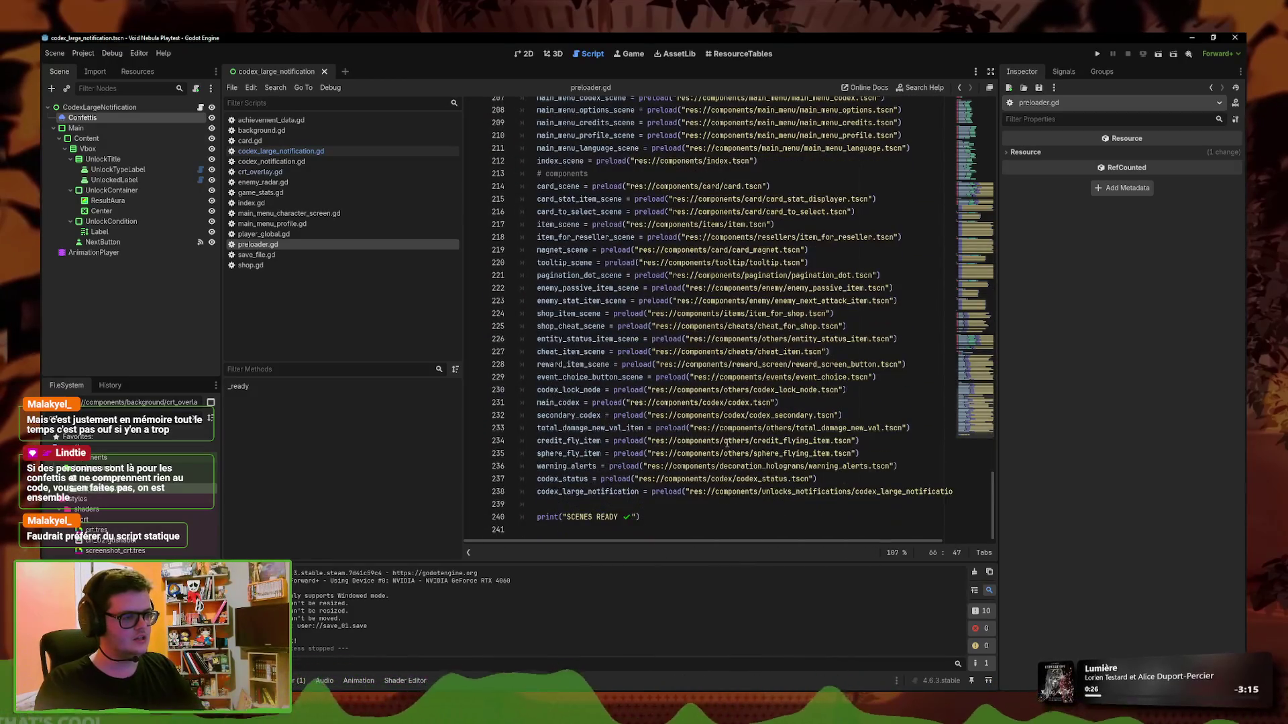
pyautogui.scroll(7, 716, 436)
pyautogui.scroll(5, 716, 435)
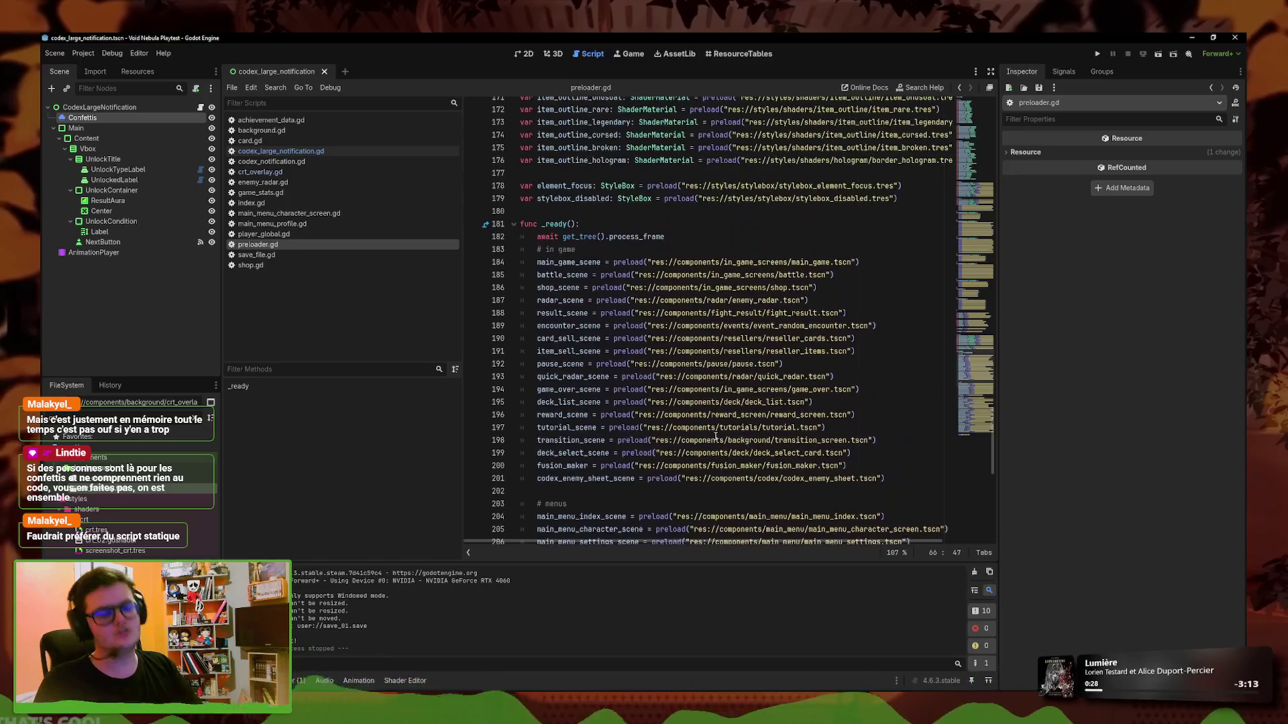
pyautogui.moveTo(715, 435)
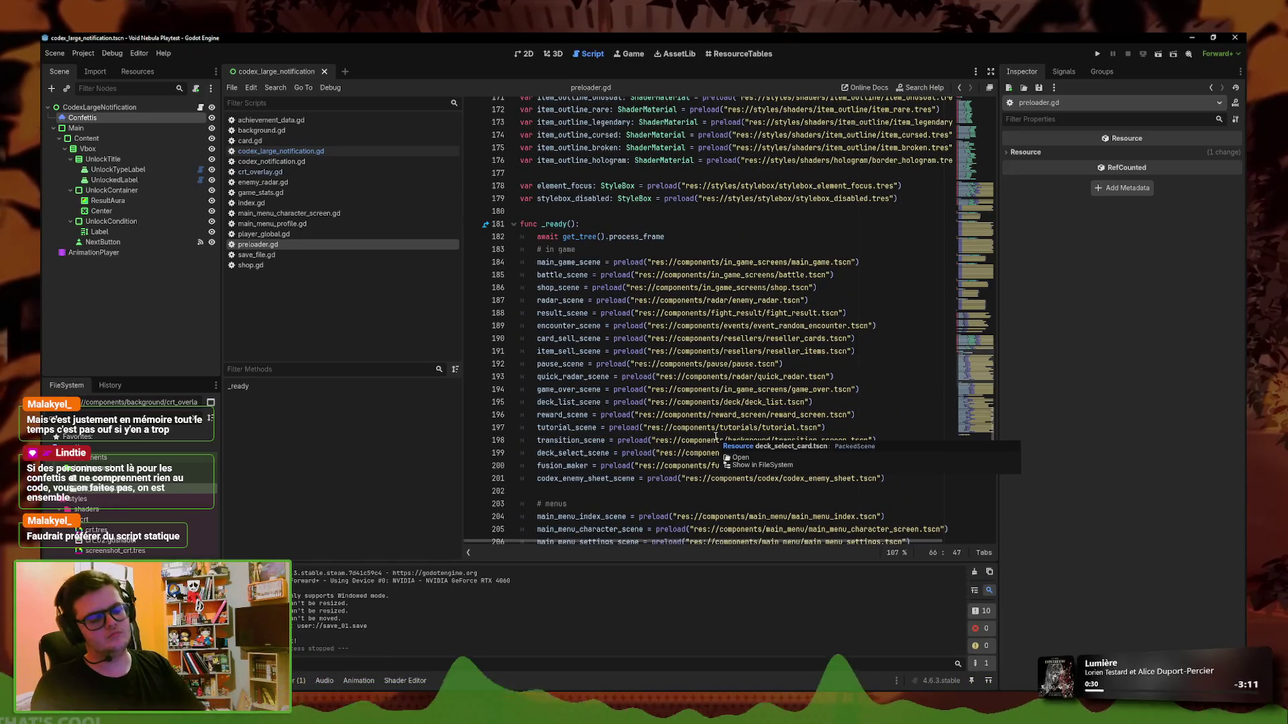
pyautogui.press('F5')
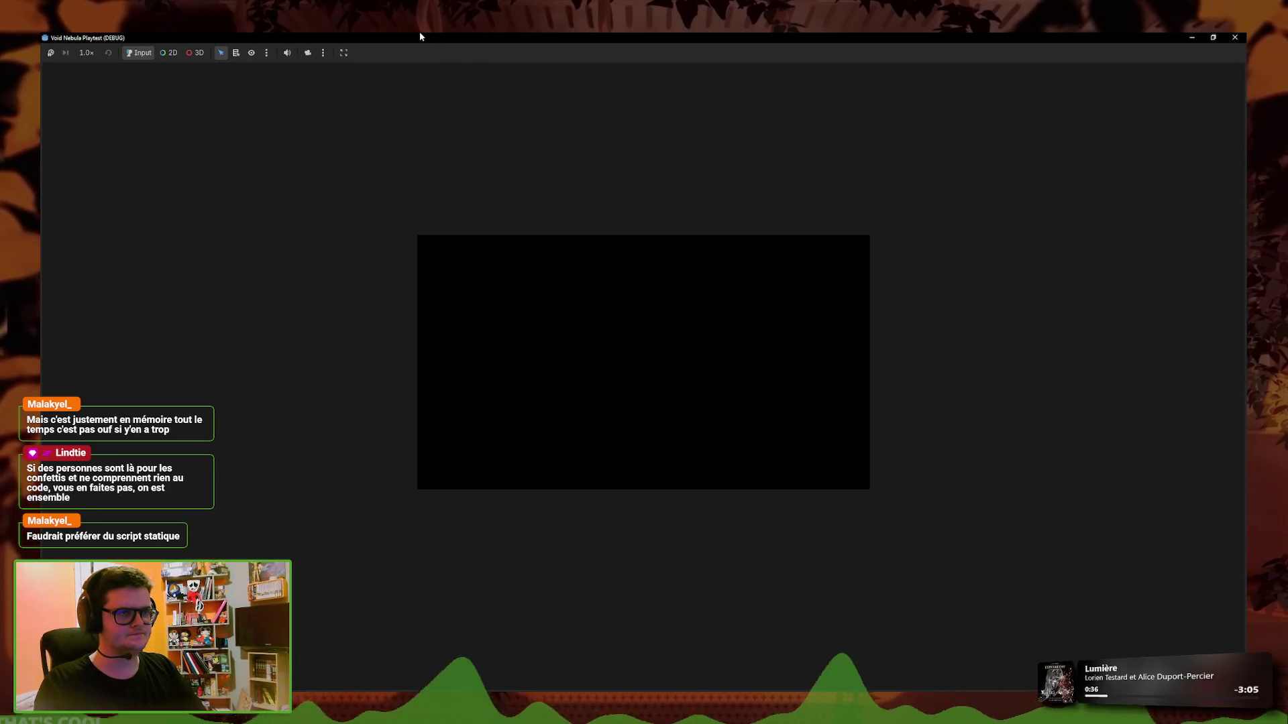
pyautogui.press('F8')
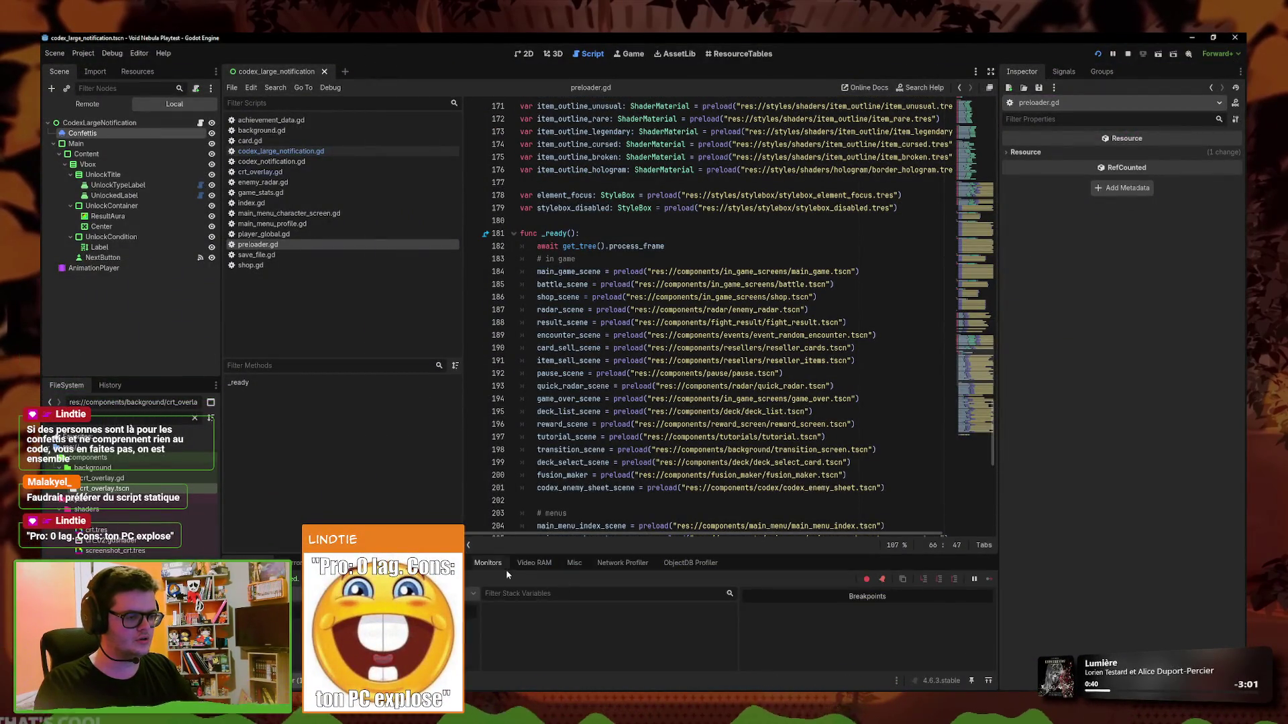
# Show Video RAM and live Monitors in a taller Debugger panel, then start a run from the main menu
pyautogui.click(534, 562)
pyautogui.moveTo(537, 549); pyautogui.dragTo(537, 425)
pyautogui.click(487, 432)
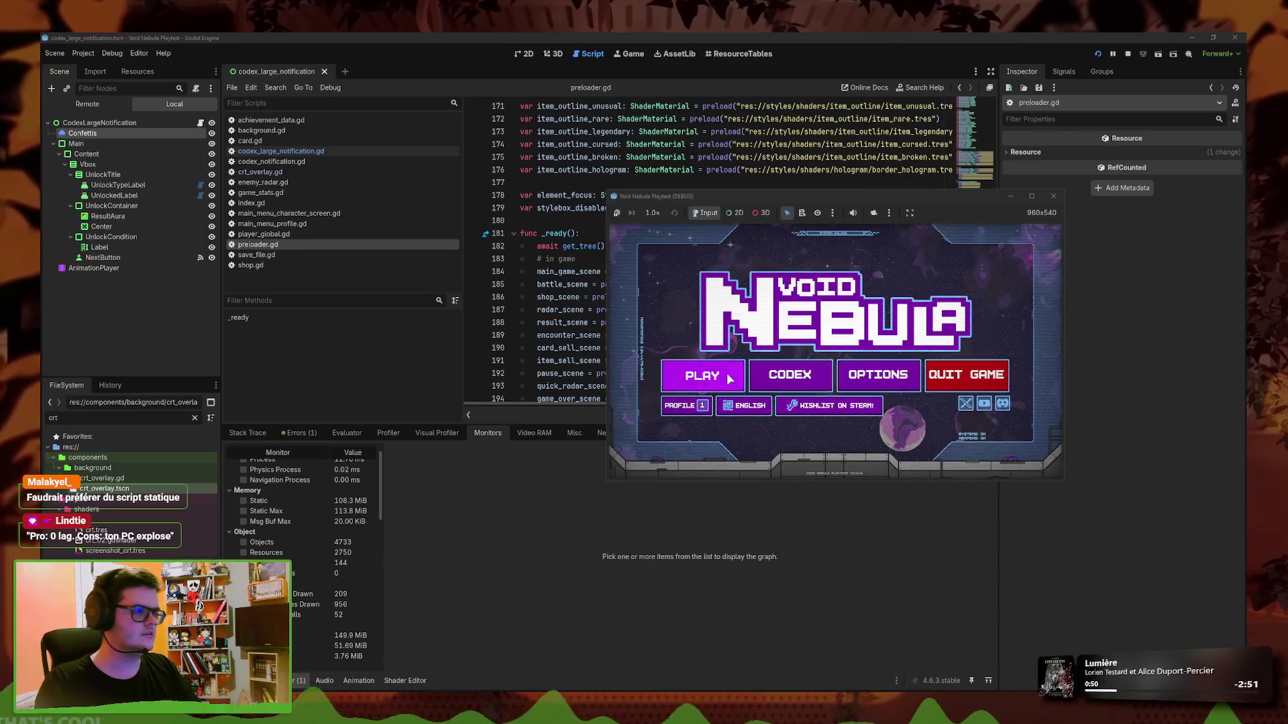
pyautogui.click(702, 376)
pyautogui.click(811, 384)
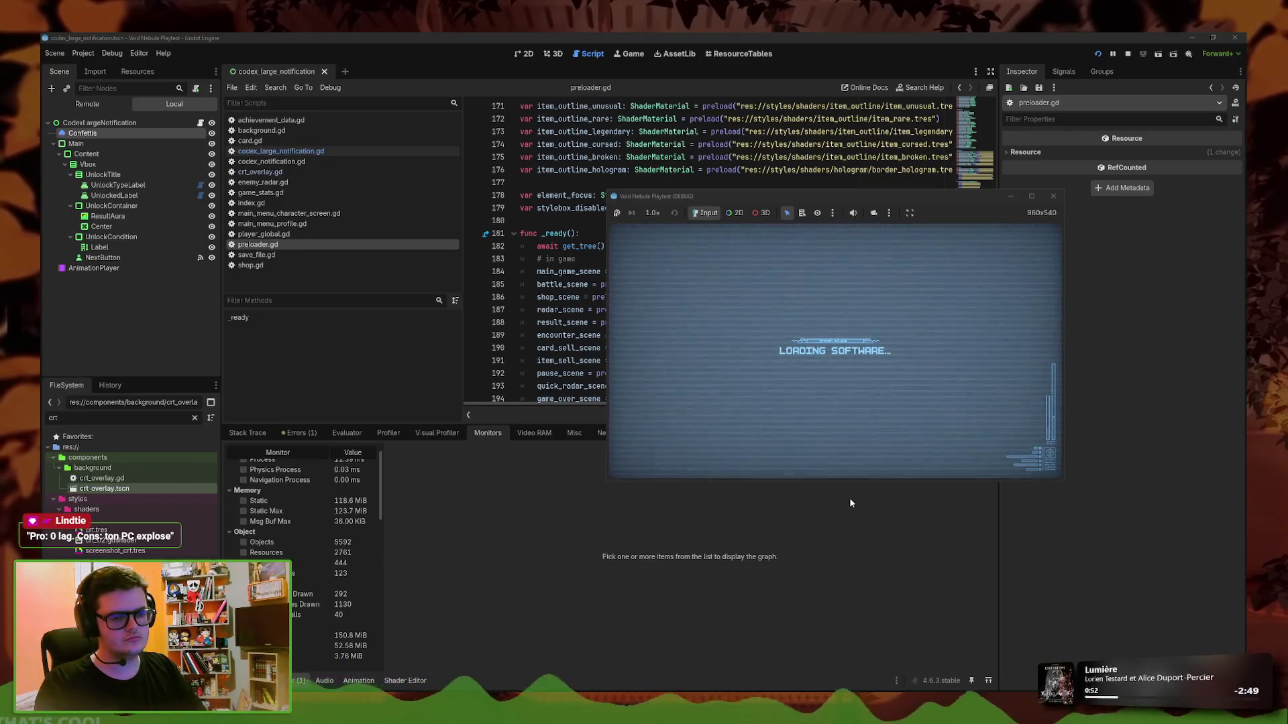